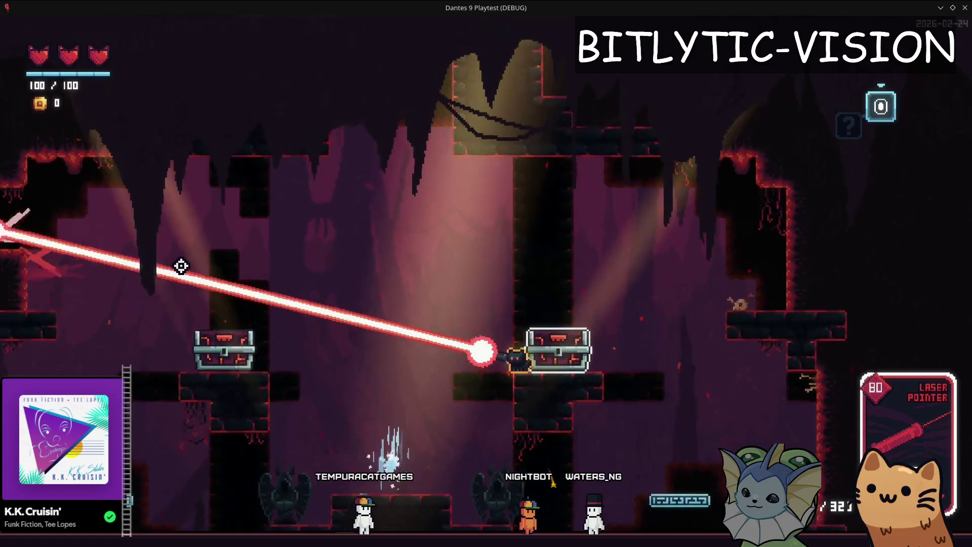
Step: Close the game and go over the spread code on lines 101–126 of the laser pointer script
{"action": "key", "text": "F8"}
{"action": "left_click", "coordinate": [517, 289]}
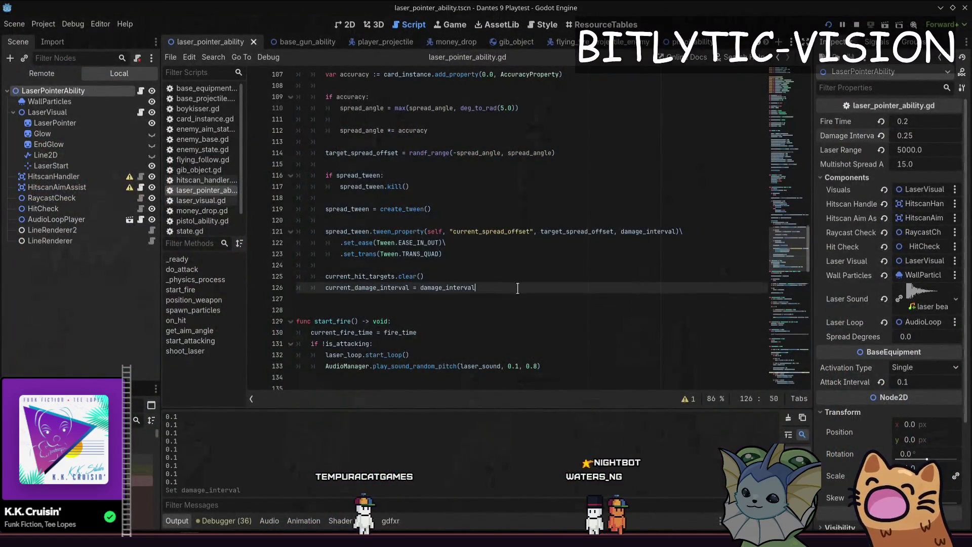
{"action": "scroll", "coordinate": [567, 289], "scroll_direction": "up", "scroll_amount": 8}
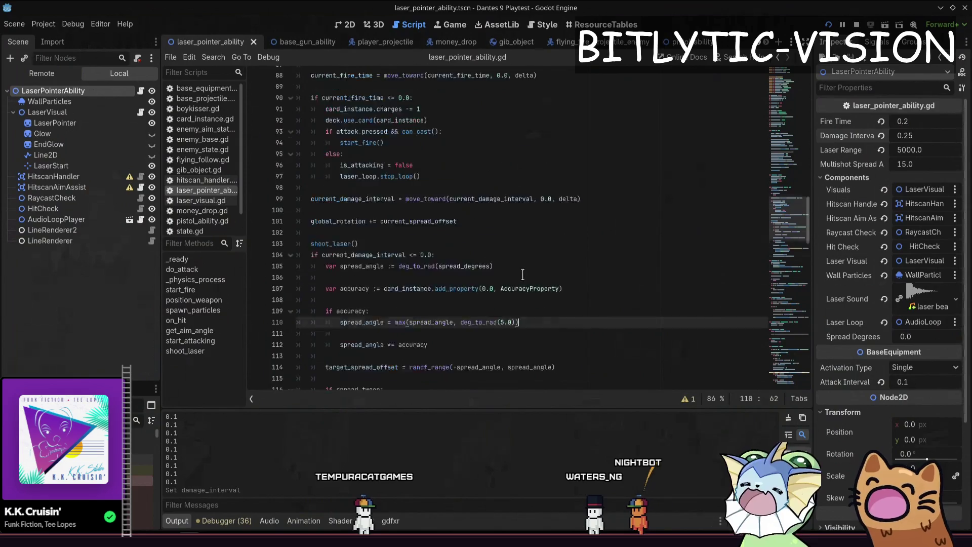
{"action": "left_click", "coordinate": [472, 288]}
{"action": "left_click", "coordinate": [479, 277]}
{"action": "scroll", "coordinate": [479, 278], "scroll_direction": "down", "scroll_amount": 6}
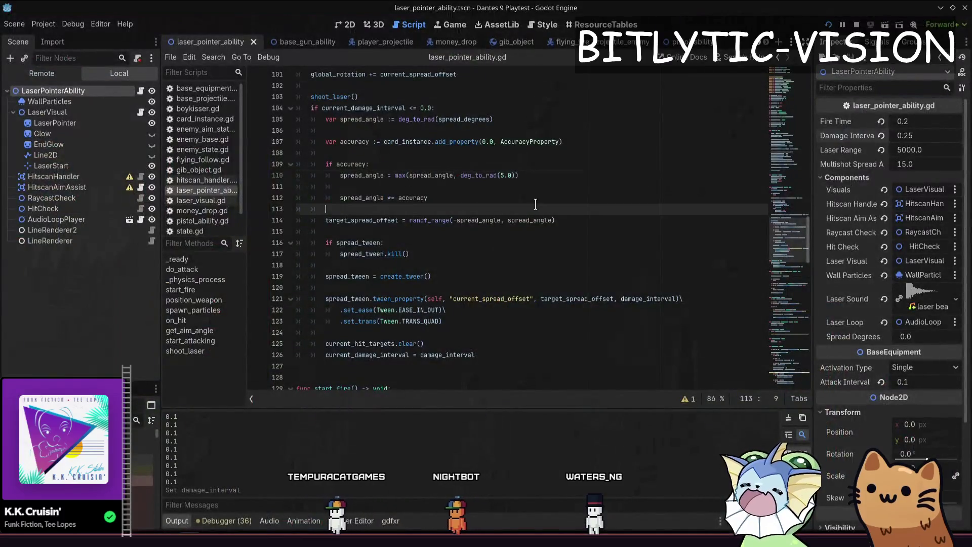
{"action": "left_click", "coordinate": [511, 221]}
{"action": "scroll", "coordinate": [506, 220], "scroll_direction": "down", "scroll_amount": 4}
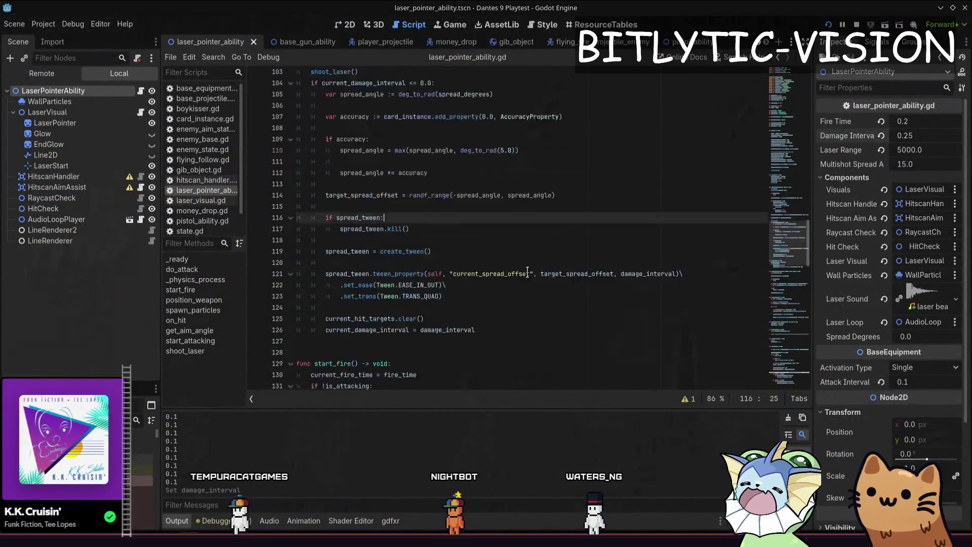
{"action": "left_click", "coordinate": [484, 220]}
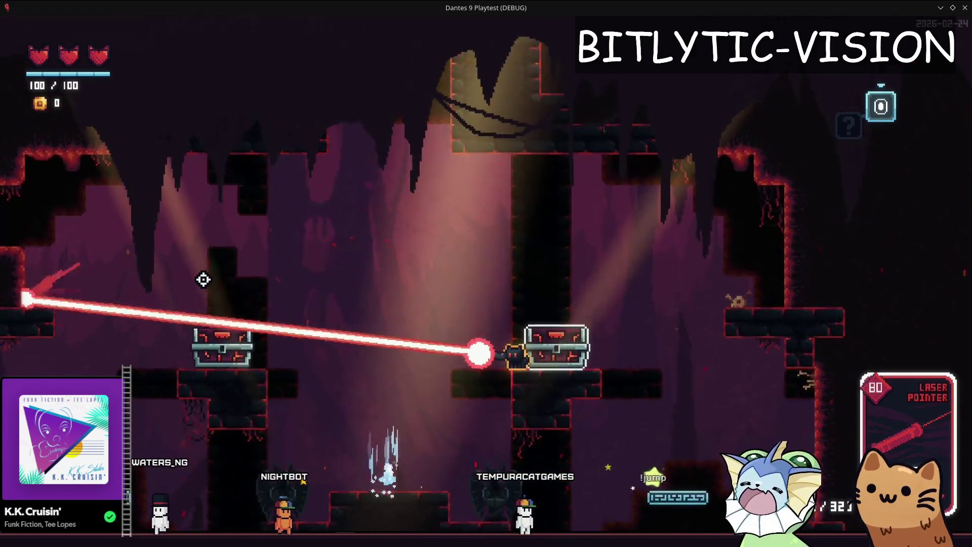
Step: Save the change, relaunch the playtest and open its debug menu
{"action": "key", "text": "F8"}
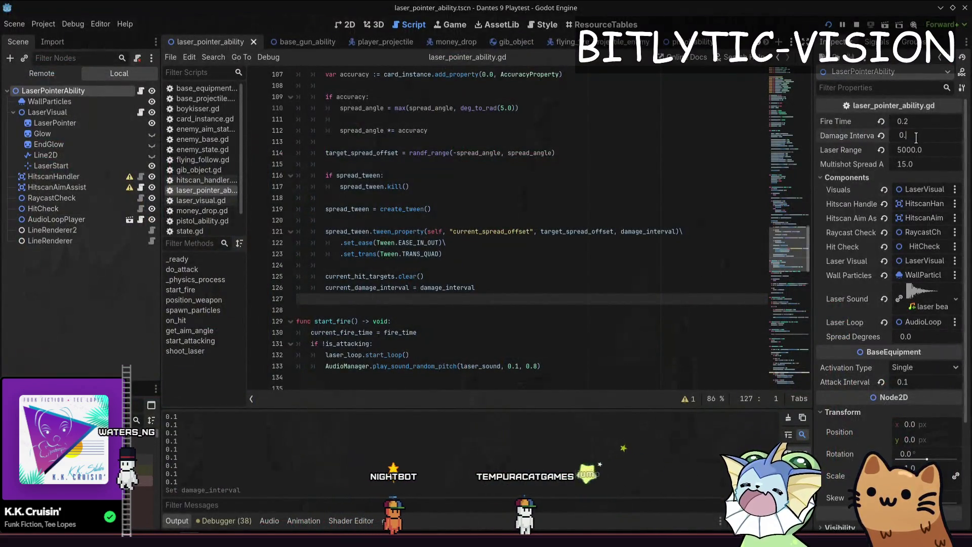
{"action": "key", "text": "F5"}
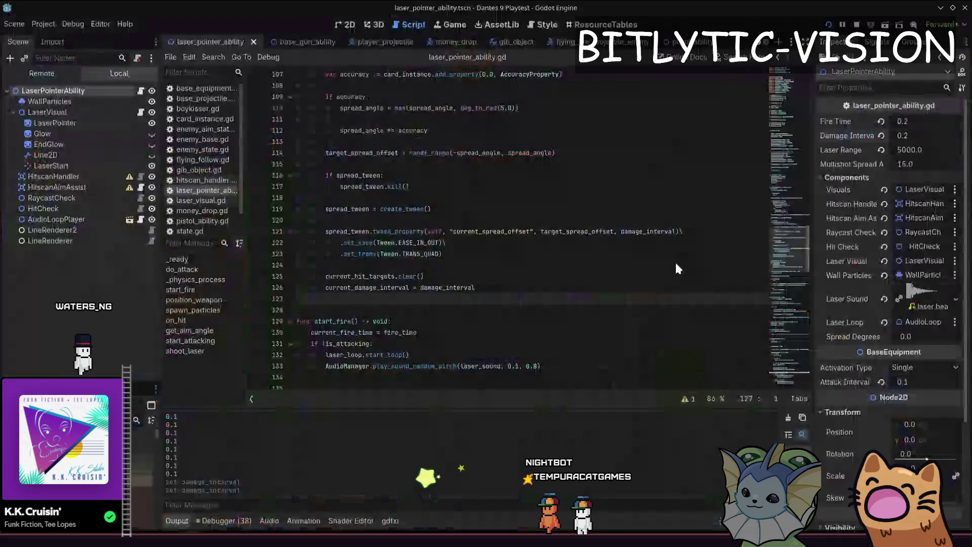
{"action": "key", "text": "grave"}
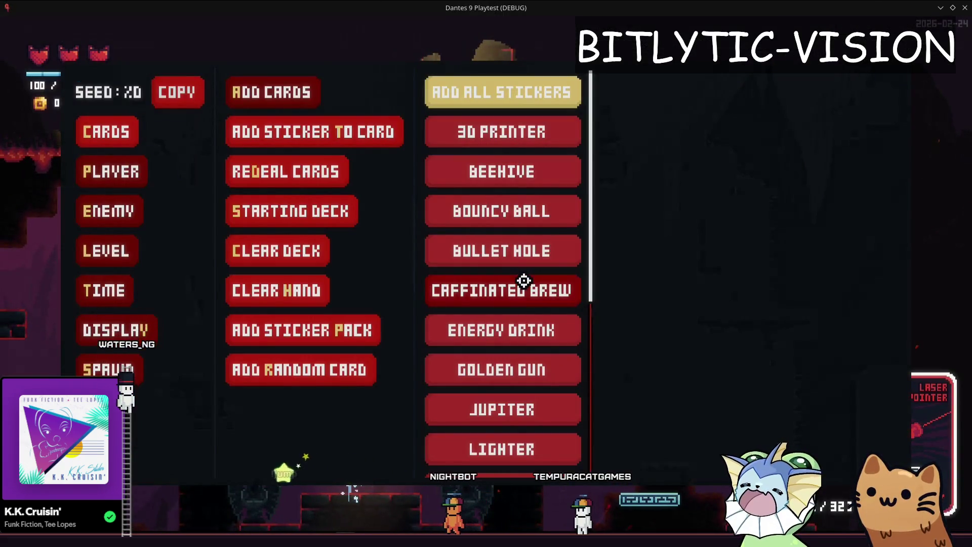
Step: Close the debug menu to test-fire the laser, stop the game, then reopen the debug menu
{"action": "key", "text": "grave"}
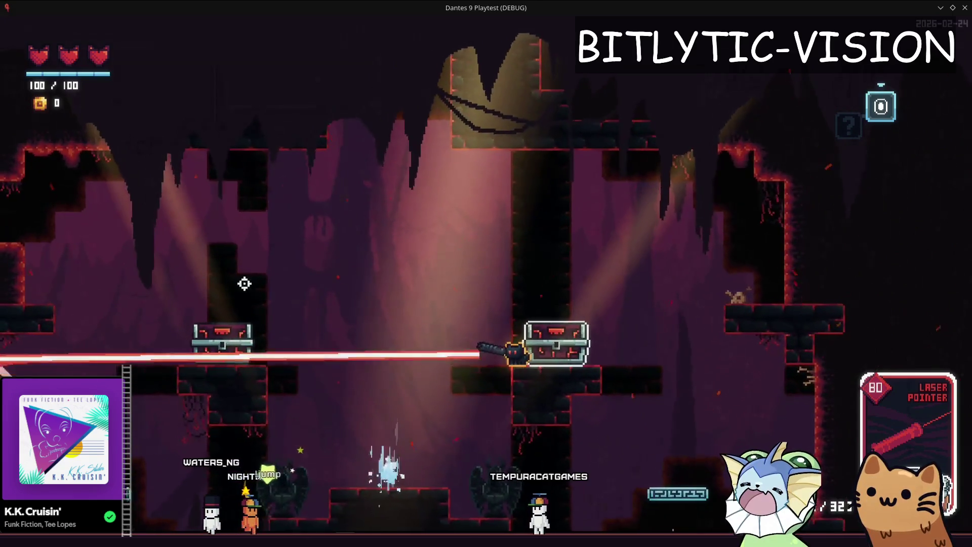
{"action": "key", "text": "F8"}
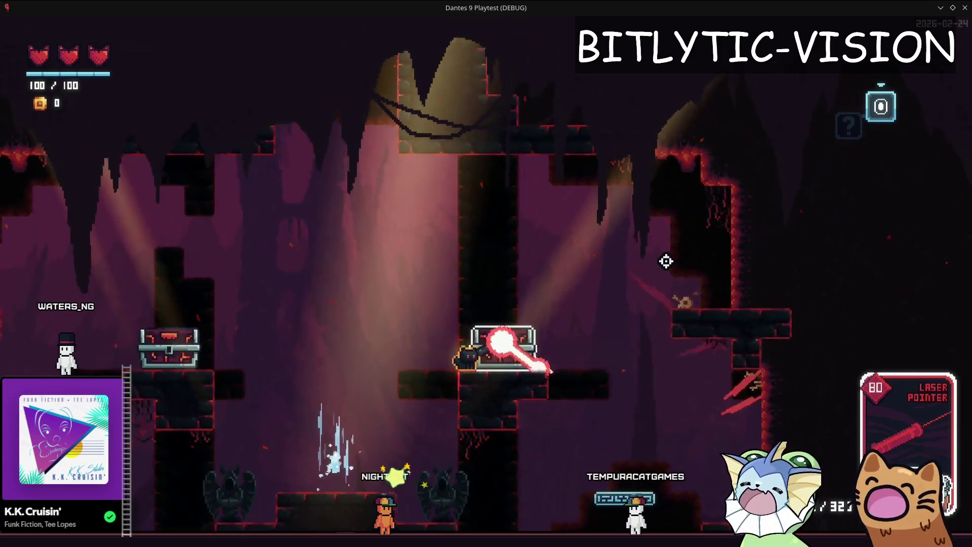
{"action": "key", "text": "F1"}
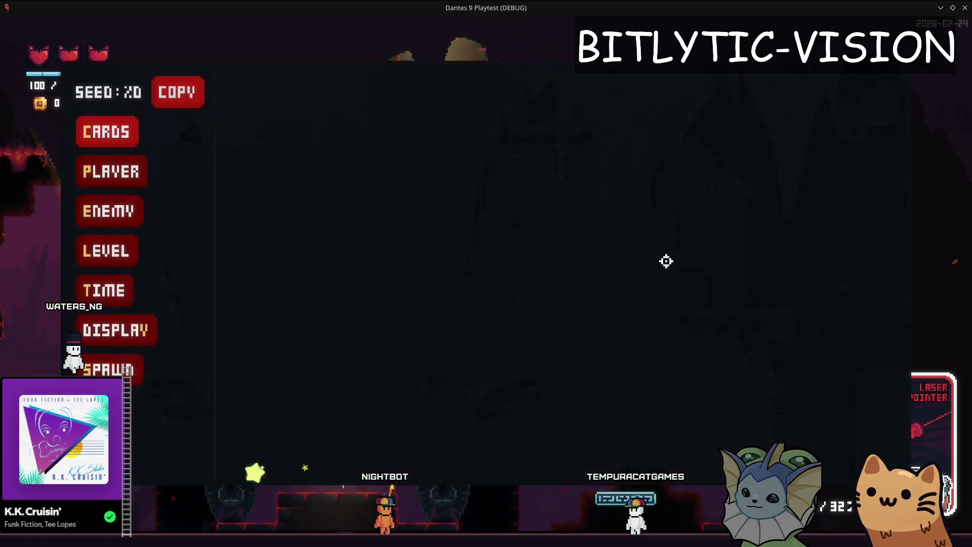
Step: Add a Laser Pointer card and attach the Caffeinated Brew sticker to it
{"action": "key", "text": "Return"}
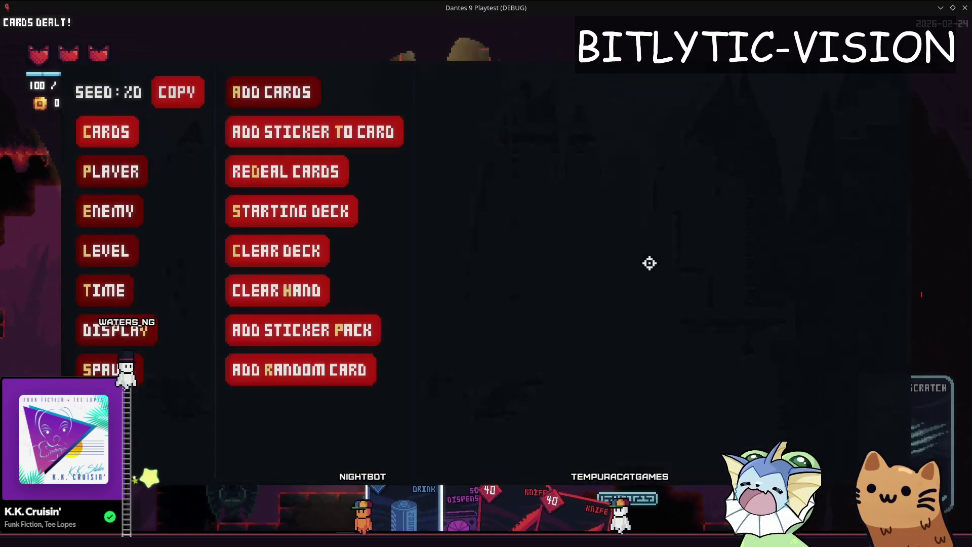
{"action": "key", "text": "Return"}
{"action": "scroll", "coordinate": [514, 205], "scroll_direction": "down", "scroll_amount": 3}
{"action": "left_click", "coordinate": [435, 170]}
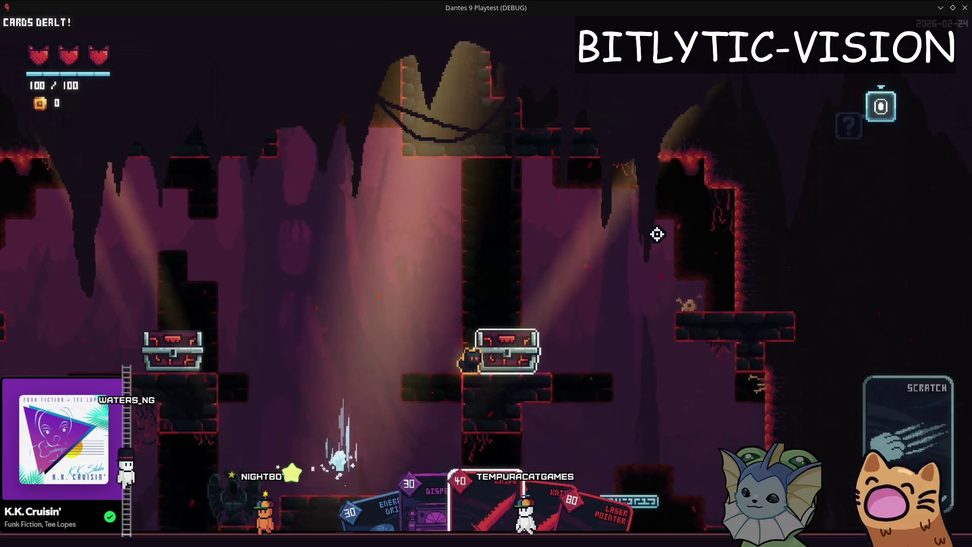
{"action": "key", "text": "Down"}
{"action": "key", "text": "Return"}
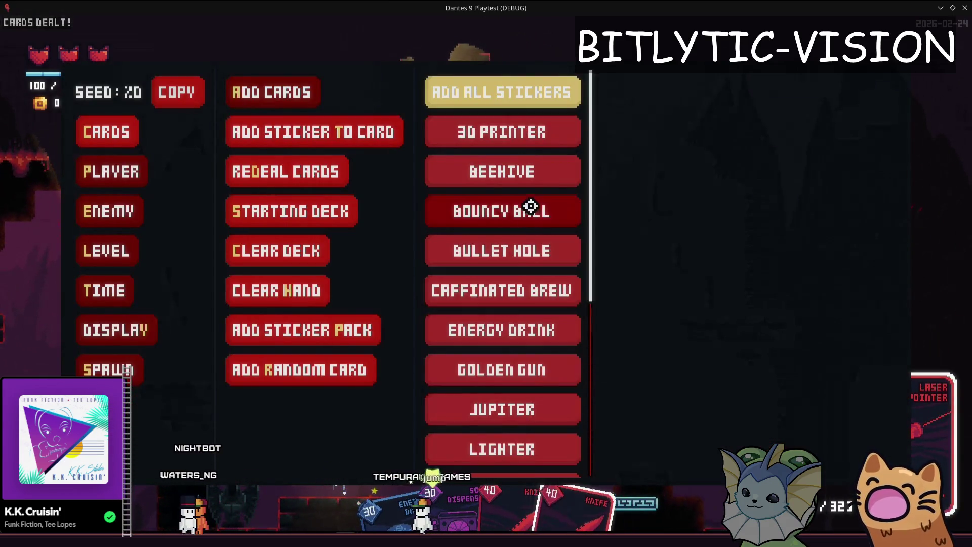
{"action": "left_click", "coordinate": [496, 293]}
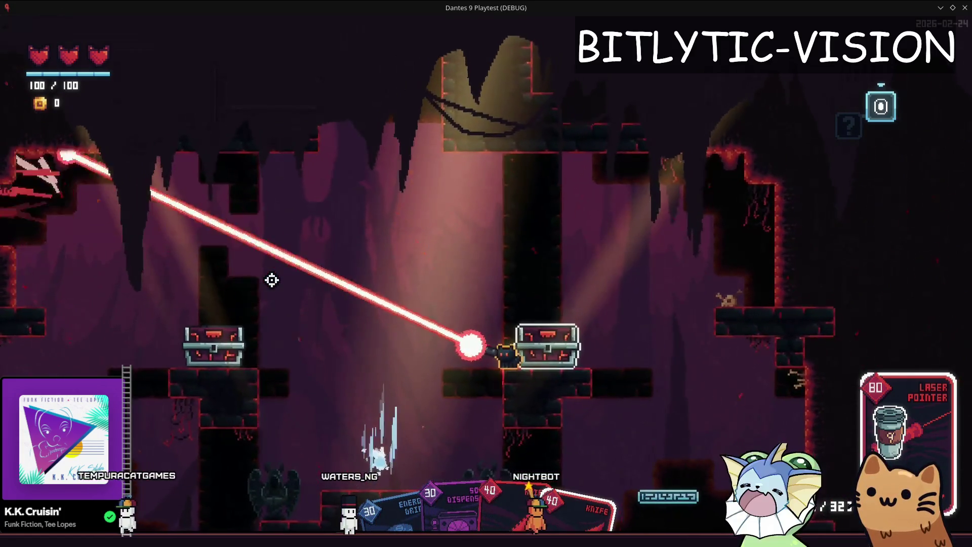
Step: Check the deck in the pause menu, then toggle the debug menu while firing
{"action": "key", "text": "Escape"}
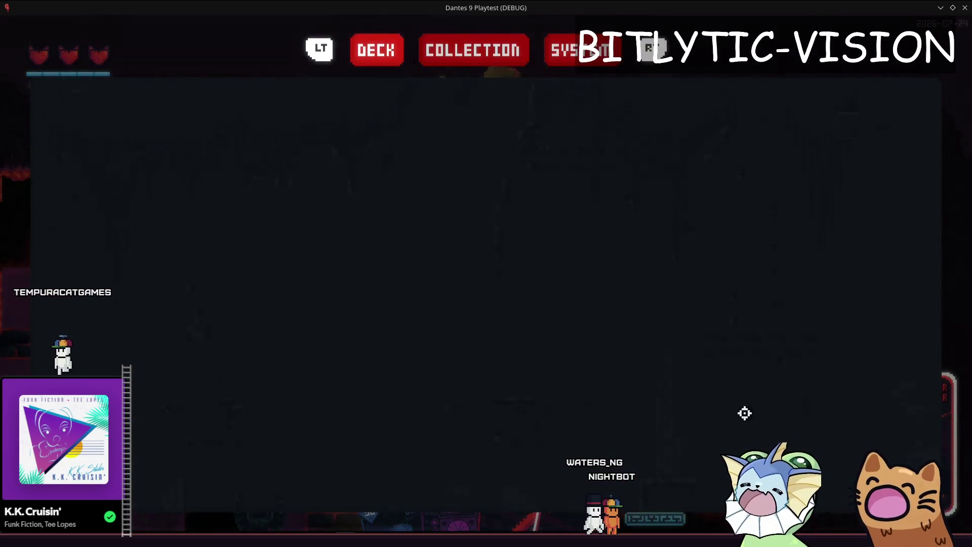
{"action": "key", "text": "Escape"}
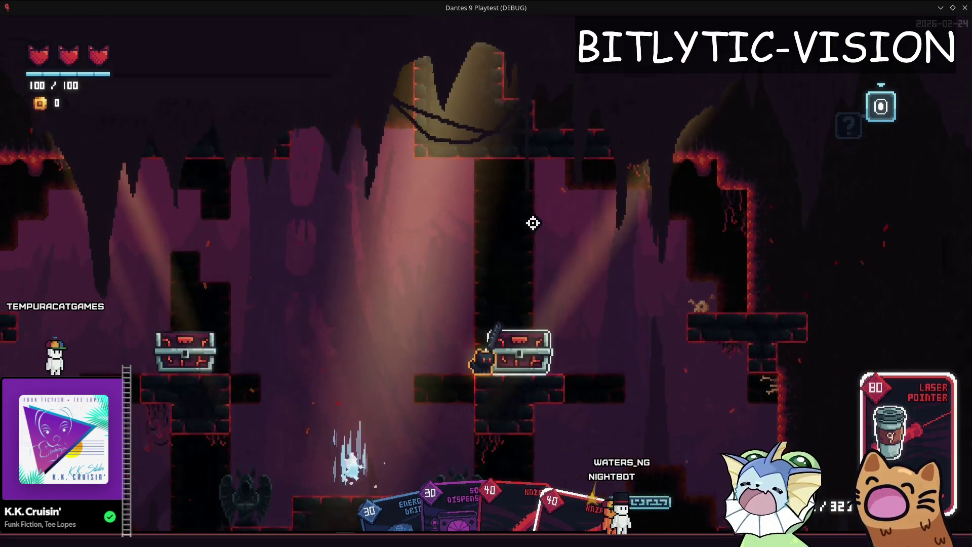
{"action": "key", "text": "F1"}
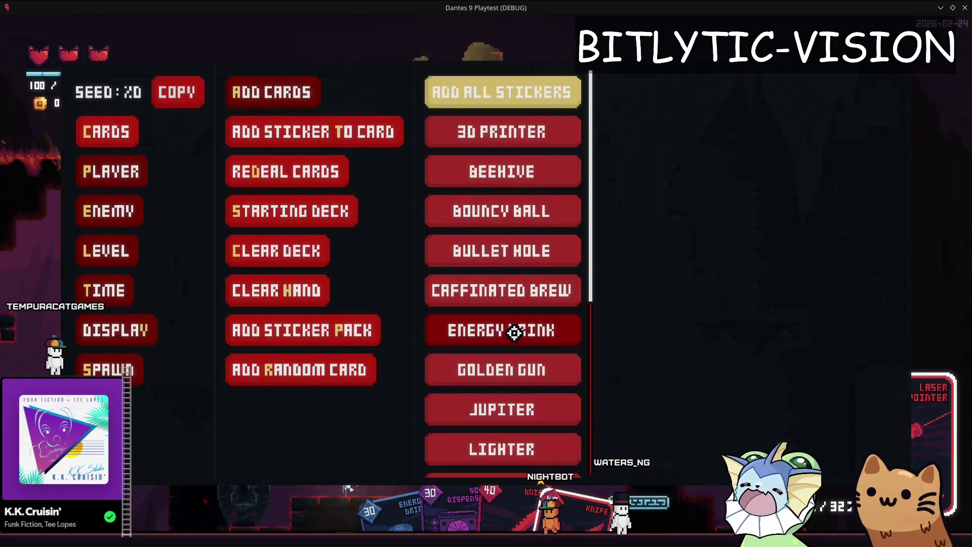
{"action": "key", "text": "F1"}
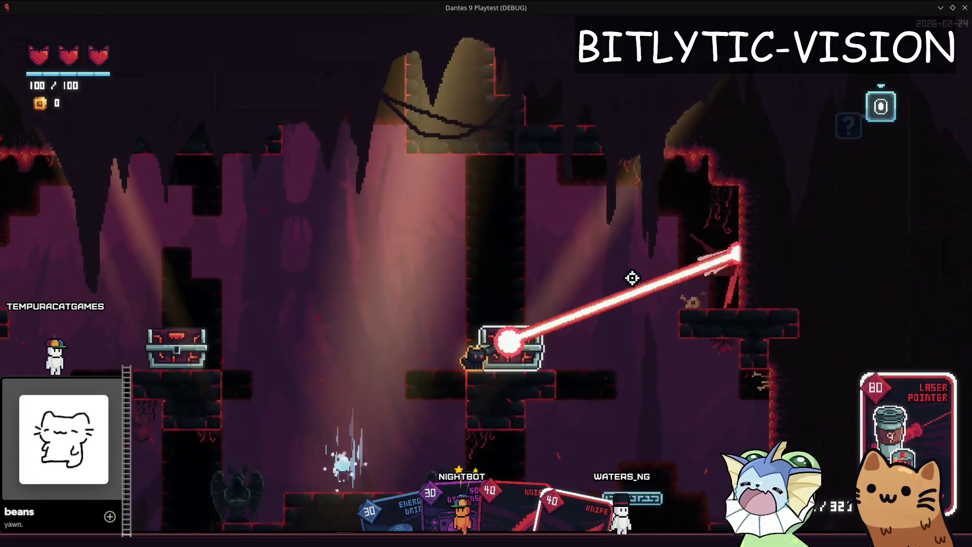
{"action": "key", "text": "F1"}
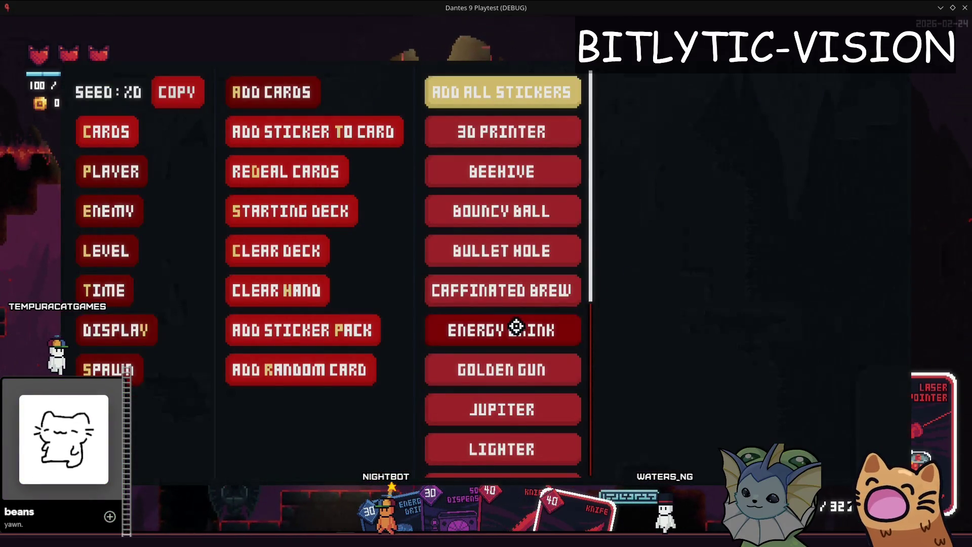
{"action": "key", "text": "F1"}
Step: Spawn a DPS dummy mid-room and move toward the chest while firing
{"action": "key", "text": "F1"}
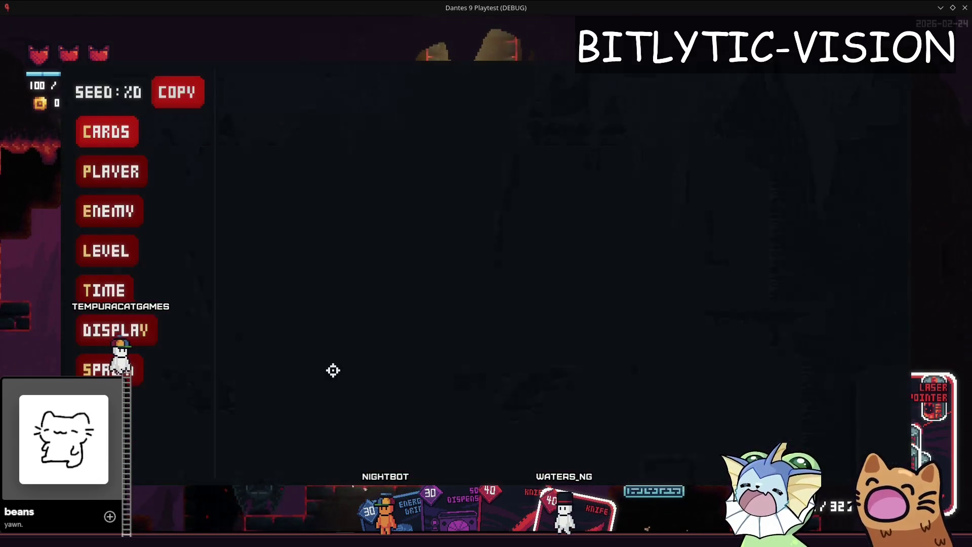
{"action": "left_click", "coordinate": [109, 210]}
{"action": "left_click", "coordinate": [284, 91]}
{"action": "left_click", "coordinate": [503, 91]}
{"action": "left_click", "coordinate": [382, 304]}
{"action": "key", "text": "F1"}
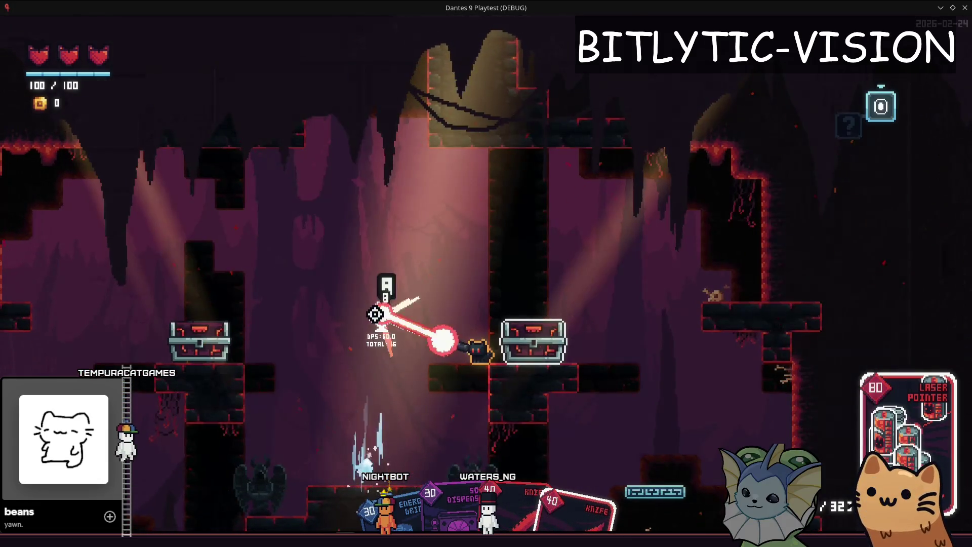
{"action": "key", "text": "d"}
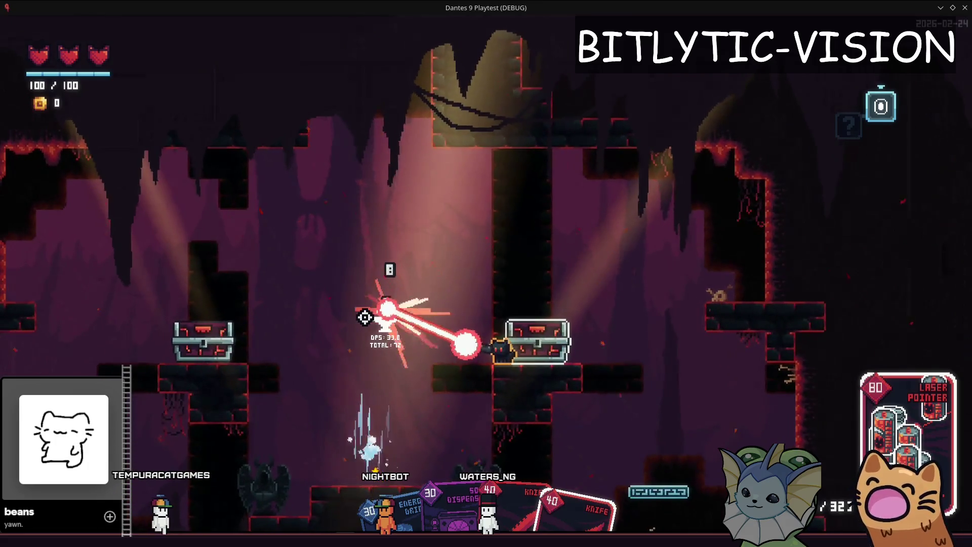
{"action": "key", "text": "alt+Tab"}
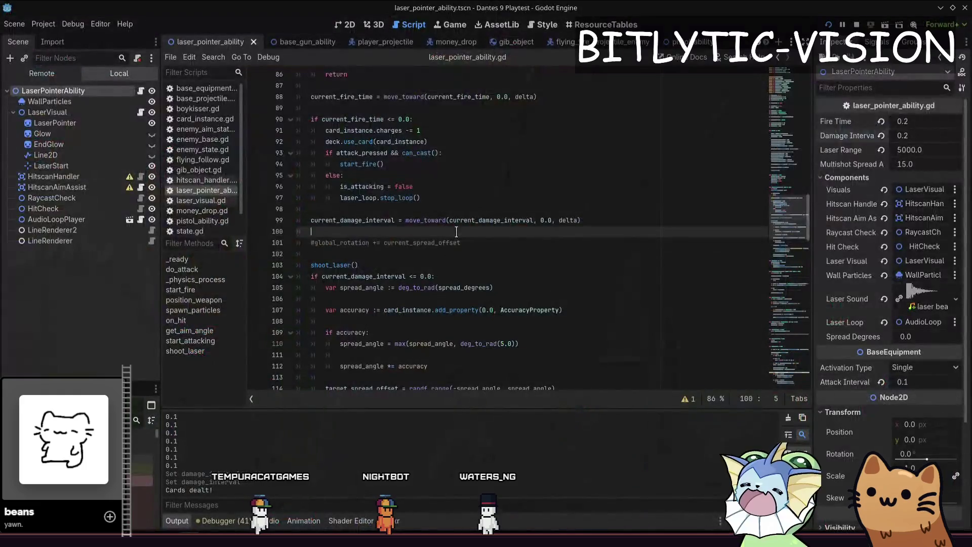
{"action": "key", "text": "Down"}
{"action": "key", "text": "Down"}
{"action": "key", "text": "ctrl+f"}
{"action": "type", "text": "s"}
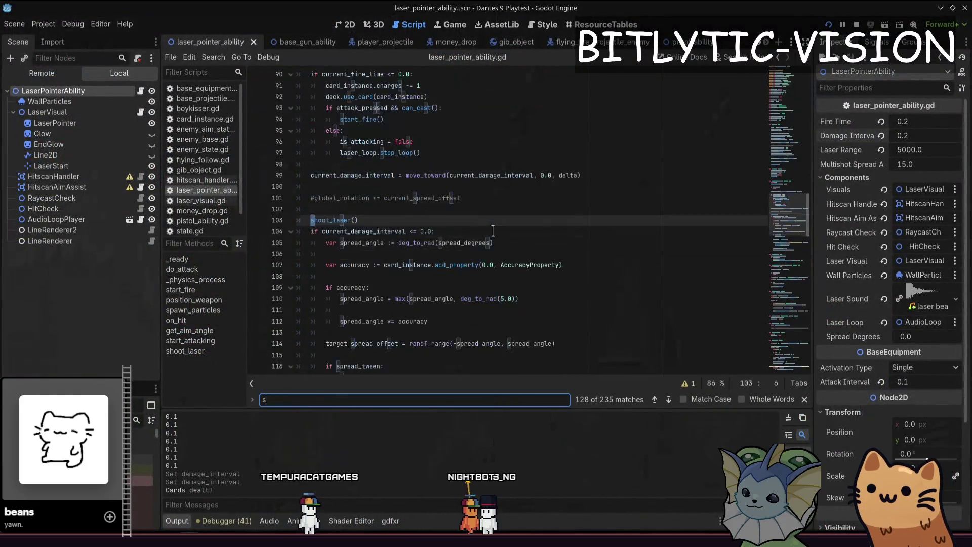
{"action": "key", "text": "BackSpace"}
{"action": "type", "text": "att"}
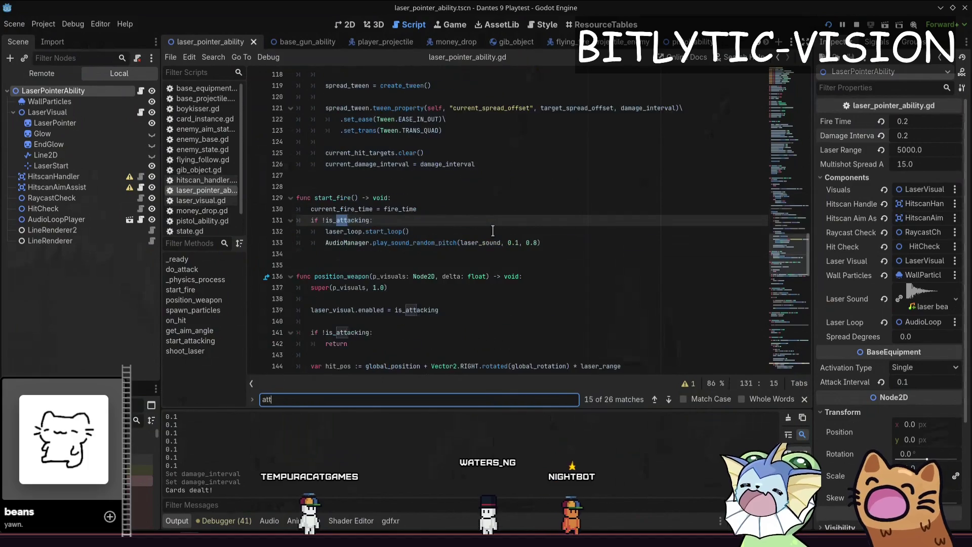
{"action": "key", "text": "Escape"}
{"action": "key", "text": "Page_Up"}
{"action": "key", "text": "Page_Up"}
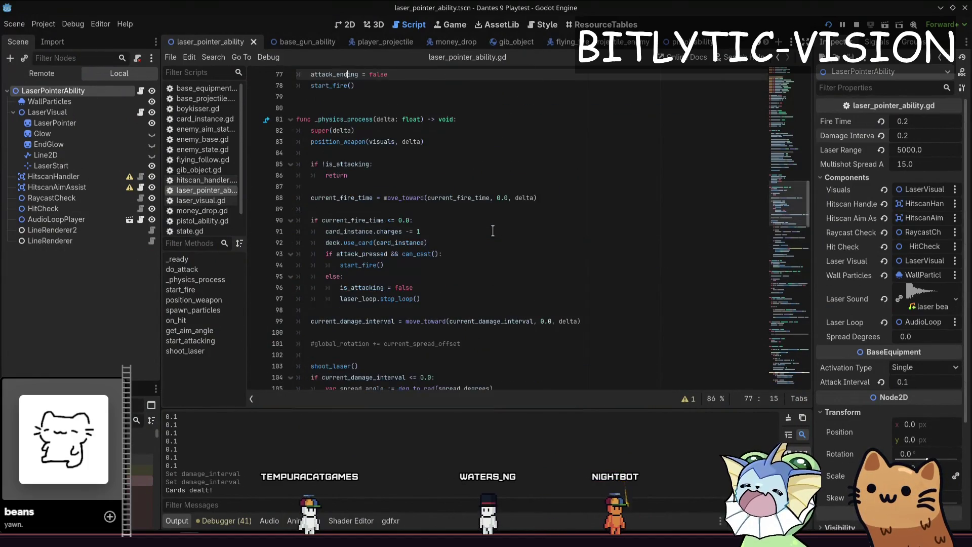
{"action": "key", "text": "Page_Down"}
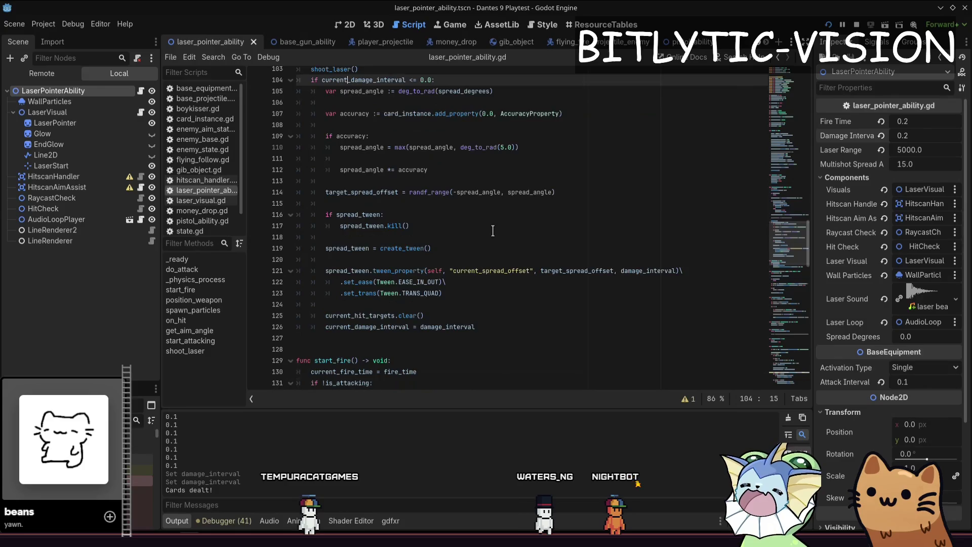
{"action": "key", "text": "Page_Up"}
{"action": "key", "text": "Down"}
{"action": "key", "text": "Down"}
{"action": "key", "text": "Down"}
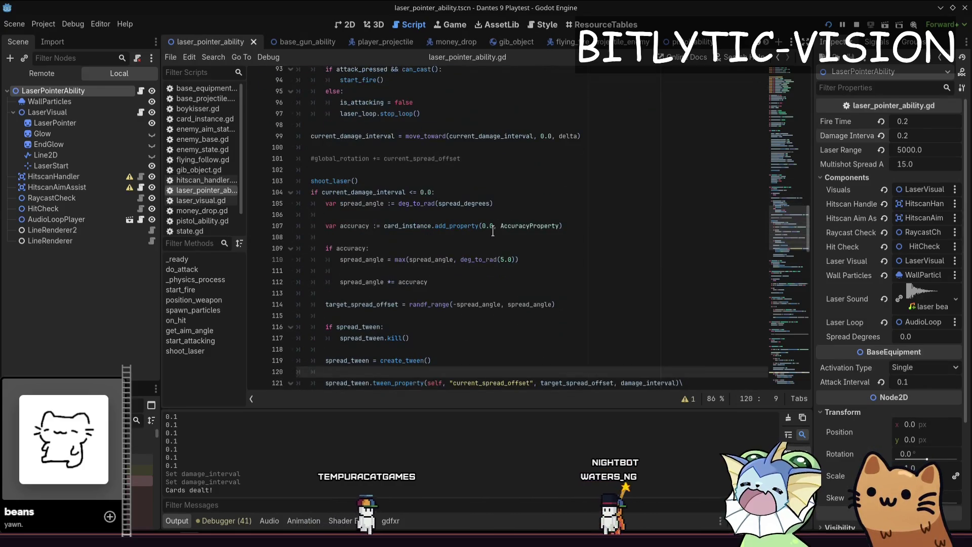
{"action": "key", "text": "Down"}
{"action": "key", "text": "Down"}
{"action": "key", "text": "Down"}
{"action": "key", "text": "Down"}
{"action": "key", "text": "Down"}
{"action": "key", "text": "Down"}
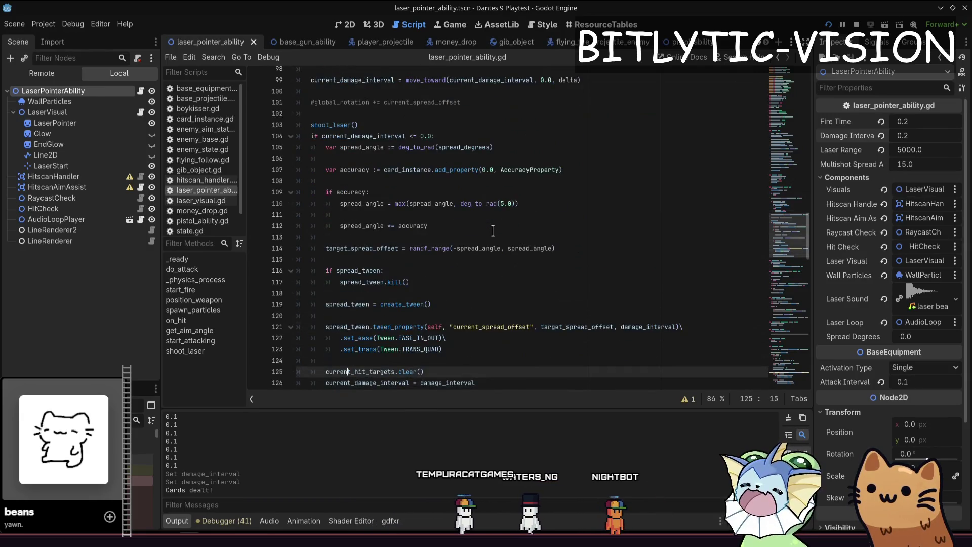
{"action": "key", "text": "Down"}
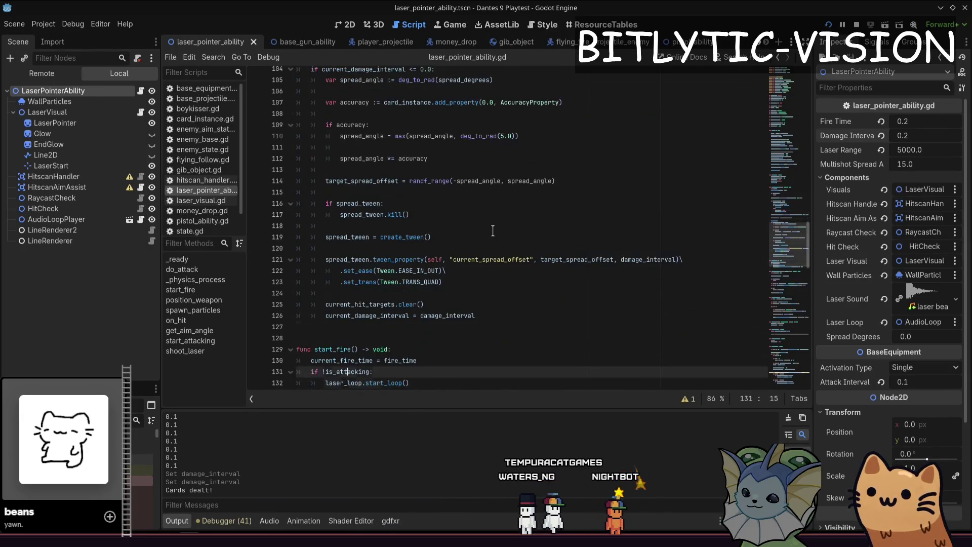
{"action": "key", "text": "Up"}
{"action": "key", "text": "Up"}
{"action": "key", "text": "Up"}
{"action": "key", "text": "ctrl+f"}
{"action": "type", "text": "attack_inter"}
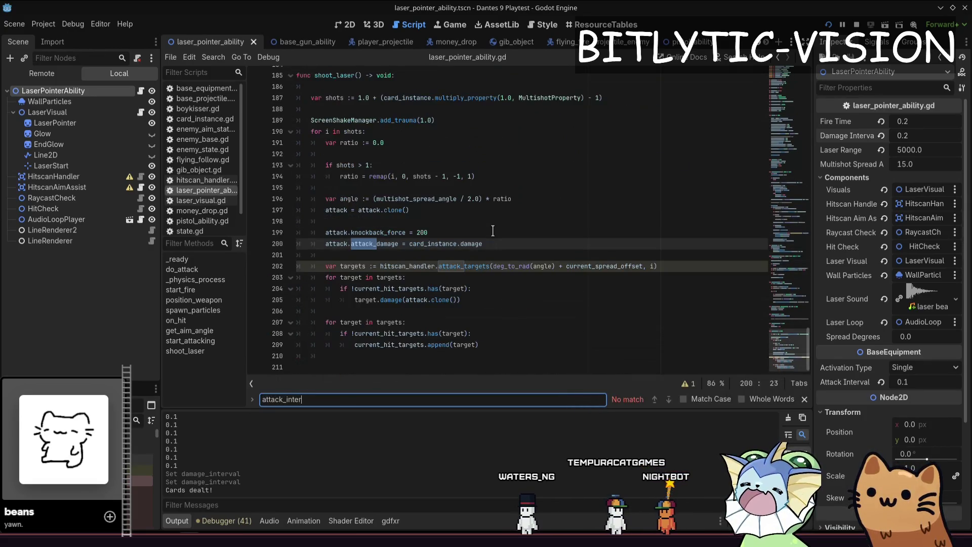
{"action": "key", "text": "Escape"}
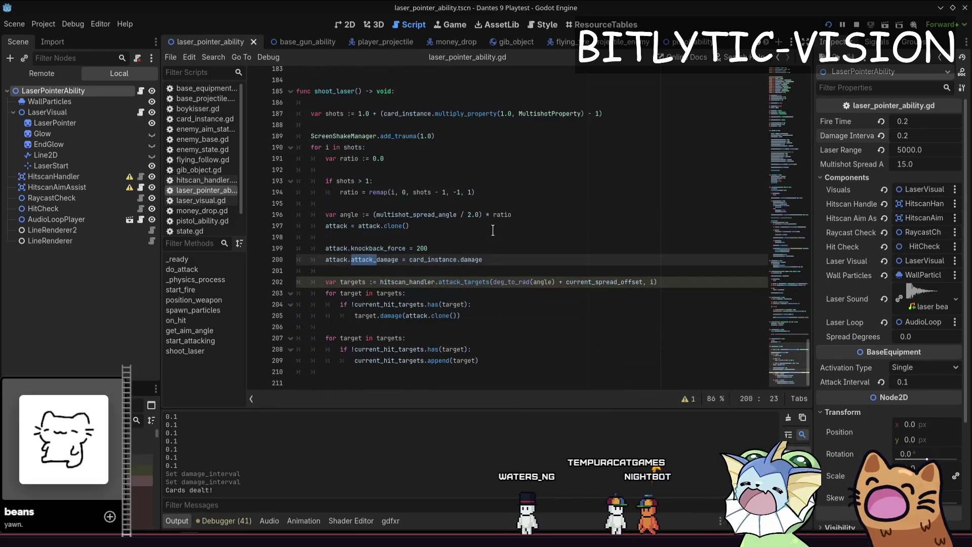
{"action": "scroll", "coordinate": [493, 230], "scroll_direction": "up", "scroll_amount": 4}
{"action": "key", "text": "Up"}
{"action": "key", "text": "Up"}
{"action": "key", "text": "Up"}
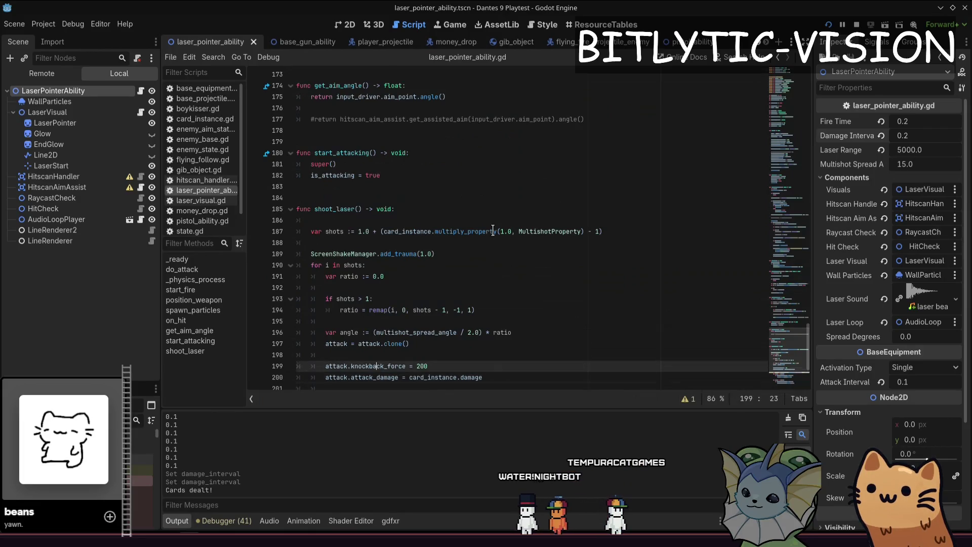
{"action": "key", "text": "Up"}
{"action": "key", "text": "Up"}
{"action": "key", "text": "Up"}
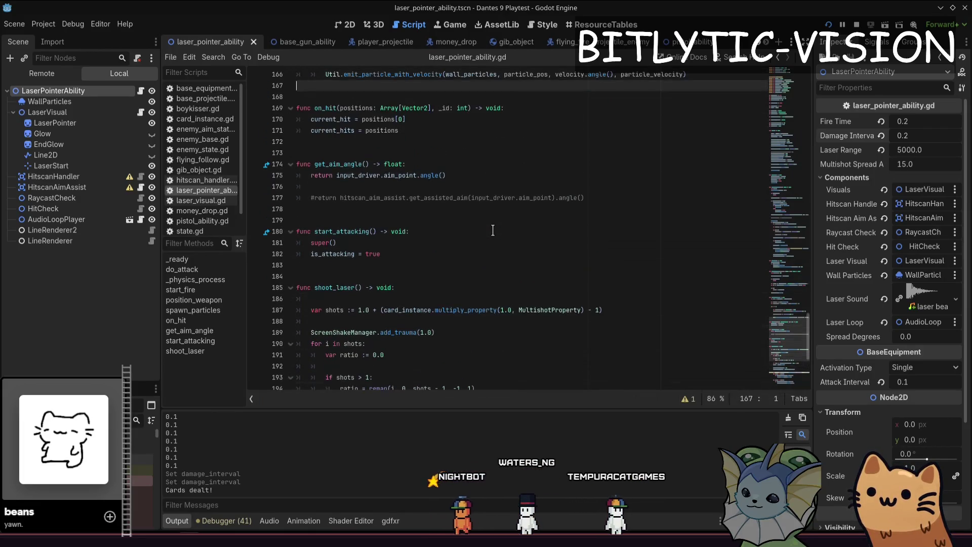
{"action": "key", "text": "Down"}
{"action": "key", "text": "Down"}
{"action": "key", "text": "Down"}
{"action": "key", "text": "Down"}
{"action": "key", "text": "Down"}
{"action": "key", "text": "Down"}
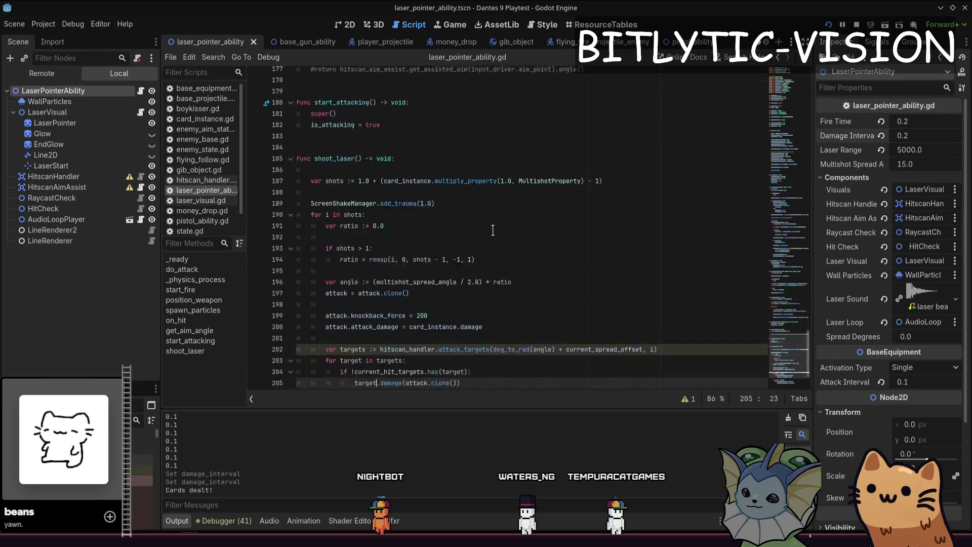
{"action": "key", "text": "Up"}
{"action": "key", "text": "Page_Up"}
{"action": "key", "text": "Page_Up"}
{"action": "key", "text": "Page_Up"}
{"action": "key", "text": "Page_Up"}
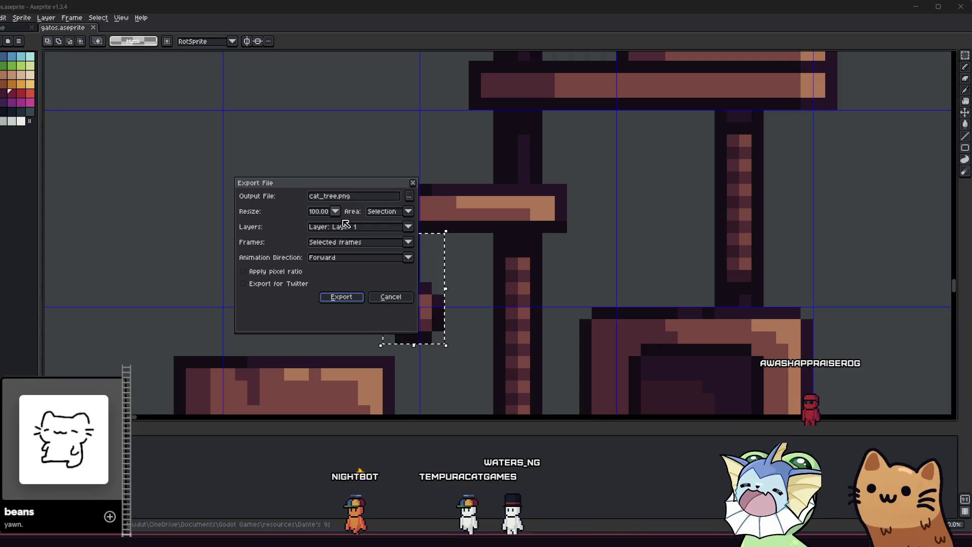
Step: Export the hanging toy selection as cat_tree_toy.png
{"action": "left_click", "coordinate": [339, 196]}
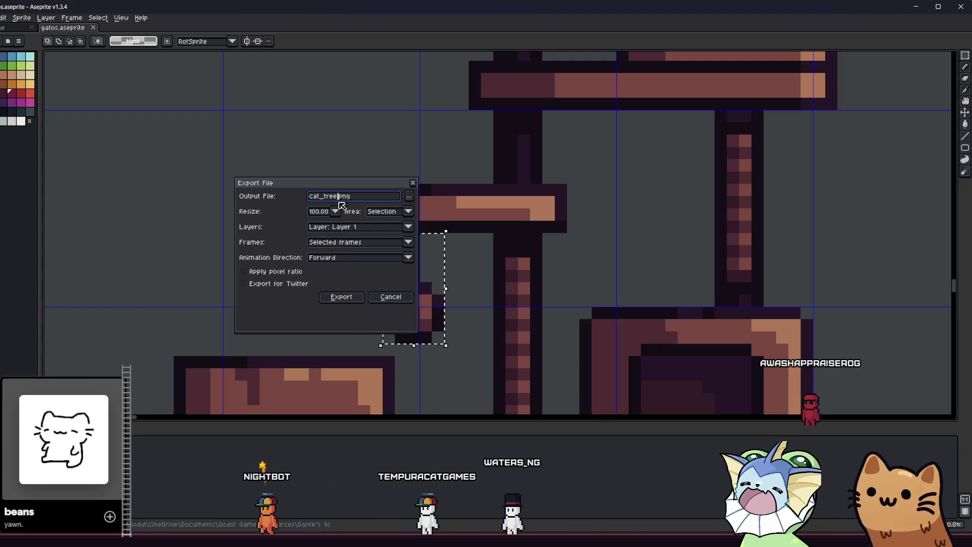
{"action": "type", "text": "_y2"}
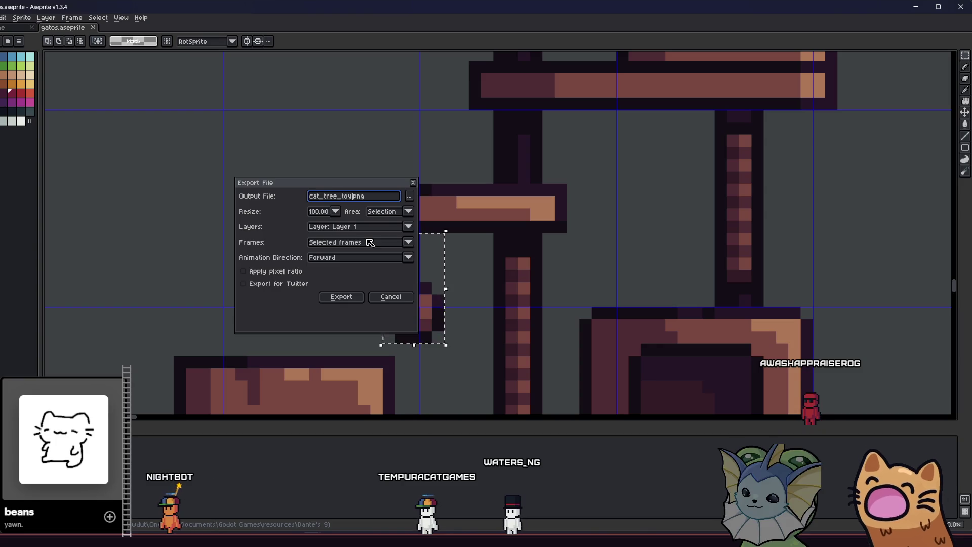
{"action": "key", "text": "Return"}
Step: Move the hanging toy to the right of the tree and select the whole cat tree
{"action": "scroll", "coordinate": [347, 234], "scroll_direction": "down", "scroll_amount": 2}
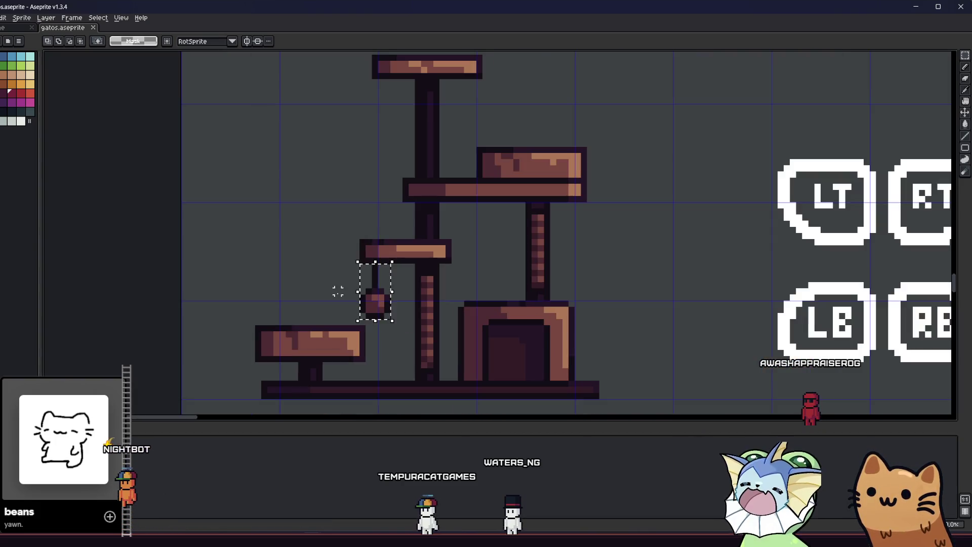
{"action": "mouse_move", "coordinate": [373, 298]}
{"action": "left_mouse_down"}
{"action": "mouse_move", "coordinate": [648, 259]}
{"action": "mouse_move", "coordinate": [679, 265]}
{"action": "left_mouse_up"}
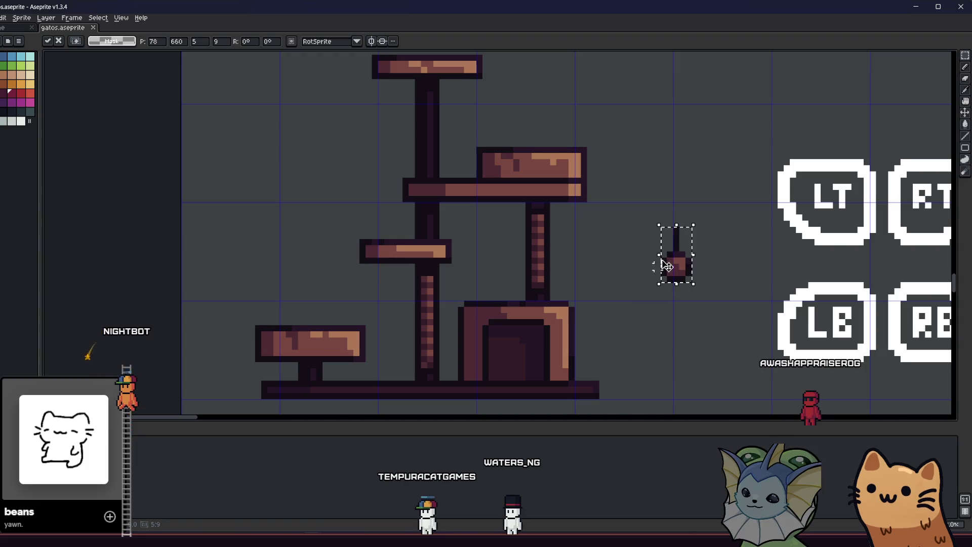
{"action": "left_click", "coordinate": [614, 386]}
{"action": "mouse_move", "coordinate": [602, 395]}
{"action": "left_mouse_down"}
{"action": "mouse_move", "coordinate": [542, 314]}
{"action": "mouse_move", "coordinate": [443, 232]}
{"action": "mouse_move", "coordinate": [413, 192]}
{"action": "mouse_move", "coordinate": [395, 215]}
{"action": "mouse_move", "coordinate": [405, 196]}
{"action": "left_mouse_up"}
{"action": "scroll", "coordinate": [542, 315], "scroll_direction": "down", "scroll_amount": 3}
{"action": "scroll", "coordinate": [443, 232], "scroll_direction": "up", "scroll_amount": 4}
{"action": "scroll", "coordinate": [409, 198], "scroll_direction": "down", "scroll_amount": 2}
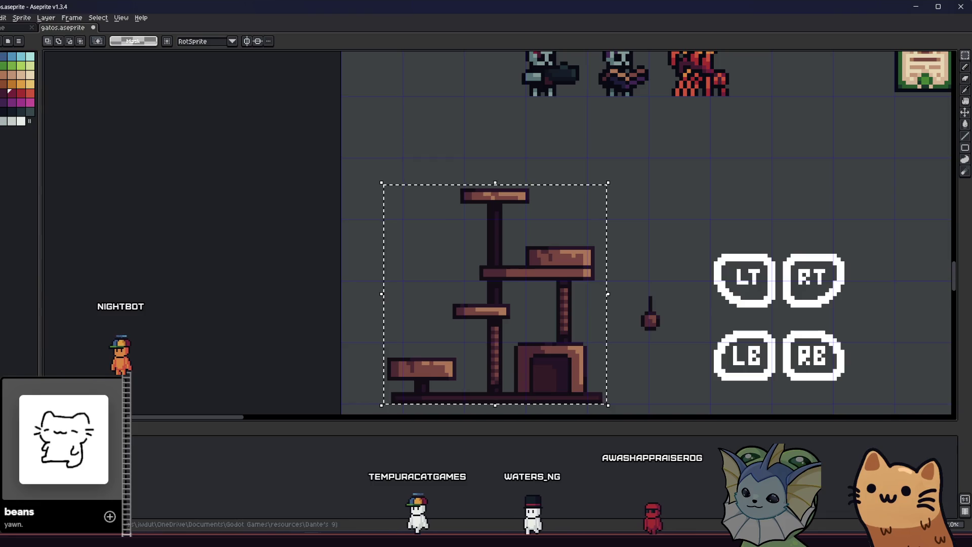
Step: Export the tree selection as cat_tree.png, overwriting the existing file
{"action": "key", "text": "alt+f"}
{"action": "mouse_move", "coordinate": [30, 90]}
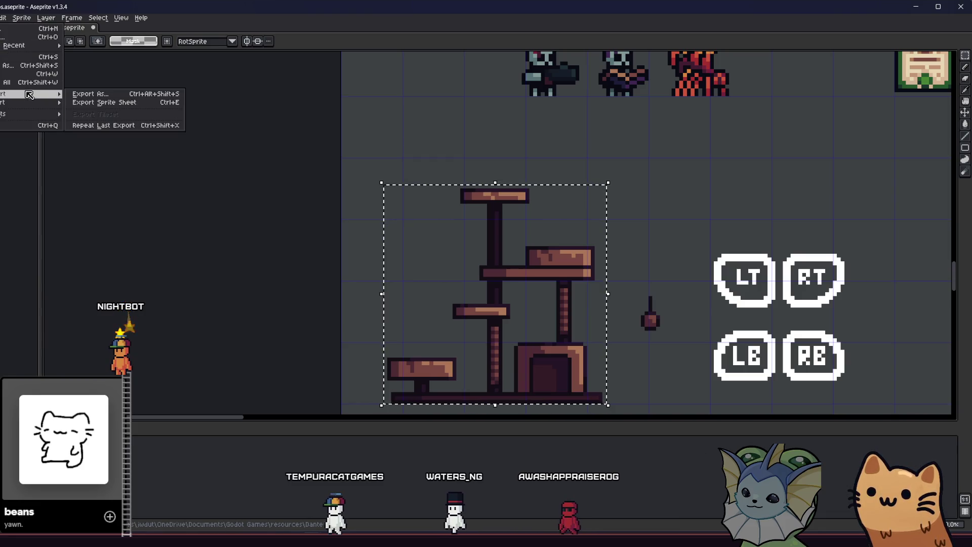
{"action": "left_click", "coordinate": [86, 93]}
{"action": "left_click", "coordinate": [354, 196]}
{"action": "key", "text": "BackSpace"}
{"action": "key", "text": "BackSpace"}
{"action": "key", "text": "BackSpace"}
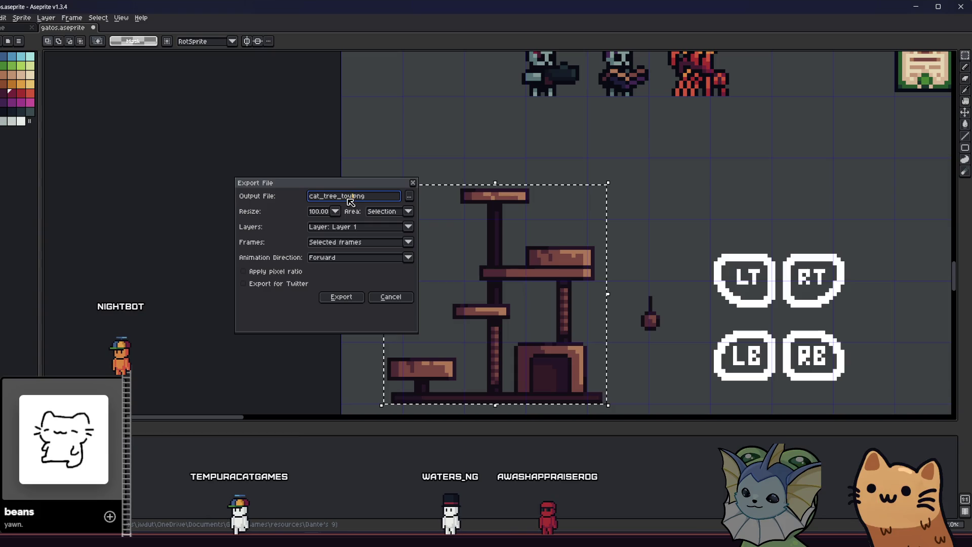
{"action": "key", "text": "Return"}
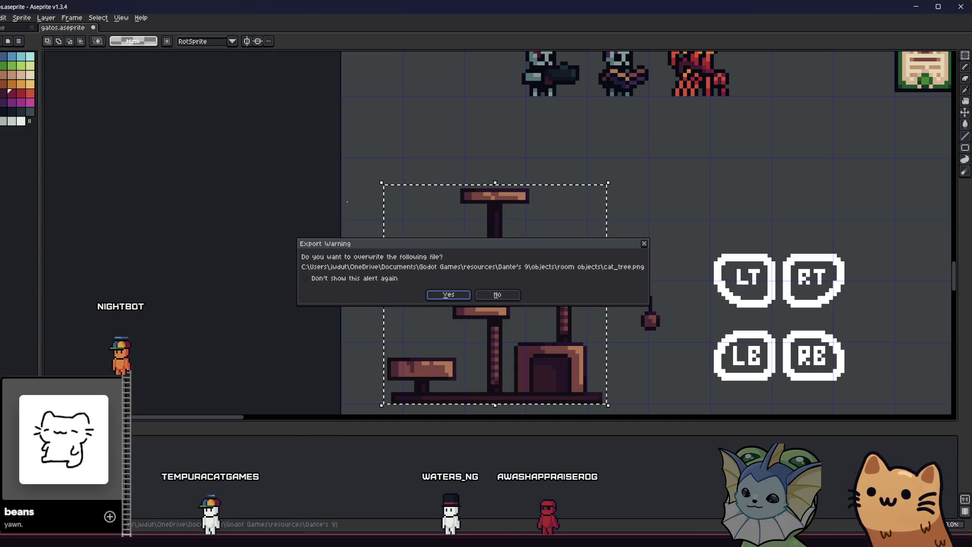
{"action": "key", "text": "Return"}
{"action": "key", "text": "alt+Tab"}
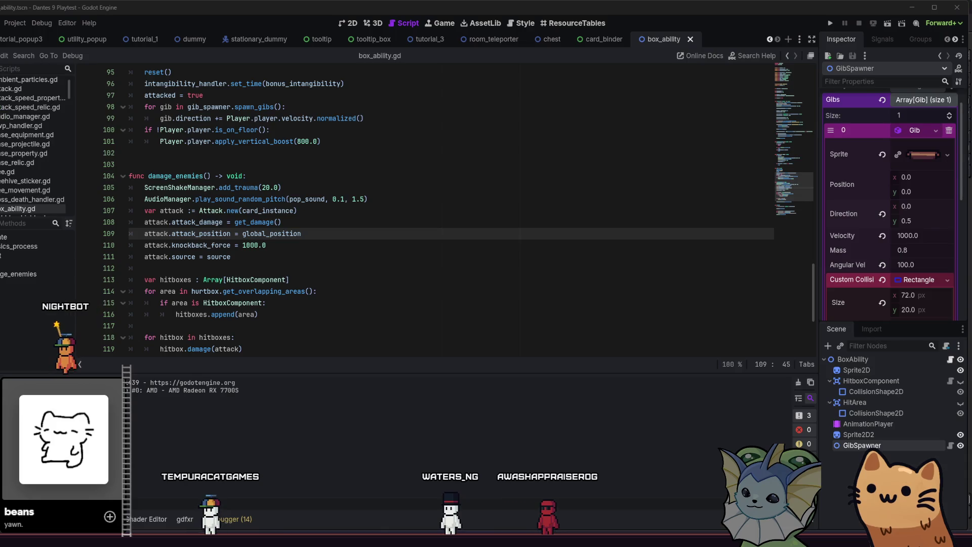
Step: Open the sprite images folder in Godot's file browser and show the project files in File Explorer
{"action": "key", "text": "alt+f"}
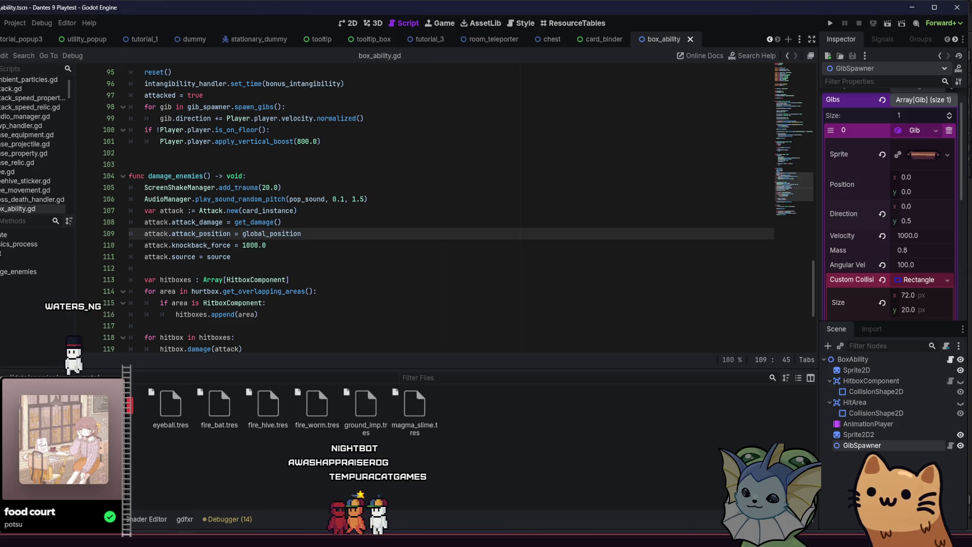
{"action": "left_click", "coordinate": [101, 431]}
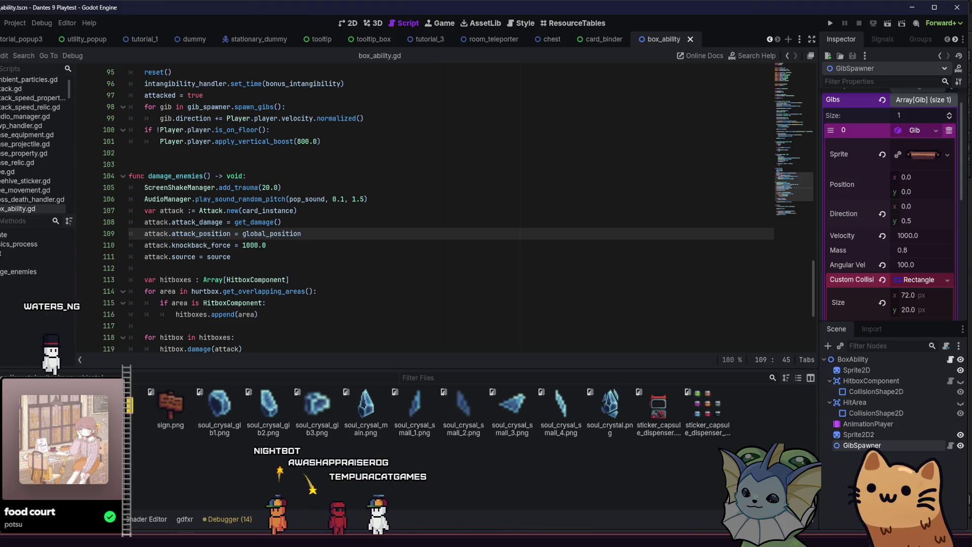
{"action": "left_click", "coordinate": [206, 530]}
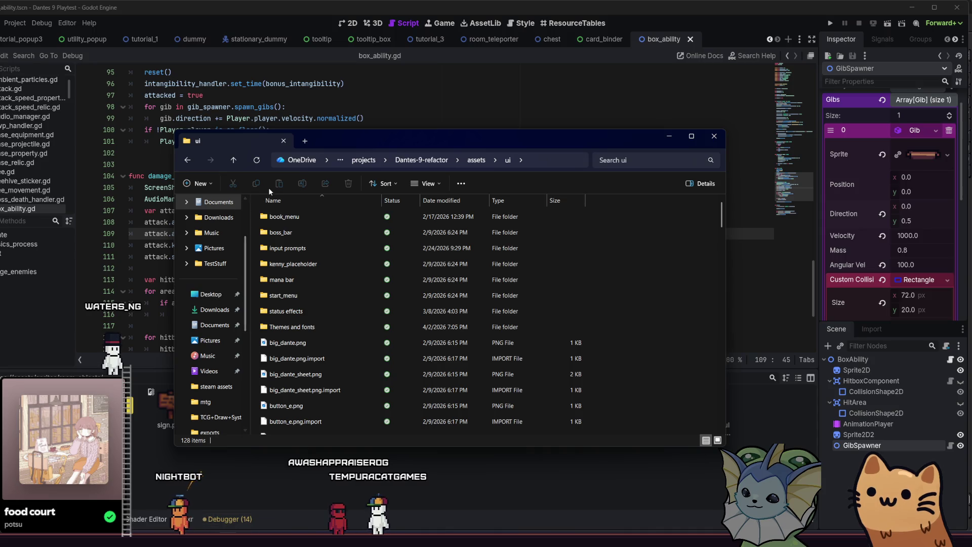
Step: Browse via the steam assets folder up to the Dante's 9 folder
{"action": "scroll", "coordinate": [228, 245], "scroll_direction": "down", "scroll_amount": 4}
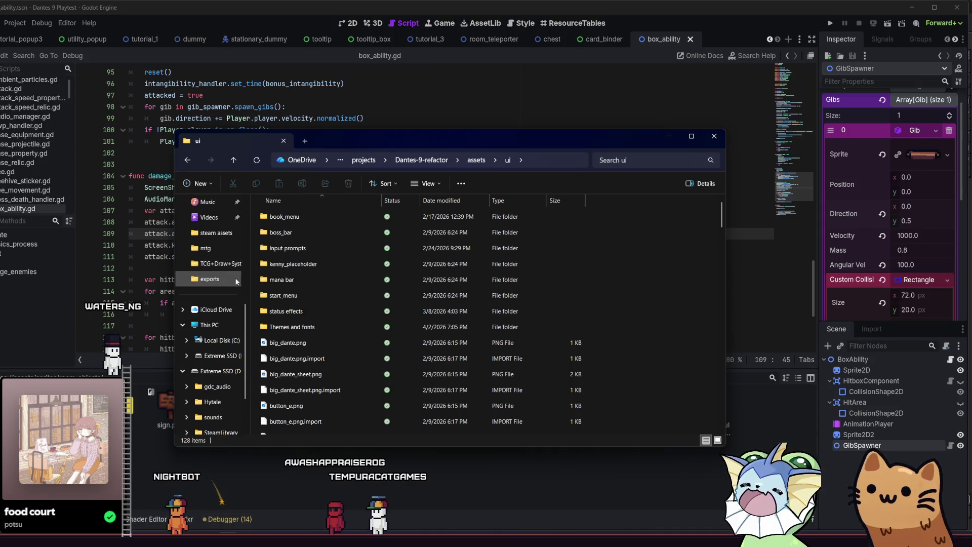
{"action": "left_click", "coordinate": [220, 233]}
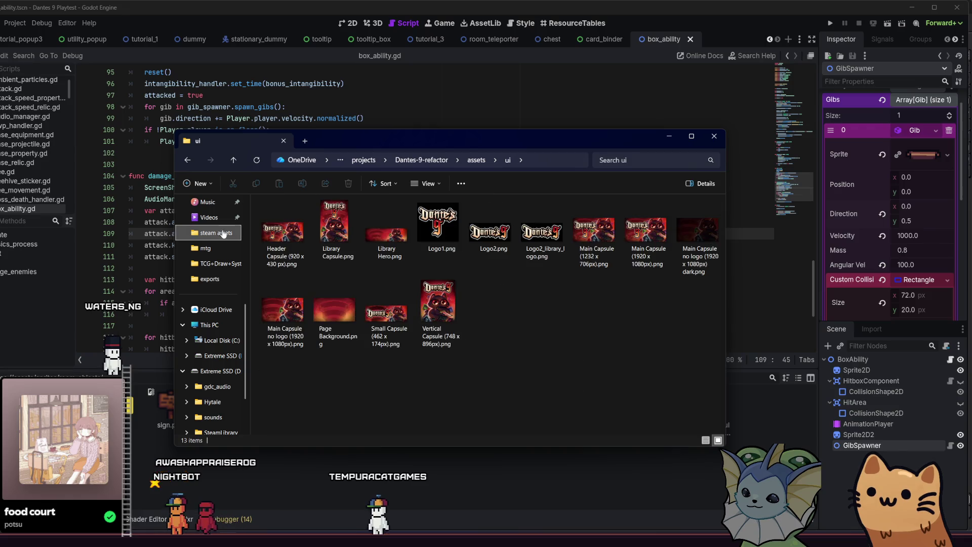
{"action": "left_click", "coordinate": [414, 160]}
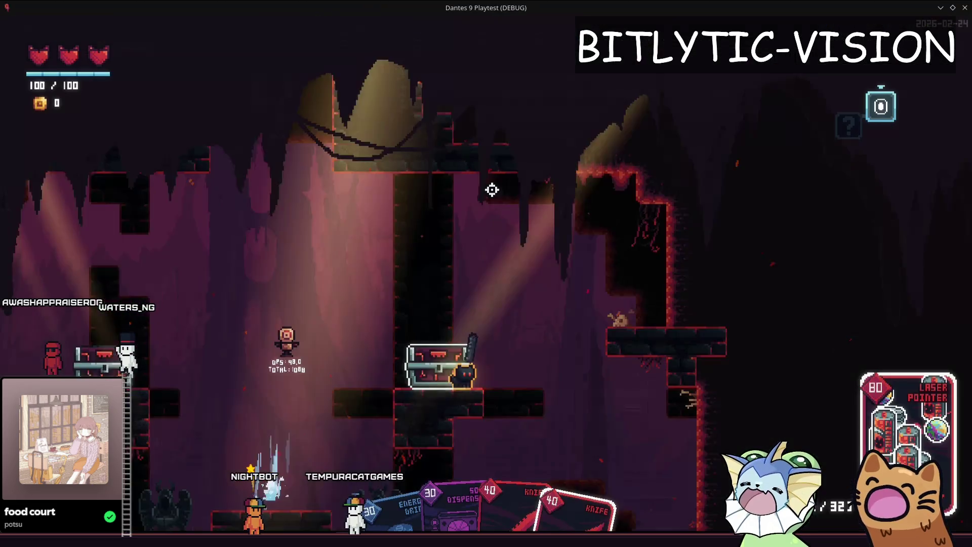
Step: Check the debug menu's sticker pack list, then fire the laser at the target dummy
{"action": "key", "text": "F1"}
{"action": "left_click", "coordinate": [260, 324]}
{"action": "key", "text": "F1"}
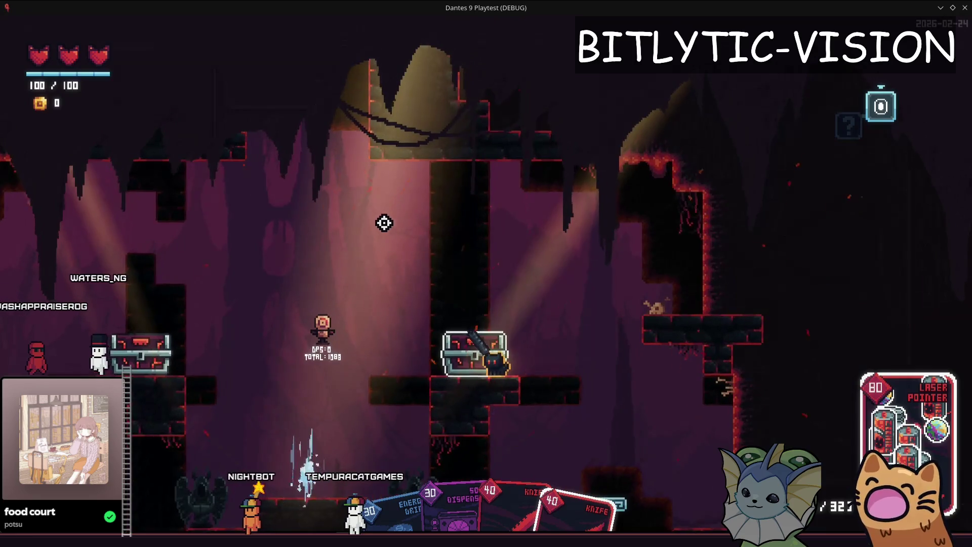
{"action": "left_click", "coordinate": [286, 325]}
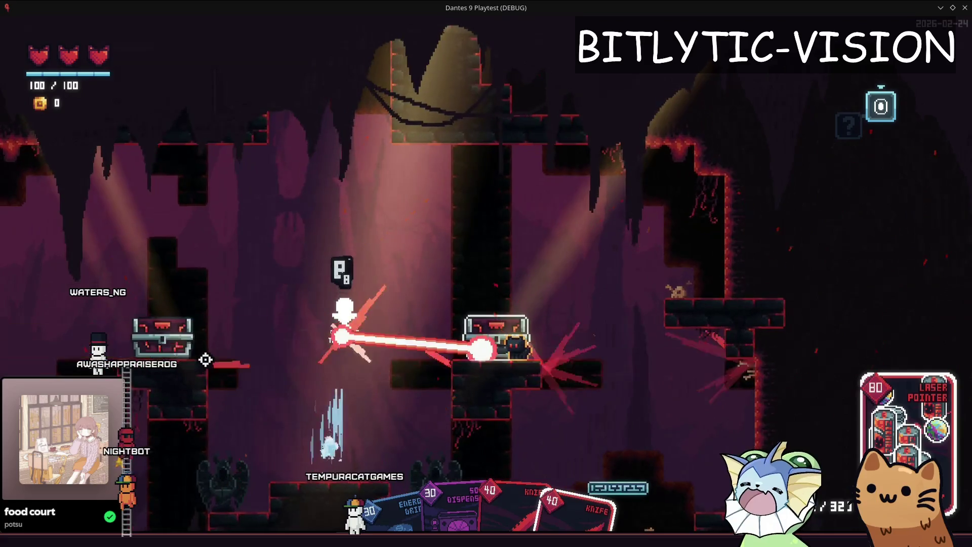
Step: Add the AWP card to the hand and attach the Bouncy Ball sticker to it
{"action": "key", "text": "F1"}
{"action": "scroll", "coordinate": [512, 130], "scroll_direction": "up", "scroll_amount": 5}
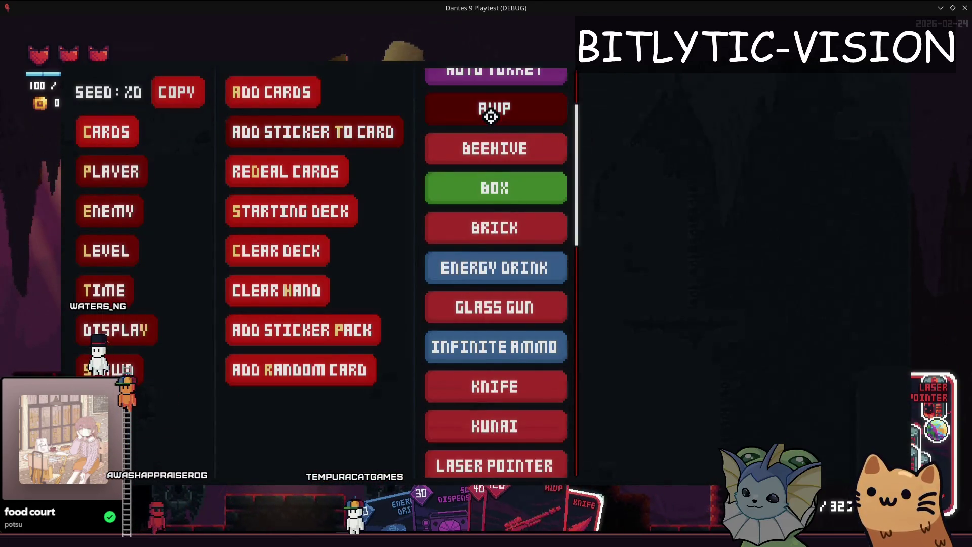
{"action": "left_click", "coordinate": [490, 117]}
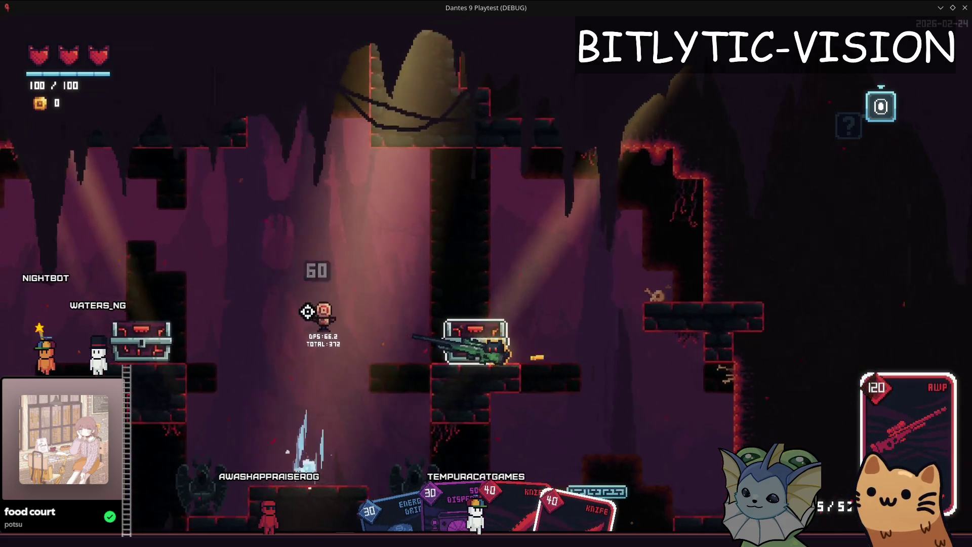
{"action": "key", "text": "F1"}
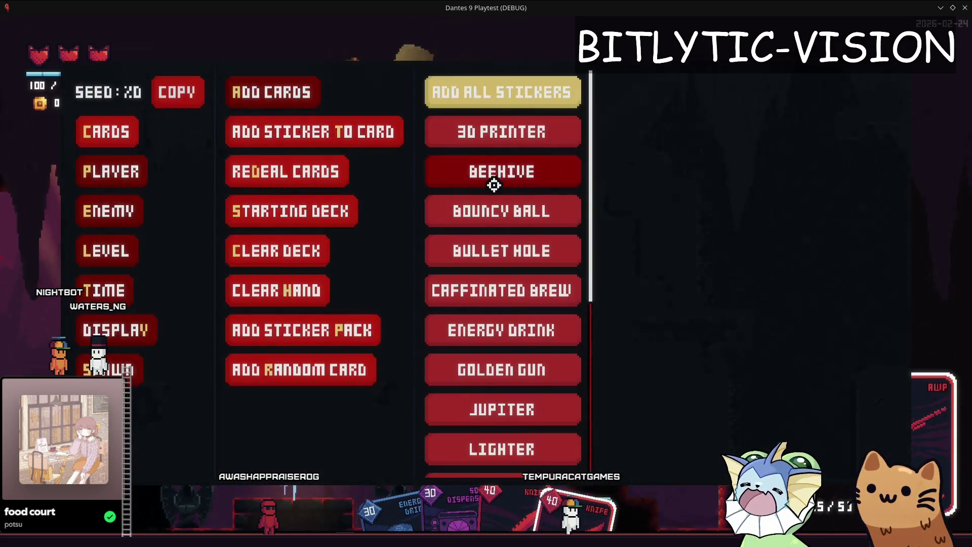
{"action": "left_click", "coordinate": [505, 210]}
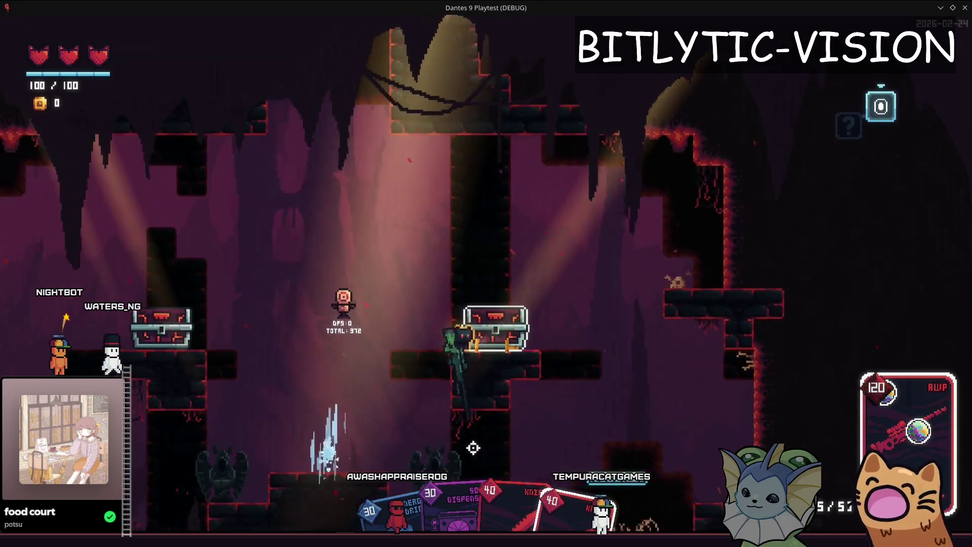
Step: Shoot the target dummy with the AWP from the chest, then stop the playtest
{"action": "key", "text": "d"}
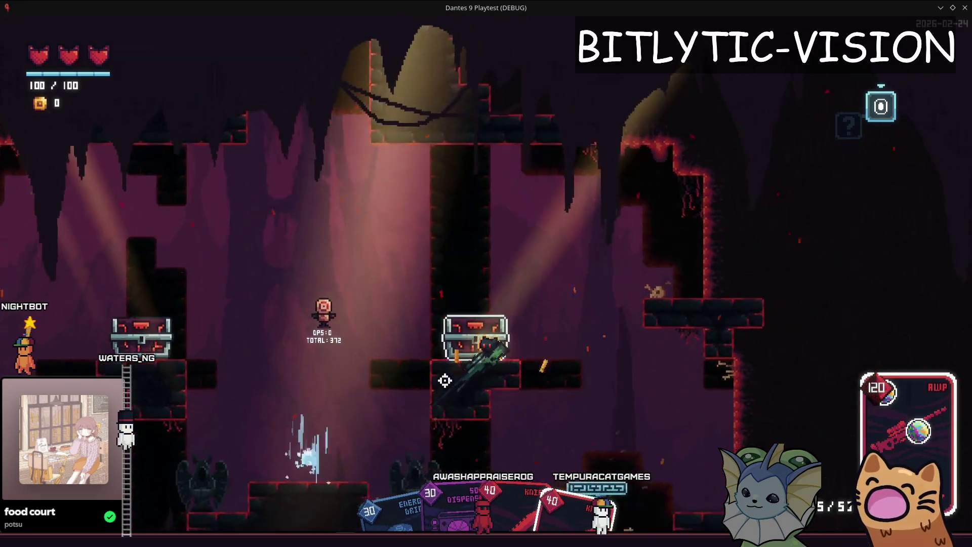
{"action": "left_click", "coordinate": [435, 374]}
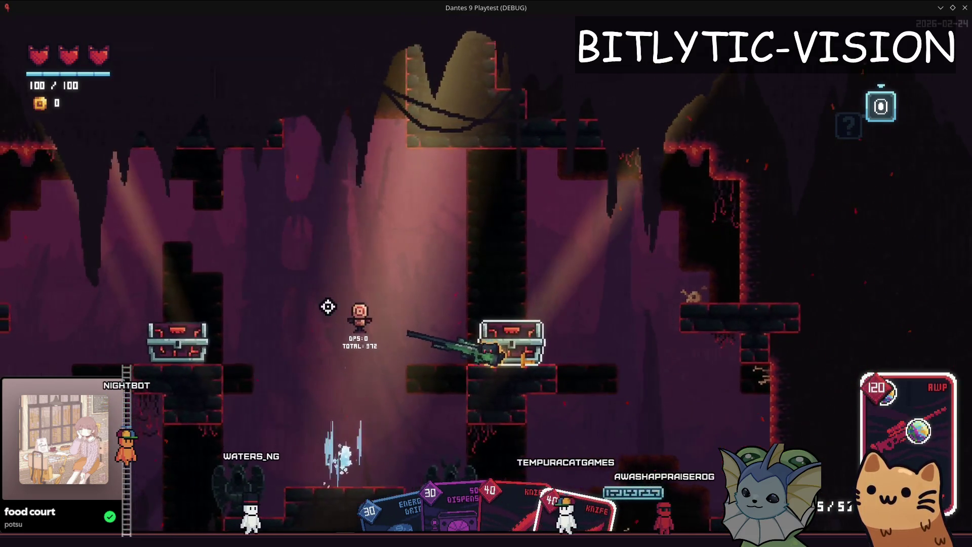
{"action": "left_click", "coordinate": [328, 306]}
{"action": "key", "text": "space"}
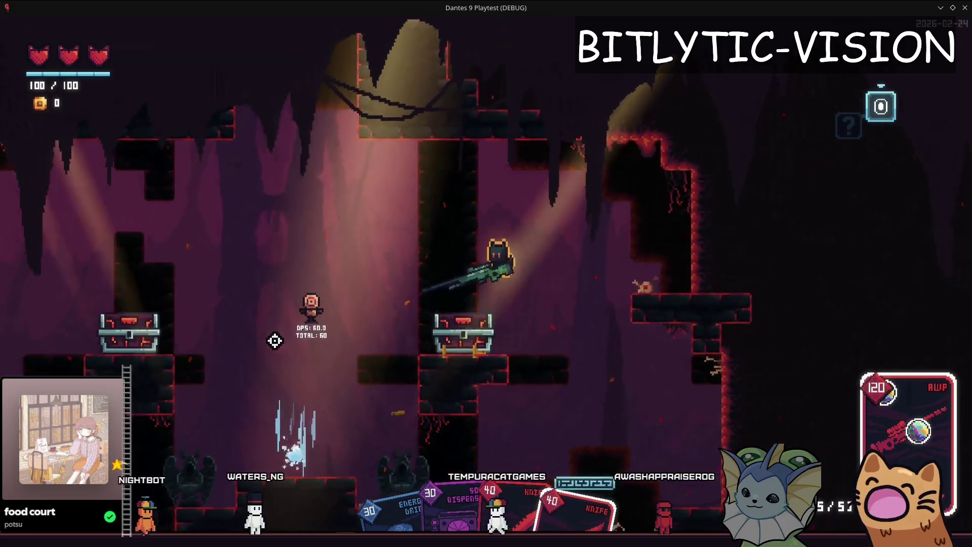
{"action": "left_click", "coordinate": [271, 334]}
{"action": "left_click", "coordinate": [273, 319]}
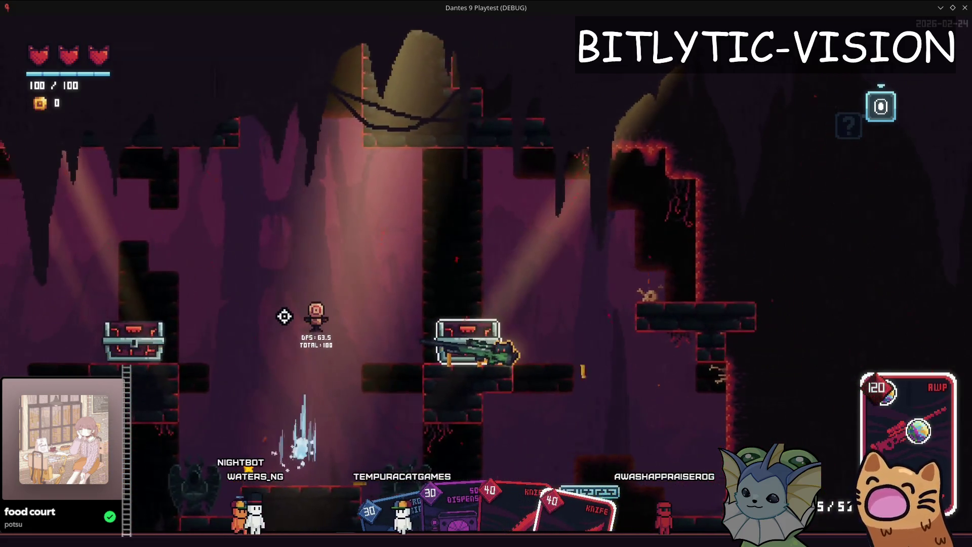
{"action": "key", "text": "F8"}
{"action": "key", "text": "alt+Tab"}
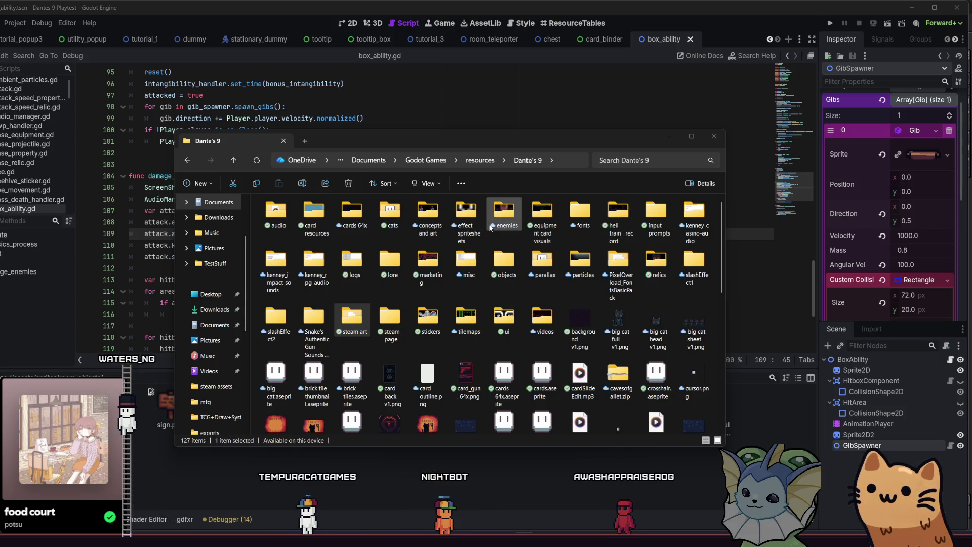
Step: Go into objects > room objects, select cat_tree.png, and return to Godot to import it
{"action": "double_click", "coordinate": [514, 265]}
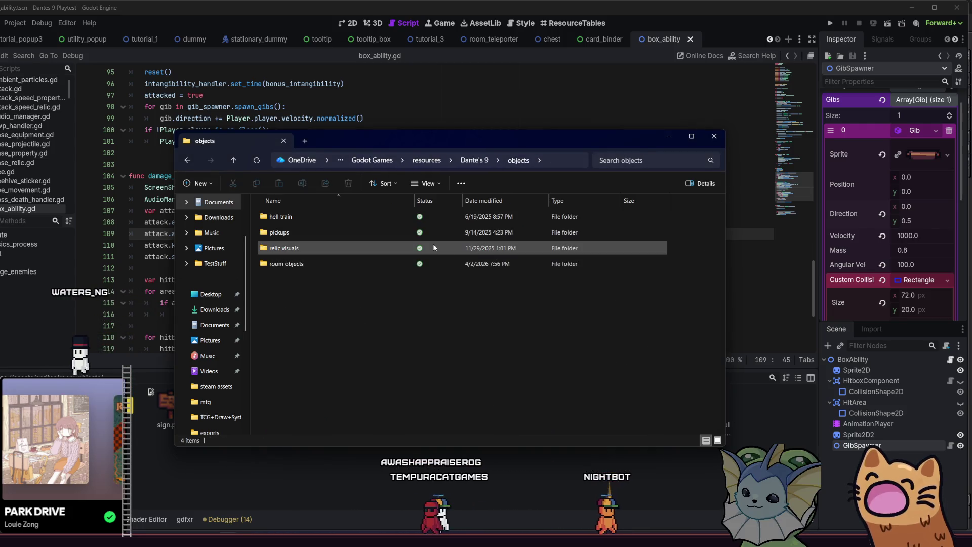
{"action": "mouse_move", "coordinate": [432, 246]}
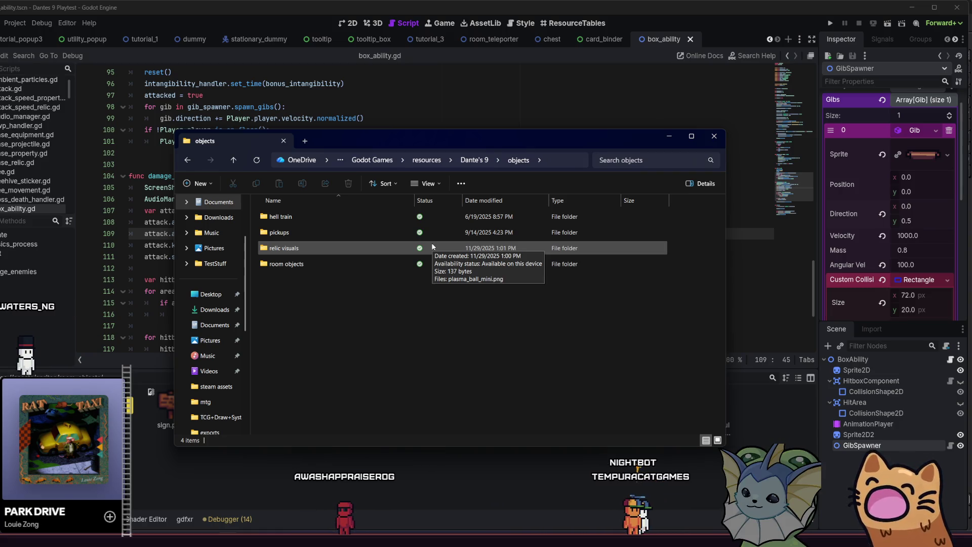
{"action": "mouse_move", "coordinate": [297, 264]}
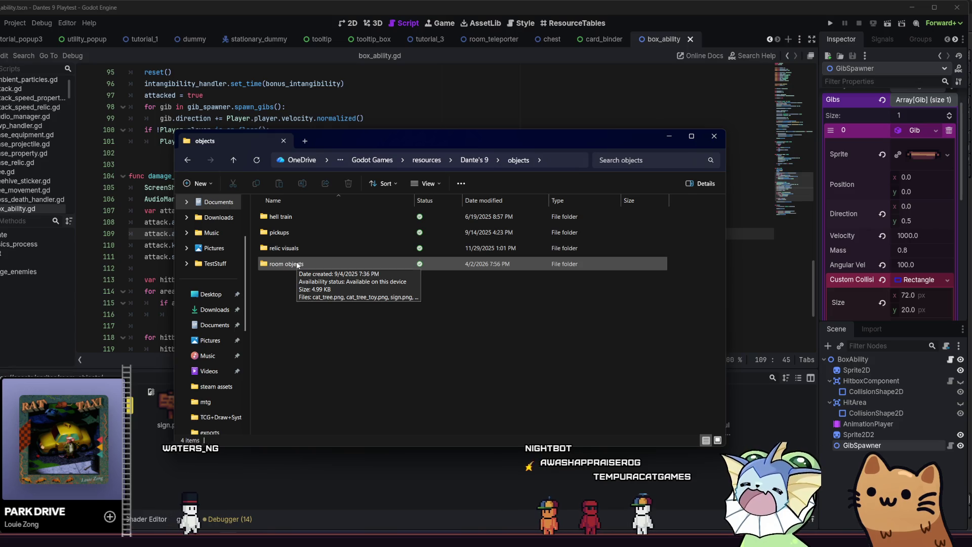
{"action": "double_click", "coordinate": [298, 264]}
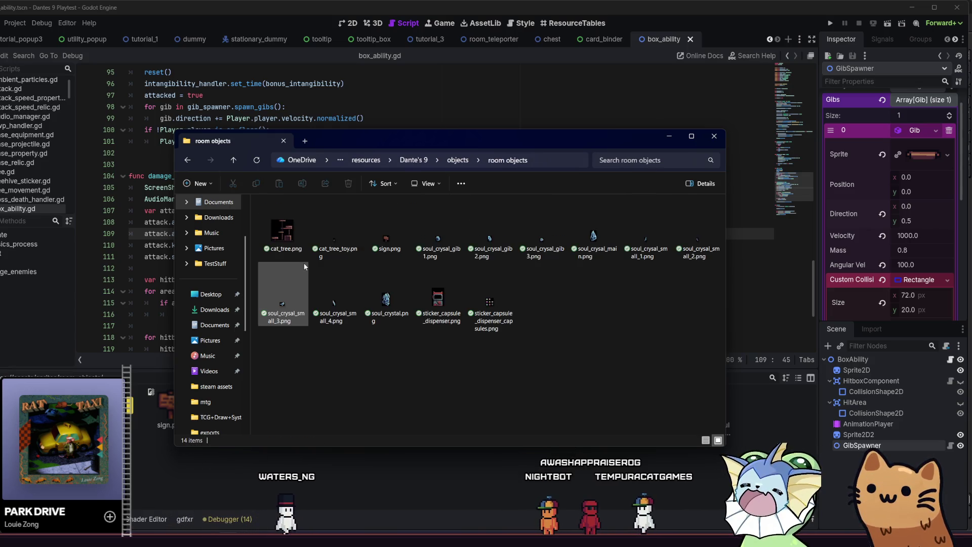
{"action": "left_click", "coordinate": [282, 230]}
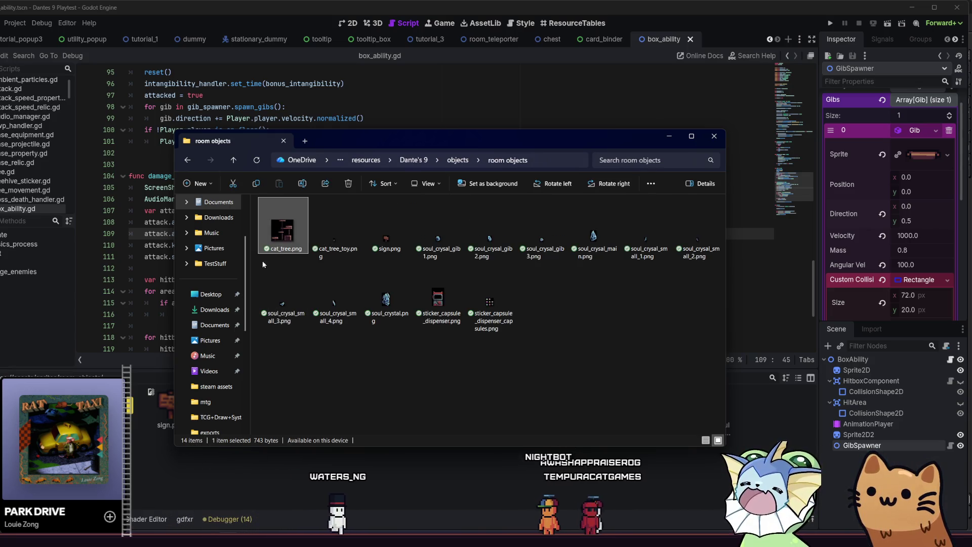
{"action": "left_click", "coordinate": [129, 455]}
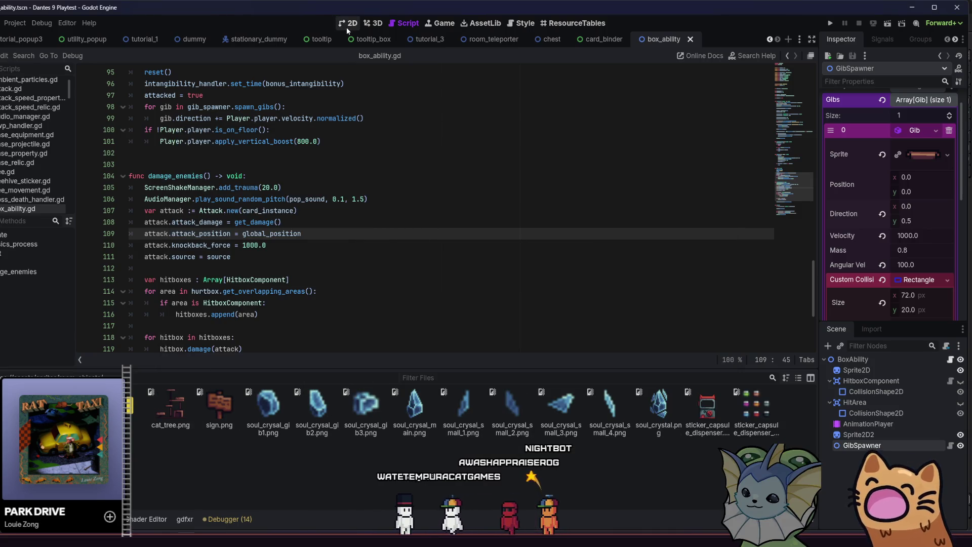
Step: Quick-open hub_room.tscn by searching 'hub' and show it in the 2D workspace
{"action": "key", "text": "shift+alt+o"}
{"action": "type", "text": "hub"}
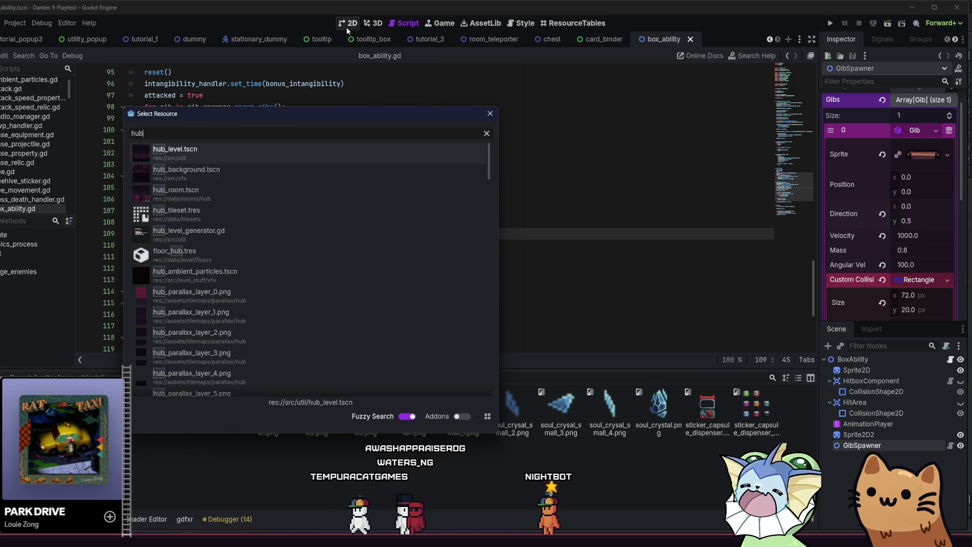
{"action": "left_click", "coordinate": [220, 195]}
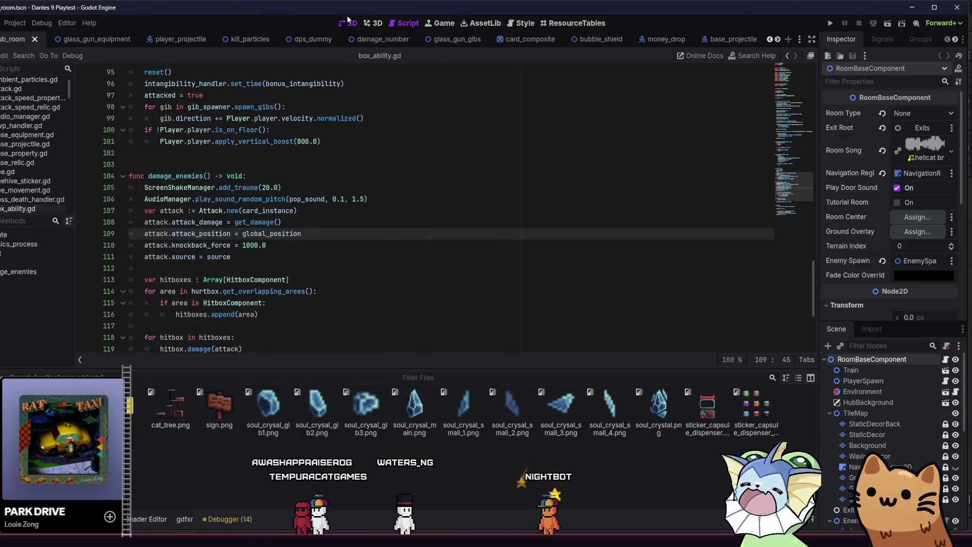
{"action": "left_click", "coordinate": [348, 22]}
{"action": "scroll", "coordinate": [502, 221], "scroll_direction": "up", "scroll_amount": 5}
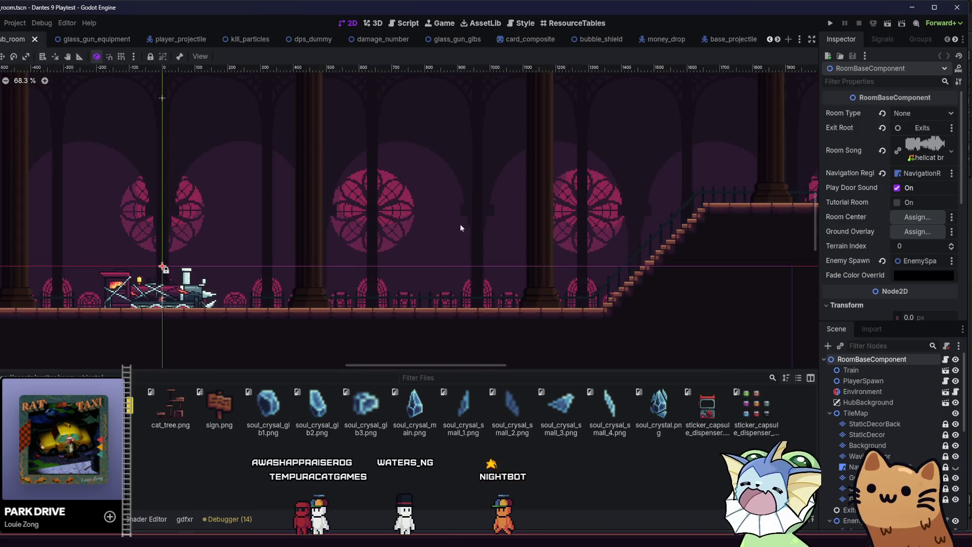
Step: Drop cat_tree.png into the hub room and set its scale to 4
{"action": "mouse_move", "coordinate": [172, 405]}
{"action": "left_mouse_down"}
{"action": "mouse_move", "coordinate": [324, 310]}
{"action": "mouse_move", "coordinate": [394, 282]}
{"action": "left_mouse_up"}
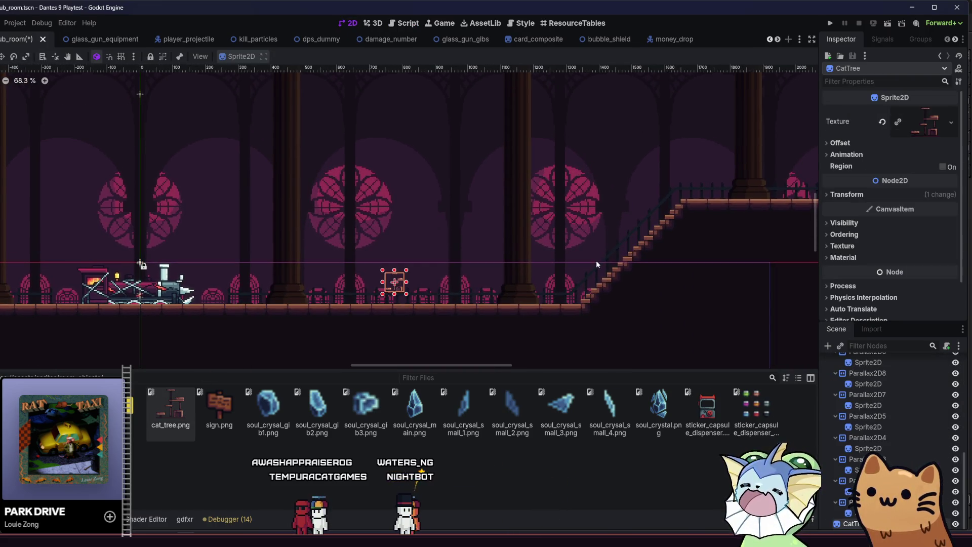
{"action": "left_click", "coordinate": [847, 195]}
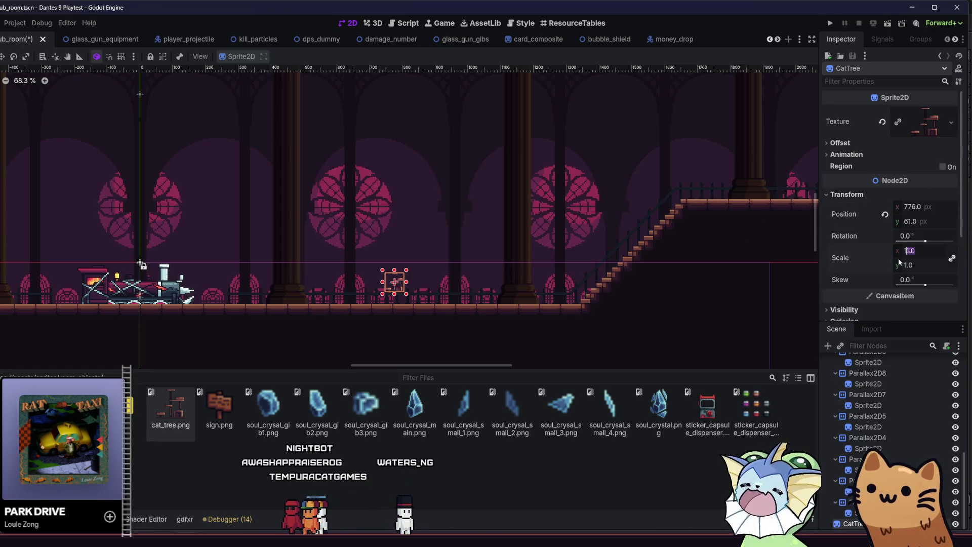
{"action": "type", "text": "4"}
{"action": "key", "text": "Return"}
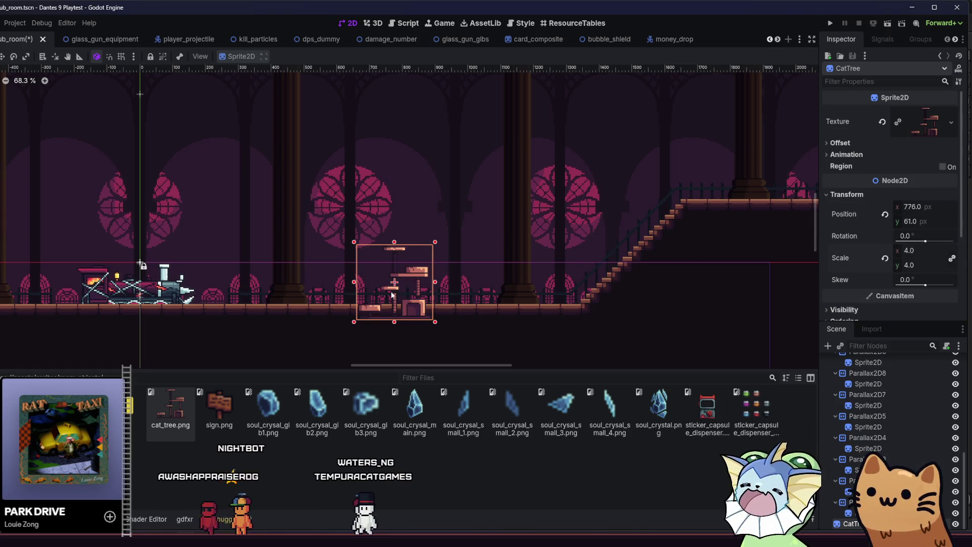
Step: Position the cat tree on the hall floor and run the game
{"action": "mouse_move", "coordinate": [404, 307]}
{"action": "left_mouse_down"}
{"action": "mouse_move", "coordinate": [410, 282]}
{"action": "mouse_move", "coordinate": [405, 313]}
{"action": "left_mouse_up"}
{"action": "scroll", "coordinate": [404, 284], "scroll_direction": "up", "scroll_amount": 5}
{"action": "scroll", "coordinate": [405, 313], "scroll_direction": "up", "scroll_amount": 2}
{"action": "left_click_drag", "start_coordinate": [328, 285], "coordinate": [321, 285]}
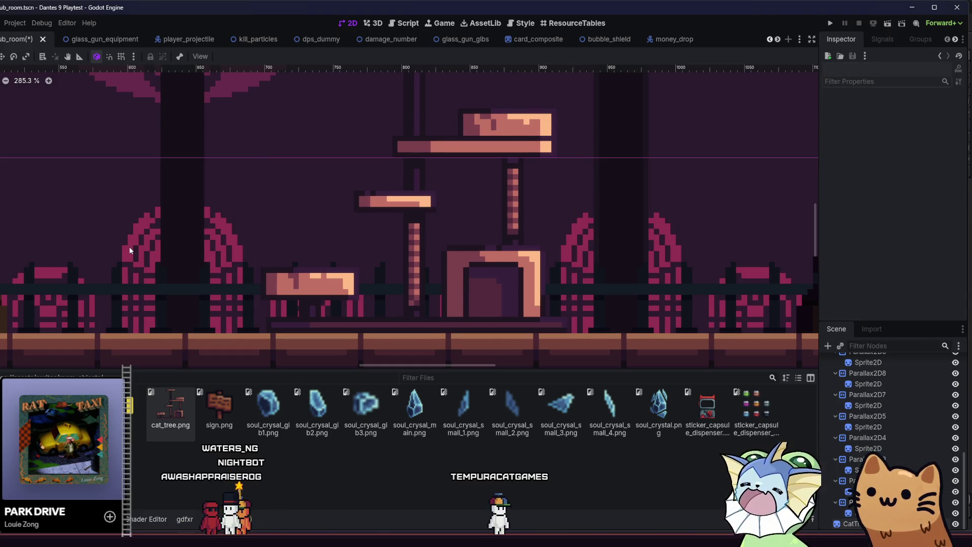
{"action": "scroll", "coordinate": [137, 248], "scroll_direction": "down", "scroll_amount": 5}
{"action": "mouse_move", "coordinate": [212, 255]}
{"action": "left_mouse_down"}
{"action": "mouse_move", "coordinate": [208, 231]}
{"action": "mouse_move", "coordinate": [303, 241]}
{"action": "left_mouse_up"}
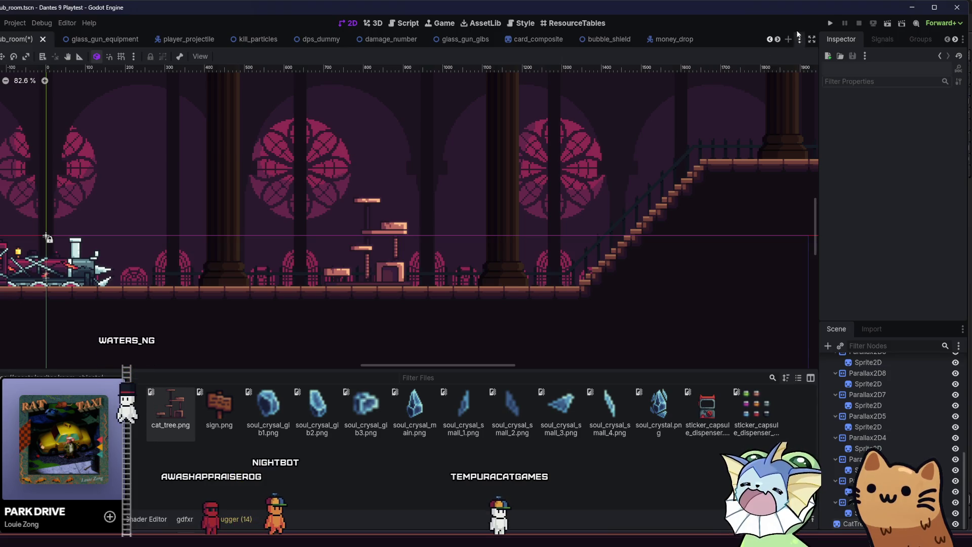
{"action": "left_click", "coordinate": [829, 24]}
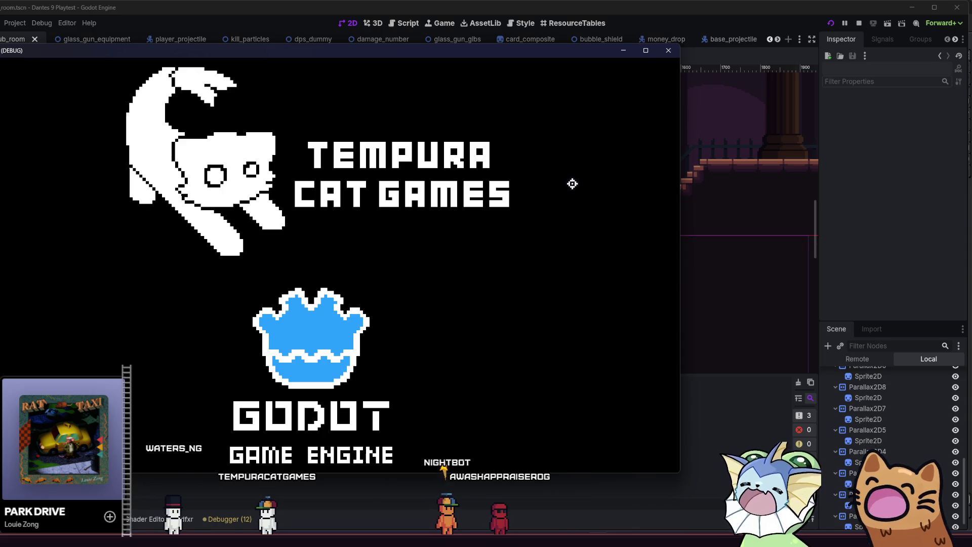
Step: Maximize the game, start a new game and walk the cat to the train and onto the platform
{"action": "key", "text": "super+Up"}
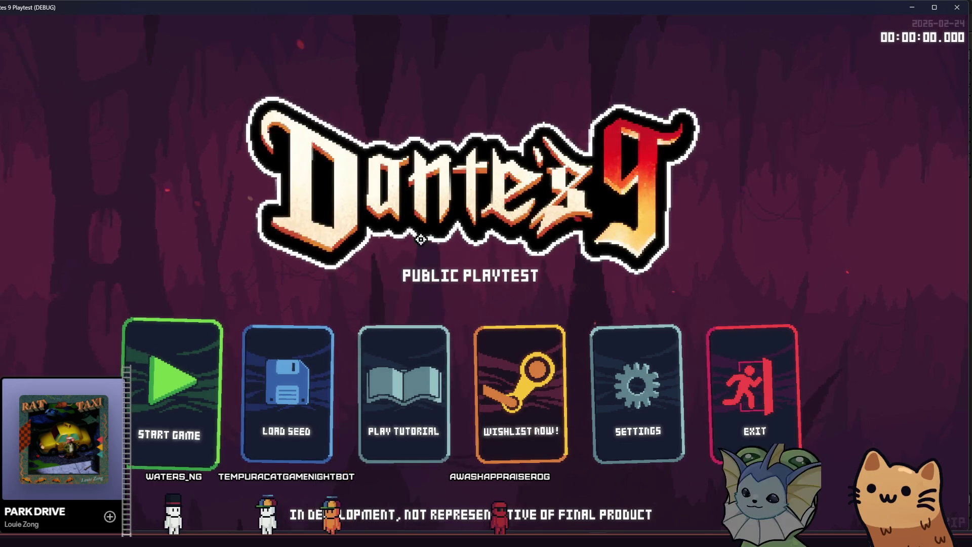
{"action": "left_click", "coordinate": [200, 365]}
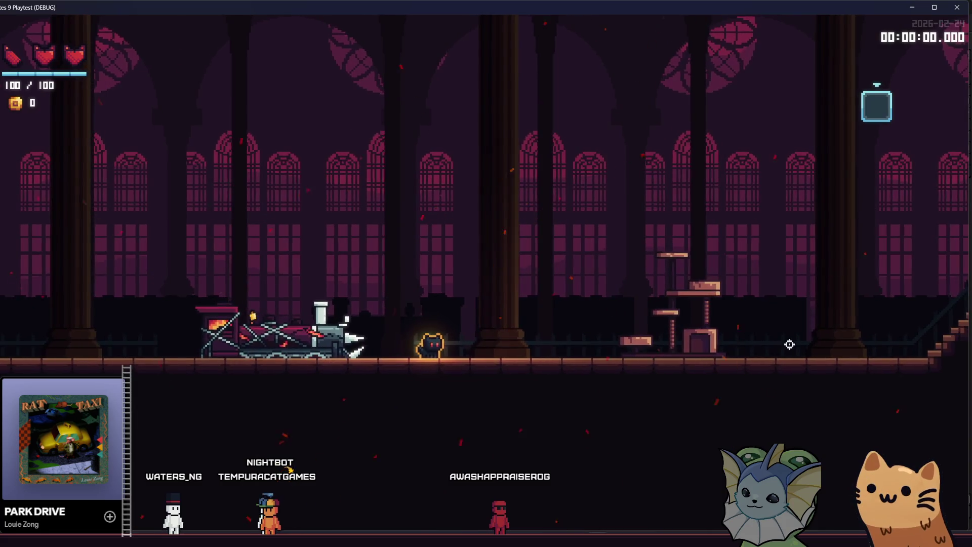
{"action": "key", "text": "d"}
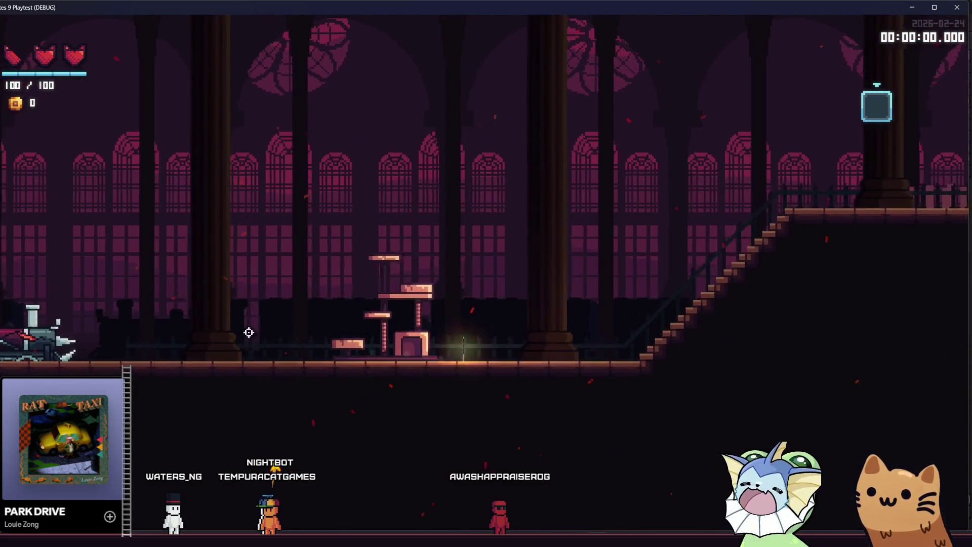
{"action": "key", "text": "a"}
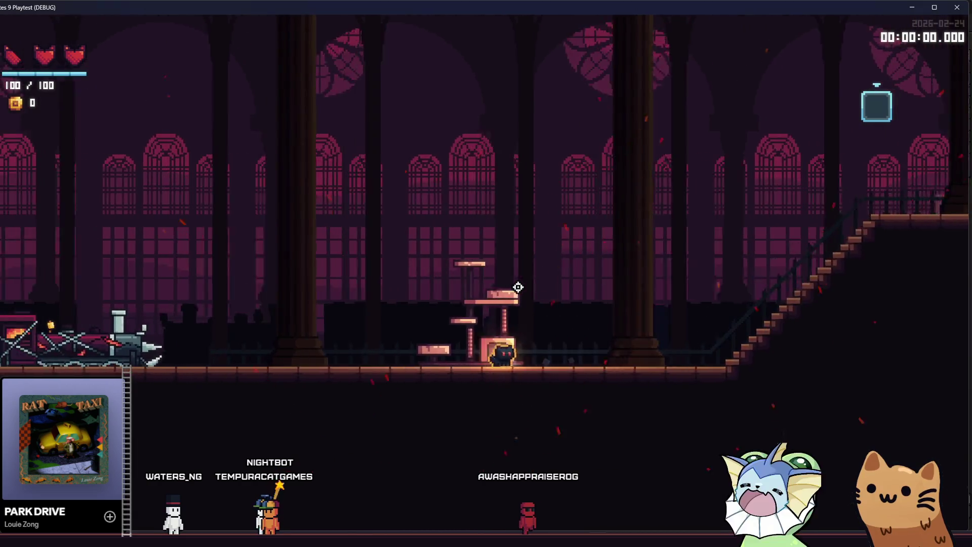
{"action": "key", "text": "a"}
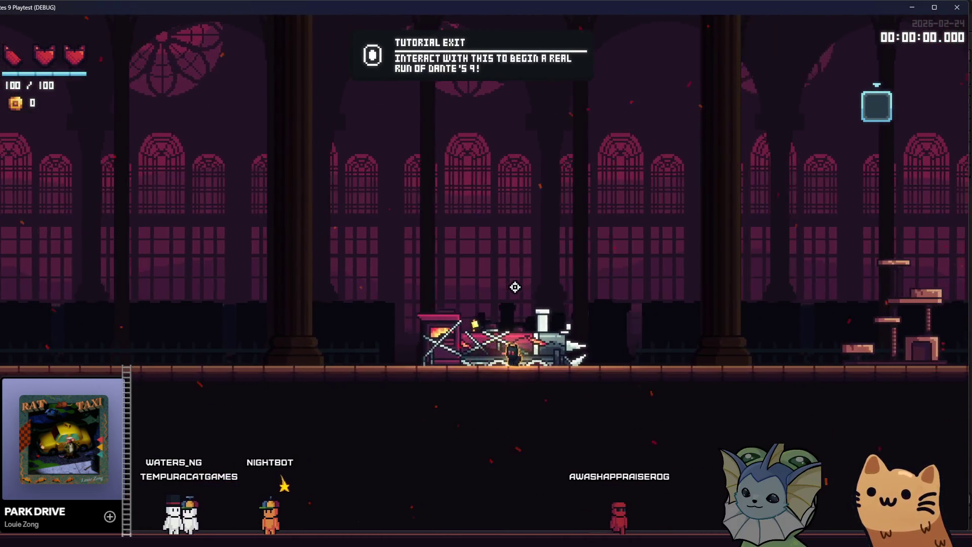
{"action": "key", "text": "d"}
{"action": "key", "text": "space"}
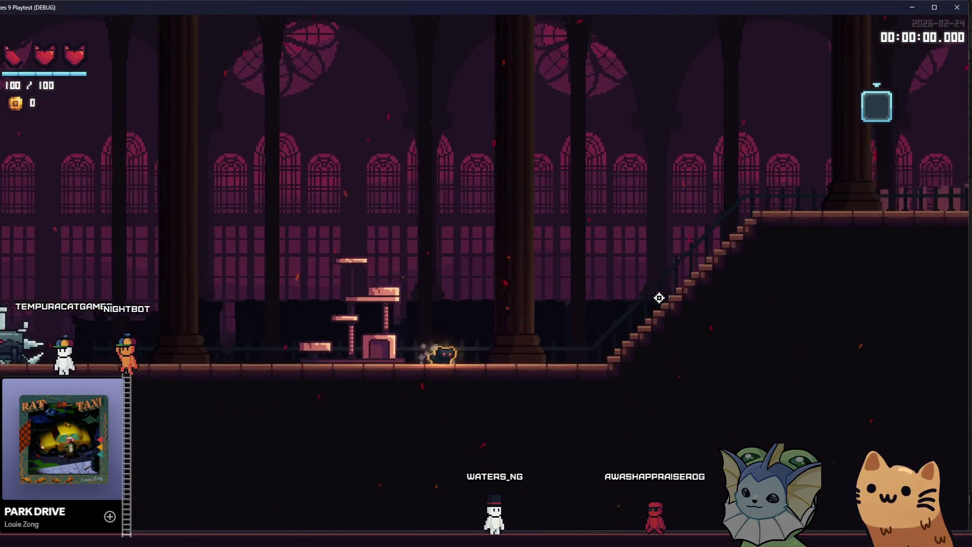
Step: Walk the cat across the hall, swing an attack and jump beside the cat tree
{"action": "key", "text": "a"}
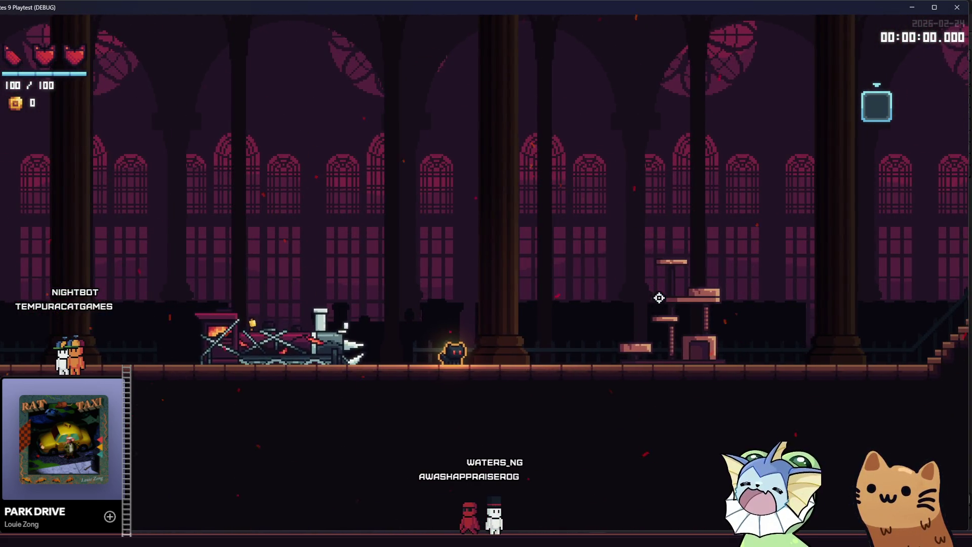
{"action": "key", "text": "d"}
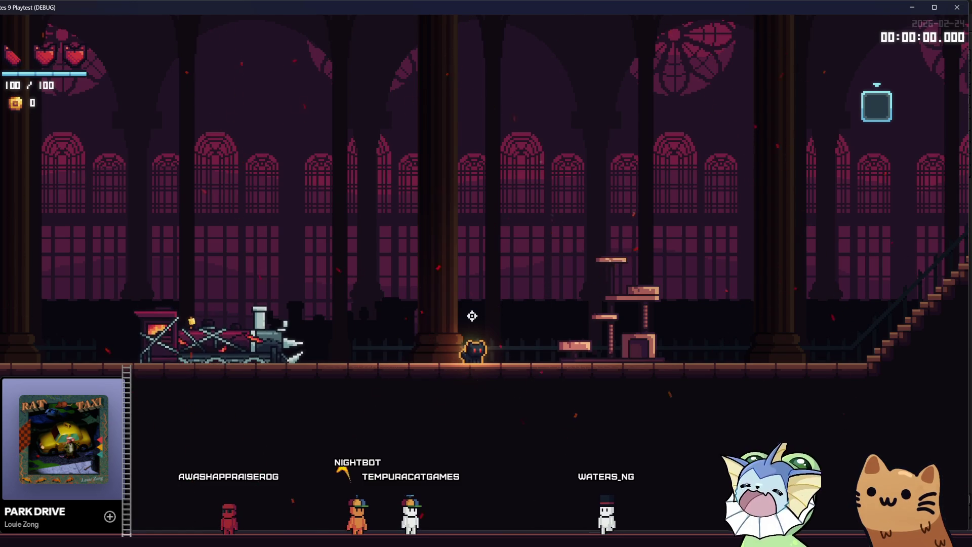
{"action": "left_click", "coordinate": [584, 299]}
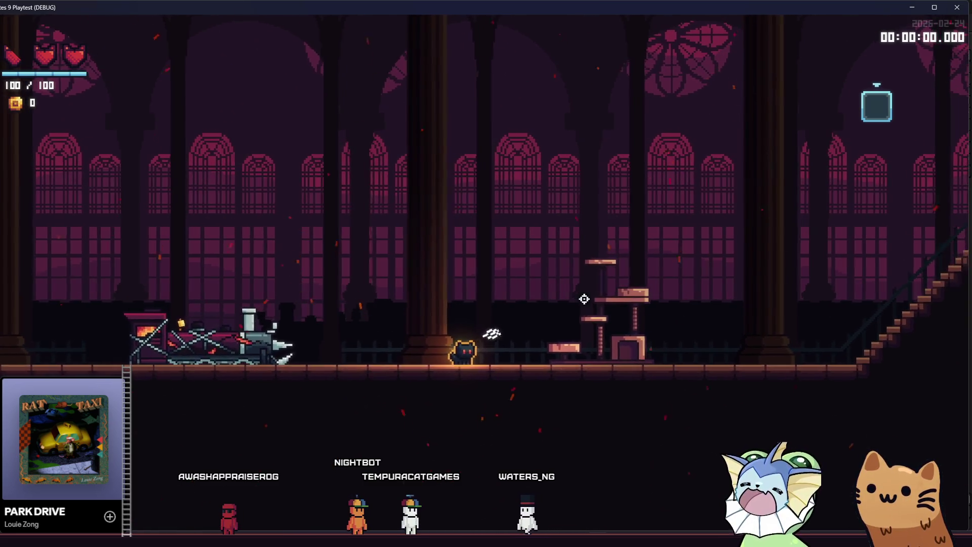
{"action": "key", "text": "d"}
{"action": "key", "text": "space"}
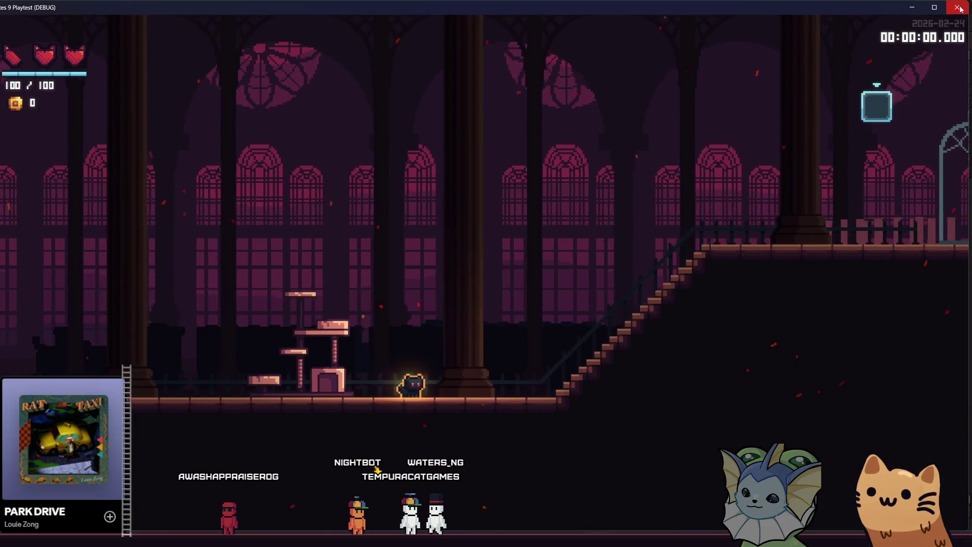
Step: Back in Aseprite, select the whole cat tree and move it lower on the sheet
{"action": "left_click", "coordinate": [960, 8]}
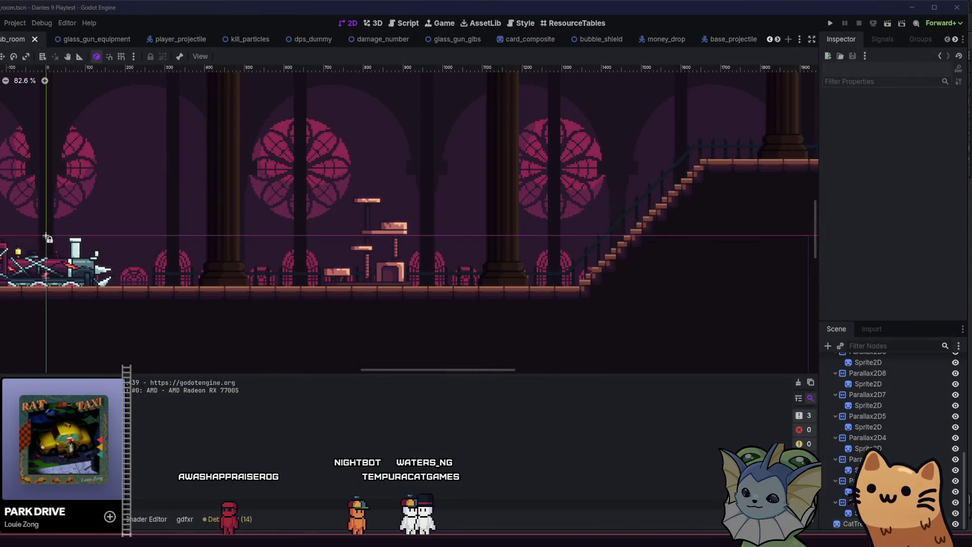
{"action": "left_click", "coordinate": [282, 486]}
{"action": "left_click", "coordinate": [425, 298]}
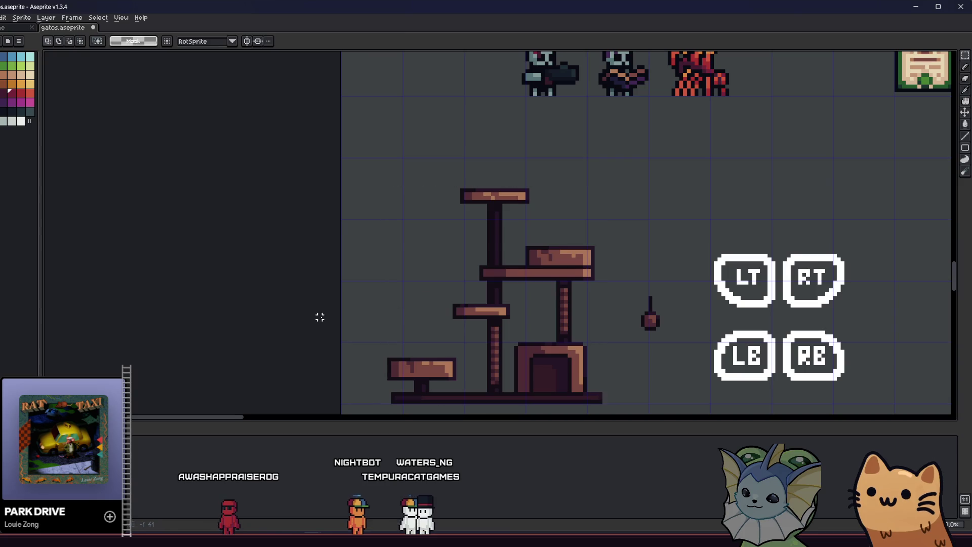
{"action": "scroll", "coordinate": [319, 316], "scroll_direction": "down", "scroll_amount": 3}
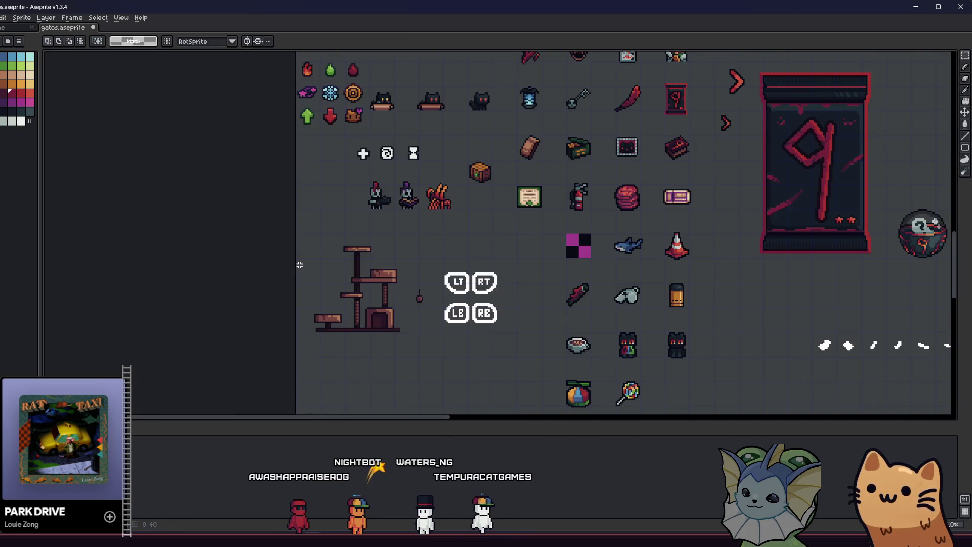
{"action": "scroll", "coordinate": [299, 265], "scroll_direction": "up", "scroll_amount": 1}
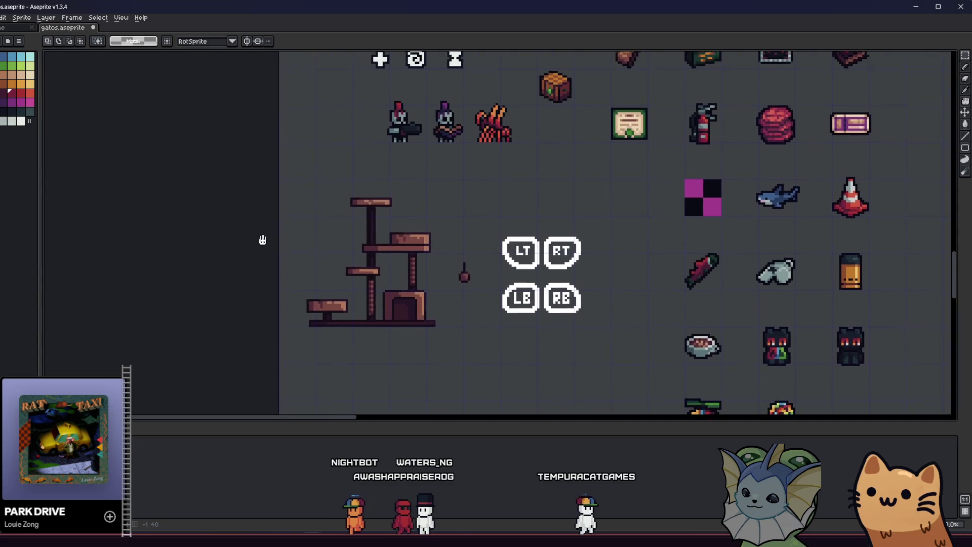
{"action": "mouse_move", "coordinate": [279, 157]}
{"action": "left_mouse_down"}
{"action": "mouse_move", "coordinate": [402, 315]}
{"action": "mouse_move", "coordinate": [434, 332]}
{"action": "left_mouse_up"}
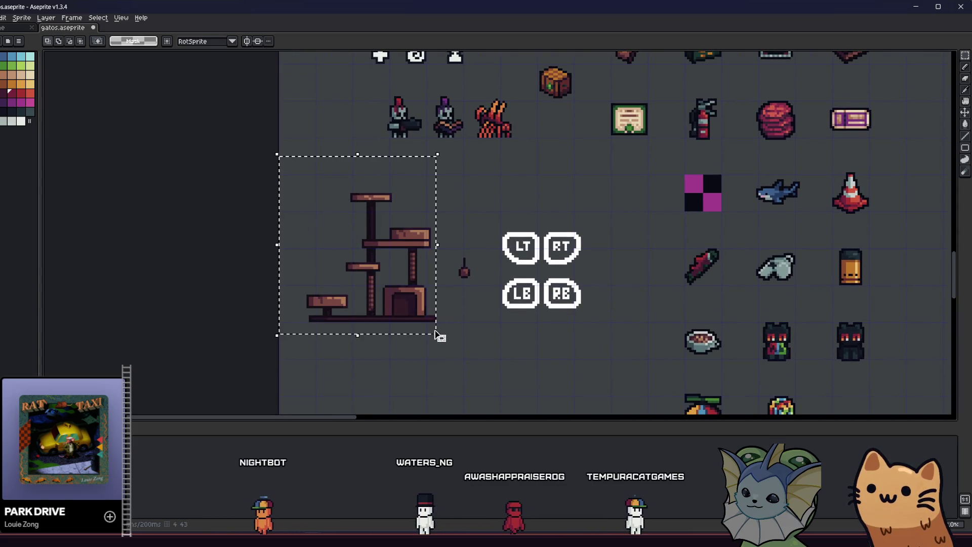
{"action": "mouse_move", "coordinate": [382, 257]}
{"action": "left_mouse_down"}
{"action": "mouse_move", "coordinate": [382, 339]}
{"action": "mouse_move", "coordinate": [359, 305]}
{"action": "mouse_move", "coordinate": [369, 249]}
{"action": "mouse_move", "coordinate": [382, 270]}
{"action": "left_mouse_up"}
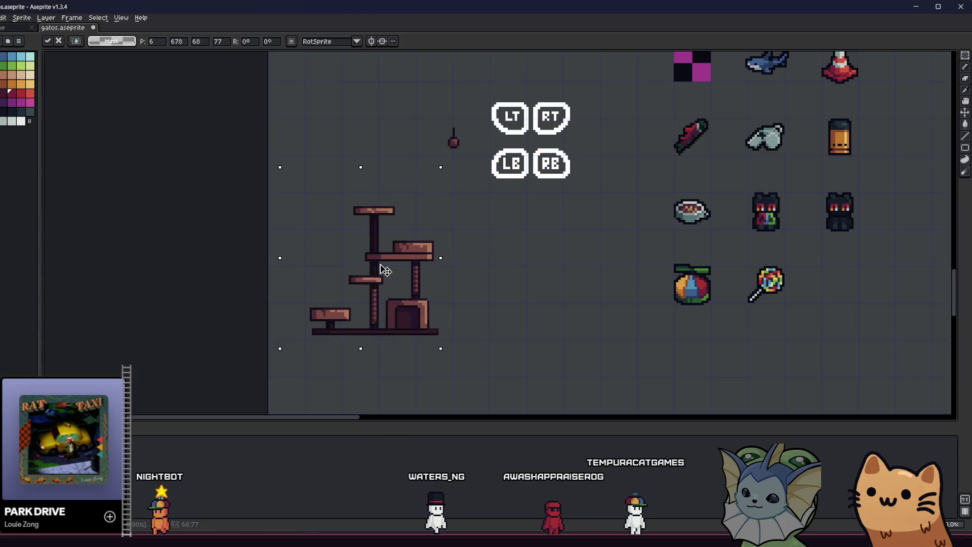
{"action": "scroll", "coordinate": [390, 283], "scroll_direction": "up", "scroll_amount": 1}
{"action": "left_click", "coordinate": [217, 304]}
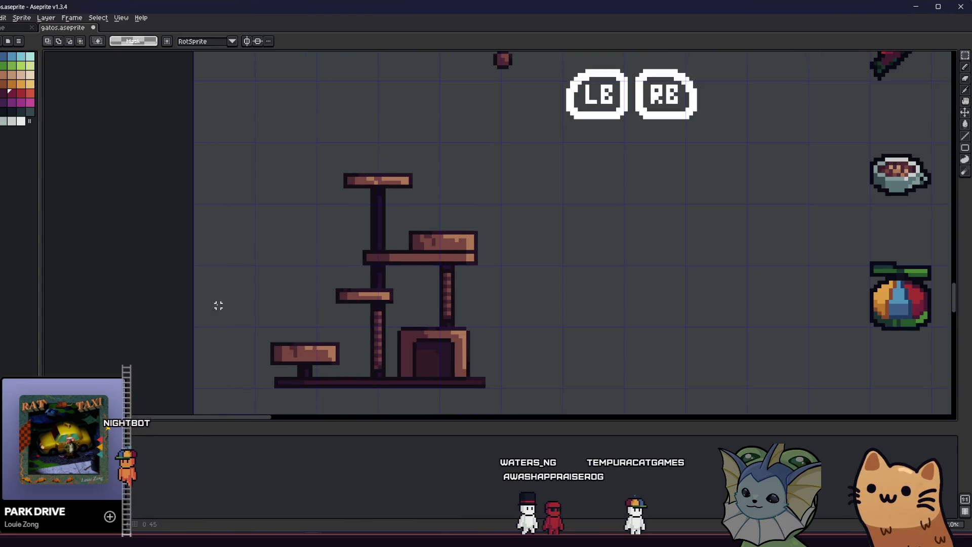
Step: Shift the bottom-left platform further left
{"action": "left_click_drag", "start_coordinate": [228, 326], "coordinate": [356, 396]}
{"action": "scroll", "coordinate": [334, 375], "scroll_direction": "down", "scroll_amount": 2}
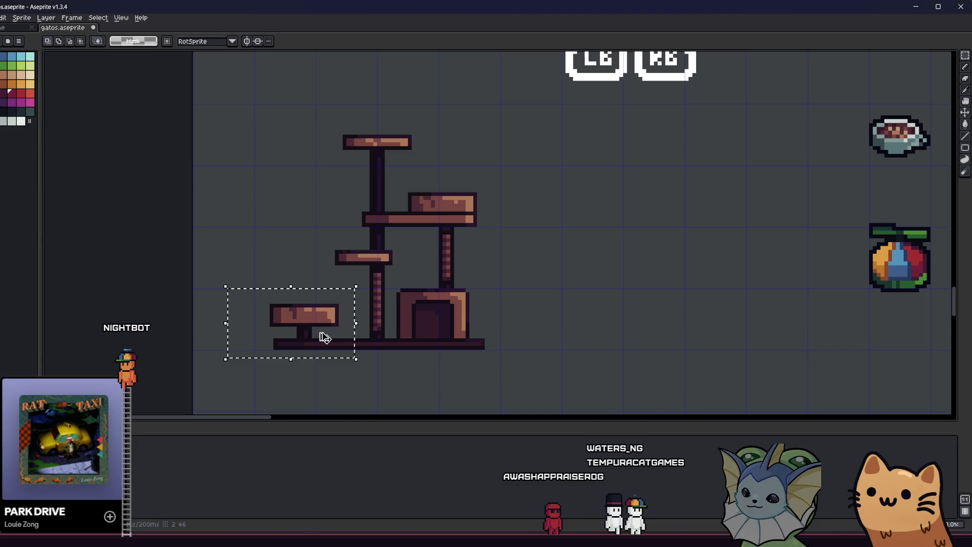
{"action": "left_click_drag", "start_coordinate": [324, 338], "coordinate": [297, 338]}
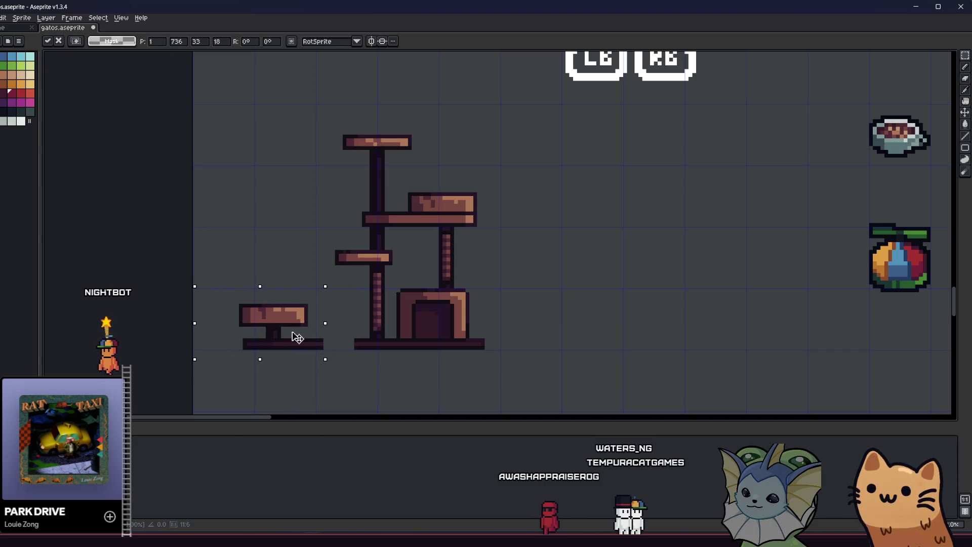
{"action": "left_click", "coordinate": [344, 341]}
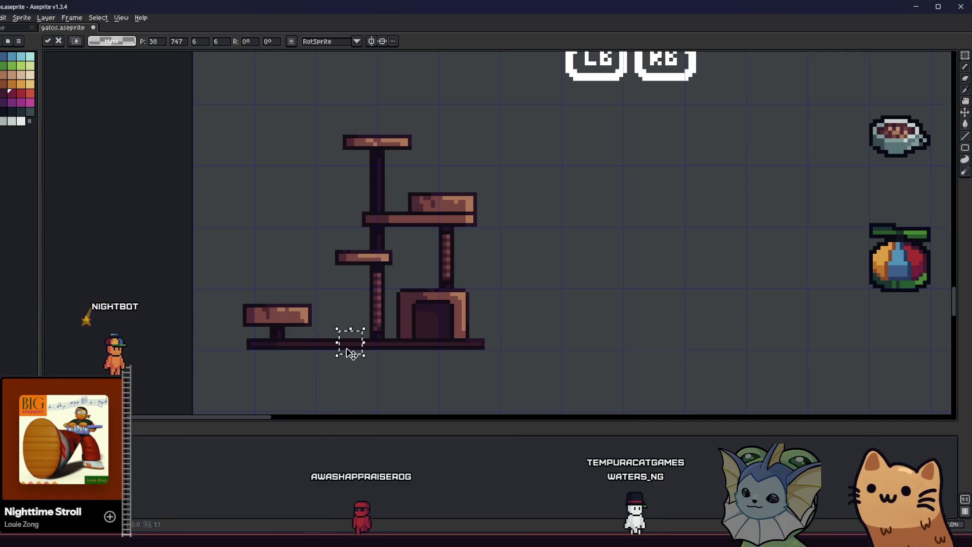
{"action": "scroll", "coordinate": [332, 371], "scroll_direction": "down", "scroll_amount": 1}
{"action": "scroll", "coordinate": [333, 370], "scroll_direction": "down", "scroll_amount": 1}
{"action": "scroll", "coordinate": [355, 354], "scroll_direction": "up", "scroll_amount": 1}
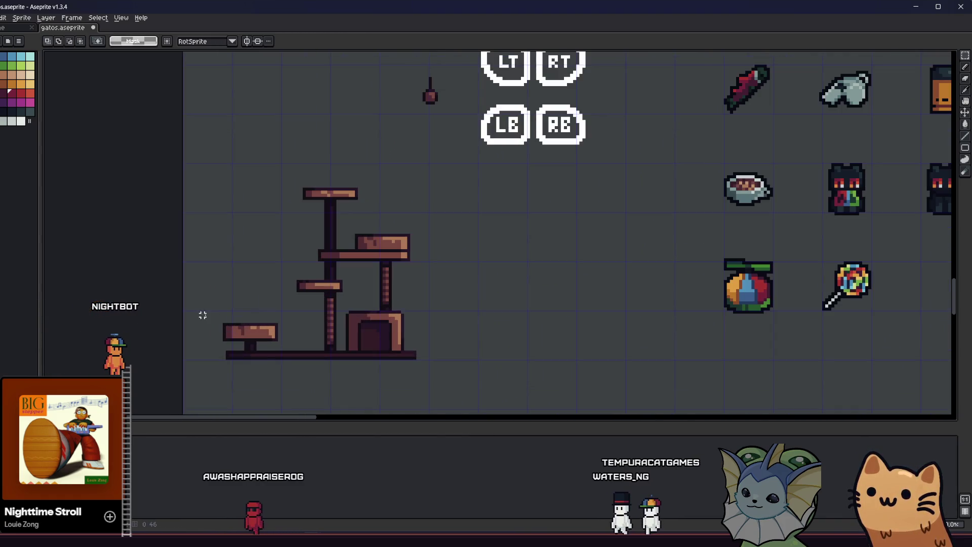
{"action": "mouse_move", "coordinate": [201, 314]}
{"action": "left_mouse_down"}
{"action": "mouse_move", "coordinate": [289, 373]}
{"action": "mouse_move", "coordinate": [271, 358]}
{"action": "left_mouse_up"}
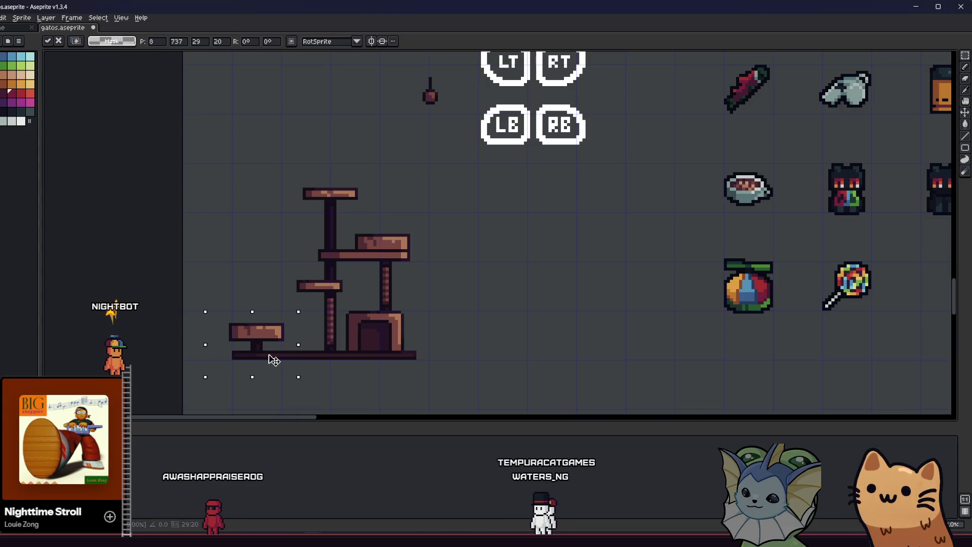
{"action": "left_click", "coordinate": [372, 343]}
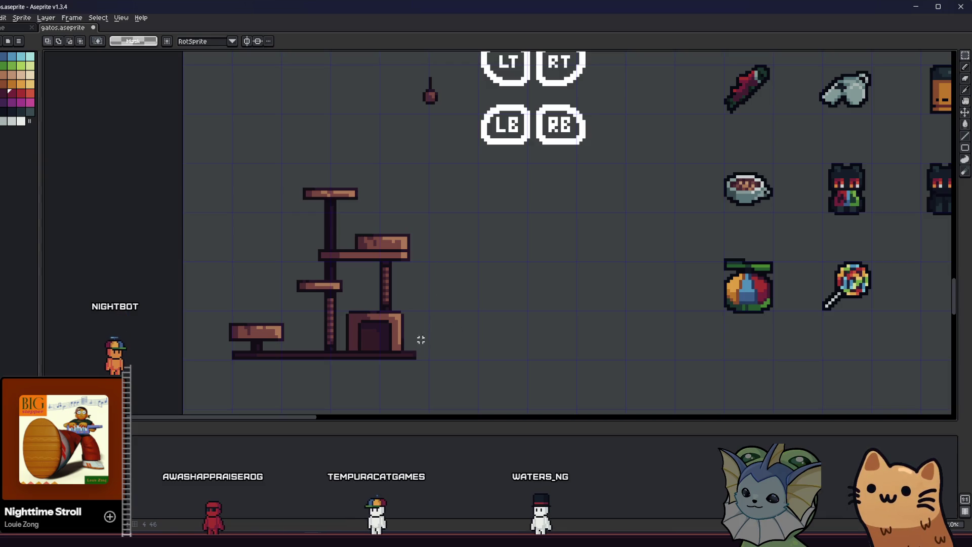
Step: Extend the base strip further to the right
{"action": "left_click_drag", "start_coordinate": [412, 369], "coordinate": [428, 369]}
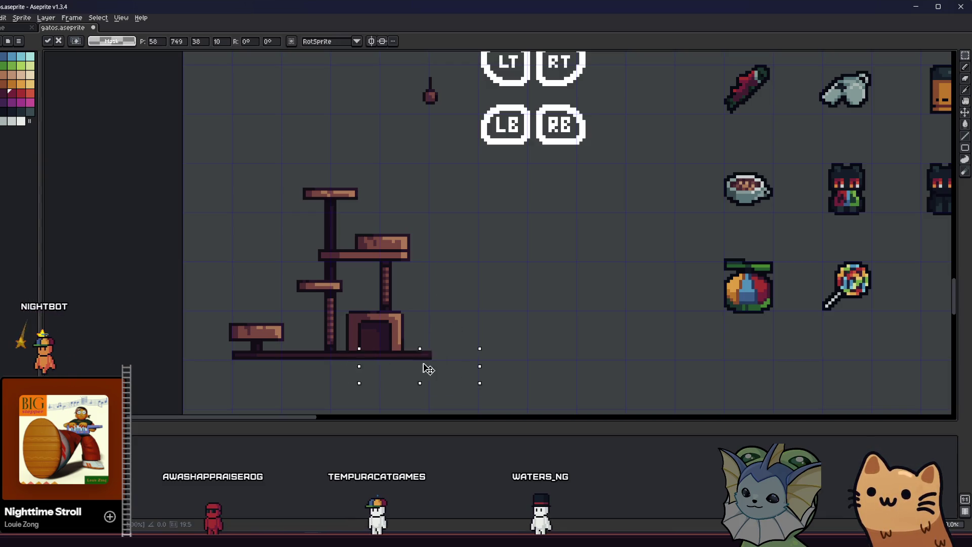
{"action": "left_click", "coordinate": [323, 347]}
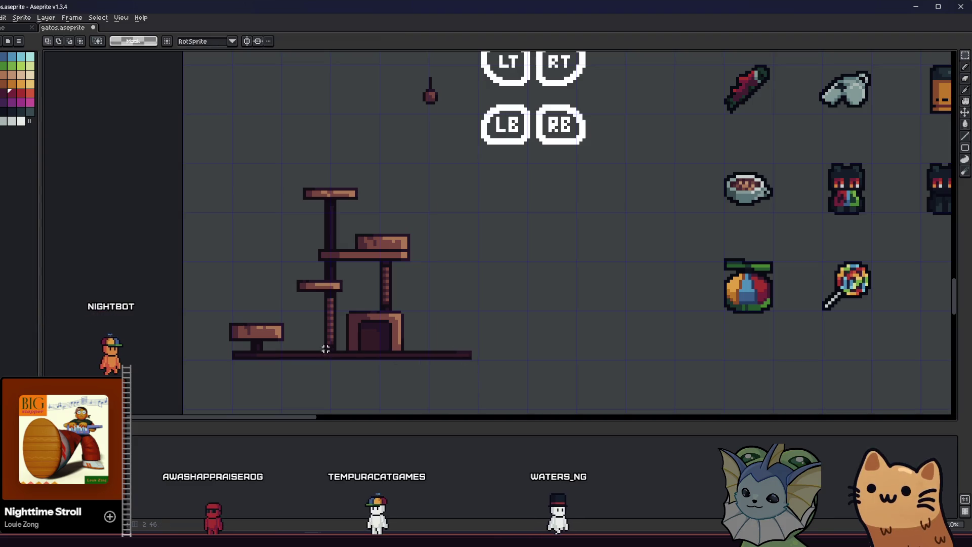
{"action": "scroll", "coordinate": [280, 312], "scroll_direction": "up", "scroll_amount": 1}
Step: Copy the lower-left platform to a new spot right of the house
{"action": "left_click_drag", "start_coordinate": [280, 312], "coordinate": [379, 358]}
{"action": "mouse_move", "coordinate": [325, 340]}
{"action": "left_mouse_down"}
{"action": "mouse_move", "coordinate": [546, 333]}
{"action": "mouse_move", "coordinate": [577, 352]}
{"action": "mouse_move", "coordinate": [590, 378]}
{"action": "mouse_move", "coordinate": [614, 381]}
{"action": "left_mouse_up"}
{"action": "left_click", "coordinate": [536, 358]}
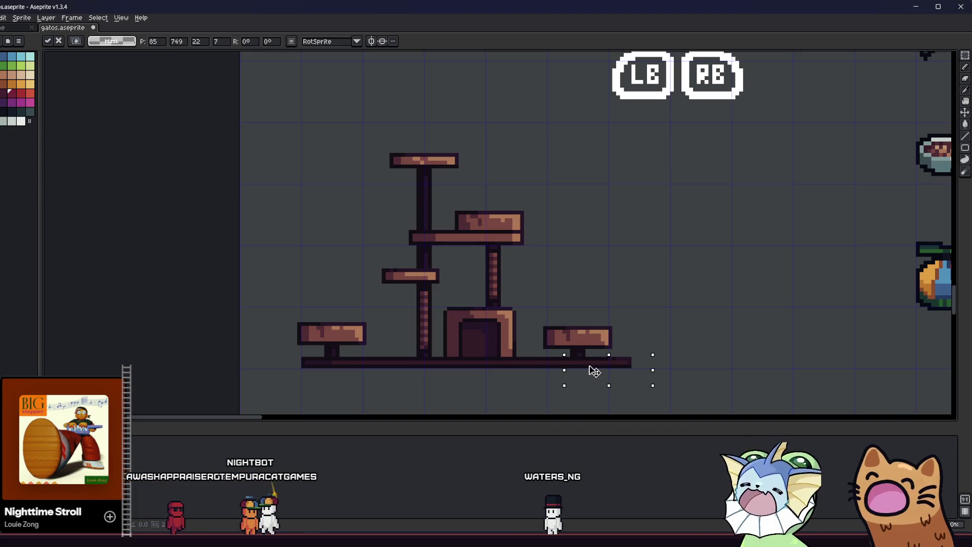
{"action": "scroll", "coordinate": [578, 366], "scroll_direction": "up", "scroll_amount": 2}
Step: Pull the base's right end back inward to shorten it
{"action": "key", "text": "i"}
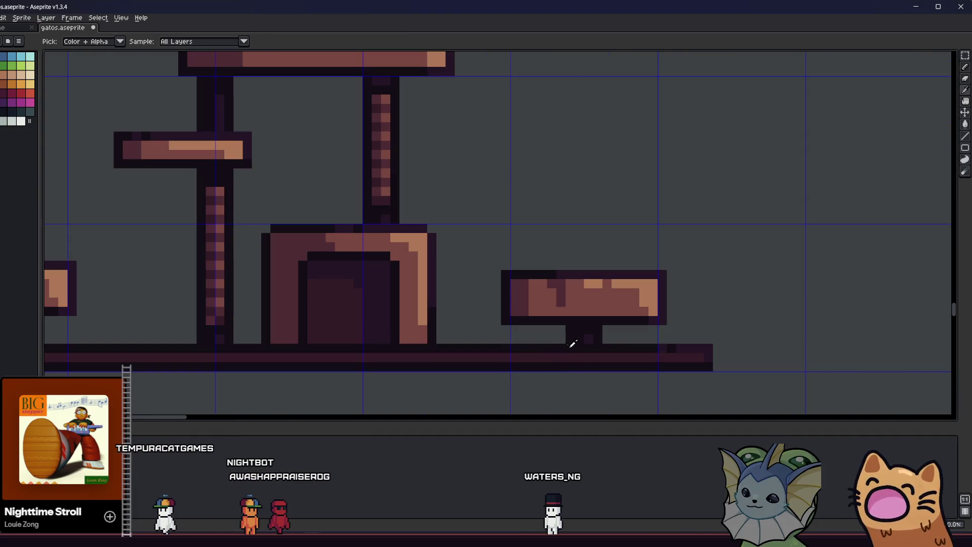
{"action": "key", "text": "b"}
{"action": "scroll", "coordinate": [663, 348], "scroll_direction": "down", "scroll_amount": 2}
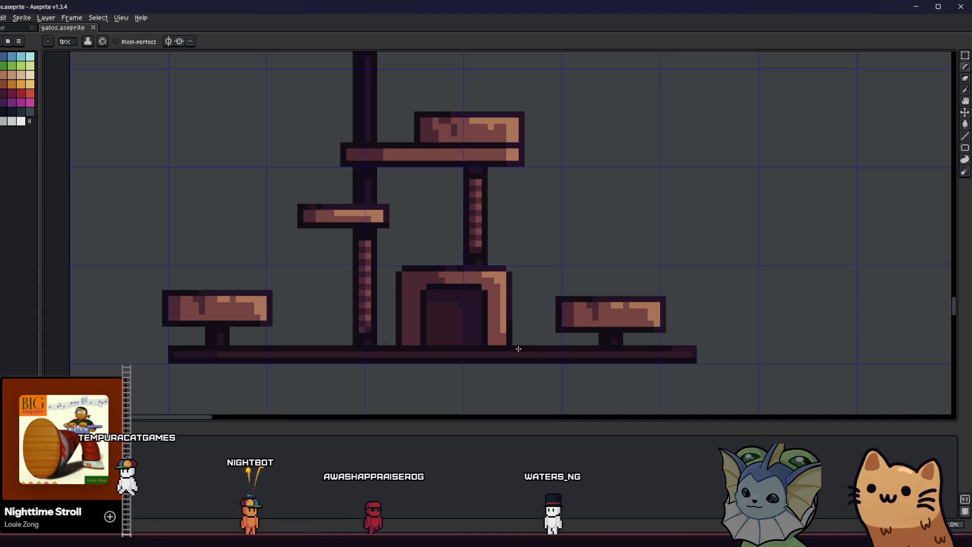
{"action": "key", "text": "i"}
{"action": "scroll", "coordinate": [537, 346], "scroll_direction": "down", "scroll_amount": 1}
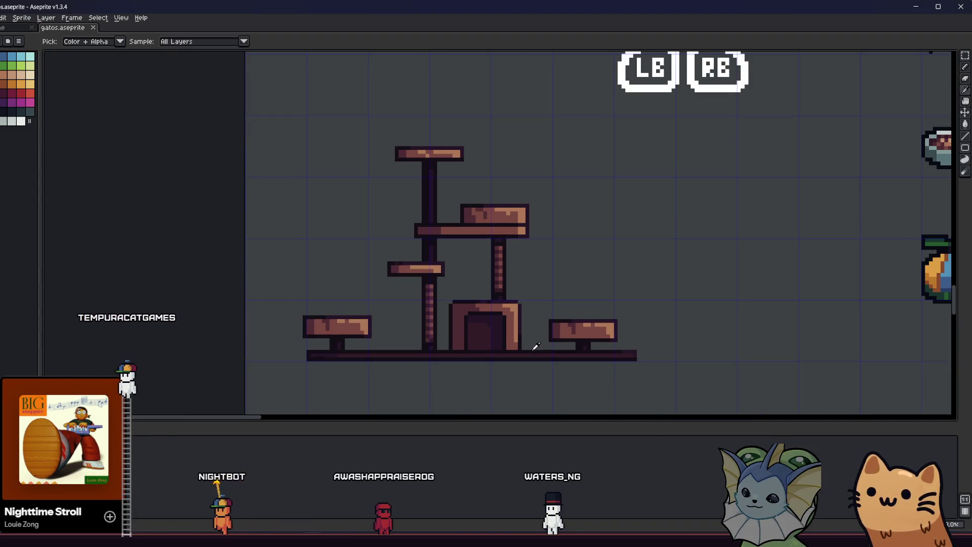
{"action": "mouse_move", "coordinate": [536, 346]}
{"action": "left_mouse_down"}
{"action": "mouse_move", "coordinate": [542, 365]}
{"action": "mouse_move", "coordinate": [524, 310]}
{"action": "mouse_move", "coordinate": [508, 322]}
{"action": "left_mouse_up"}
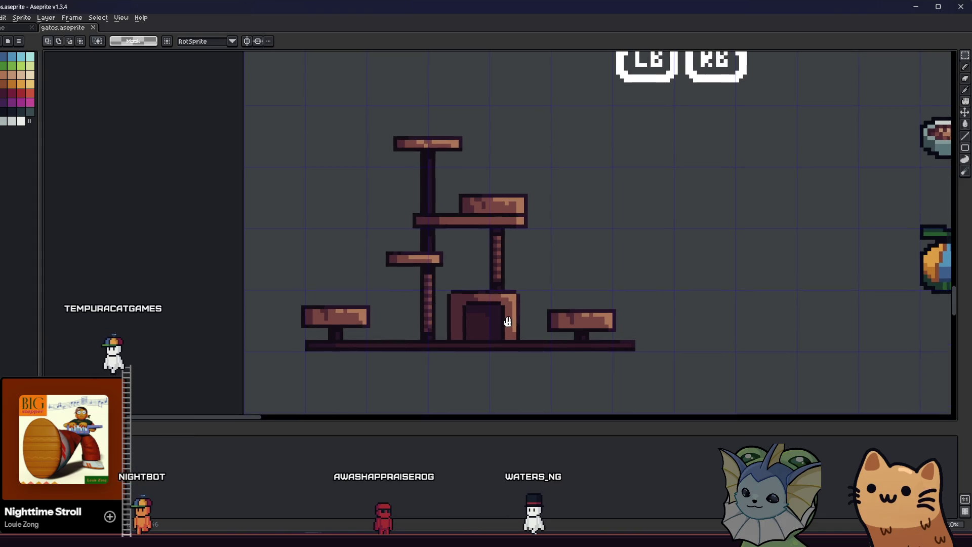
{"action": "scroll", "coordinate": [630, 344], "scroll_direction": "up", "scroll_amount": 1}
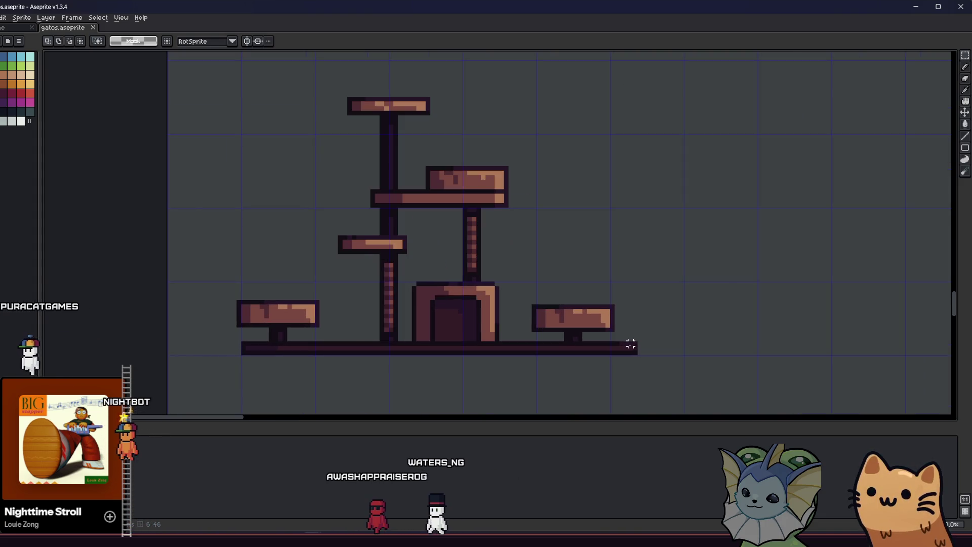
{"action": "mouse_move", "coordinate": [650, 340]}
{"action": "left_mouse_down"}
{"action": "mouse_move", "coordinate": [603, 370]}
{"action": "mouse_move", "coordinate": [589, 371]}
{"action": "mouse_move", "coordinate": [587, 358]}
{"action": "left_mouse_up"}
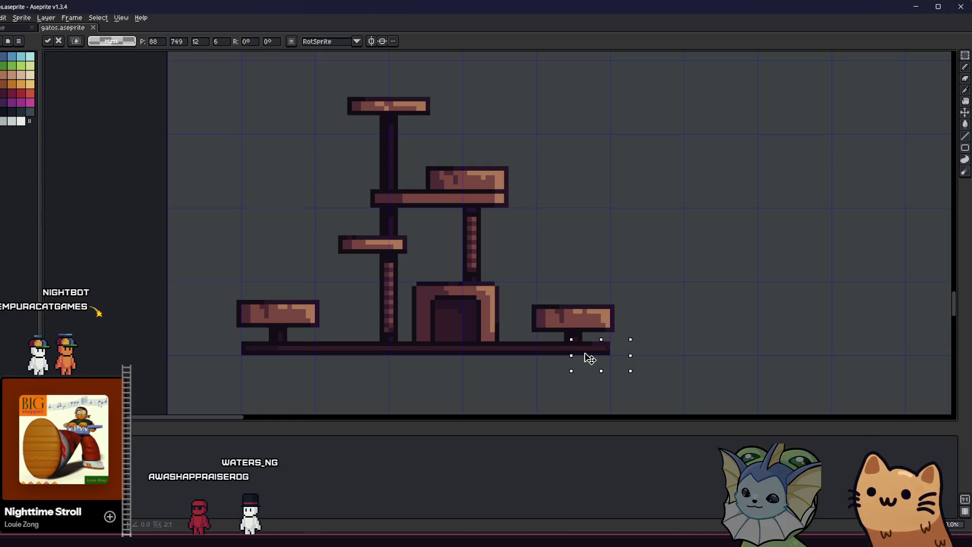
{"action": "left_click", "coordinate": [243, 357]}
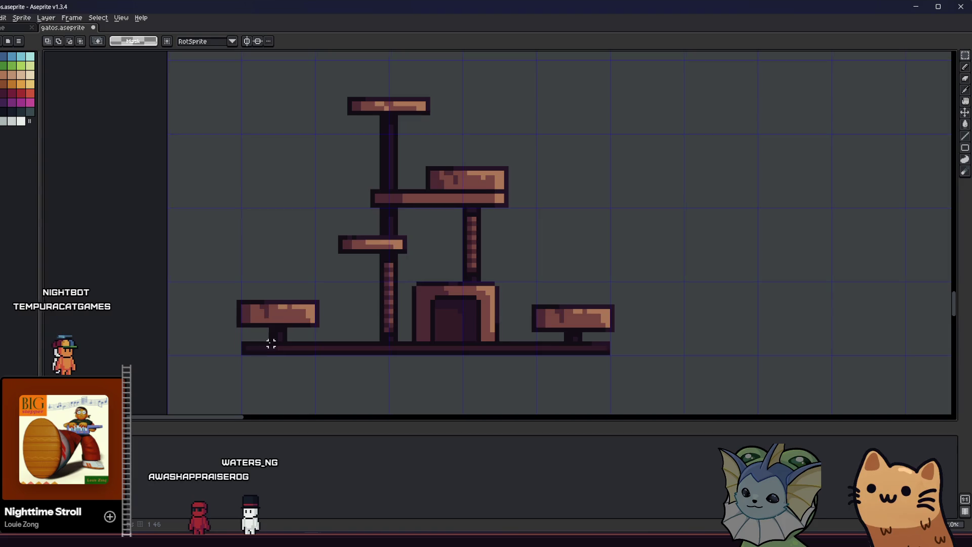
Step: Select the right-hand platform and raise it higher above the base
{"action": "scroll", "coordinate": [295, 350], "scroll_direction": "down", "scroll_amount": 2}
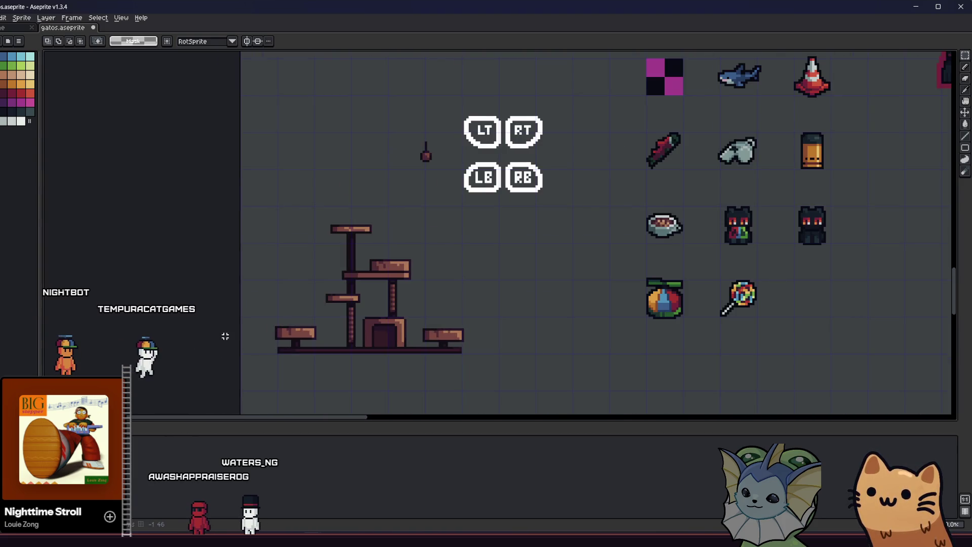
{"action": "scroll", "coordinate": [226, 336], "scroll_direction": "right", "scroll_amount": 3}
{"action": "scroll", "coordinate": [248, 311], "scroll_direction": "up", "scroll_amount": 2}
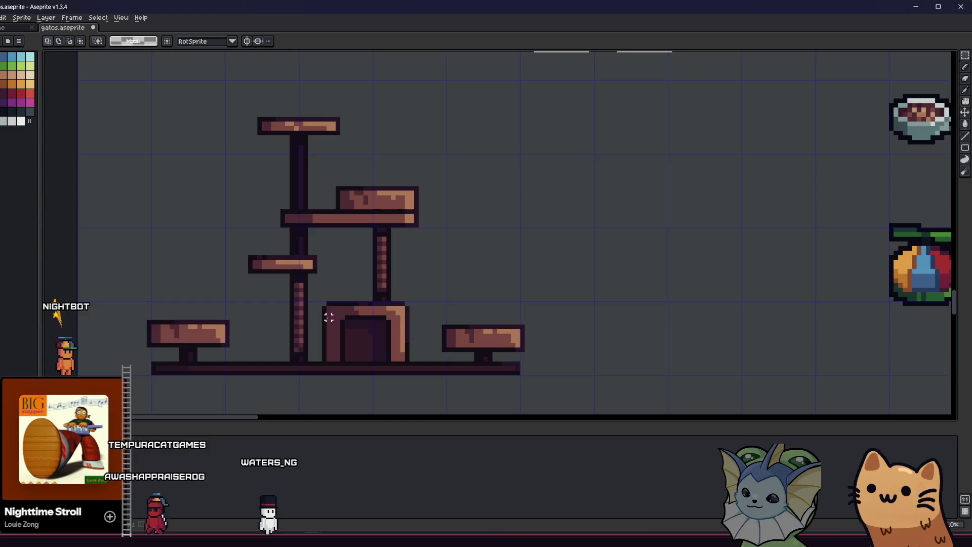
{"action": "scroll", "coordinate": [329, 317], "scroll_direction": "left", "scroll_amount": 3}
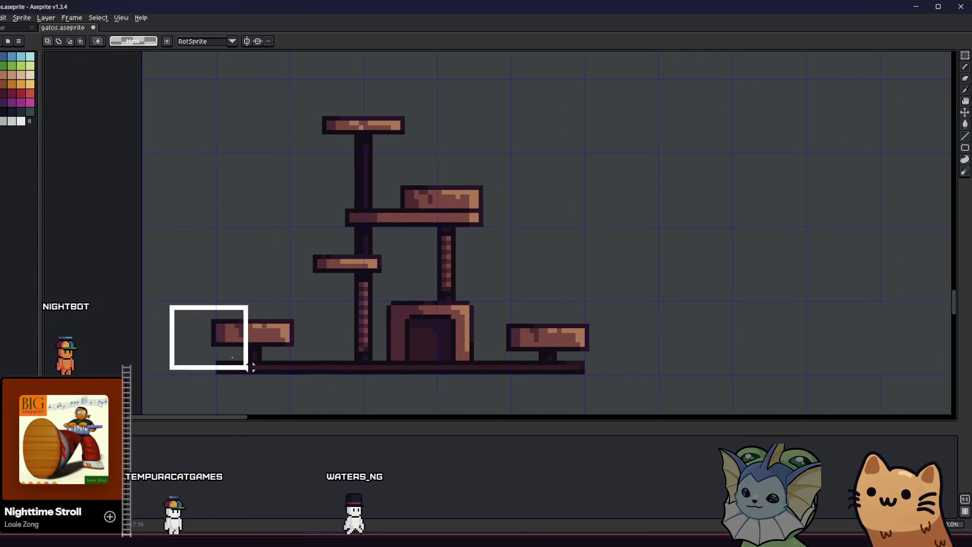
{"action": "left_click_drag", "start_coordinate": [252, 367], "coordinate": [318, 402]}
{"action": "left_click_drag", "start_coordinate": [449, 370], "coordinate": [459, 372]}
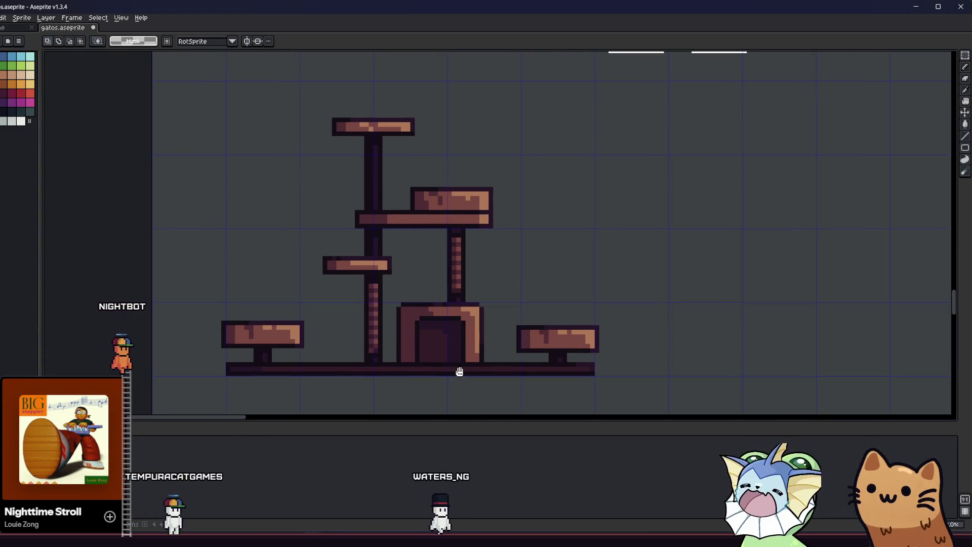
{"action": "scroll", "coordinate": [496, 322], "scroll_direction": "left", "scroll_amount": 2}
{"action": "scroll", "coordinate": [496, 322], "scroll_direction": "up", "scroll_amount": 1}
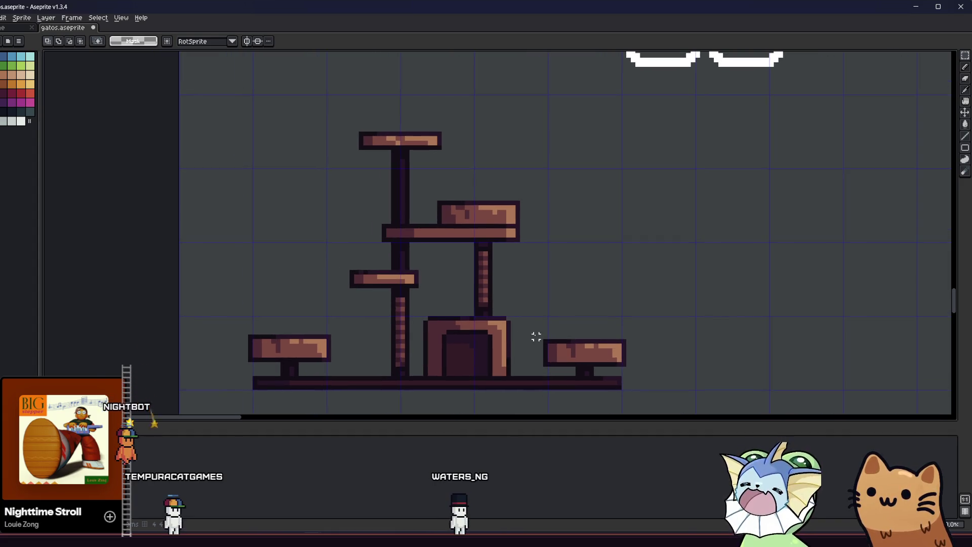
{"action": "left_click_drag", "start_coordinate": [536, 337], "coordinate": [656, 376]}
{"action": "left_click_drag", "start_coordinate": [572, 362], "coordinate": [577, 319]}
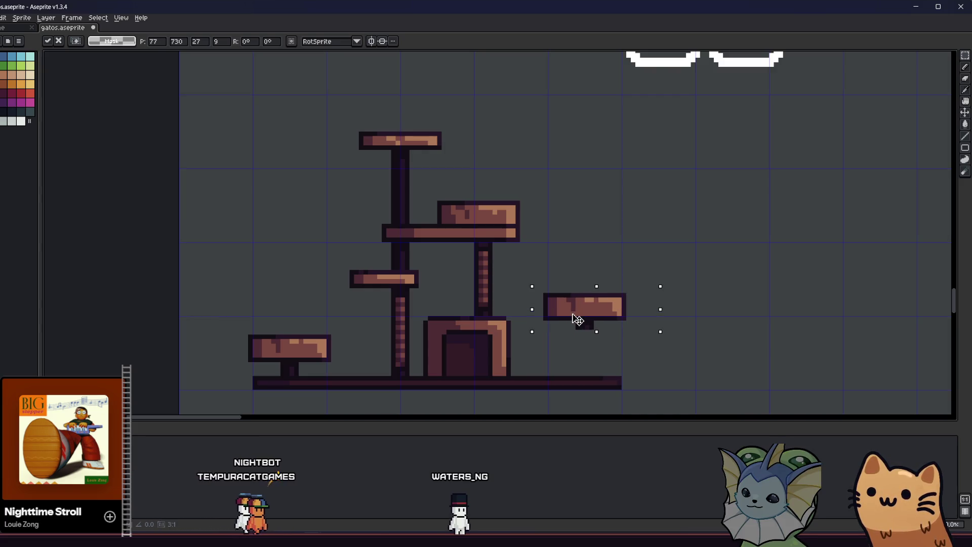
{"action": "scroll", "coordinate": [577, 320], "scroll_direction": "down", "scroll_amount": 2}
{"action": "scroll", "coordinate": [447, 338], "scroll_direction": "down", "scroll_amount": 3}
{"action": "left_click_drag", "start_coordinate": [419, 339], "coordinate": [405, 345]}
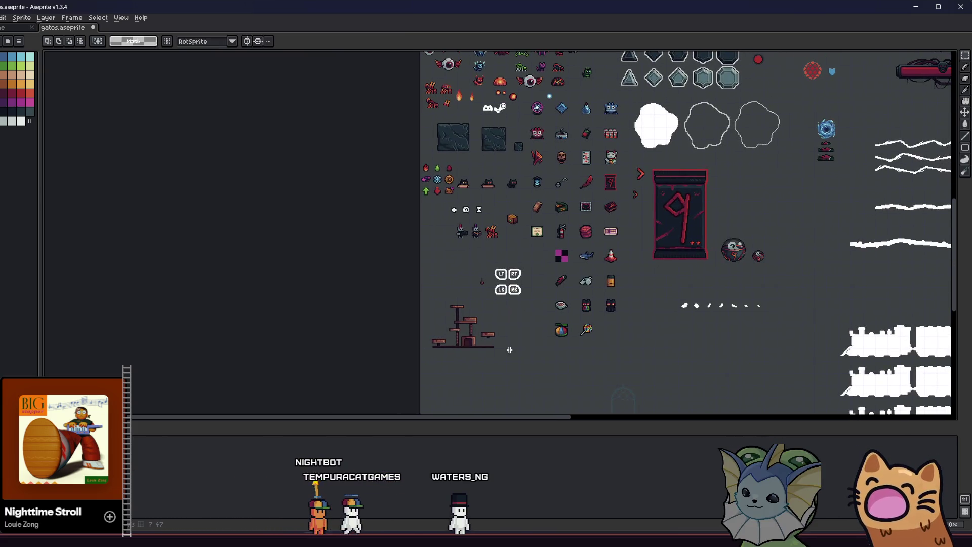
Step: Place a piece of the middle pillar beneath the right platform, undoing two misplaced attempts
{"action": "scroll", "coordinate": [503, 347], "scroll_direction": "up", "scroll_amount": 4}
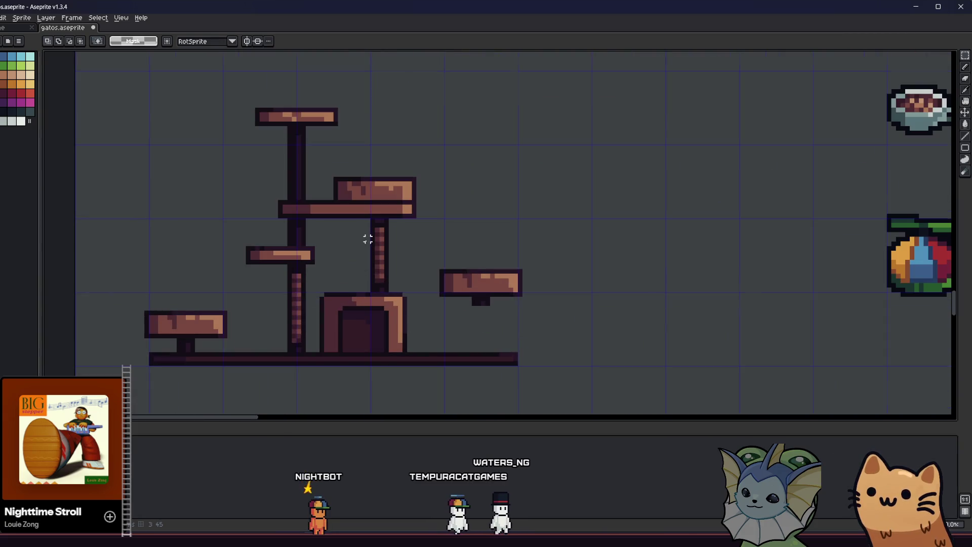
{"action": "scroll", "coordinate": [368, 239], "scroll_direction": "up", "scroll_amount": 1}
{"action": "left_click_drag", "start_coordinate": [358, 209], "coordinate": [416, 310]}
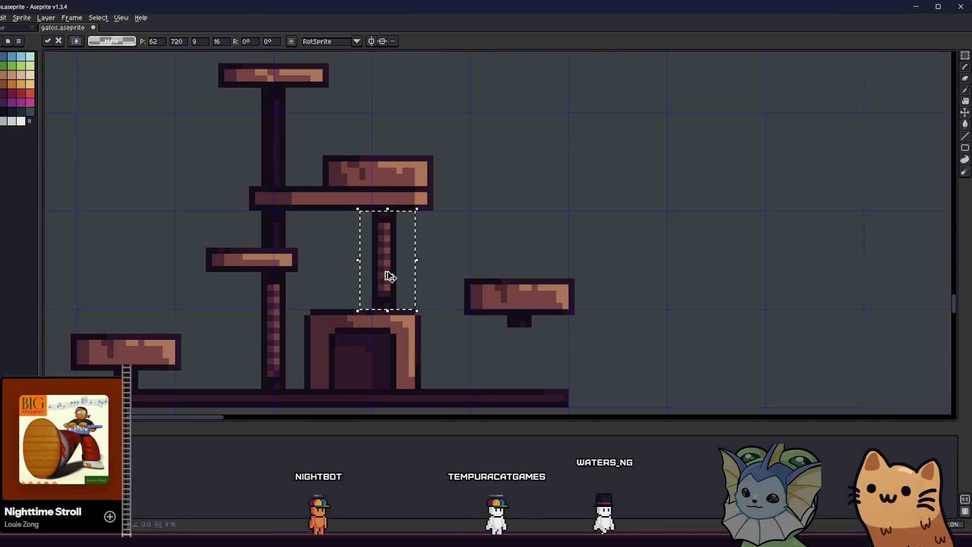
{"action": "left_click_drag", "start_coordinate": [390, 276], "coordinate": [528, 375]}
{"action": "key", "text": "ctrl+z"}
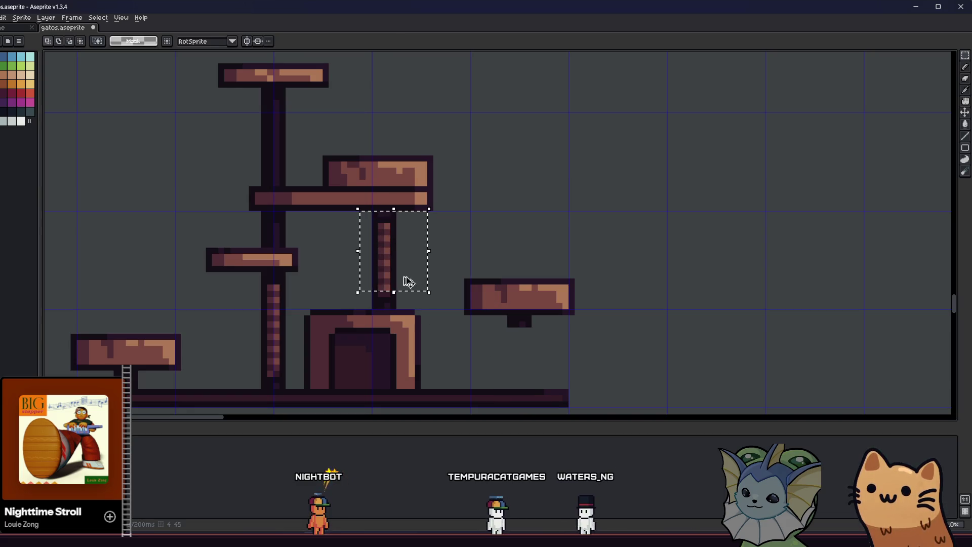
{"action": "left_click_drag", "start_coordinate": [408, 282], "coordinate": [487, 354]}
{"action": "key", "text": "ctrl+z"}
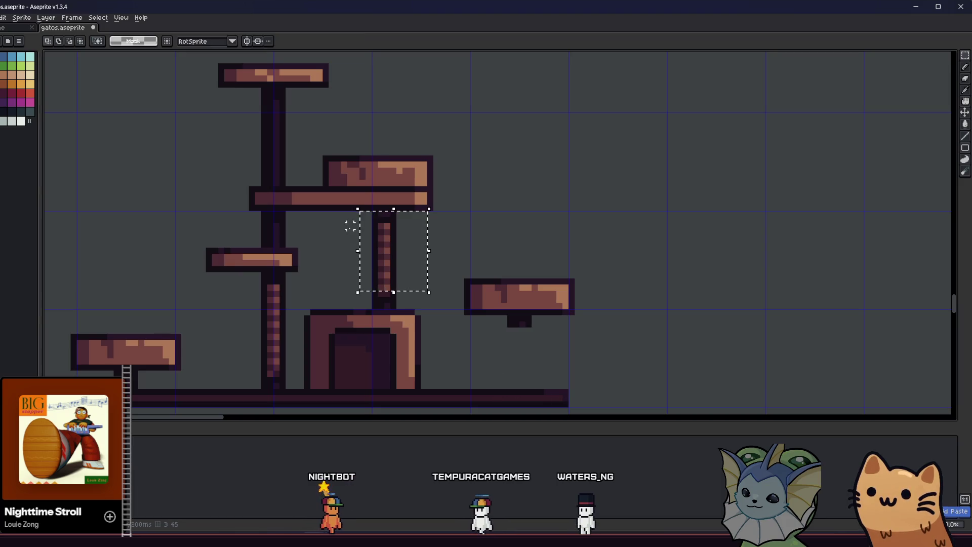
{"action": "mouse_move", "coordinate": [356, 219]}
{"action": "left_mouse_down"}
{"action": "mouse_move", "coordinate": [413, 252]}
{"action": "mouse_move", "coordinate": [473, 337]}
{"action": "mouse_move", "coordinate": [522, 355]}
{"action": "left_mouse_up"}
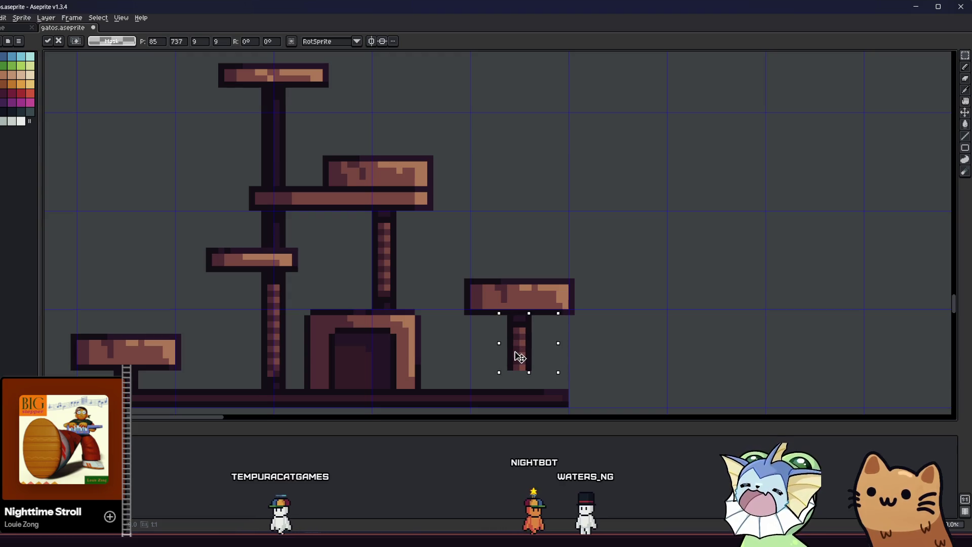
{"action": "left_click", "coordinate": [442, 330]}
Step: Add another middle-pillar section under the right platform so the post reaches the base
{"action": "left_click_drag", "start_coordinate": [358, 246], "coordinate": [441, 304]}
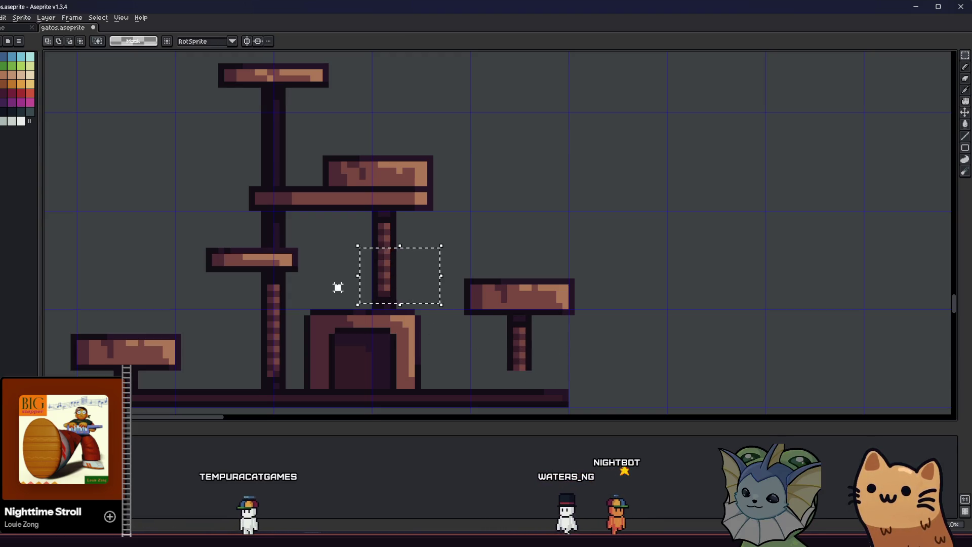
{"action": "left_click_drag", "start_coordinate": [377, 281], "coordinate": [500, 367]}
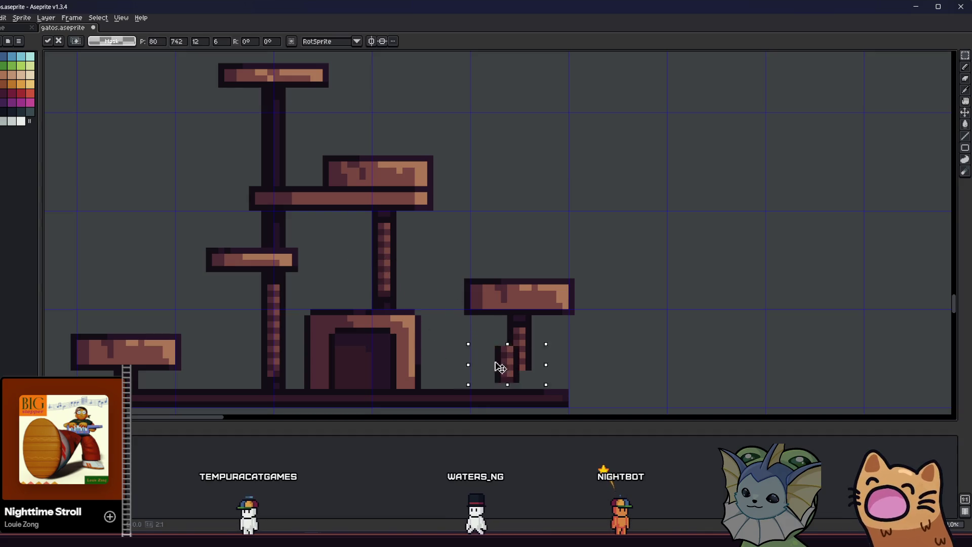
{"action": "scroll", "coordinate": [509, 364], "scroll_direction": "down", "scroll_amount": 1}
{"action": "key", "text": "b"}
{"action": "scroll", "coordinate": [503, 358], "scroll_direction": "up", "scroll_amount": 3}
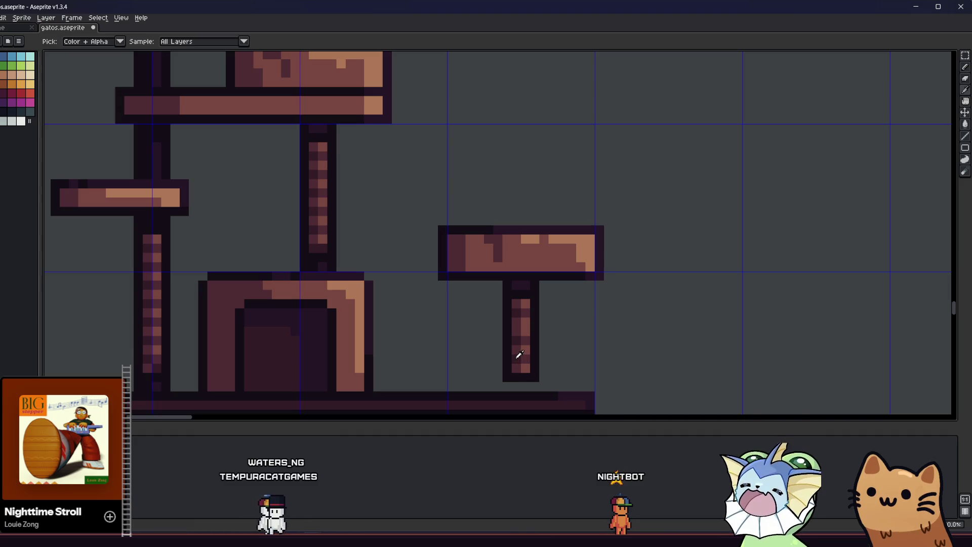
Step: Pencil over the dark pixel at the post's bottom, then select the whole cat tree
{"action": "key", "text": "i"}
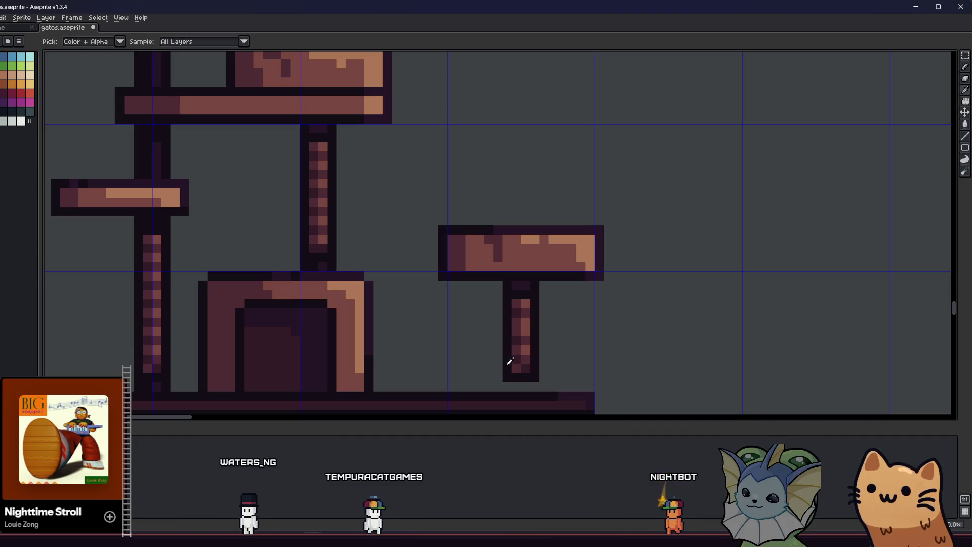
{"action": "key", "text": "b"}
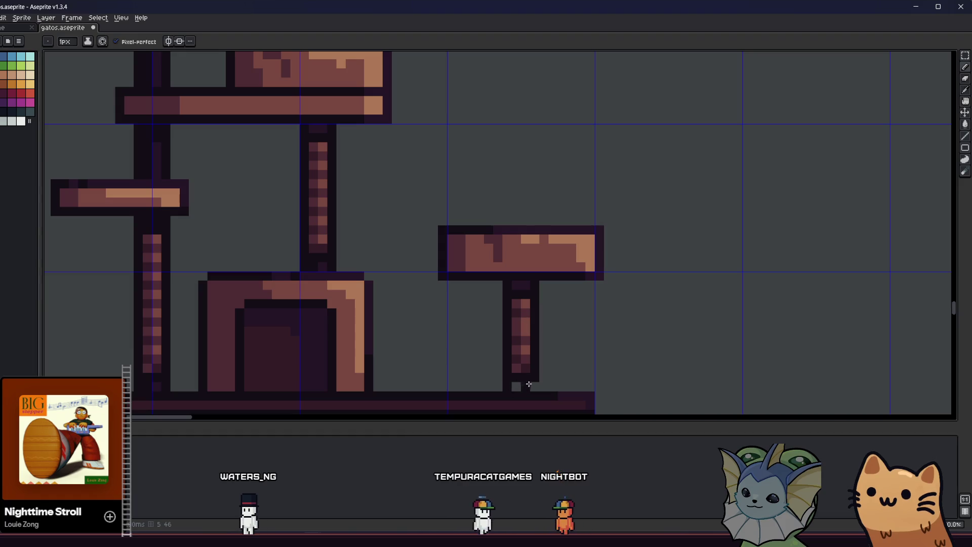
{"action": "left_click", "coordinate": [528, 385]}
{"action": "key", "text": "i"}
{"action": "key", "text": "b"}
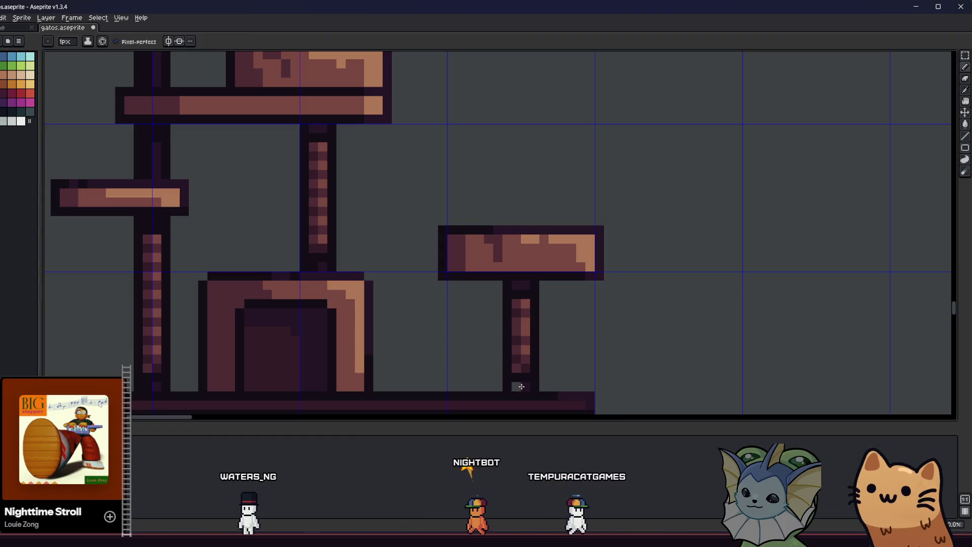
{"action": "scroll", "coordinate": [516, 382], "scroll_direction": "down", "scroll_amount": 2}
{"action": "scroll", "coordinate": [322, 276], "scroll_direction": "down", "scroll_amount": 2}
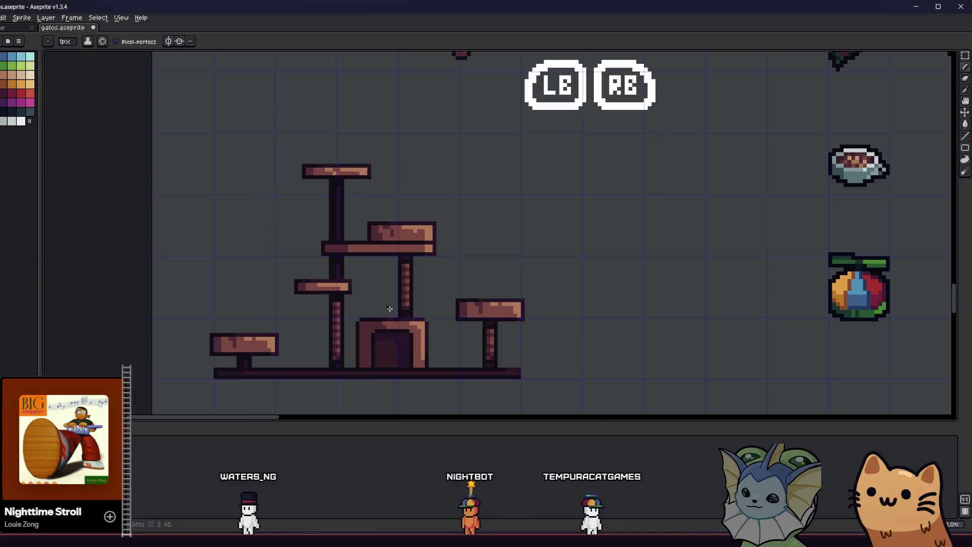
{"action": "mouse_move", "coordinate": [199, 126]}
{"action": "left_mouse_down"}
{"action": "mouse_move", "coordinate": [490, 358]}
{"action": "mouse_move", "coordinate": [563, 397]}
{"action": "left_mouse_up"}
Step: Draw a dark straight line along the top edge of the lower-left platform
{"action": "key", "text": "i"}
{"action": "scroll", "coordinate": [329, 341], "scroll_direction": "up", "scroll_amount": 4}
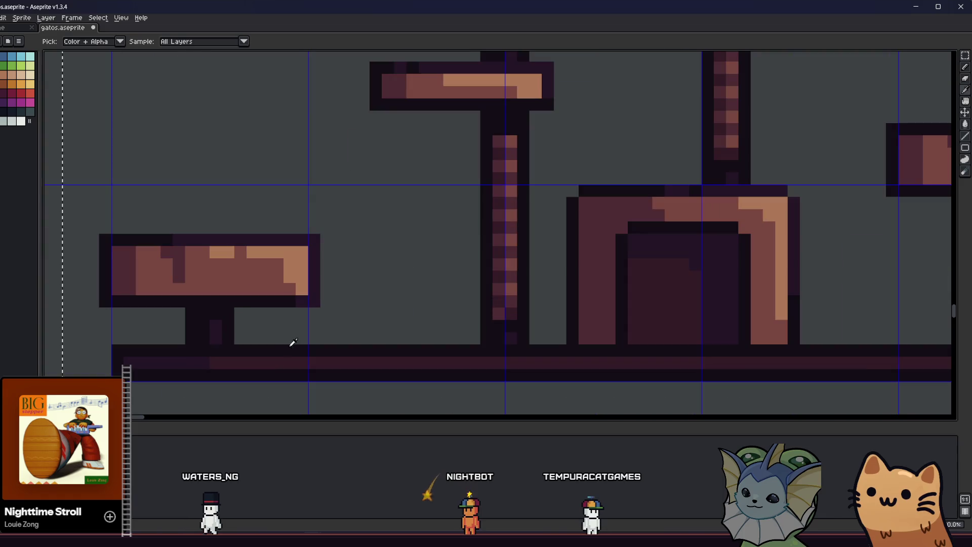
{"action": "key", "text": "g"}
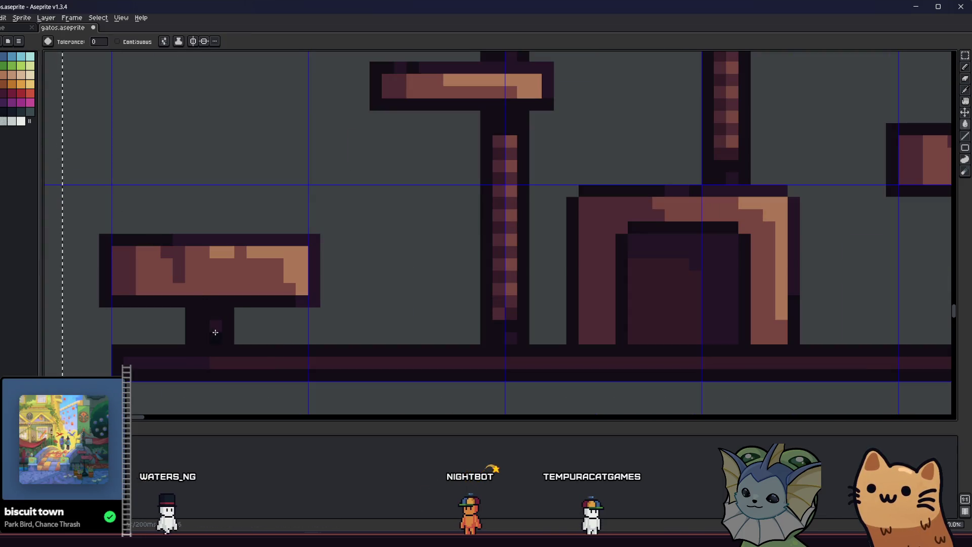
{"action": "scroll", "coordinate": [206, 330], "scroll_direction": "down", "scroll_amount": 3}
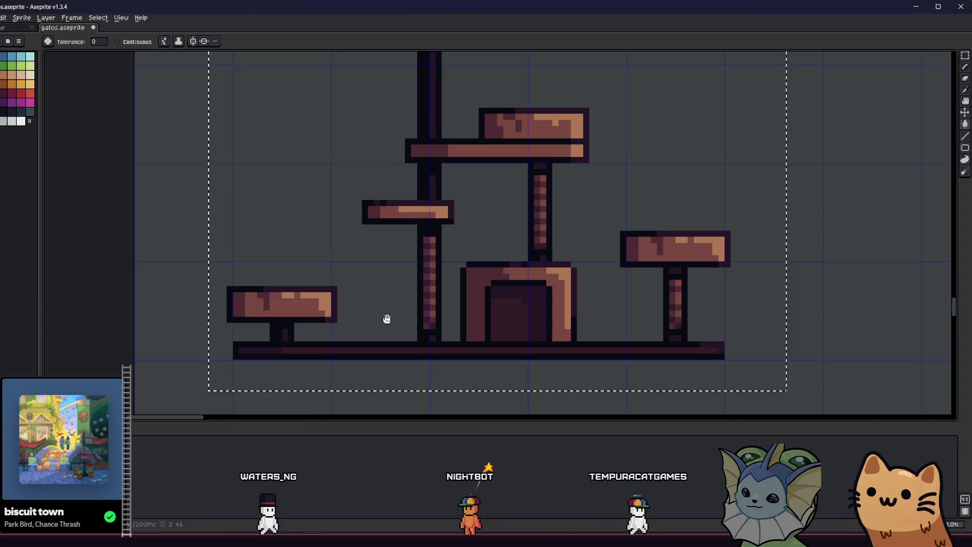
{"action": "key", "text": "b"}
{"action": "scroll", "coordinate": [271, 330], "scroll_direction": "up", "scroll_amount": 2}
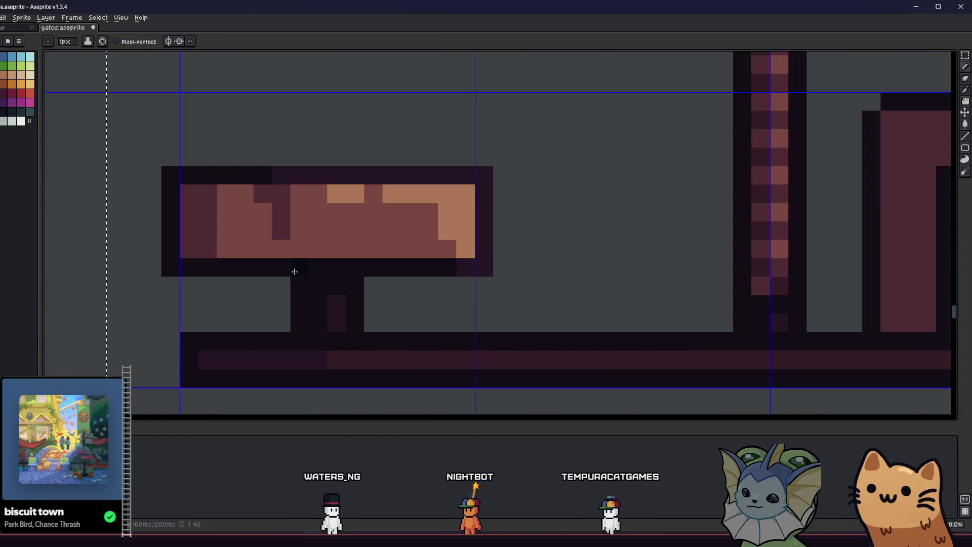
{"action": "key", "text": "l"}
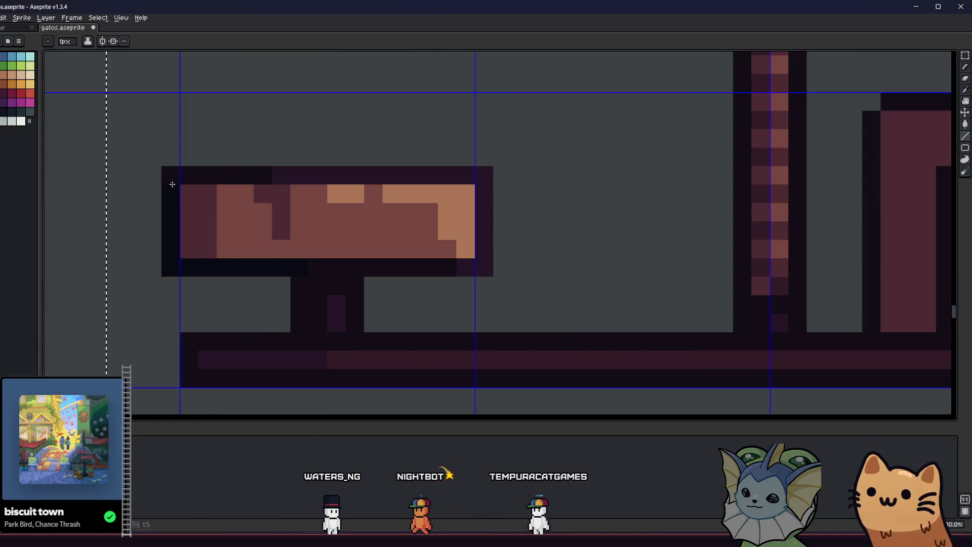
{"action": "left_click_drag", "start_coordinate": [172, 184], "coordinate": [364, 178]}
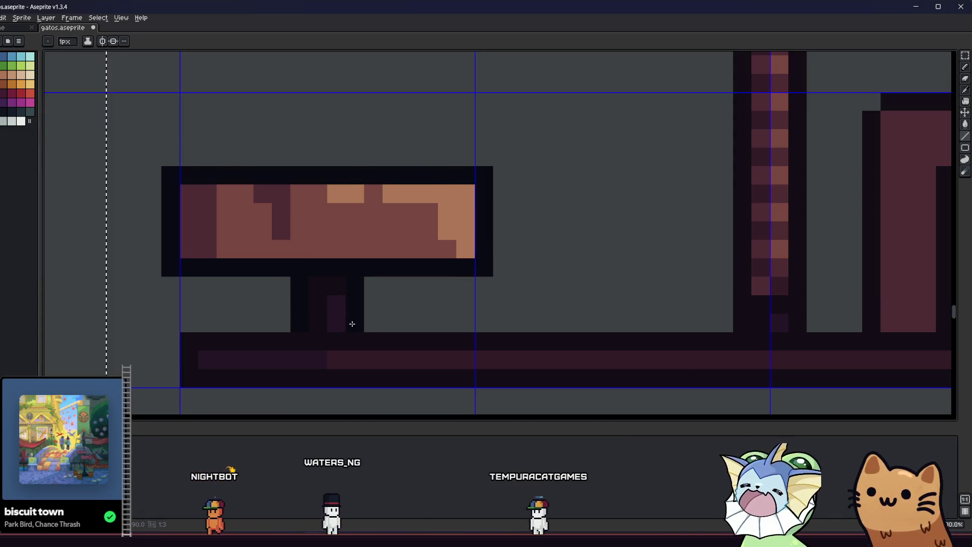
Step: Pan over the cat tree's right side and upper platforms to inspect them
{"action": "scroll", "coordinate": [352, 324], "scroll_direction": "down", "scroll_amount": 2}
{"action": "scroll", "coordinate": [281, 335], "scroll_direction": "down", "scroll_amount": 2}
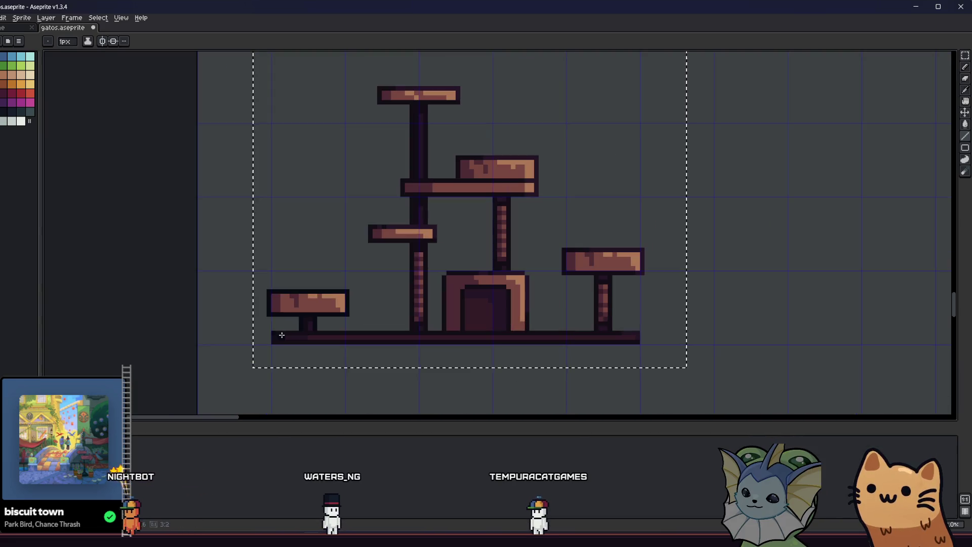
{"action": "scroll", "coordinate": [622, 338], "scroll_direction": "up", "scroll_amount": 2}
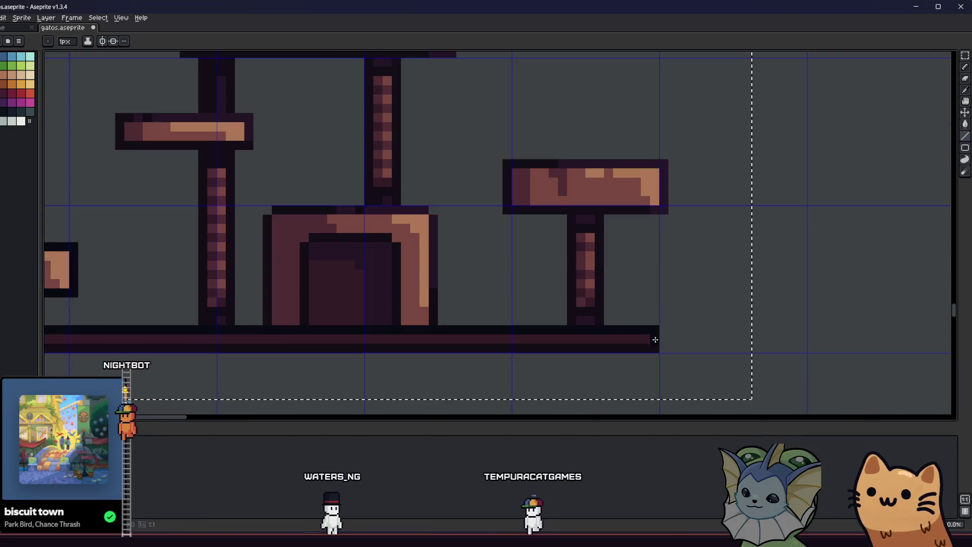
{"action": "left_click_drag", "start_coordinate": [626, 341], "coordinate": [824, 321]}
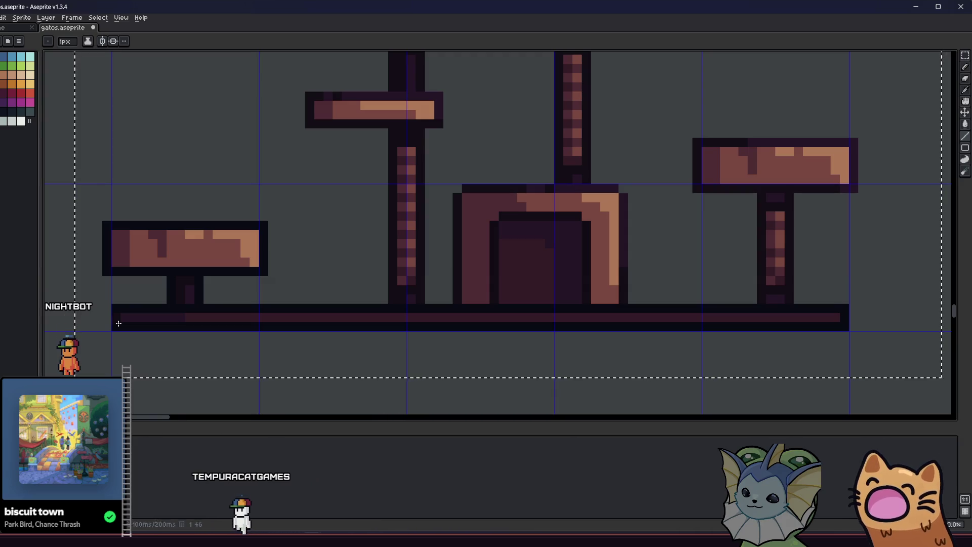
{"action": "key", "text": "b"}
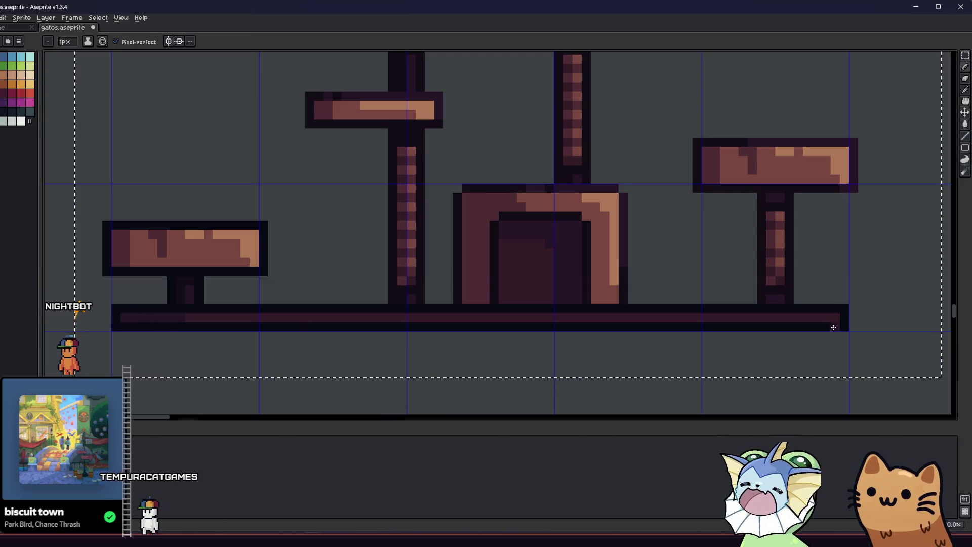
{"action": "left_click_drag", "start_coordinate": [634, 324], "coordinate": [557, 342]}
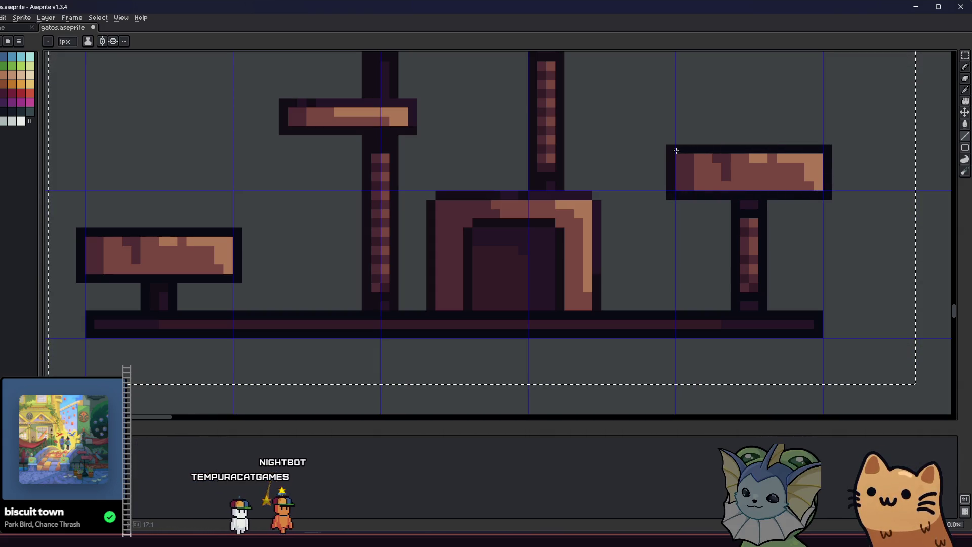
{"action": "left_click_drag", "start_coordinate": [575, 207], "coordinate": [600, 271]}
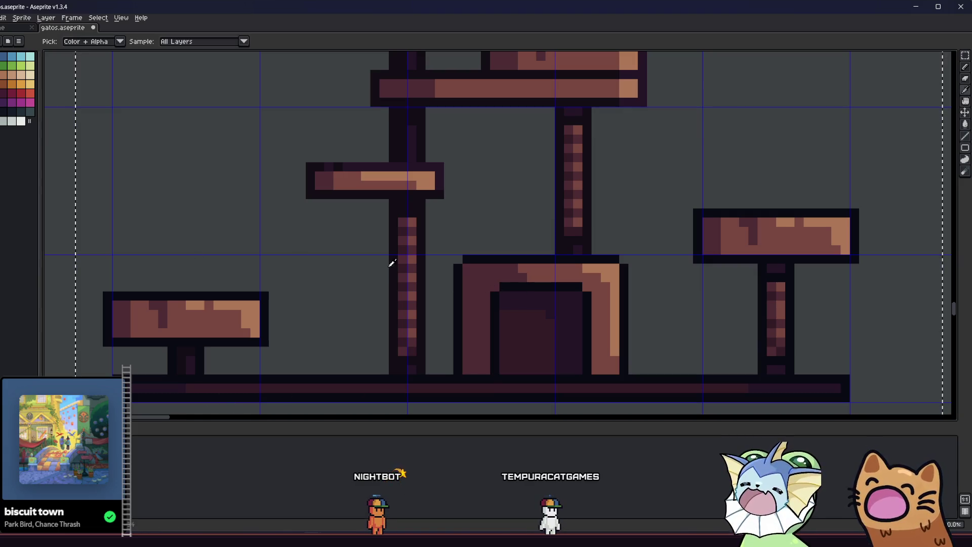
{"action": "key", "text": "v"}
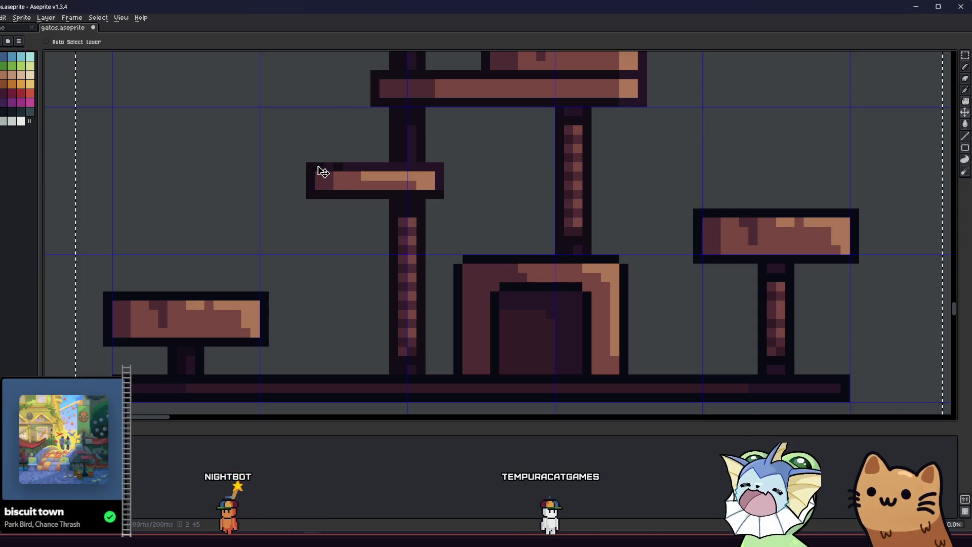
Step: Fill the door opening's lower-left area with a darker colour, undoing one wrong fill
{"action": "key", "text": "b"}
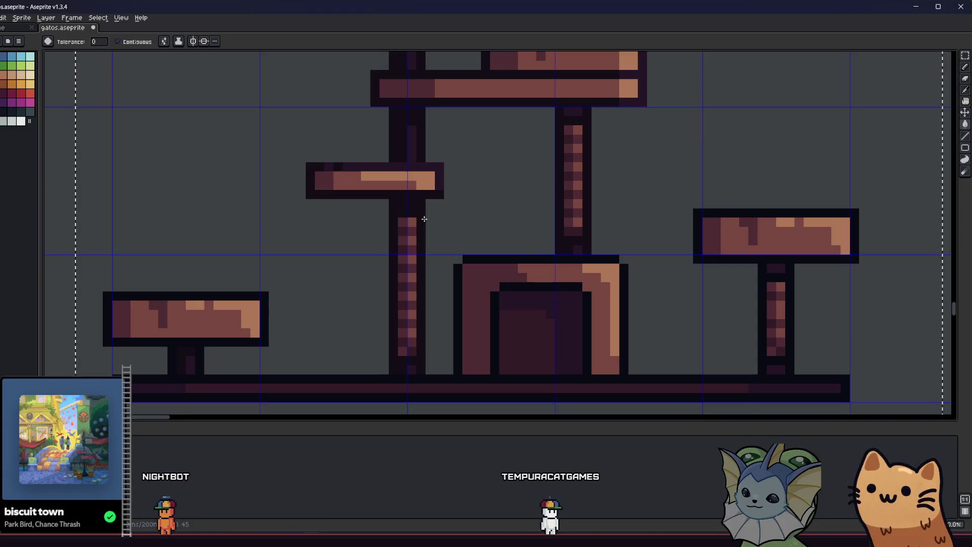
{"action": "left_click", "coordinate": [518, 295]}
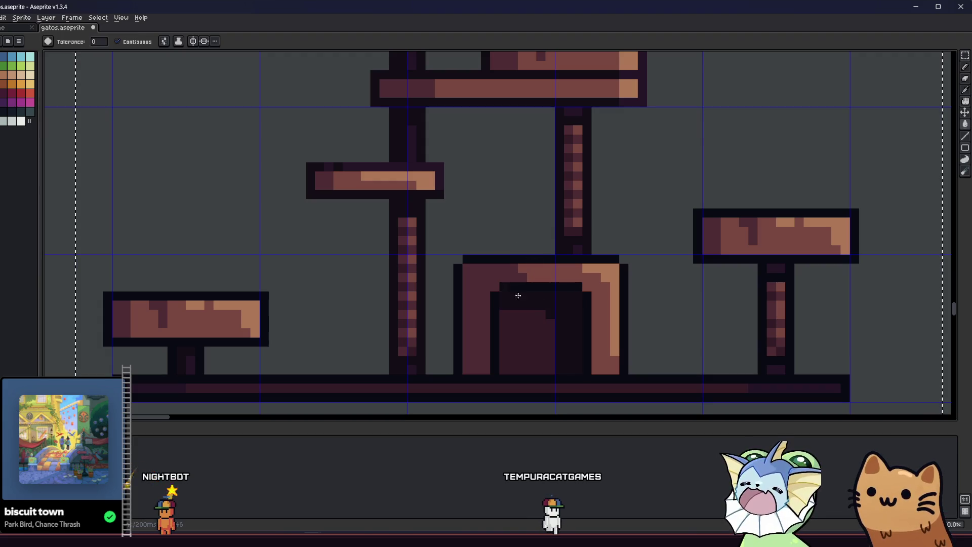
{"action": "key", "text": "ctrl+z"}
{"action": "left_click", "coordinate": [507, 319]}
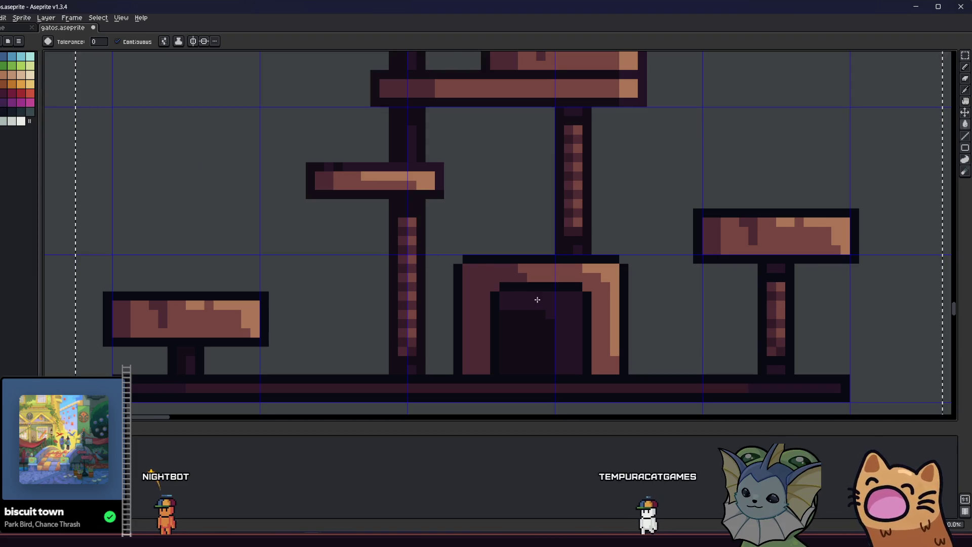
{"action": "scroll", "coordinate": [512, 305], "scroll_direction": "down", "scroll_amount": 2}
{"action": "scroll", "coordinate": [511, 305], "scroll_direction": "up", "scroll_amount": 4}
{"action": "left_click_drag", "start_coordinate": [512, 315], "coordinate": [351, 245]}
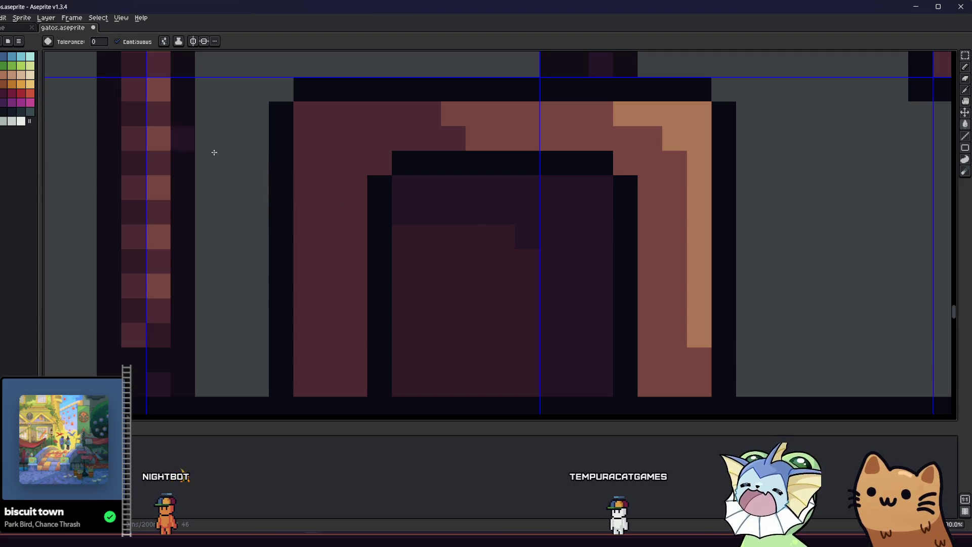
Step: Shade the door interior with palette colours: dim purple lower-left, dark top and right side
{"action": "left_click", "coordinate": [7, 97]}
{"action": "left_click", "coordinate": [420, 207]}
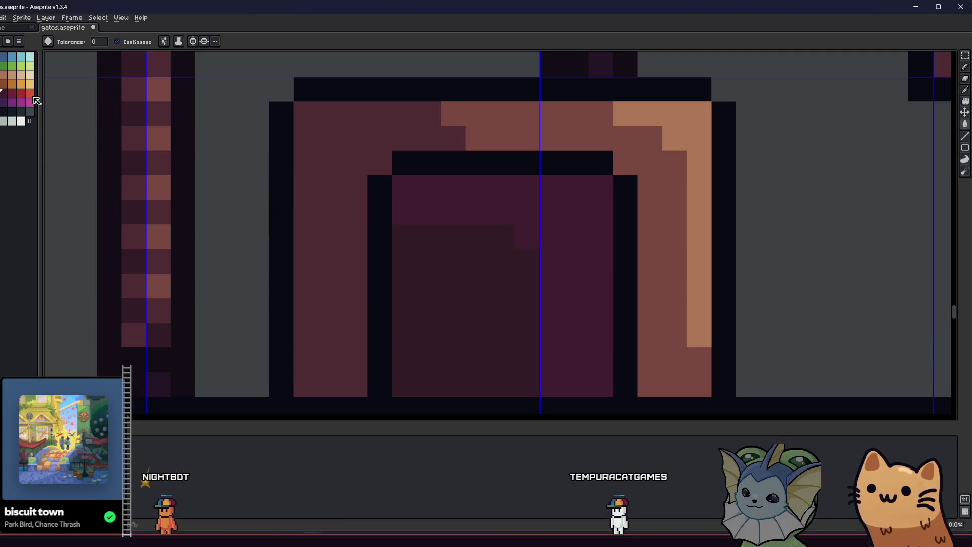
{"action": "left_click", "coordinate": [434, 245]}
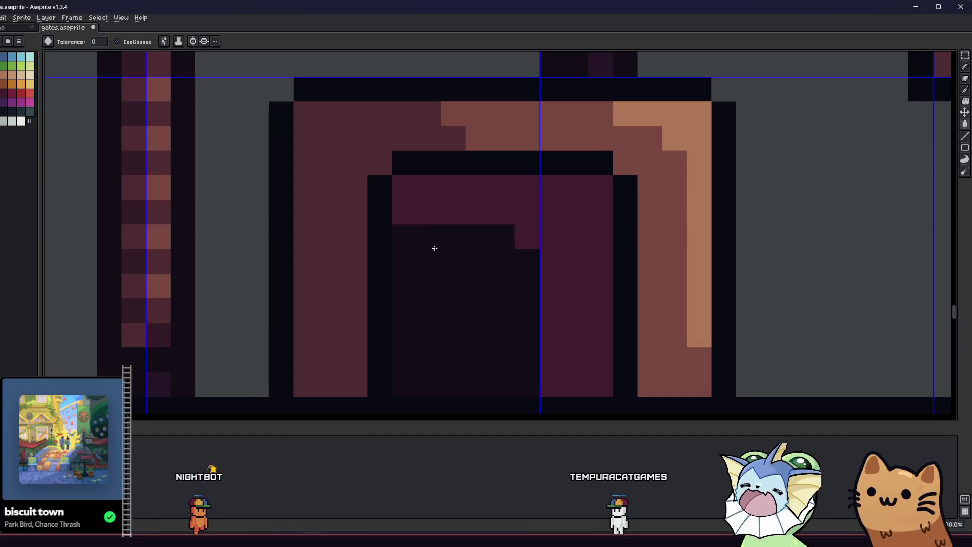
{"action": "left_click", "coordinate": [17, 98]}
{"action": "left_click", "coordinate": [430, 304]}
{"action": "right_click", "coordinate": [444, 205]}
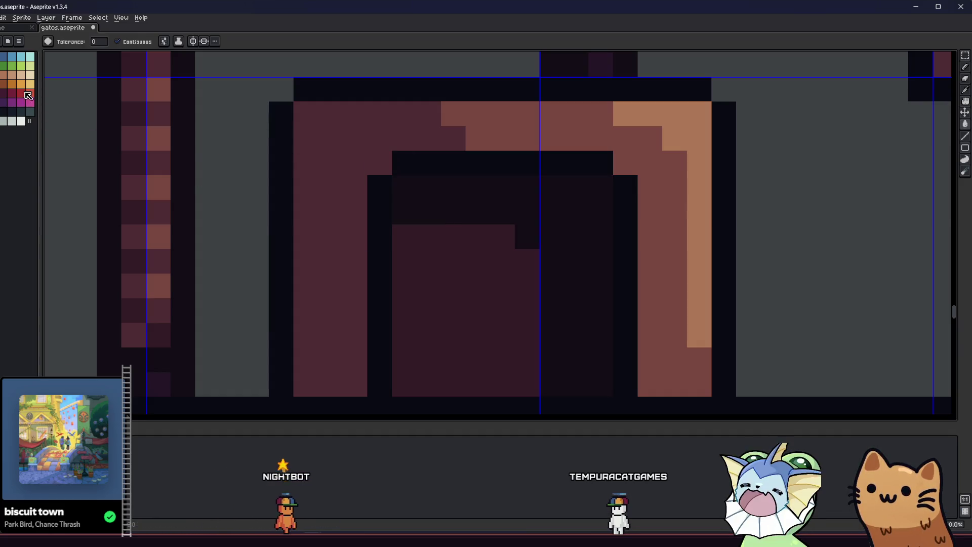
{"action": "scroll", "coordinate": [410, 274], "scroll_direction": "down", "scroll_amount": 2}
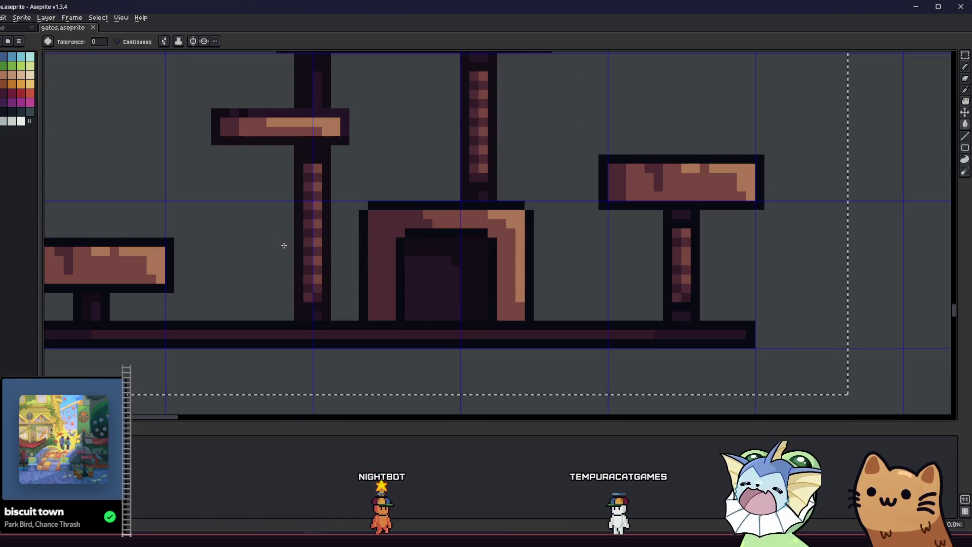
Step: Try darkening the post's right column, then undo the stroke
{"action": "scroll", "coordinate": [357, 292], "scroll_direction": "down", "scroll_amount": 1}
{"action": "key", "text": "m"}
{"action": "key", "text": "i"}
{"action": "scroll", "coordinate": [370, 294], "scroll_direction": "up", "scroll_amount": 4}
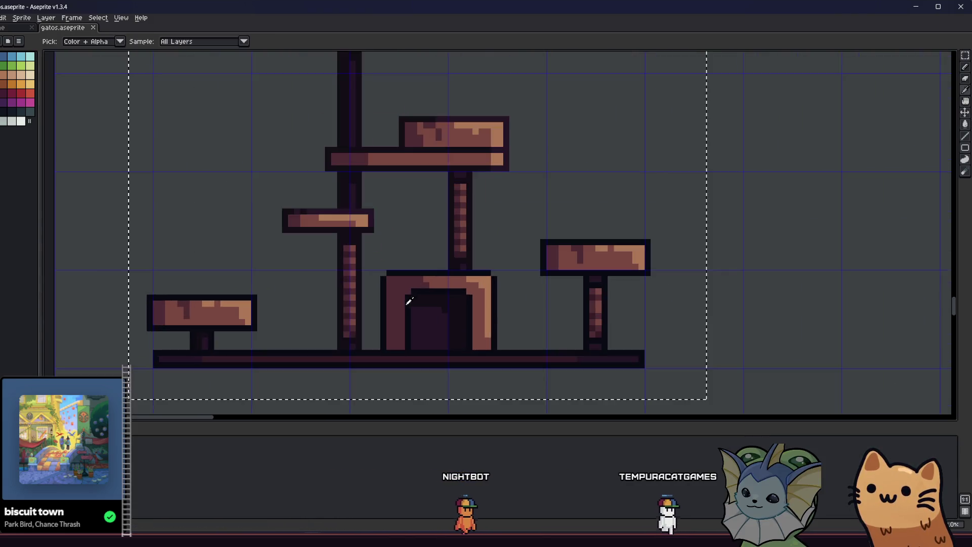
{"action": "scroll", "coordinate": [384, 293], "scroll_direction": "down", "scroll_amount": 3}
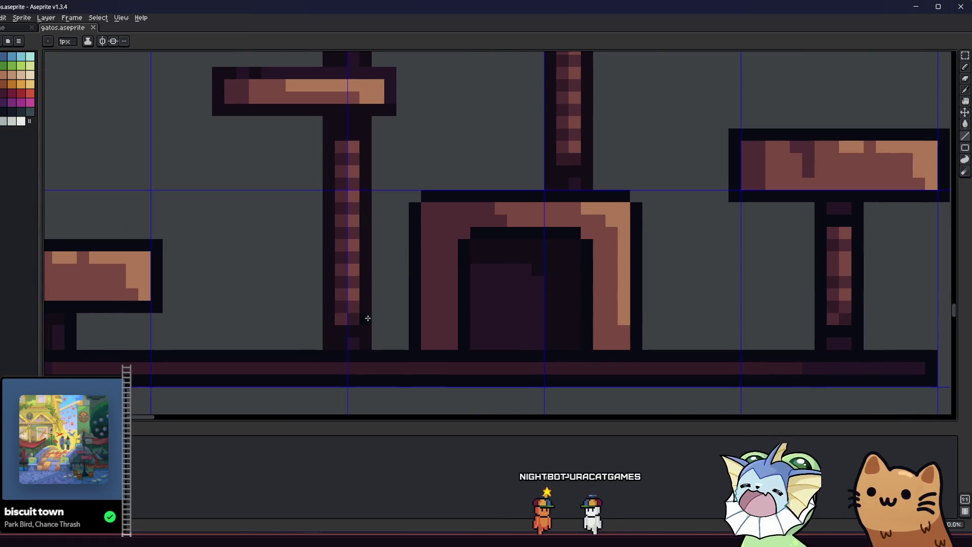
{"action": "key", "text": "b"}
{"action": "left_click_drag", "start_coordinate": [353, 237], "coordinate": [356, 137]}
{"action": "key", "text": "ctrl+z"}
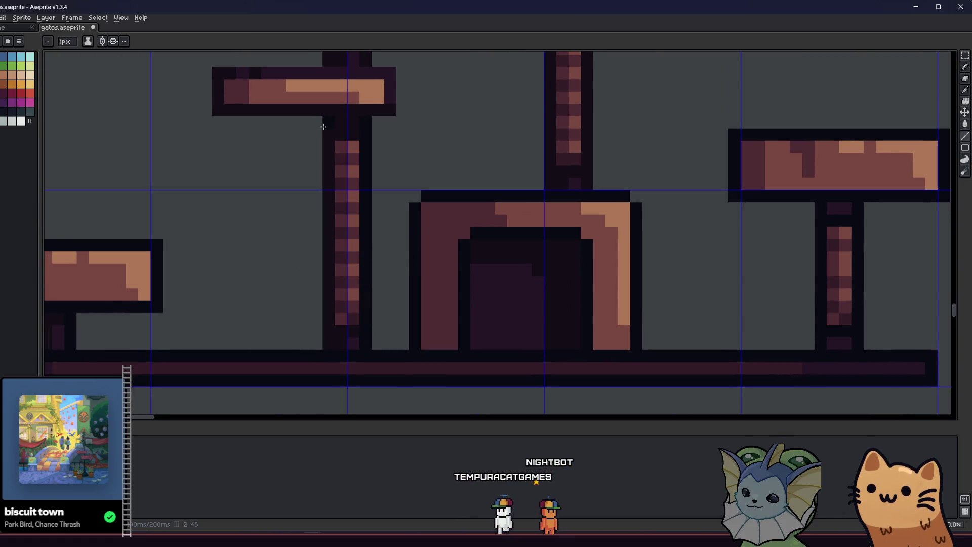
Step: Set frame 2's duration to 200 milliseconds
{"action": "type", "text": "p"}
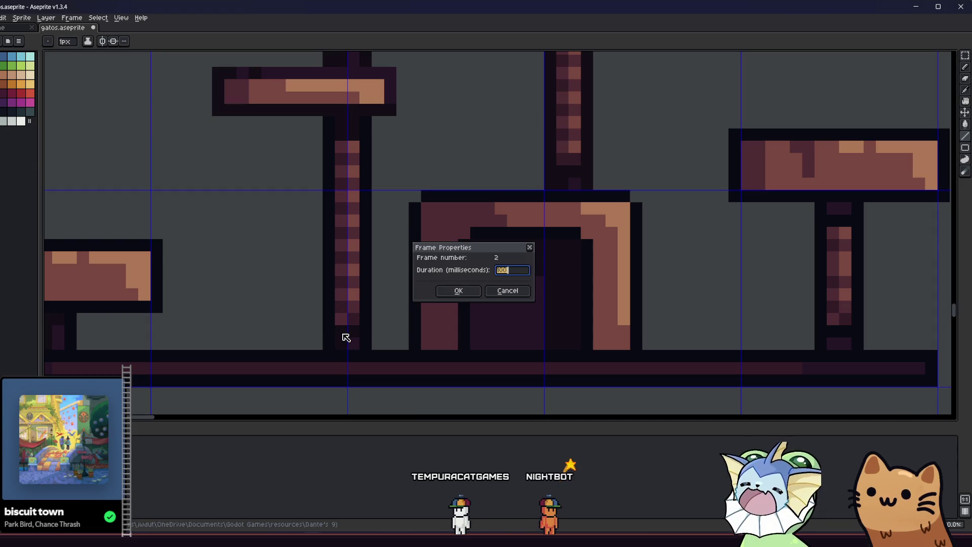
{"action": "type", "text": "200"}
{"action": "key", "text": "Return"}
{"action": "left_click_drag", "start_coordinate": [477, 282], "coordinate": [500, 285]}
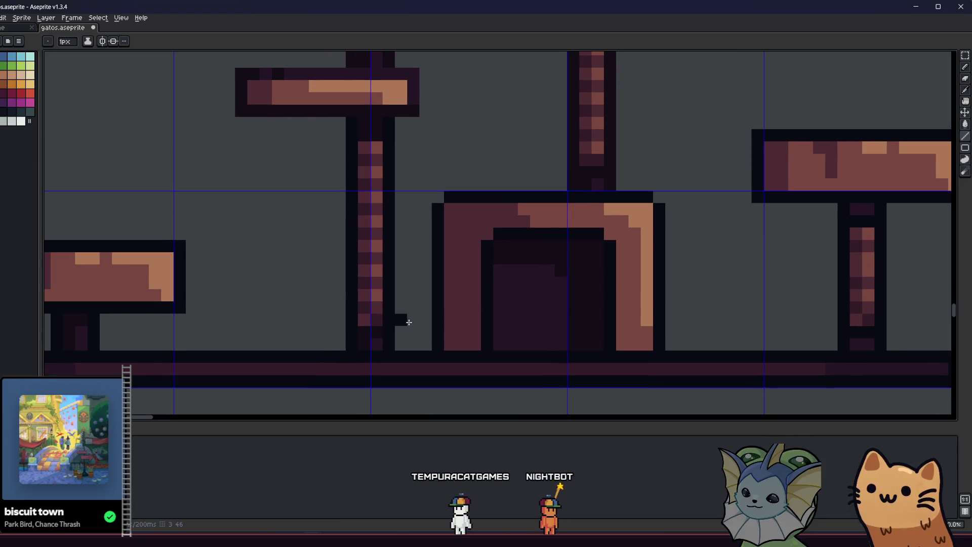
{"action": "left_click_drag", "start_coordinate": [335, 269], "coordinate": [356, 288]}
Step: Pan up the cat tree to inspect the upper and top platforms
{"action": "key", "text": "i"}
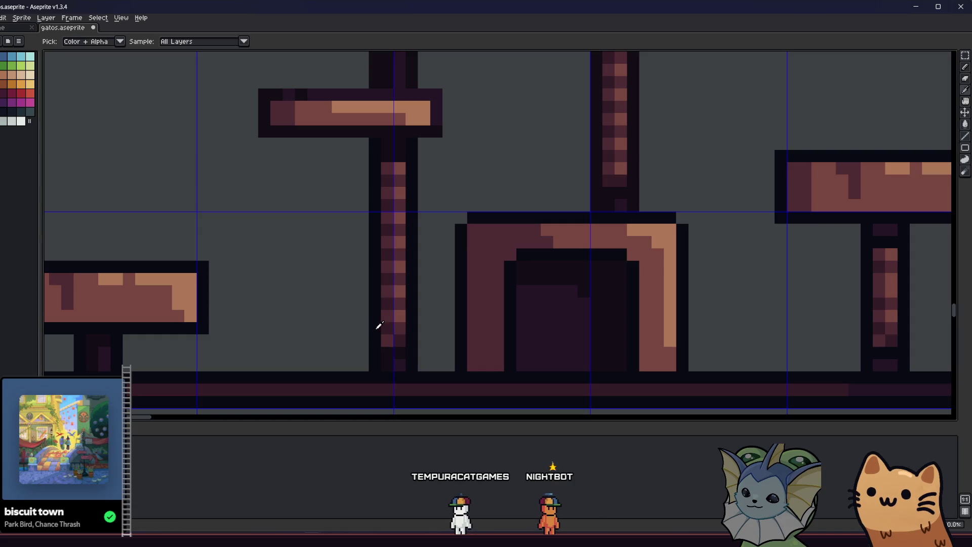
{"action": "key", "text": "b"}
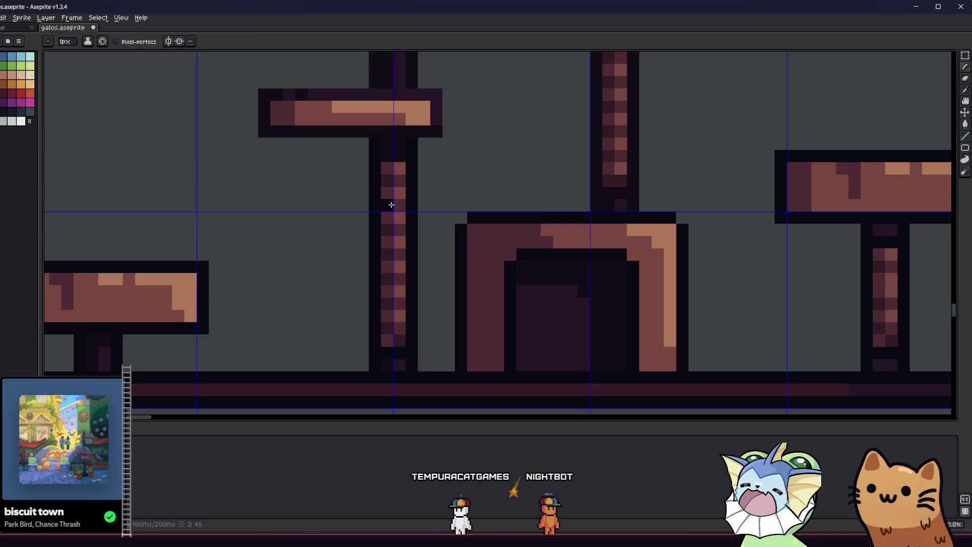
{"action": "mouse_move", "coordinate": [398, 157]}
{"action": "left_mouse_down"}
{"action": "mouse_move", "coordinate": [387, 210]}
{"action": "mouse_move", "coordinate": [410, 265]}
{"action": "left_mouse_up"}
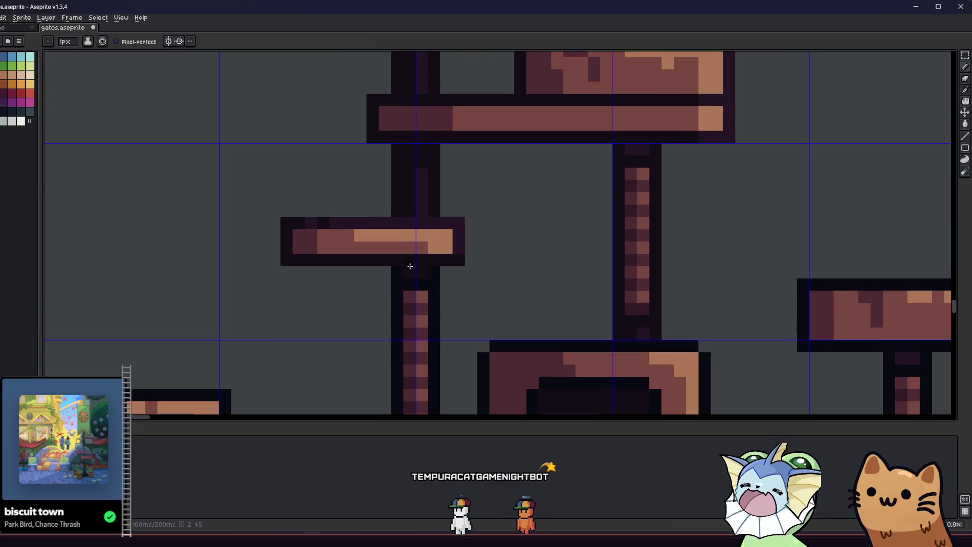
{"action": "key", "text": "e"}
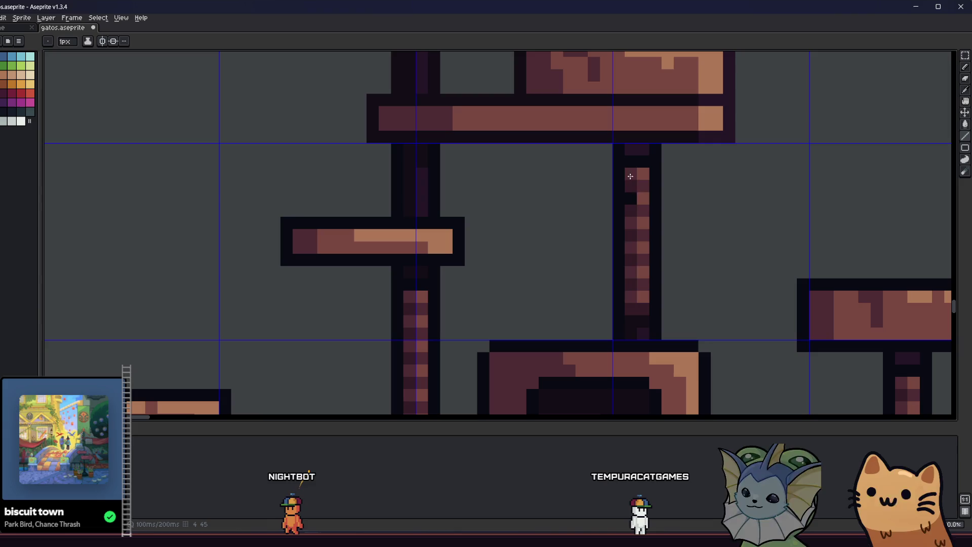
{"action": "left_click_drag", "start_coordinate": [504, 194], "coordinate": [543, 252]}
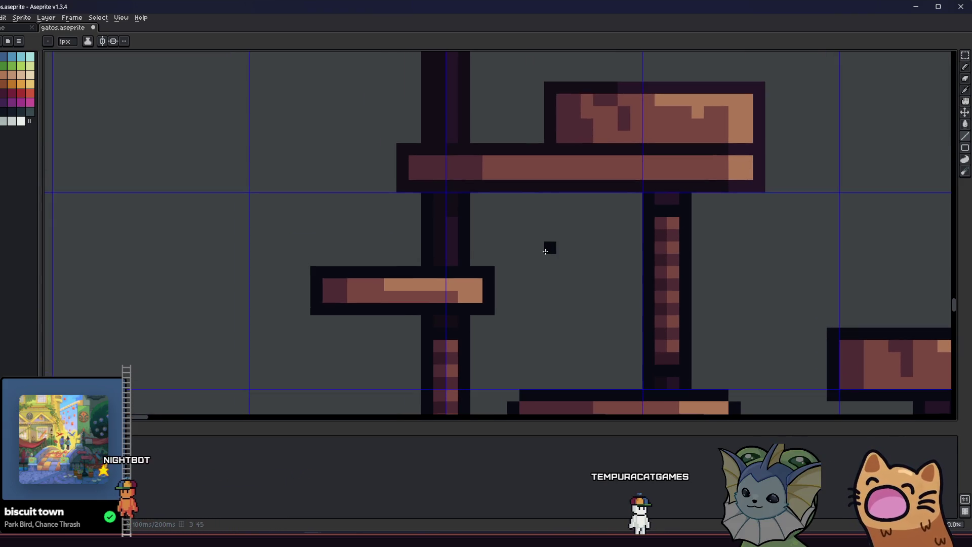
{"action": "left_click_drag", "start_coordinate": [531, 221], "coordinate": [534, 274]}
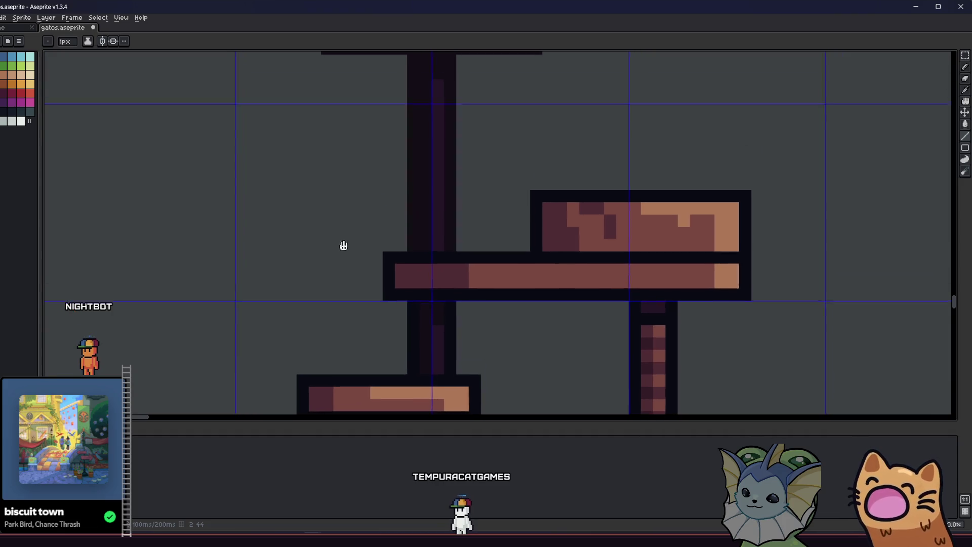
{"action": "scroll", "coordinate": [343, 245], "scroll_direction": "up", "scroll_amount": 1}
{"action": "scroll", "coordinate": [397, 289], "scroll_direction": "up", "scroll_amount": 1}
{"action": "scroll", "coordinate": [415, 301], "scroll_direction": "down", "scroll_amount": 1}
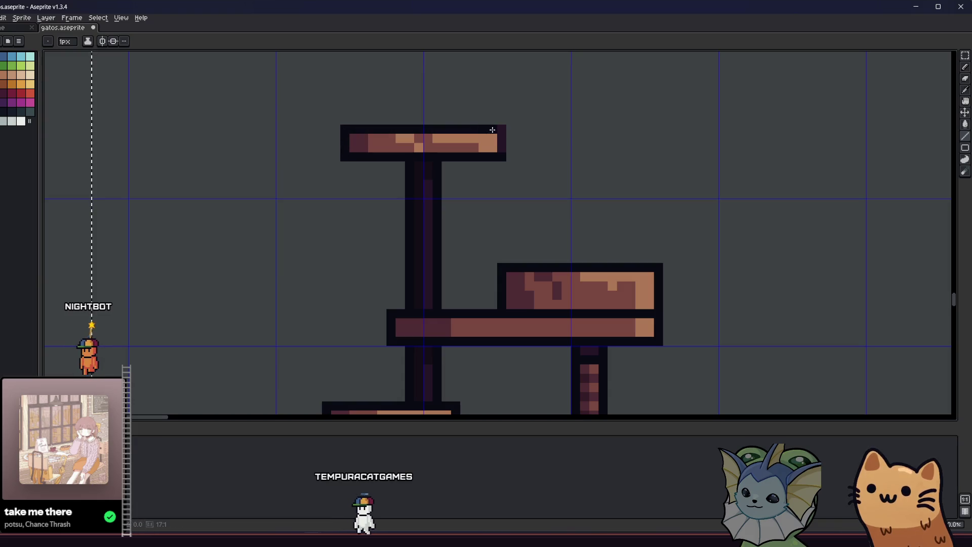
{"action": "scroll", "coordinate": [346, 208], "scroll_direction": "down", "scroll_amount": 3}
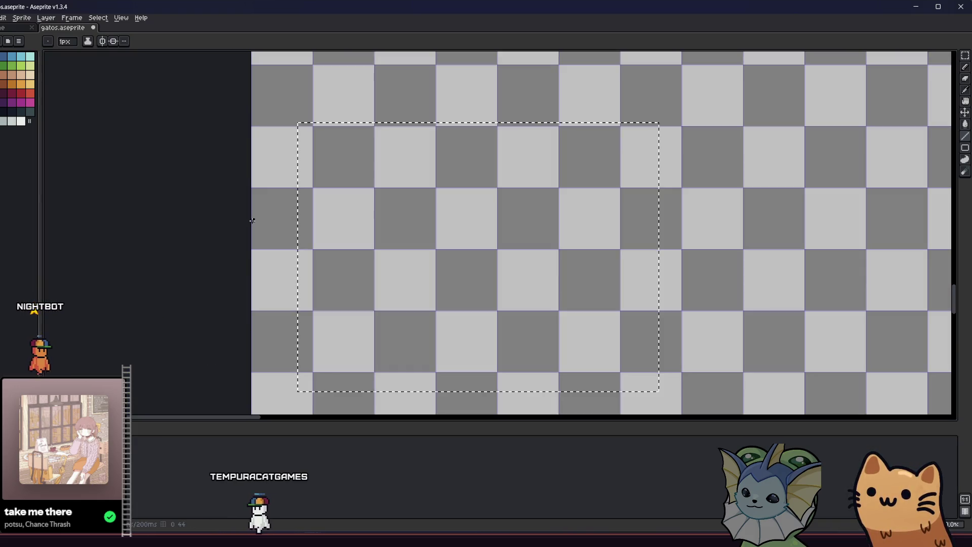
{"action": "key", "text": "m"}
{"action": "key", "text": "ctrl+d"}
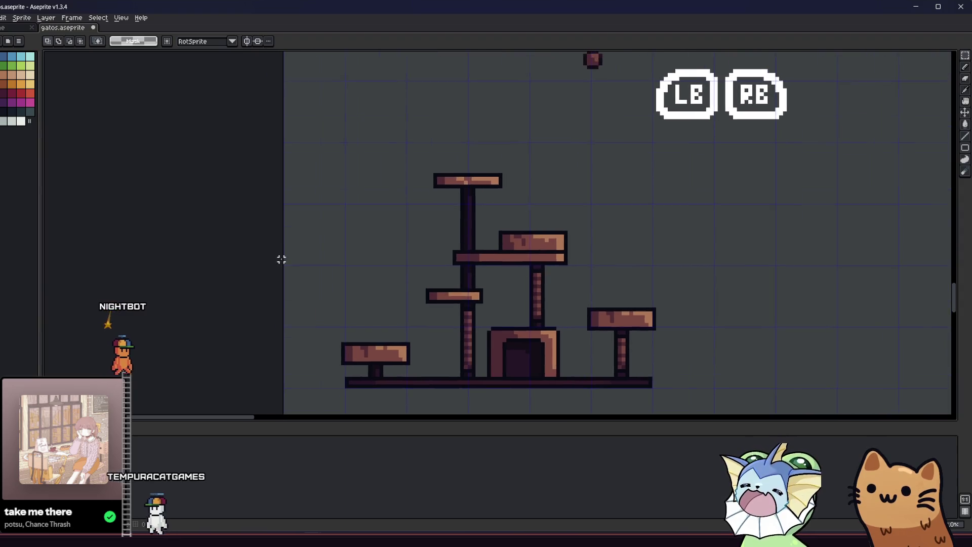
{"action": "scroll", "coordinate": [291, 274], "scroll_direction": "down", "scroll_amount": 2}
{"action": "scroll", "coordinate": [304, 308], "scroll_direction": "up", "scroll_amount": 3}
{"action": "scroll", "coordinate": [308, 308], "scroll_direction": "up", "scroll_amount": 2}
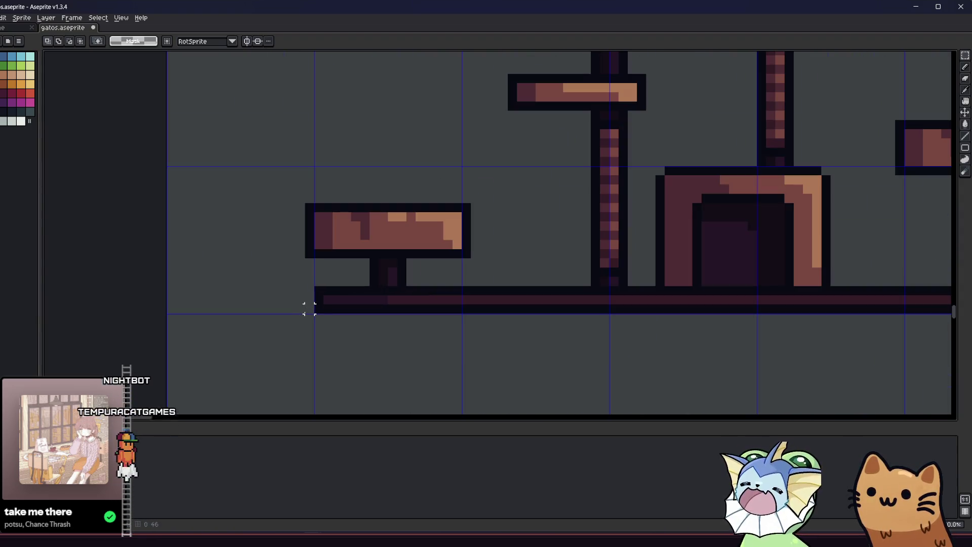
{"action": "mouse_move", "coordinate": [306, 308]}
{"action": "left_mouse_down"}
{"action": "mouse_move", "coordinate": [298, 308]}
{"action": "mouse_move", "coordinate": [596, 197]}
{"action": "mouse_move", "coordinate": [690, 68]}
{"action": "mouse_move", "coordinate": [703, 67]}
{"action": "left_mouse_up"}
{"action": "scroll", "coordinate": [440, 260], "scroll_direction": "down", "scroll_amount": 3}
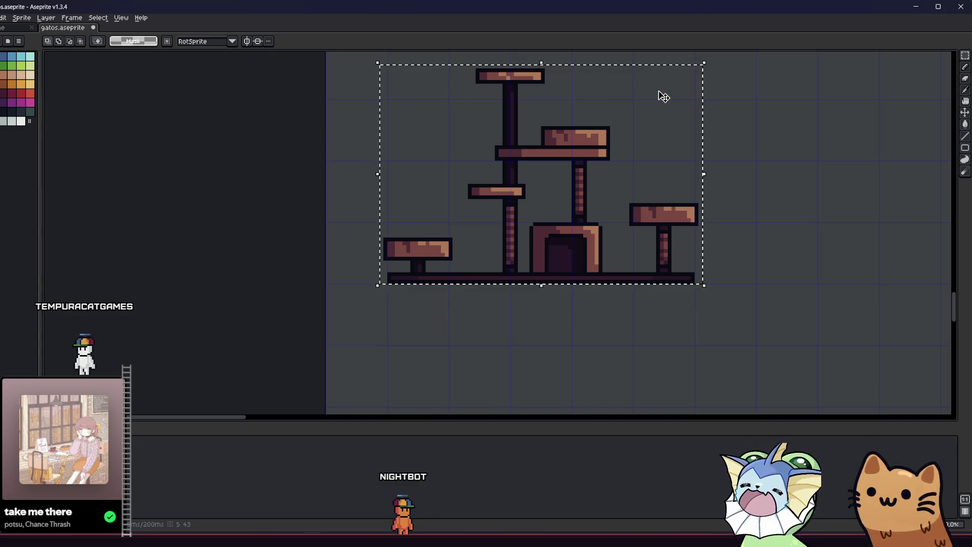
{"action": "scroll", "coordinate": [410, 218], "scroll_direction": "up", "scroll_amount": 3}
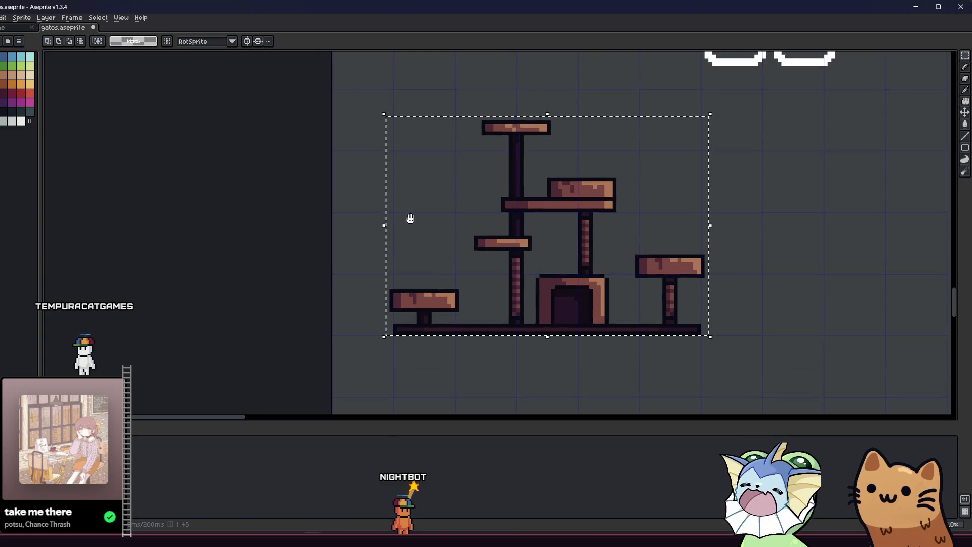
{"action": "scroll", "coordinate": [398, 218], "scroll_direction": "up", "scroll_amount": 1}
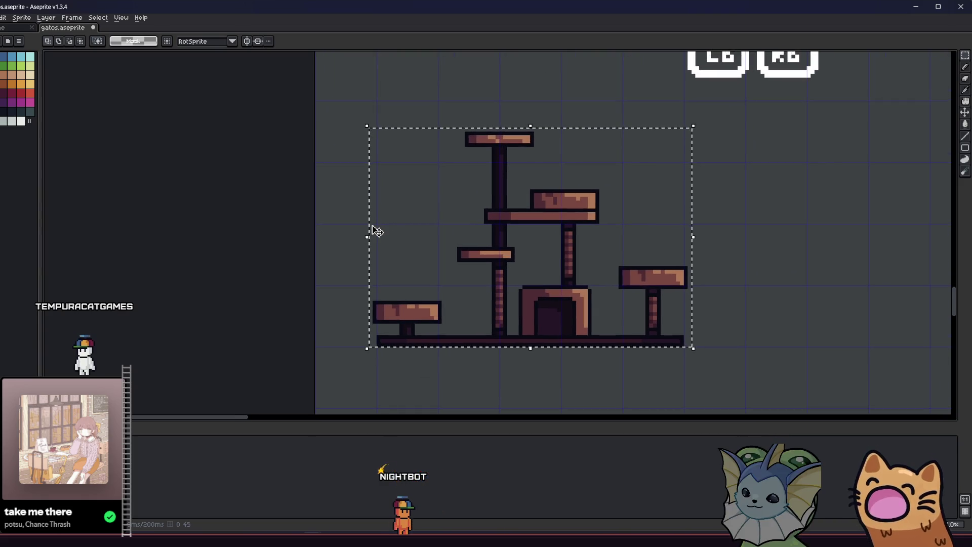
{"action": "left_click", "coordinate": [327, 276]}
{"action": "scroll", "coordinate": [640, 291], "scroll_direction": "up", "scroll_amount": 2}
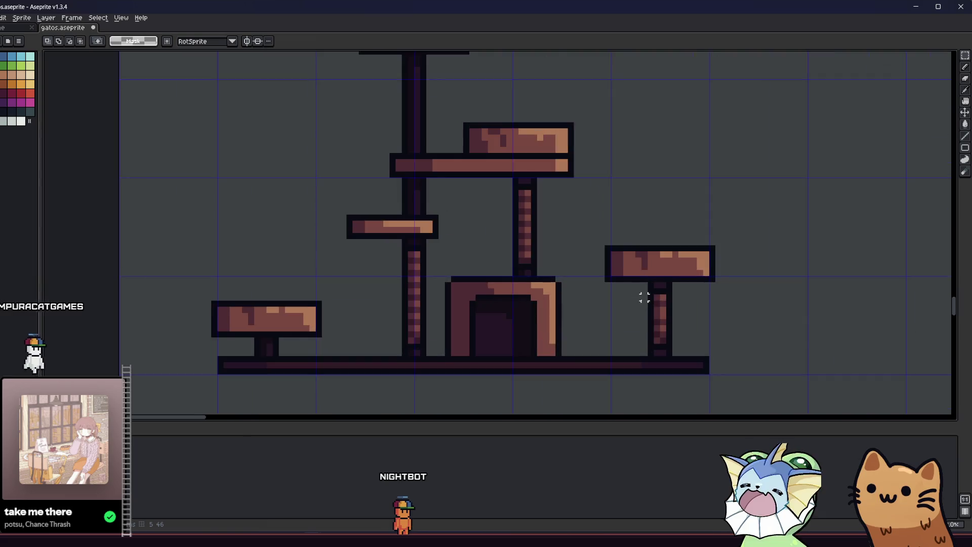
{"action": "scroll", "coordinate": [557, 300], "scroll_direction": "up", "scroll_amount": 3}
{"action": "key", "text": "b"}
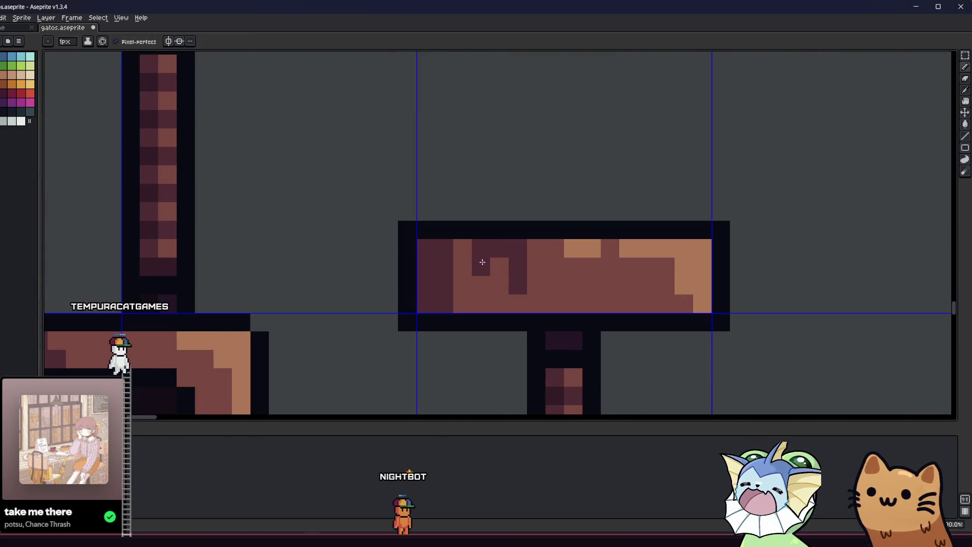
Step: Repaint a few right-platform pixels with sampled browns, then undo the stray edits
{"action": "left_click", "coordinate": [493, 264]}
{"action": "left_click", "coordinate": [497, 282], "text": "alt"}
{"action": "left_click_drag", "start_coordinate": [517, 267], "coordinate": [516, 278]}
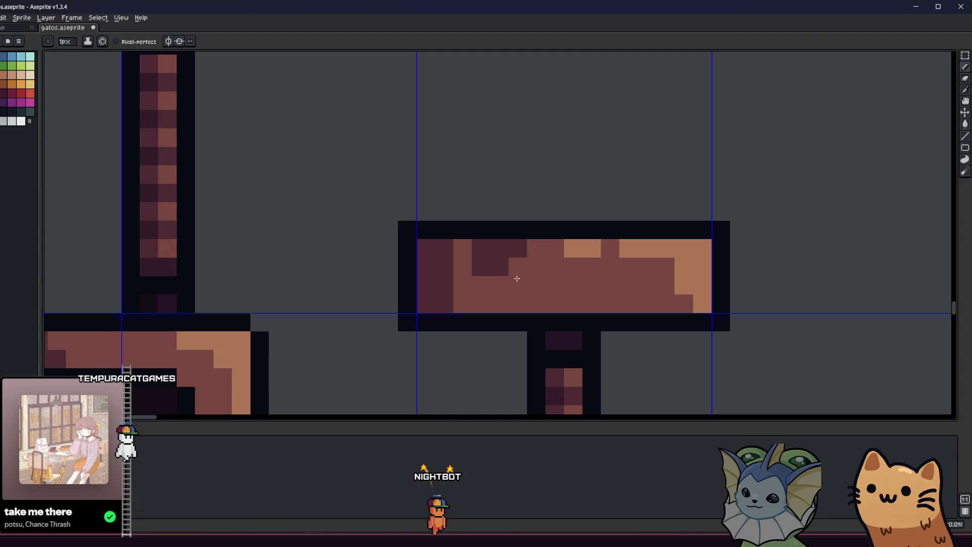
{"action": "left_click", "coordinate": [499, 260], "text": "alt"}
{"action": "left_click", "coordinate": [517, 284]}
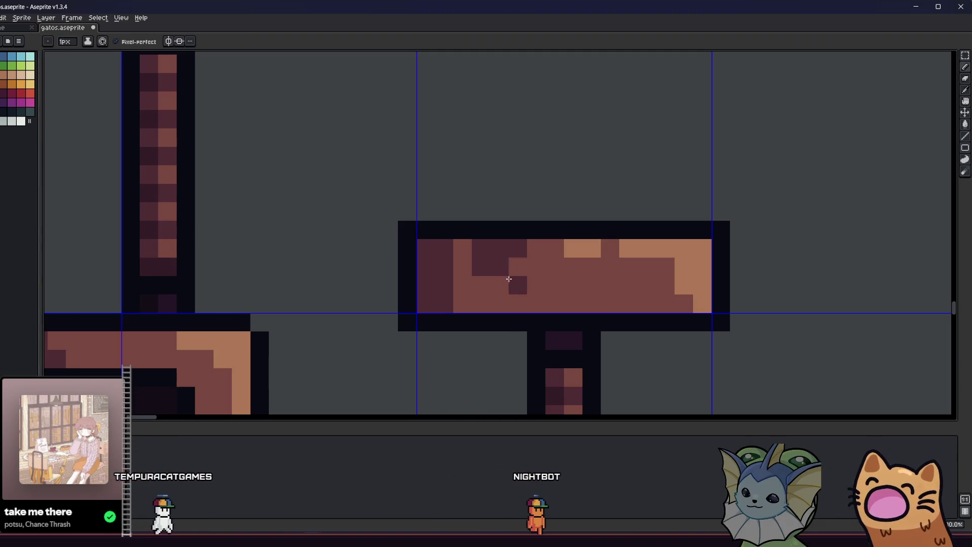
{"action": "scroll", "coordinate": [508, 279], "scroll_direction": "down", "scroll_amount": 3}
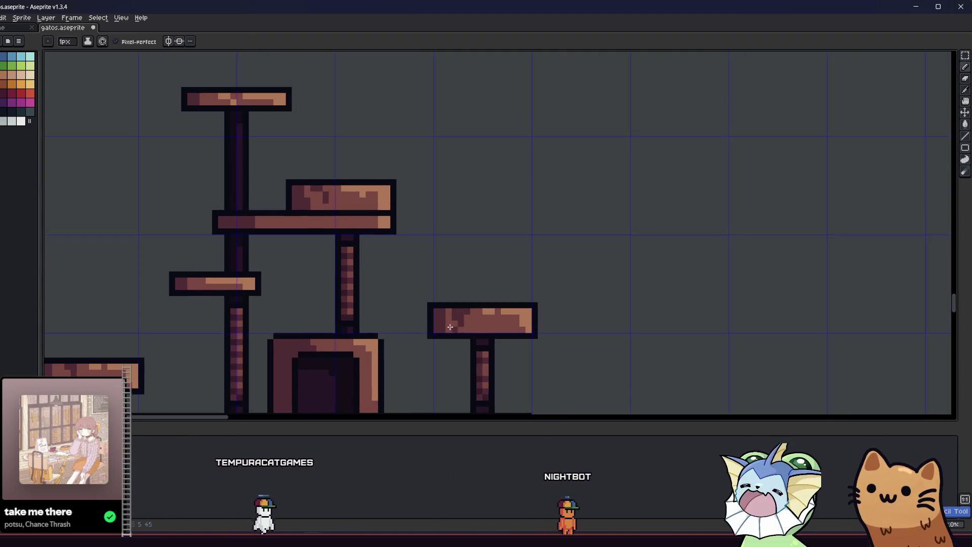
{"action": "scroll", "coordinate": [450, 327], "scroll_direction": "up", "scroll_amount": 1}
{"action": "scroll", "coordinate": [458, 333], "scroll_direction": "down", "scroll_amount": 2}
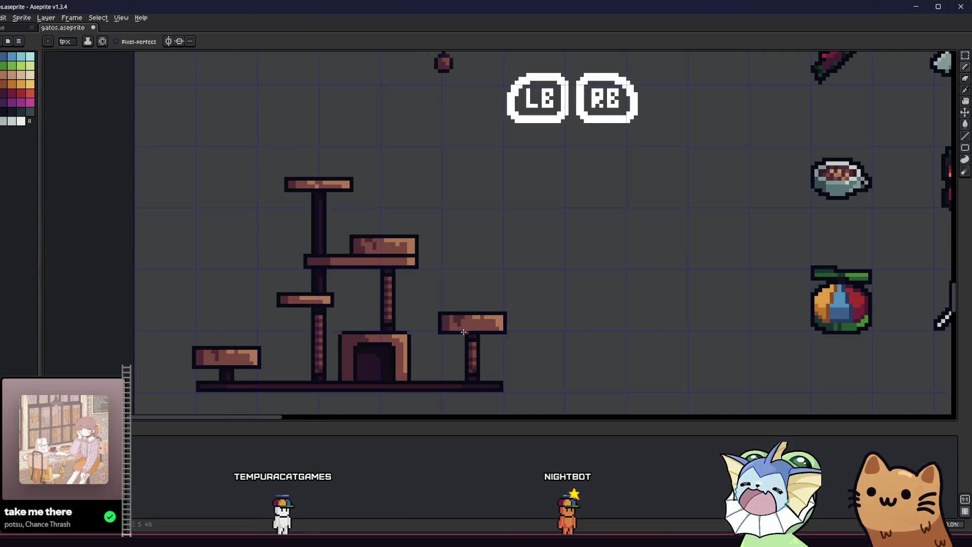
{"action": "scroll", "coordinate": [464, 332], "scroll_direction": "up", "scroll_amount": 3}
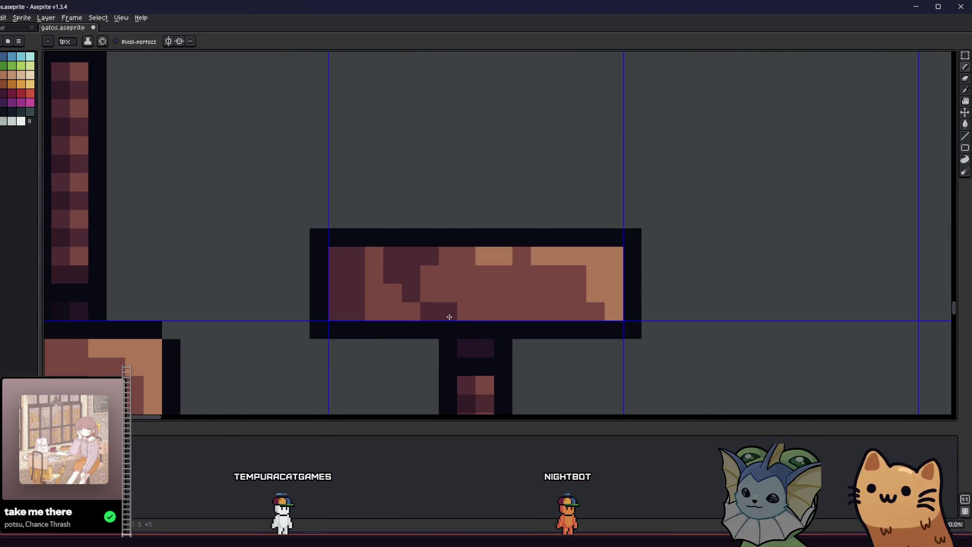
{"action": "key", "text": "ctrl+z"}
{"action": "scroll", "coordinate": [412, 335], "scroll_direction": "down", "scroll_amount": 3}
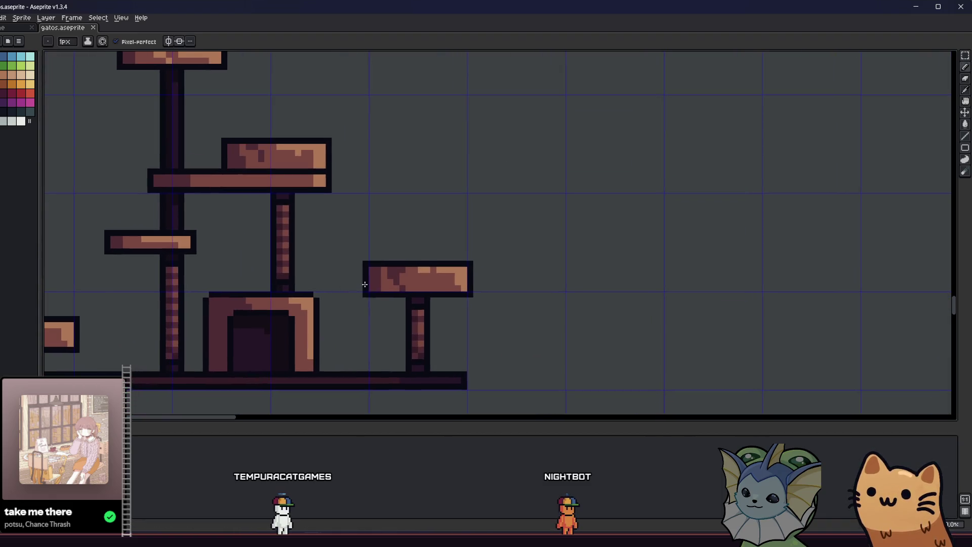
{"action": "scroll", "coordinate": [386, 289], "scroll_direction": "down", "scroll_amount": 1}
{"action": "scroll", "coordinate": [386, 288], "scroll_direction": "up", "scroll_amount": 3}
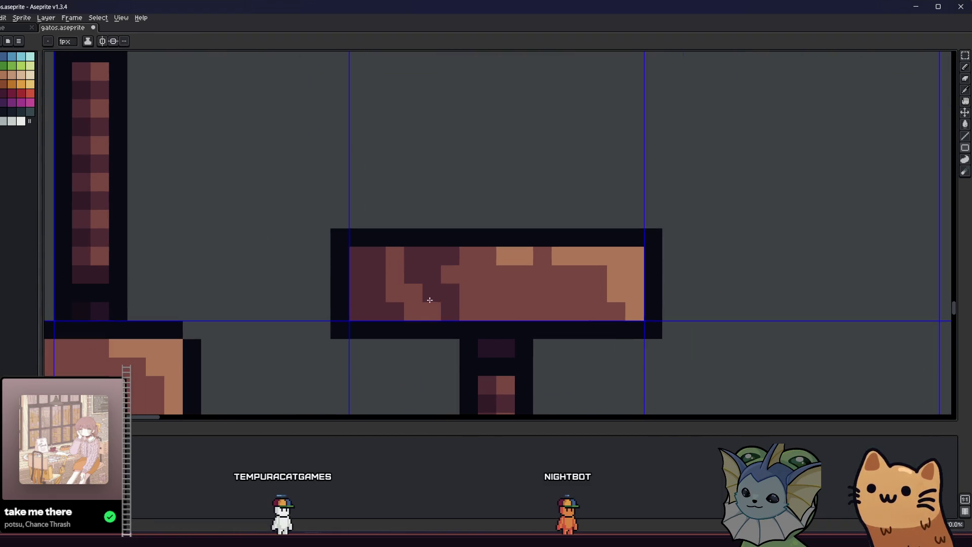
Step: Repaint the light top-row highlight pixel of the right platform in medium brown
{"action": "left_click", "coordinate": [493, 275], "text": "alt"}
{"action": "left_click", "coordinate": [505, 255]}
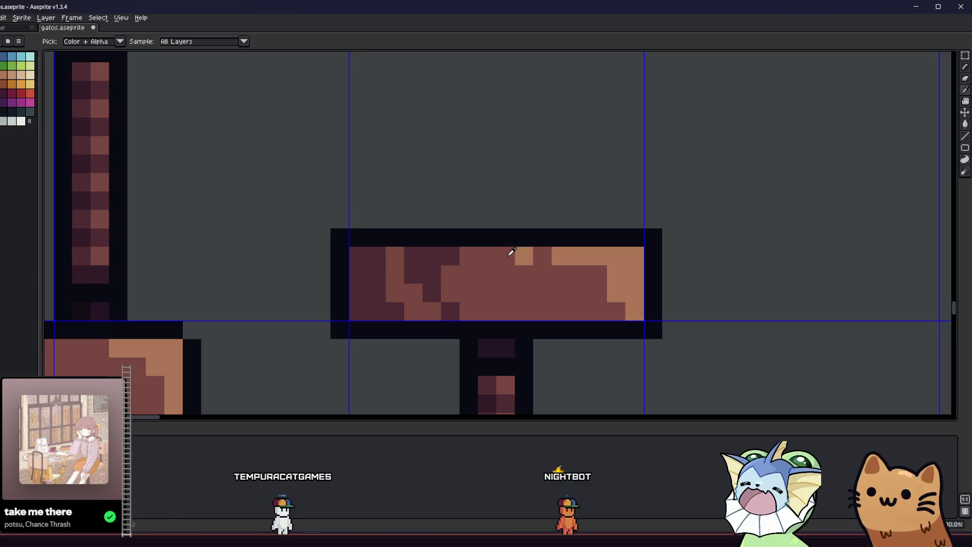
{"action": "left_click", "coordinate": [524, 255]}
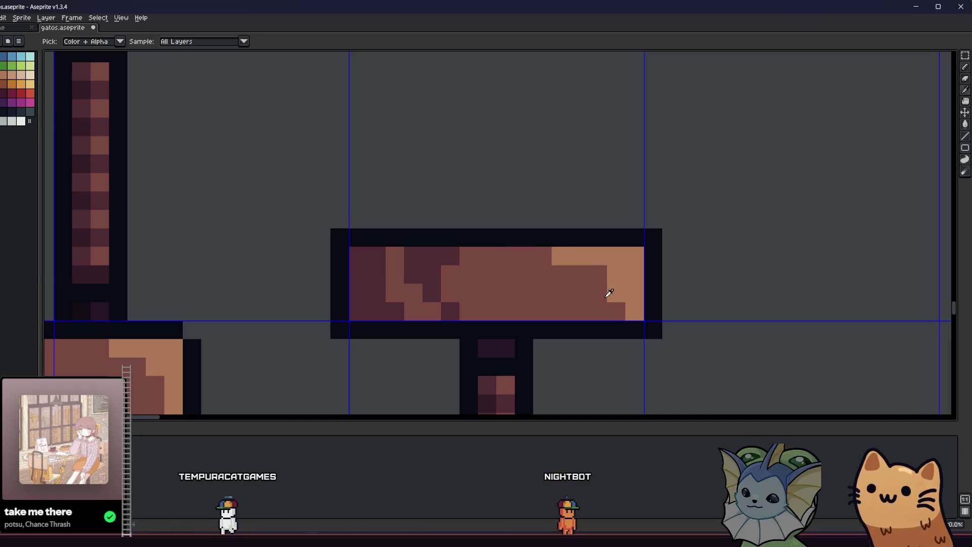
{"action": "scroll", "coordinate": [588, 293], "scroll_direction": "down", "scroll_amount": 3}
{"action": "left_click_drag", "start_coordinate": [486, 321], "coordinate": [559, 309]}
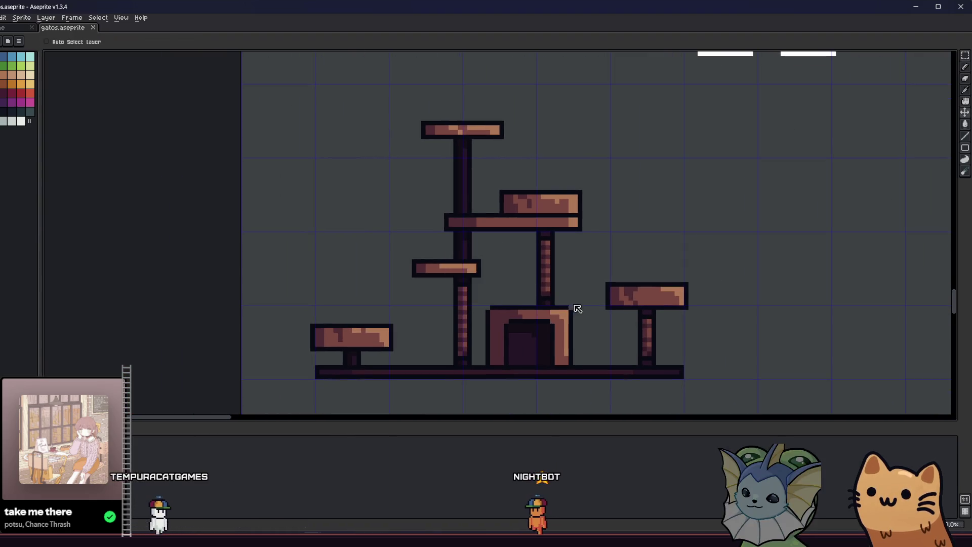
{"action": "scroll", "coordinate": [559, 309], "scroll_direction": "down", "scroll_amount": 2}
{"action": "left_click_drag", "start_coordinate": [450, 321], "coordinate": [304, 326]}
{"action": "scroll", "coordinate": [305, 330], "scroll_direction": "down", "scroll_amount": 2}
{"action": "scroll", "coordinate": [304, 331], "scroll_direction": "up", "scroll_amount": 8}
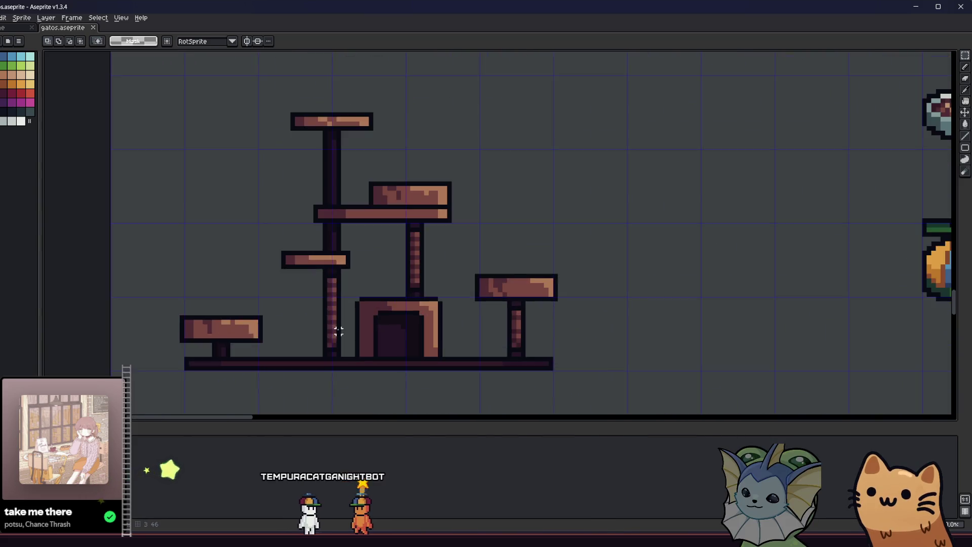
Step: Clear the border pixel above the right platform and paint a dark notch into its top edge
{"action": "key", "text": "i"}
{"action": "key", "text": "b"}
{"action": "left_click", "coordinate": [521, 264]}
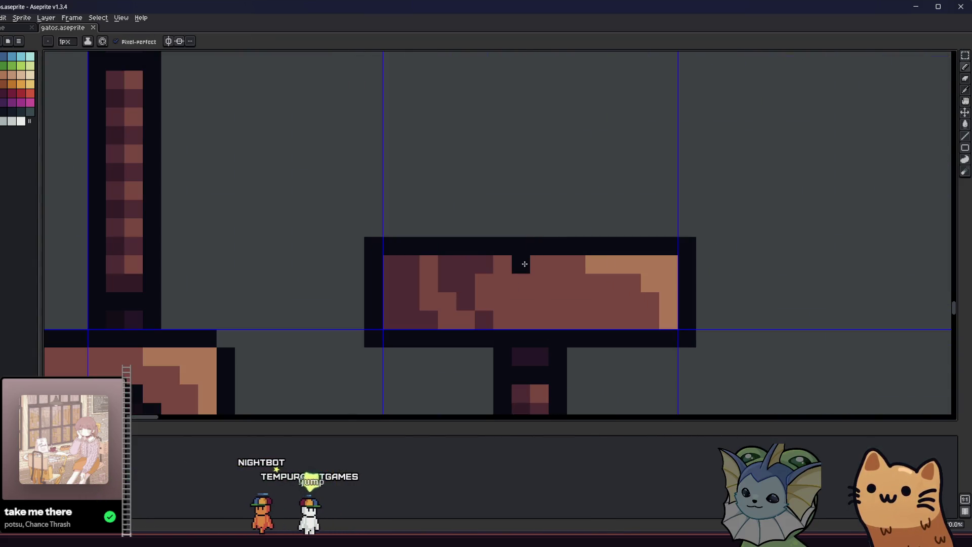
{"action": "right_click", "coordinate": [521, 246]}
{"action": "mouse_move", "coordinate": [310, 277]}
{"action": "left_mouse_down"}
{"action": "mouse_move", "coordinate": [528, 270]}
{"action": "mouse_move", "coordinate": [574, 291]}
{"action": "mouse_move", "coordinate": [607, 267]}
{"action": "mouse_move", "coordinate": [536, 280]}
{"action": "left_mouse_up"}
{"action": "scroll", "coordinate": [643, 254], "scroll_direction": "down", "scroll_amount": 3}
{"action": "scroll", "coordinate": [709, 275], "scroll_direction": "up", "scroll_amount": 3}
{"action": "scroll", "coordinate": [734, 254], "scroll_direction": "down", "scroll_amount": 2}
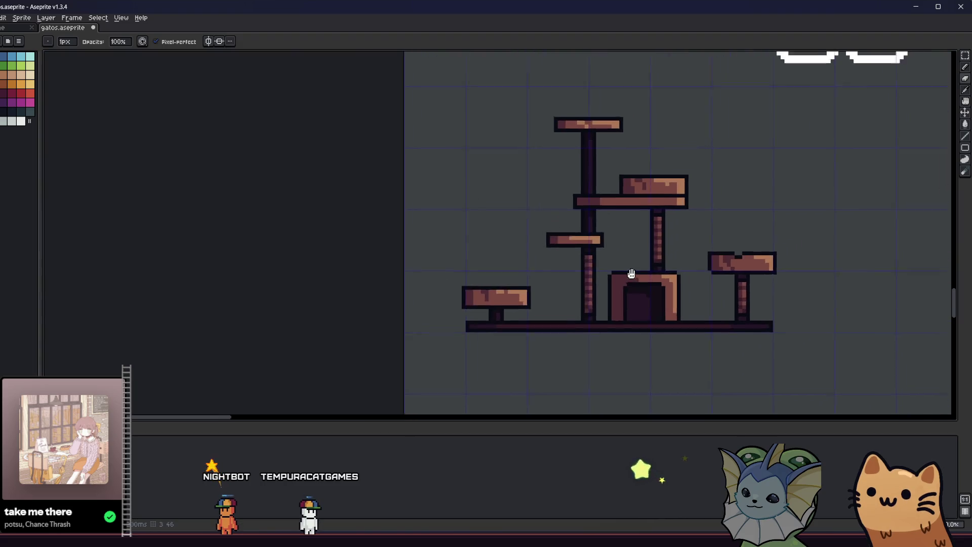
Step: Erase two black outline pixels on the middle platform beside the post
{"action": "mouse_move", "coordinate": [629, 275]}
{"action": "left_mouse_down"}
{"action": "mouse_move", "coordinate": [434, 334]}
{"action": "mouse_move", "coordinate": [499, 236]}
{"action": "left_mouse_up"}
{"action": "scroll", "coordinate": [499, 236], "scroll_direction": "up", "scroll_amount": 1}
{"action": "scroll", "coordinate": [478, 191], "scroll_direction": "up", "scroll_amount": 2}
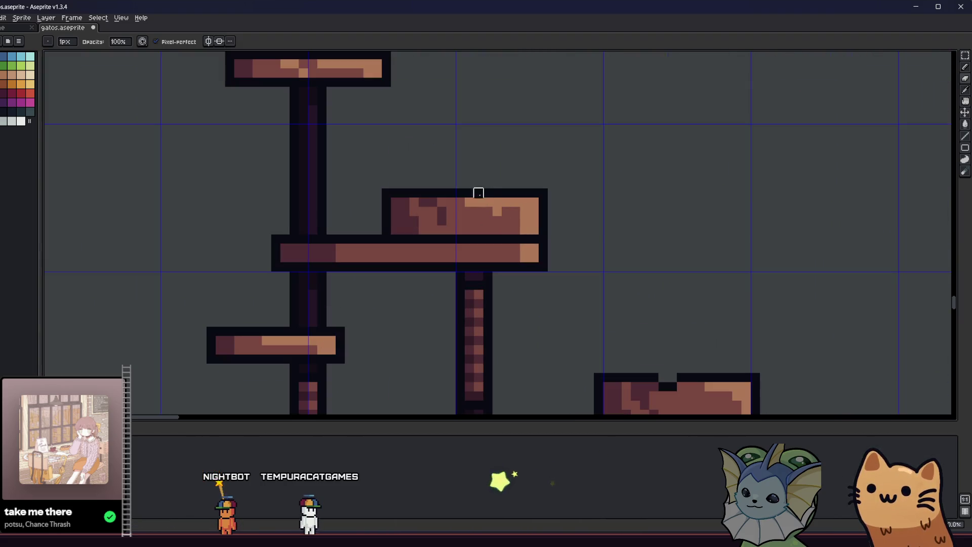
{"action": "scroll", "coordinate": [421, 185], "scroll_direction": "up", "scroll_amount": 3}
{"action": "key", "text": "e"}
{"action": "left_click_drag", "start_coordinate": [445, 185], "coordinate": [454, 203]}
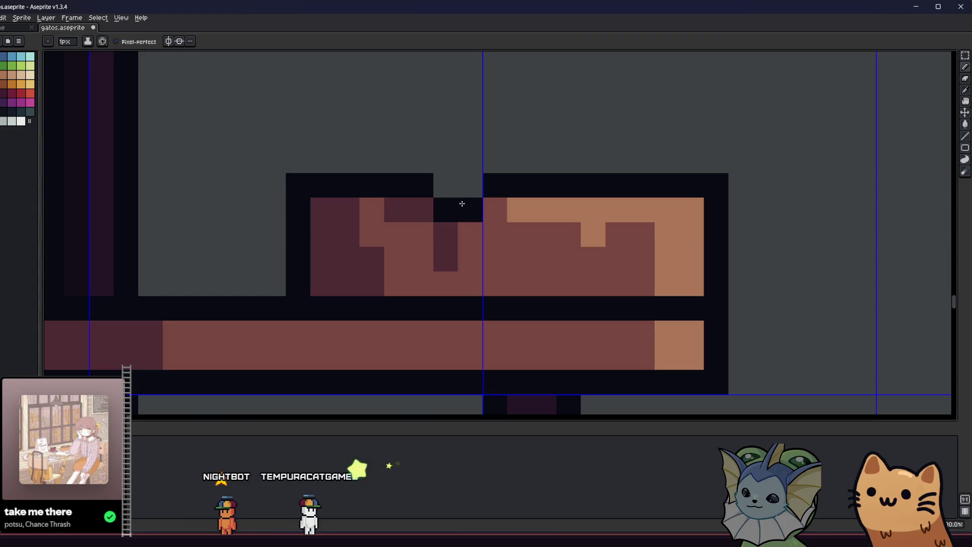
{"action": "key", "text": "v"}
{"action": "scroll", "coordinate": [462, 203], "scroll_direction": "down", "scroll_amount": 1}
{"action": "left_click_drag", "start_coordinate": [368, 244], "coordinate": [462, 269]}
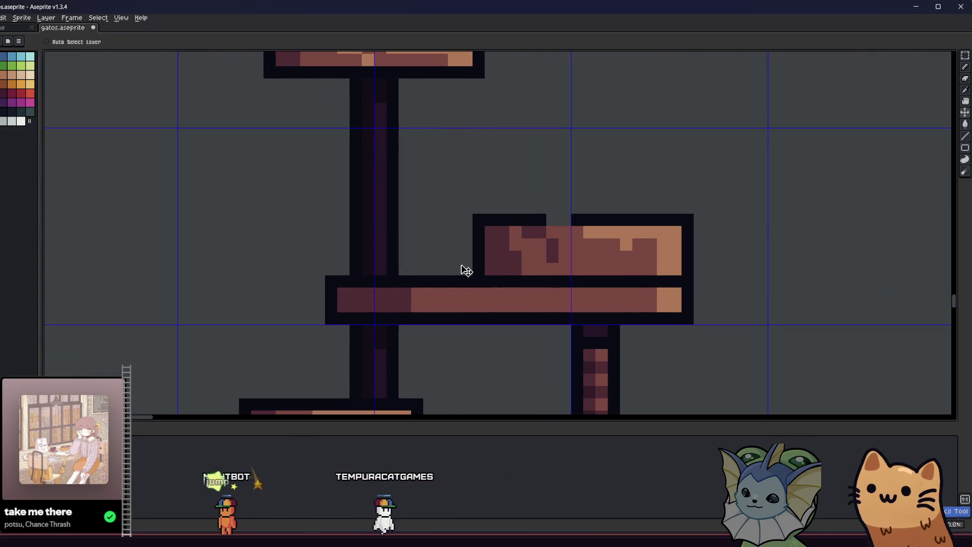
Step: Erase an outline pixel above the lower platform
{"action": "key", "text": "e"}
{"action": "left_click", "coordinate": [439, 274]}
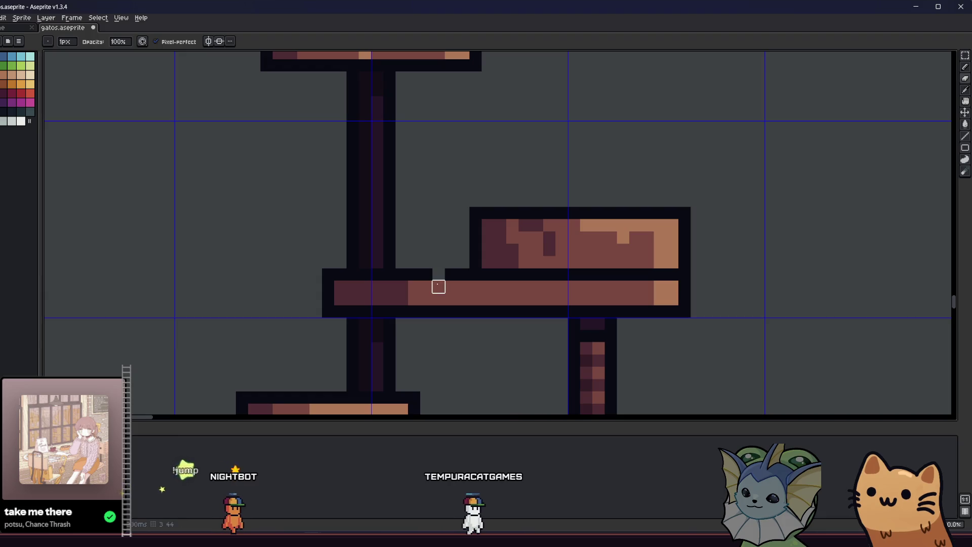
{"action": "scroll", "coordinate": [440, 278], "scroll_direction": "left", "scroll_amount": 2}
{"action": "scroll", "coordinate": [444, 278], "scroll_direction": "down", "scroll_amount": 3}
{"action": "left_click_drag", "start_coordinate": [407, 301], "coordinate": [305, 297]}
{"action": "left_click_drag", "start_coordinate": [336, 252], "coordinate": [362, 282]}
{"action": "scroll", "coordinate": [377, 316], "scroll_direction": "up", "scroll_amount": 2}
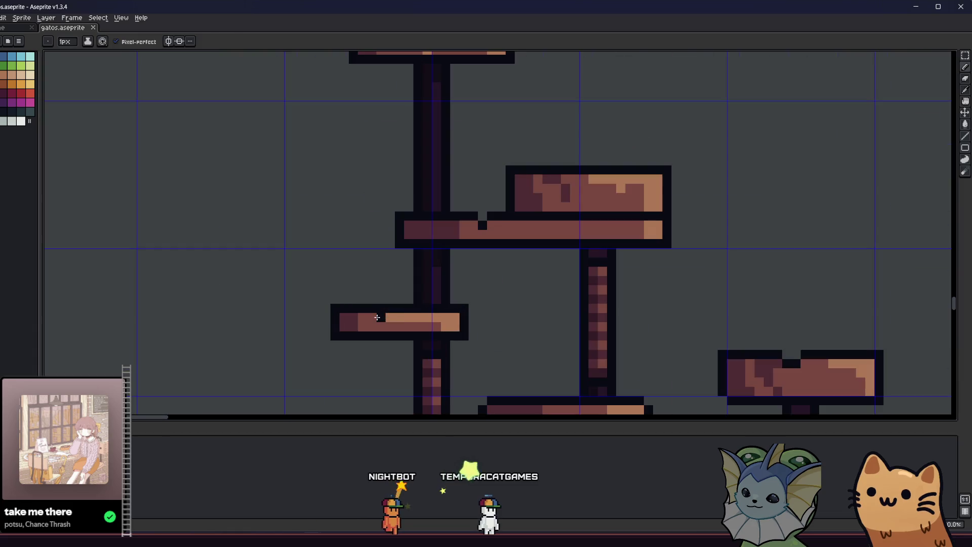
Step: Undo the unwanted erase of pixels on the top platform
{"action": "key", "text": "b"}
{"action": "scroll", "coordinate": [360, 248], "scroll_direction": "down", "scroll_amount": 3}
{"action": "scroll", "coordinate": [358, 265], "scroll_direction": "up", "scroll_amount": 1}
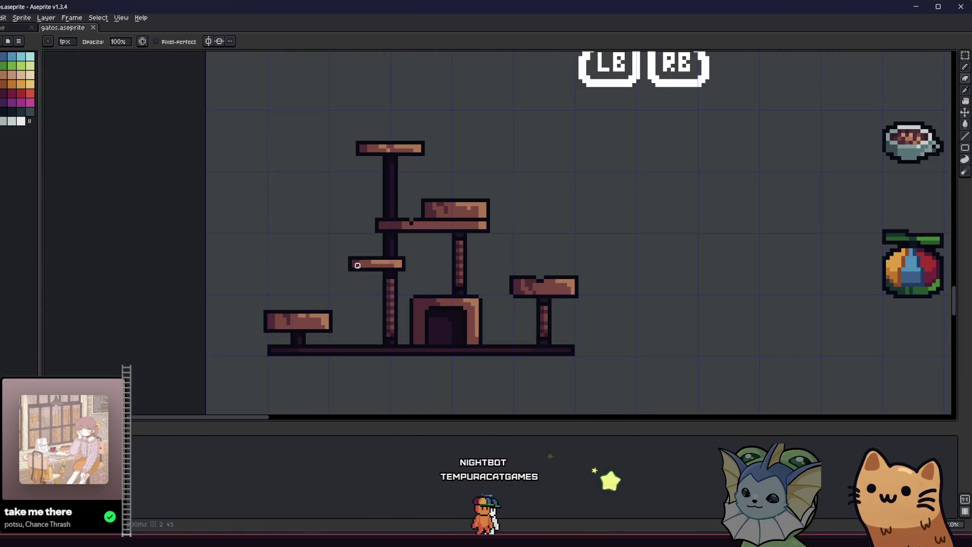
{"action": "scroll", "coordinate": [358, 265], "scroll_direction": "up", "scroll_amount": 1}
{"action": "scroll", "coordinate": [349, 269], "scroll_direction": "up", "scroll_amount": 2}
{"action": "scroll", "coordinate": [409, 126], "scroll_direction": "up", "scroll_amount": 3}
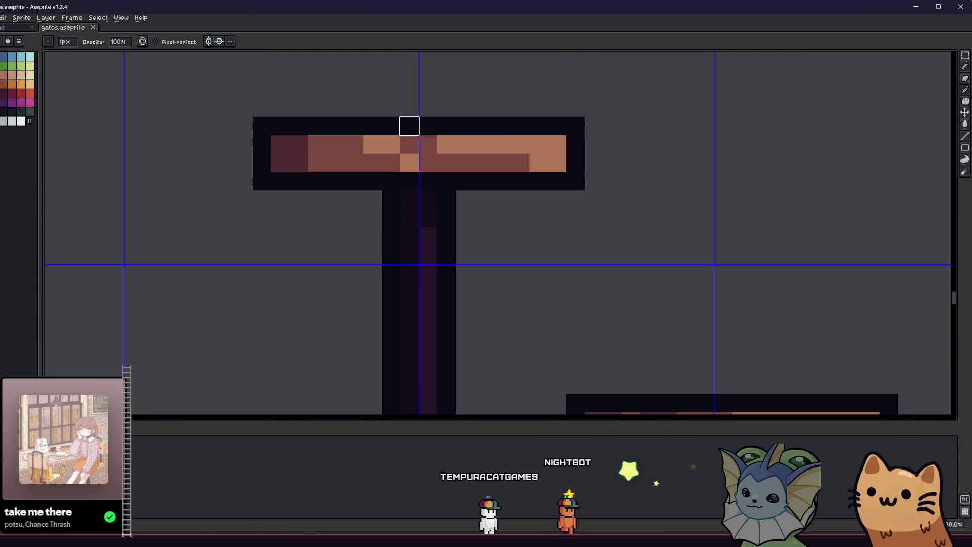
{"action": "key", "text": "ctrl+z"}
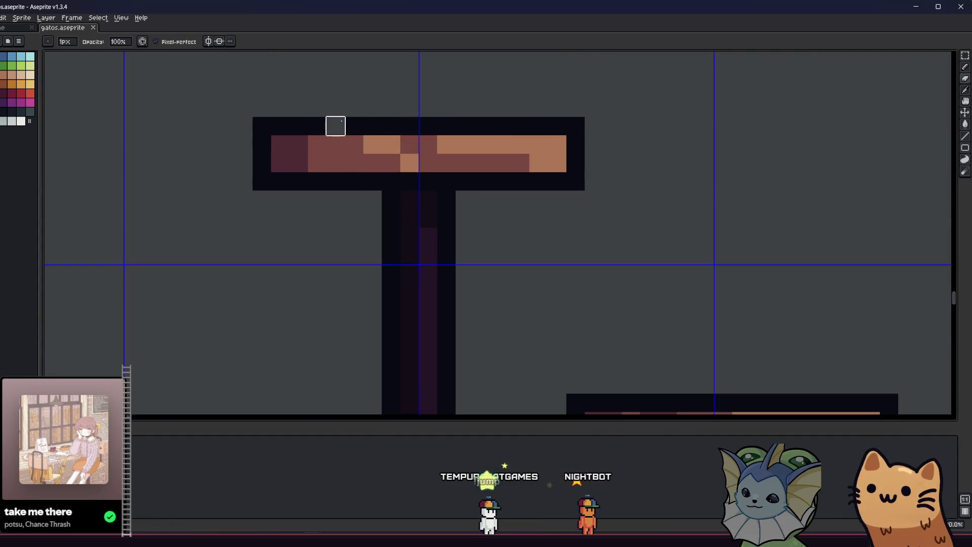
{"action": "scroll", "coordinate": [336, 126], "scroll_direction": "down", "scroll_amount": 6}
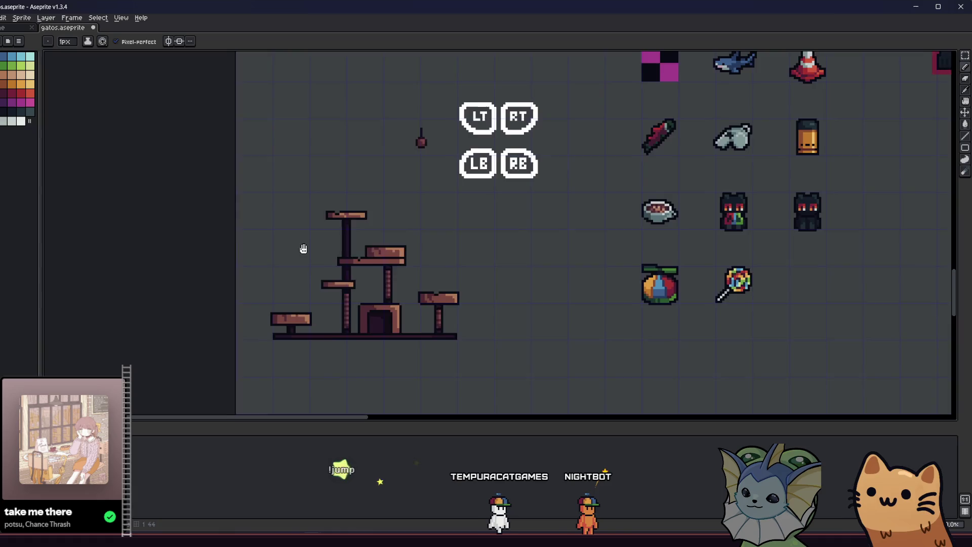
Step: Zoom in on the little house and paint two dark left-edge outline pixels grey
{"action": "scroll", "coordinate": [303, 249], "scroll_direction": "down", "scroll_amount": 1}
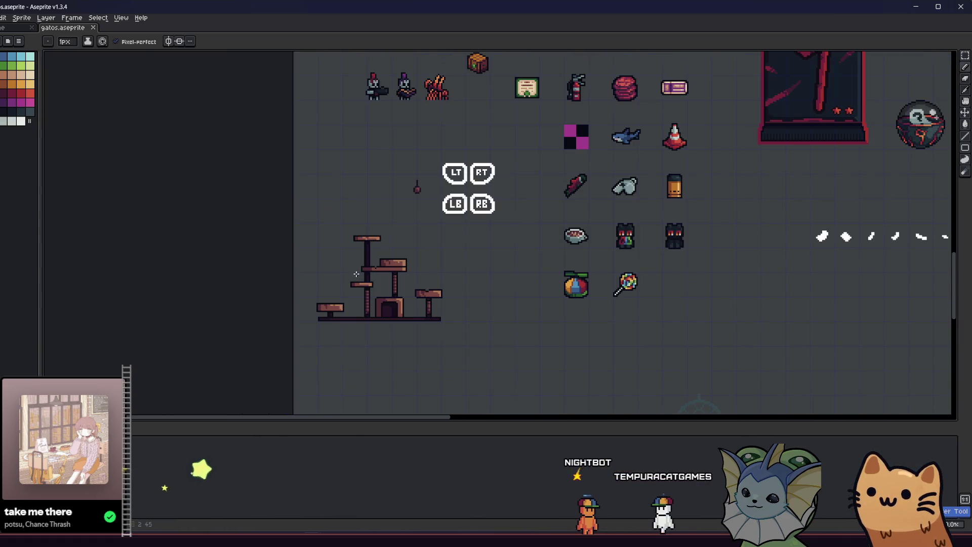
{"action": "scroll", "coordinate": [377, 296], "scroll_direction": "up", "scroll_amount": 5}
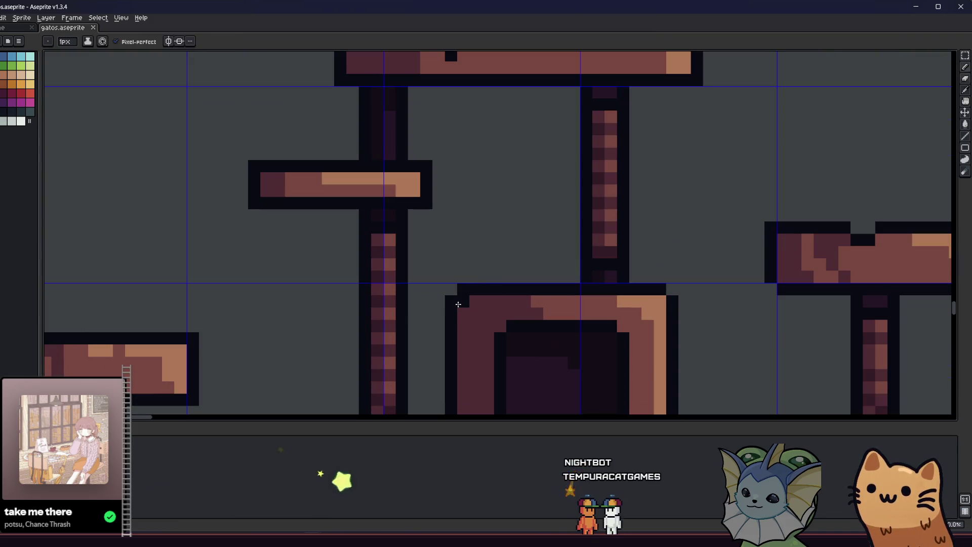
{"action": "scroll", "coordinate": [463, 288], "scroll_direction": "right", "scroll_amount": 2}
{"action": "scroll", "coordinate": [463, 288], "scroll_direction": "down", "scroll_amount": 1}
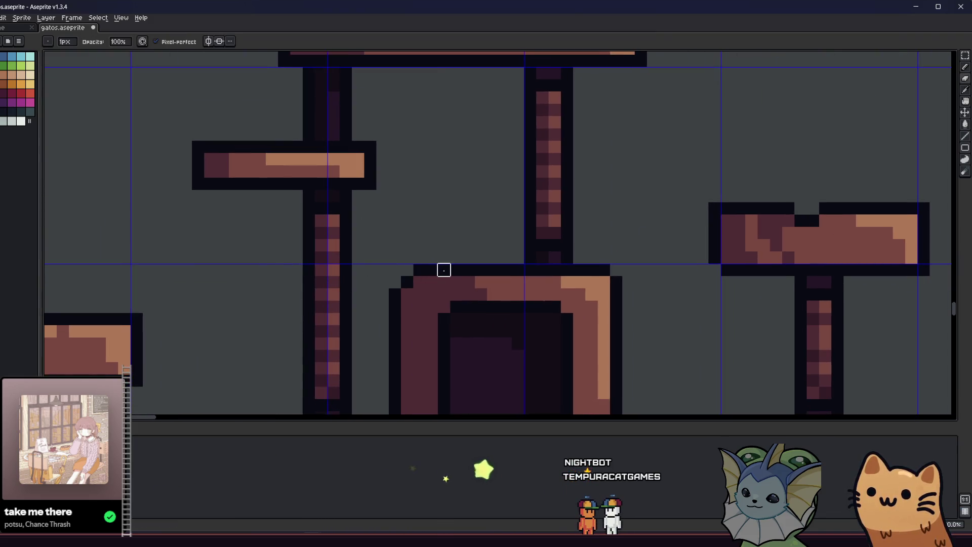
{"action": "scroll", "coordinate": [355, 299], "scroll_direction": "down", "scroll_amount": 5}
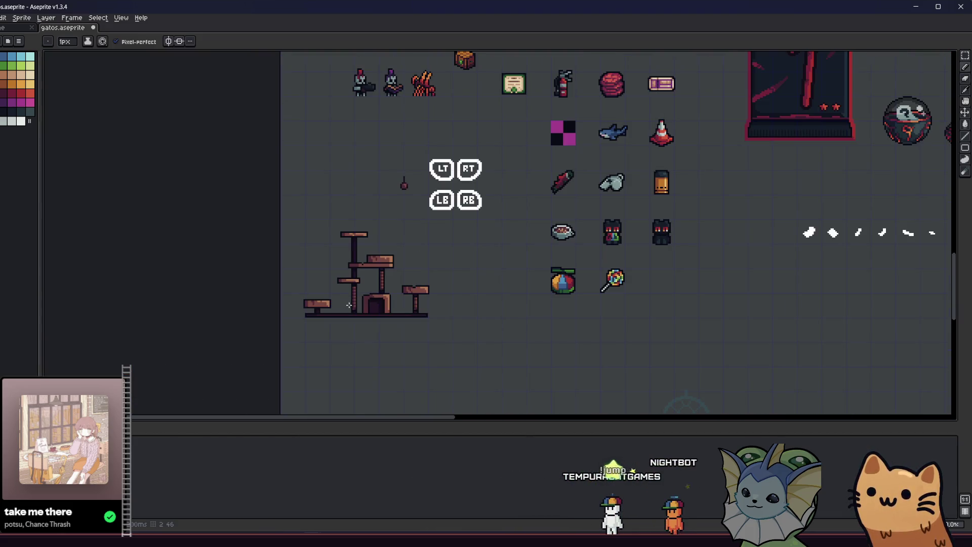
{"action": "scroll", "coordinate": [365, 299], "scroll_direction": "up", "scroll_amount": 5}
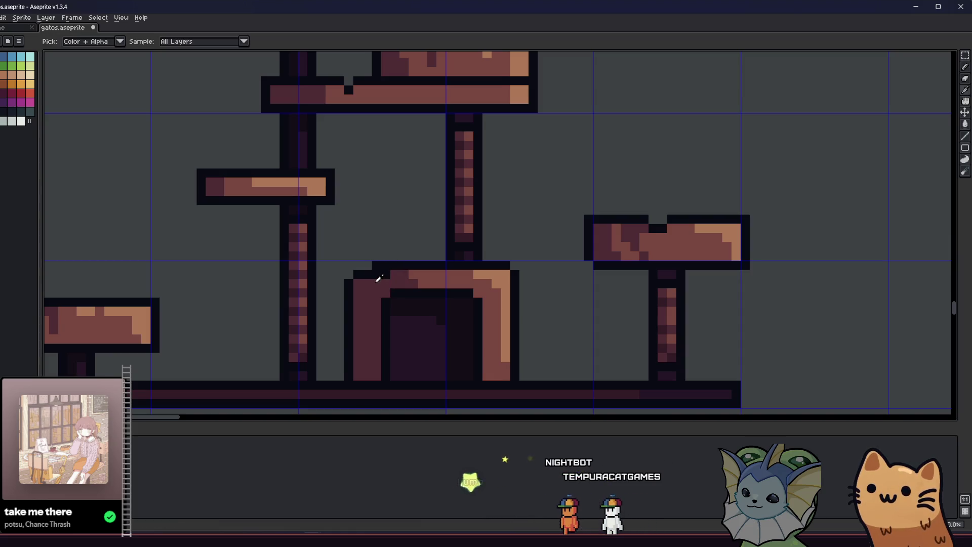
{"action": "scroll", "coordinate": [377, 270], "scroll_direction": "down", "scroll_amount": 2}
{"action": "scroll", "coordinate": [370, 275], "scroll_direction": "up", "scroll_amount": 4}
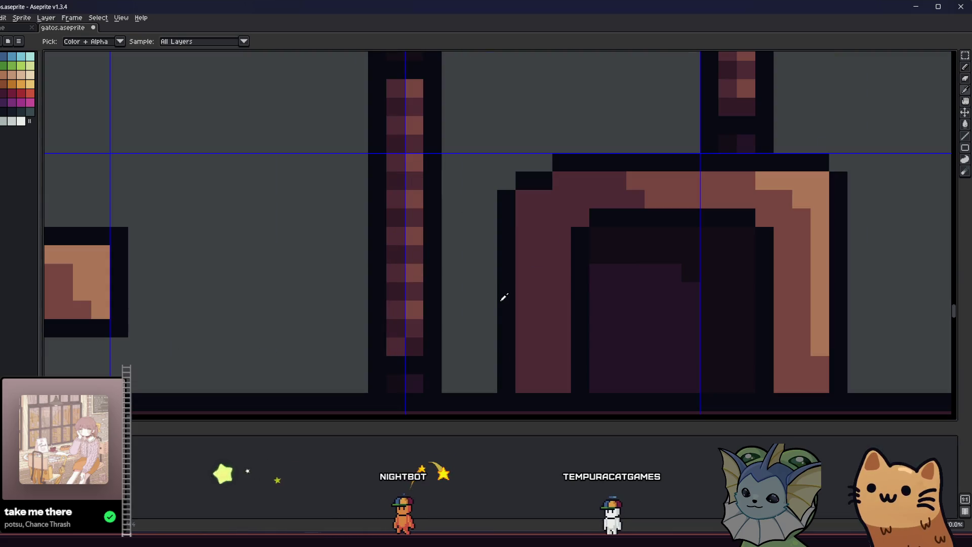
{"action": "mouse_move", "coordinate": [505, 329]}
{"action": "left_mouse_down"}
{"action": "mouse_move", "coordinate": [506, 311]}
{"action": "mouse_move", "coordinate": [515, 326]}
{"action": "mouse_move", "coordinate": [503, 289]}
{"action": "left_mouse_up"}
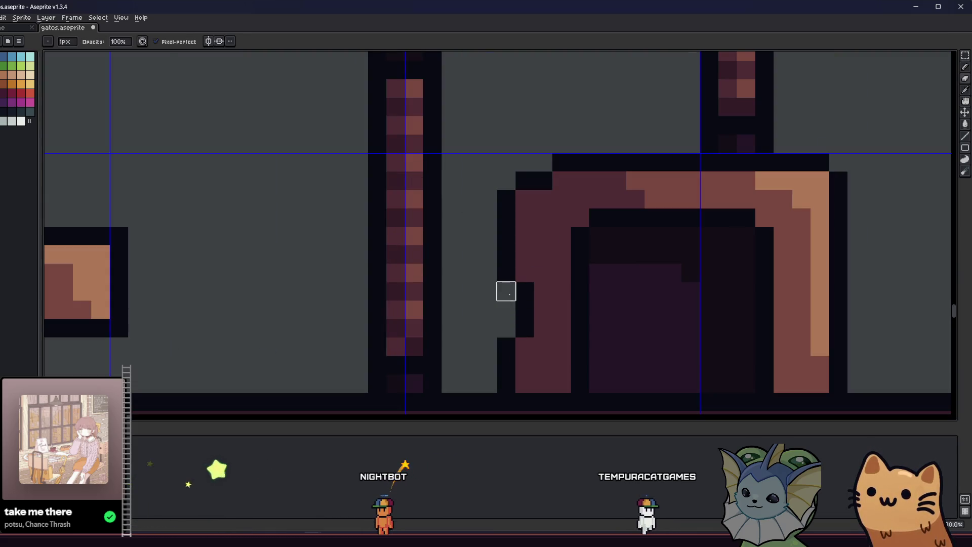
{"action": "scroll", "coordinate": [454, 317], "scroll_direction": "down", "scroll_amount": 3}
{"action": "scroll", "coordinate": [380, 327], "scroll_direction": "down", "scroll_amount": 3}
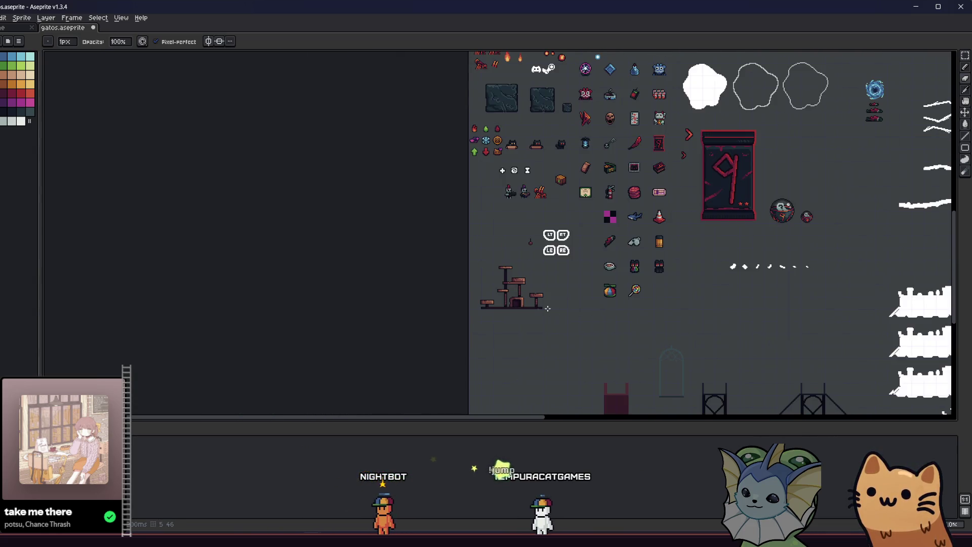
{"action": "scroll", "coordinate": [547, 308], "scroll_direction": "up", "scroll_amount": 4}
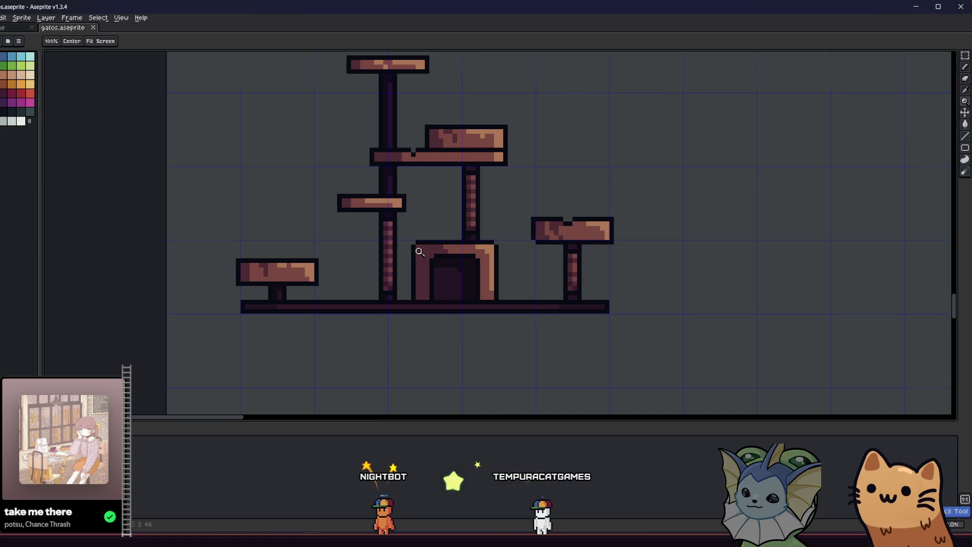
{"action": "scroll", "coordinate": [419, 252], "scroll_direction": "up", "scroll_amount": 4}
{"action": "key", "text": "b"}
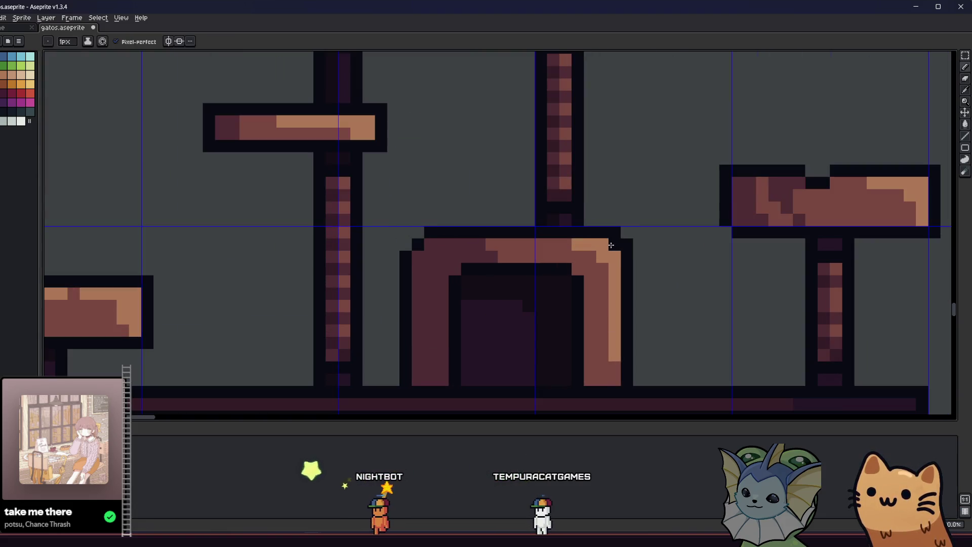
{"action": "scroll", "coordinate": [626, 245], "scroll_direction": "down", "scroll_amount": 5}
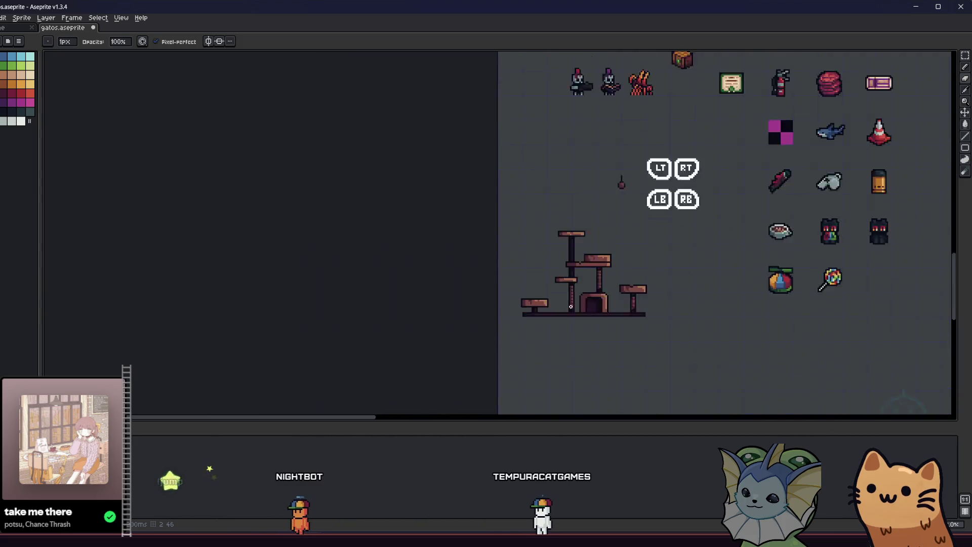
Step: Make a first rectangle selection around the cat tree, then cancel it
{"action": "mouse_move", "coordinate": [618, 180]}
{"action": "left_mouse_down"}
{"action": "mouse_move", "coordinate": [578, 173]}
{"action": "mouse_move", "coordinate": [460, 317]}
{"action": "mouse_move", "coordinate": [391, 321]}
{"action": "left_mouse_up"}
{"action": "scroll", "coordinate": [461, 317], "scroll_direction": "up", "scroll_amount": 1}
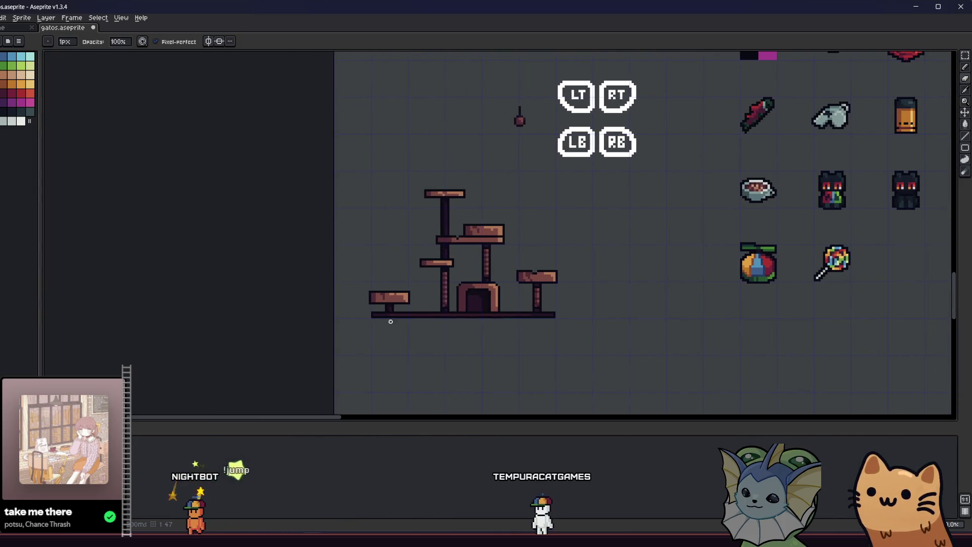
{"action": "scroll", "coordinate": [408, 311], "scroll_direction": "up", "scroll_amount": 1}
{"action": "key", "text": "m"}
{"action": "key", "text": "b"}
{"action": "scroll", "coordinate": [304, 275], "scroll_direction": "up", "scroll_amount": 2}
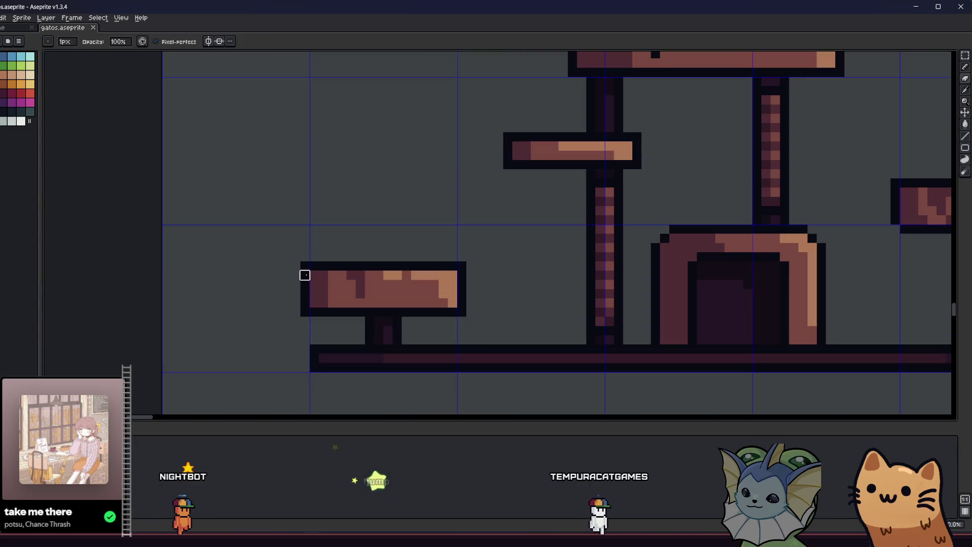
{"action": "scroll", "coordinate": [261, 306], "scroll_direction": "down", "scroll_amount": 2}
{"action": "key", "text": "m"}
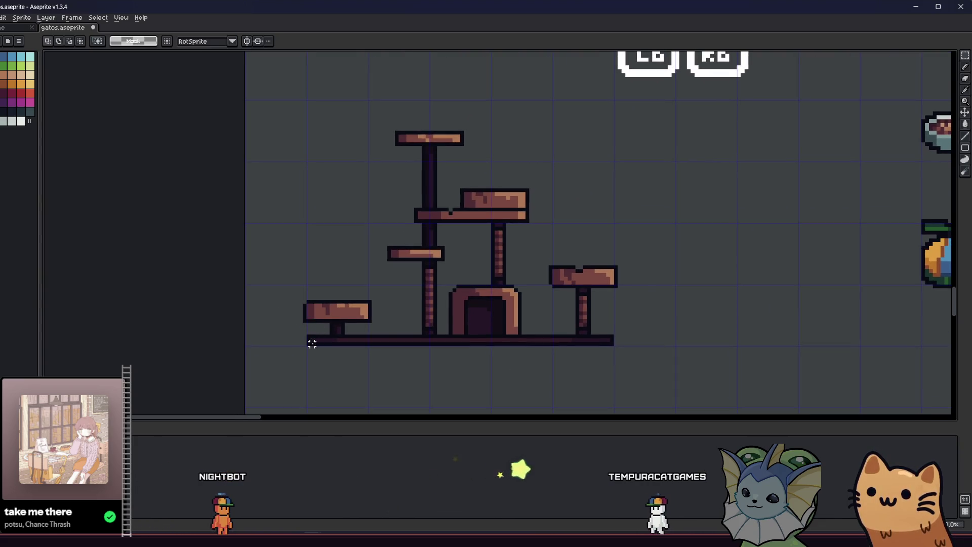
{"action": "scroll", "coordinate": [309, 347], "scroll_direction": "up", "scroll_amount": 1}
{"action": "mouse_move", "coordinate": [304, 343]}
{"action": "left_mouse_down"}
{"action": "mouse_move", "coordinate": [554, 221]}
{"action": "mouse_move", "coordinate": [664, 93]}
{"action": "left_mouse_up"}
{"action": "key", "text": "ctrl+d"}
{"action": "key", "text": "b"}
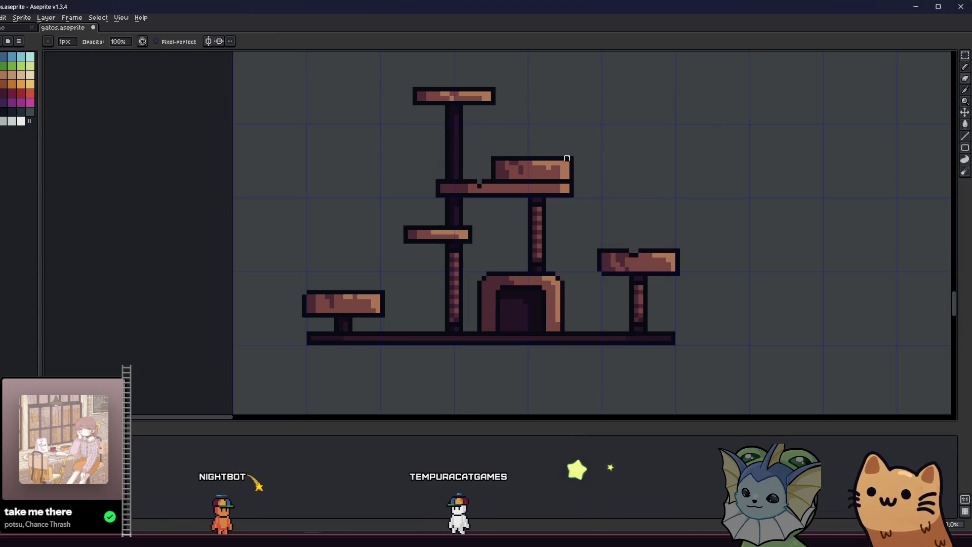
Step: Draw a Rectangular Marquee selection enclosing the entire cat tree sprite
{"action": "scroll", "coordinate": [493, 191], "scroll_direction": "up", "scroll_amount": 2}
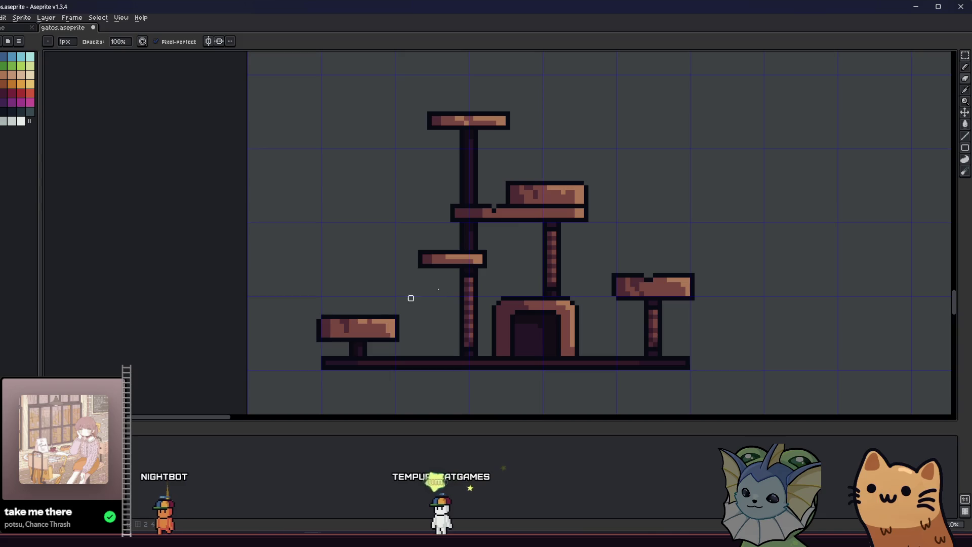
{"action": "key", "text": "m"}
{"action": "mouse_move", "coordinate": [317, 368]}
{"action": "left_mouse_down"}
{"action": "mouse_move", "coordinate": [338, 326]}
{"action": "mouse_move", "coordinate": [671, 103]}
{"action": "mouse_move", "coordinate": [682, 123]}
{"action": "mouse_move", "coordinate": [693, 107]}
{"action": "left_mouse_up"}
{"action": "left_click", "coordinate": [701, 367]}
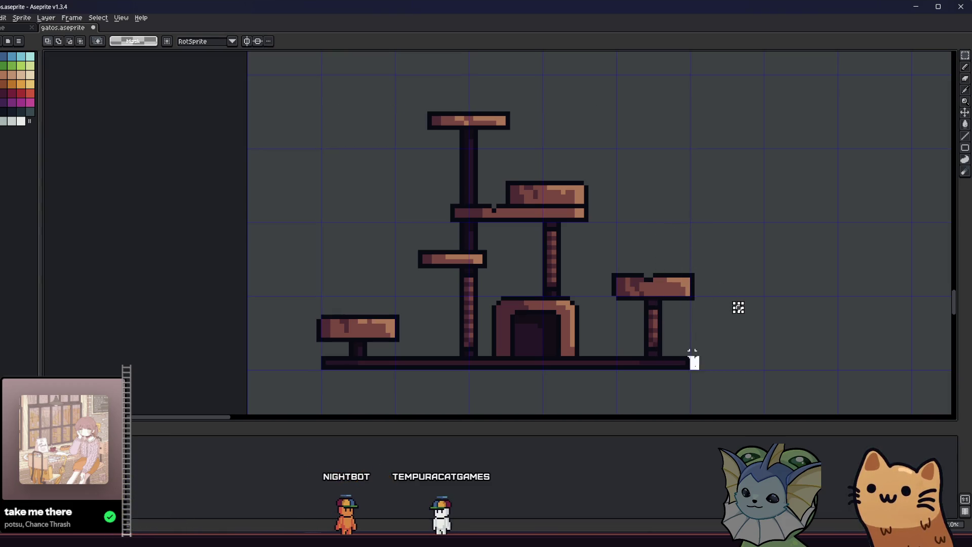
{"action": "mouse_move", "coordinate": [690, 356]}
{"action": "left_mouse_down"}
{"action": "mouse_move", "coordinate": [400, 114]}
{"action": "mouse_move", "coordinate": [311, 106]}
{"action": "left_mouse_up"}
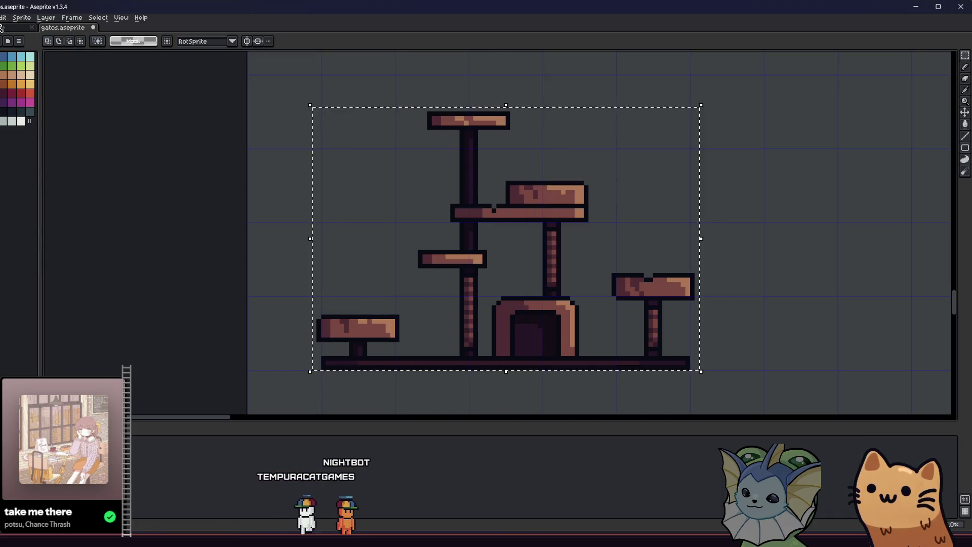
Step: Export the selection as cat_tree.png with Export As, overwriting the existing file
{"action": "left_click", "coordinate": [0, 18]}
{"action": "mouse_move", "coordinate": [26, 96]}
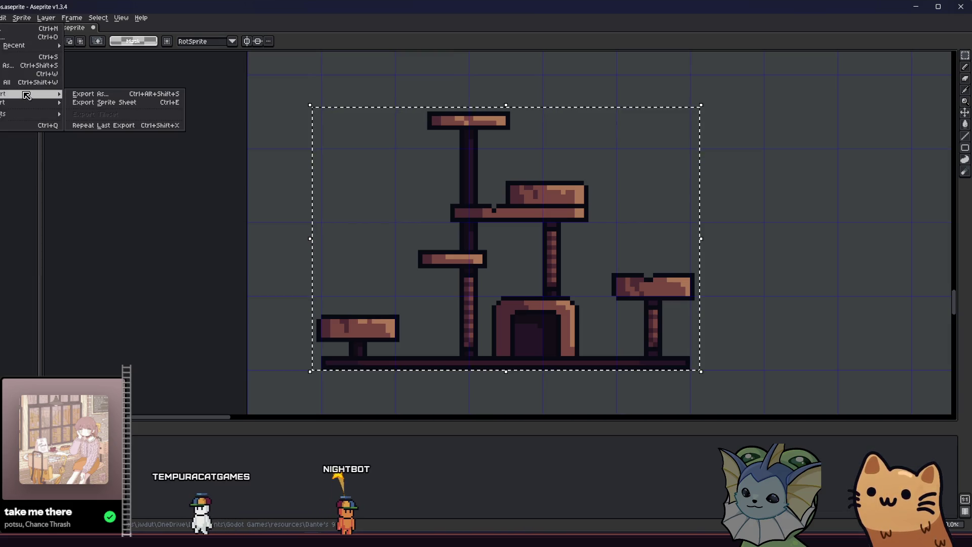
{"action": "left_click", "coordinate": [90, 94]}
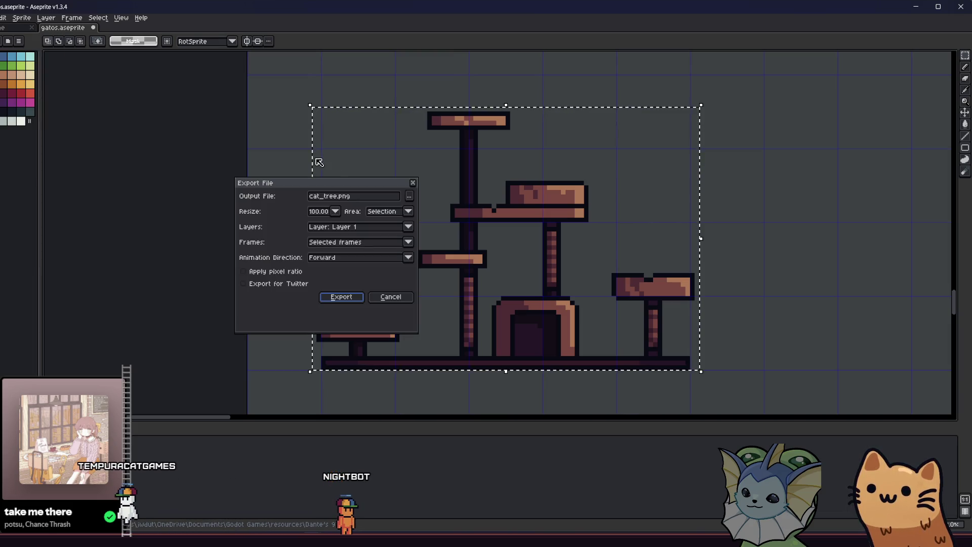
{"action": "left_click", "coordinate": [352, 297]}
{"action": "left_click", "coordinate": [453, 297]}
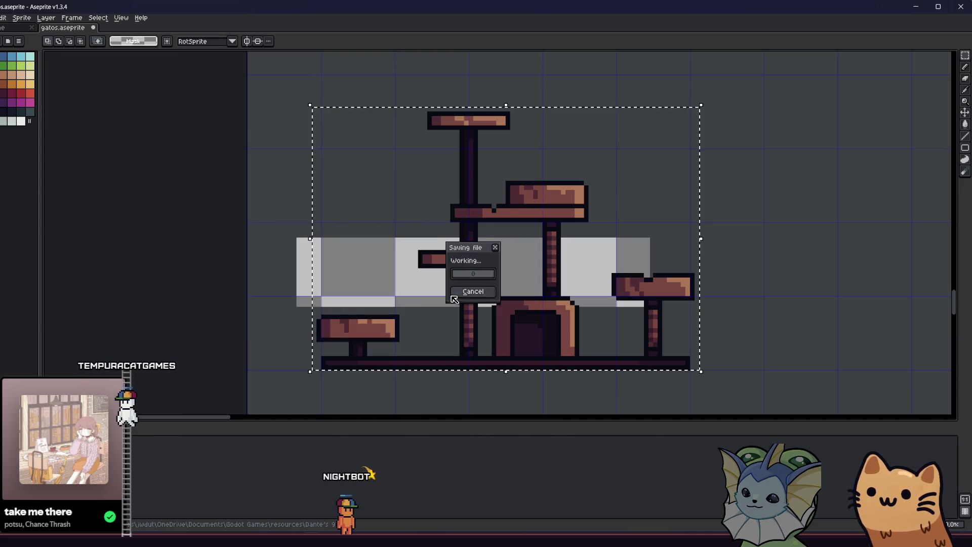
{"action": "key", "text": "alt+Tab"}
{"action": "key", "text": "alt+Tab"}
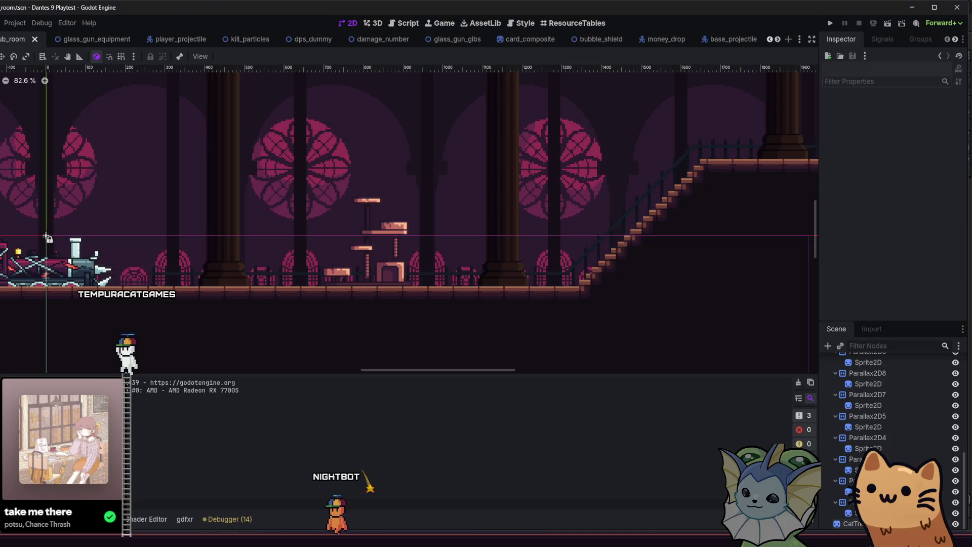
{"action": "key", "text": "alt+Tab"}
Step: Return to Godot and zoom and pan the hub room view onto the reimported cat tree
{"action": "key", "text": "alt+Tab"}
{"action": "key", "text": "alt+f"}
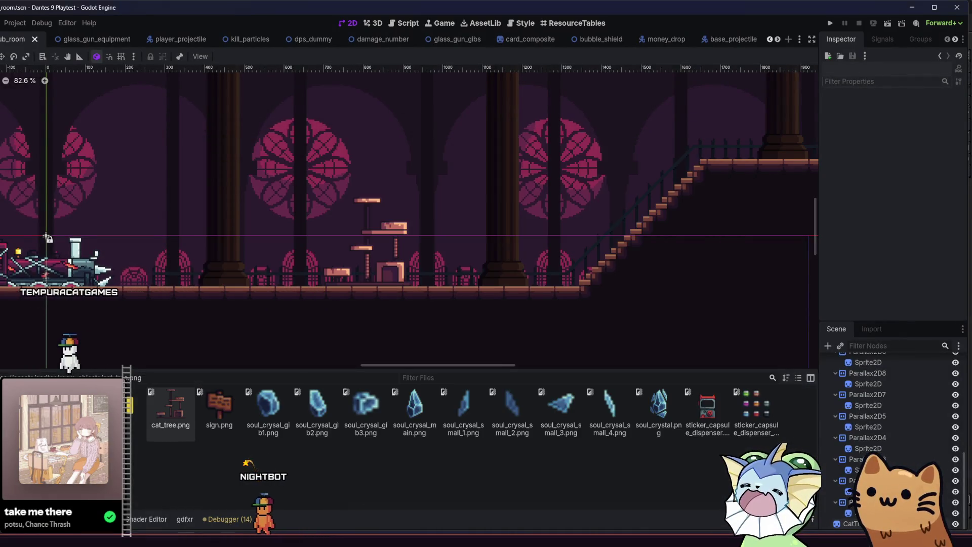
{"action": "key", "text": "alt+Tab"}
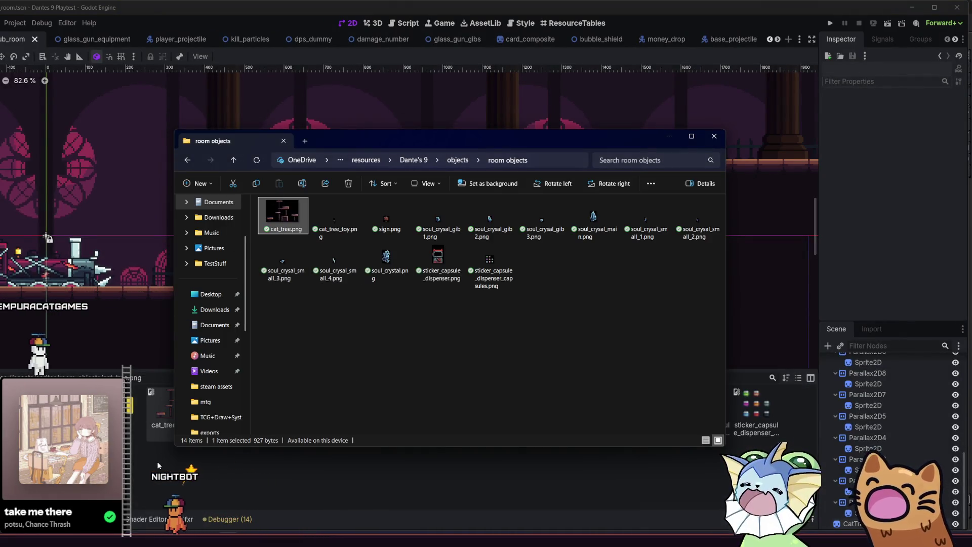
{"action": "key", "text": "alt+Tab"}
{"action": "scroll", "coordinate": [361, 272], "scroll_direction": "up", "scroll_amount": 1}
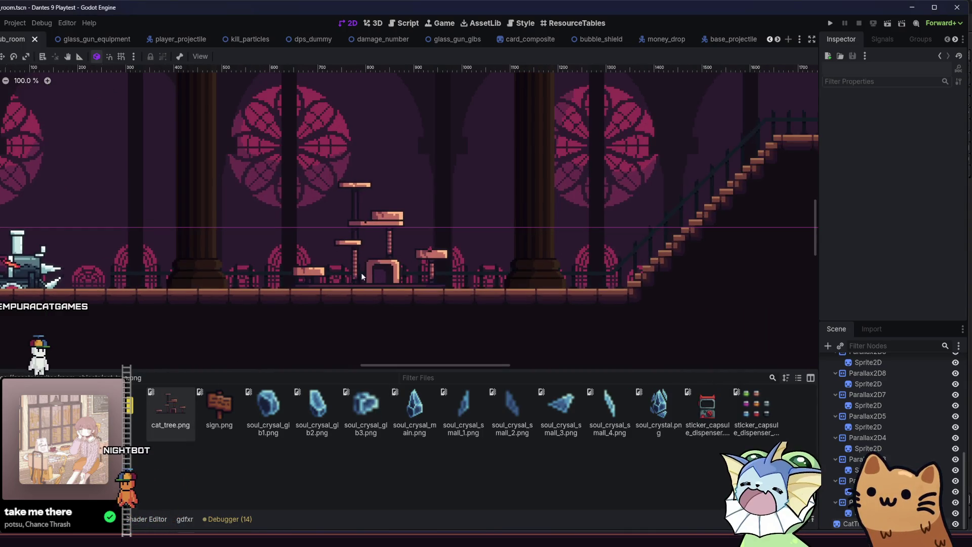
{"action": "scroll", "coordinate": [360, 273], "scroll_direction": "up", "scroll_amount": 1}
{"action": "scroll", "coordinate": [354, 248], "scroll_direction": "up", "scroll_amount": 1}
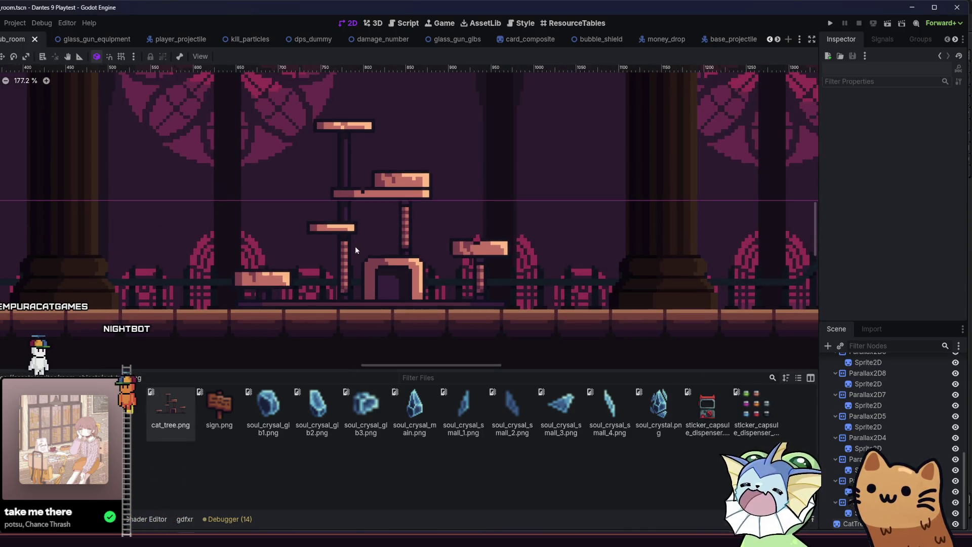
{"action": "left_click_drag", "start_coordinate": [355, 250], "coordinate": [433, 254]}
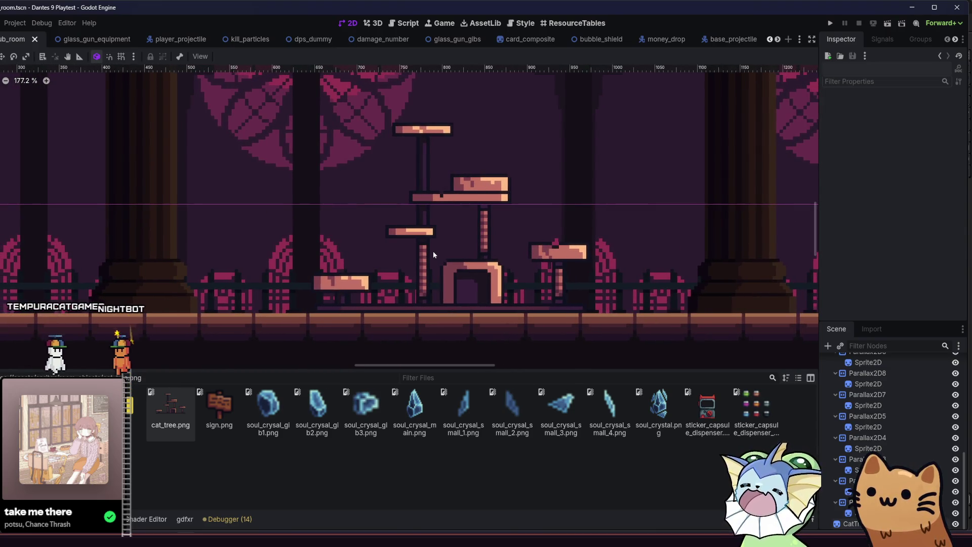
{"action": "scroll", "coordinate": [433, 252], "scroll_direction": "down", "scroll_amount": 1}
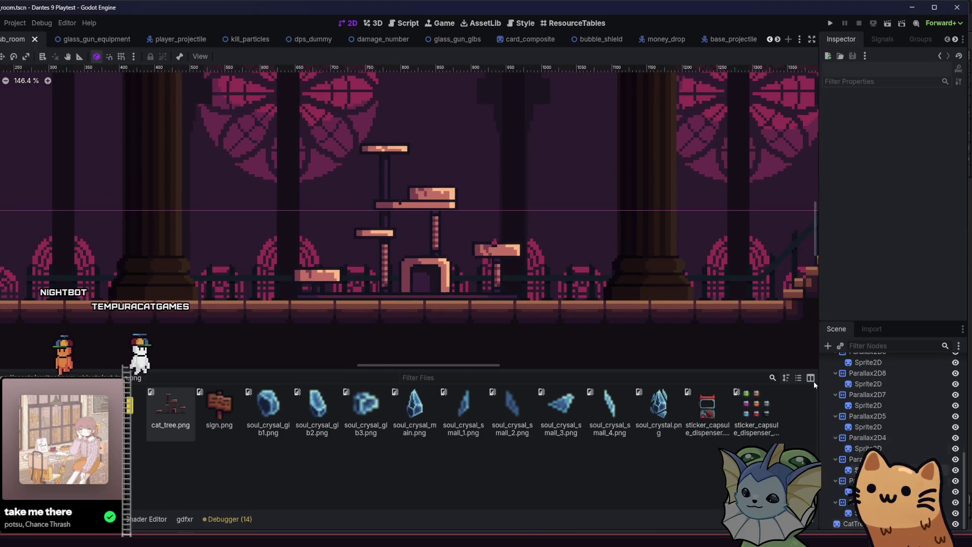
{"action": "left_click", "coordinate": [827, 347]}
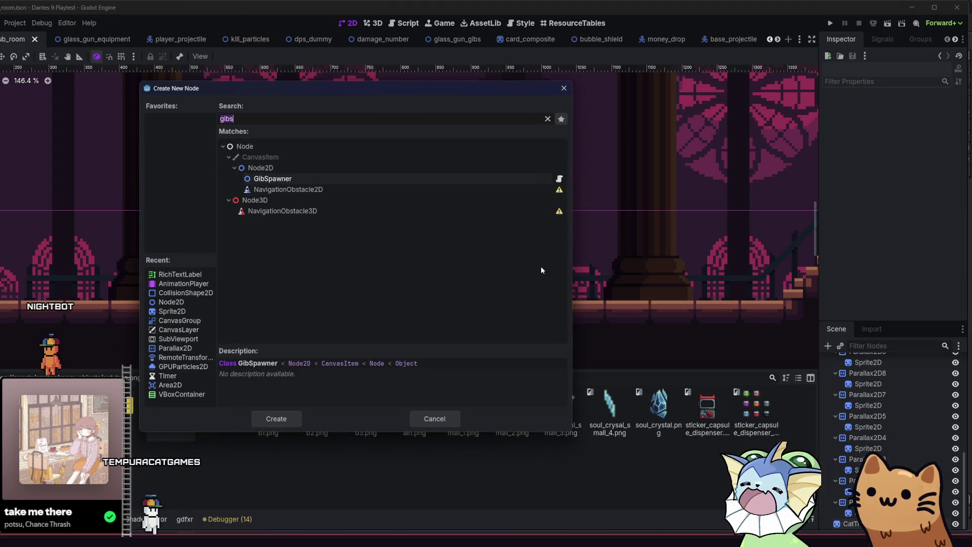
Step: Add a LightOccluder2D node to the hub room scene via a 'light' search
{"action": "type", "text": "light"}
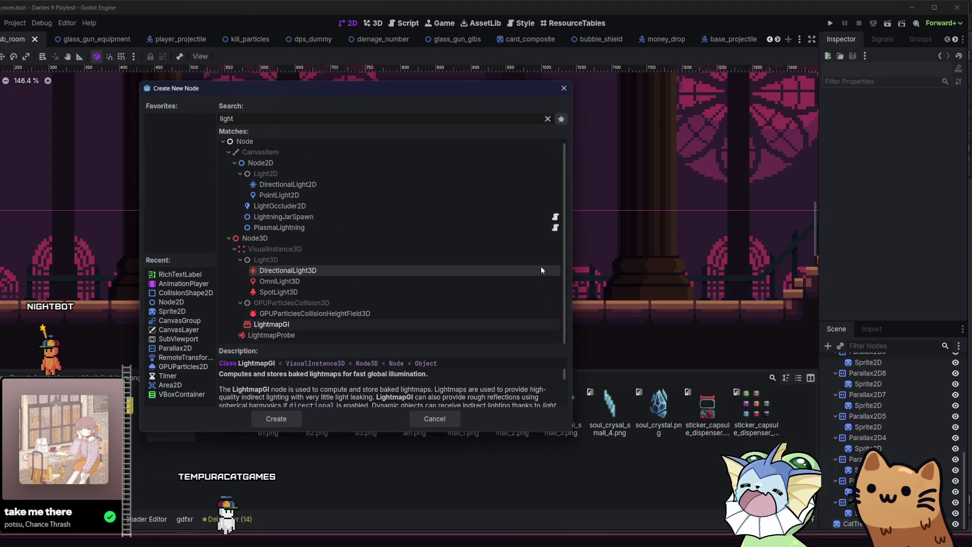
{"action": "type", "text": "_"}
{"action": "key", "text": "BackSpace"}
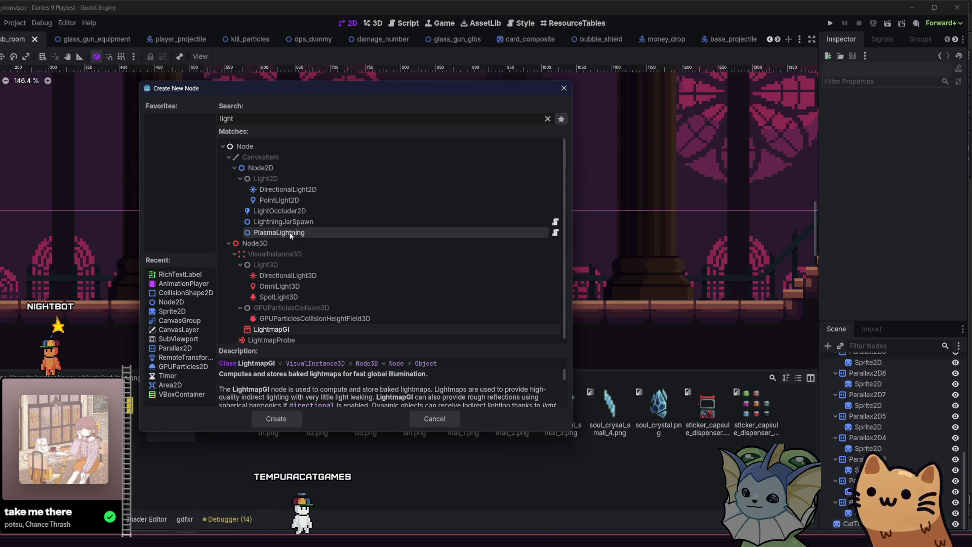
{"action": "left_click", "coordinate": [308, 211]}
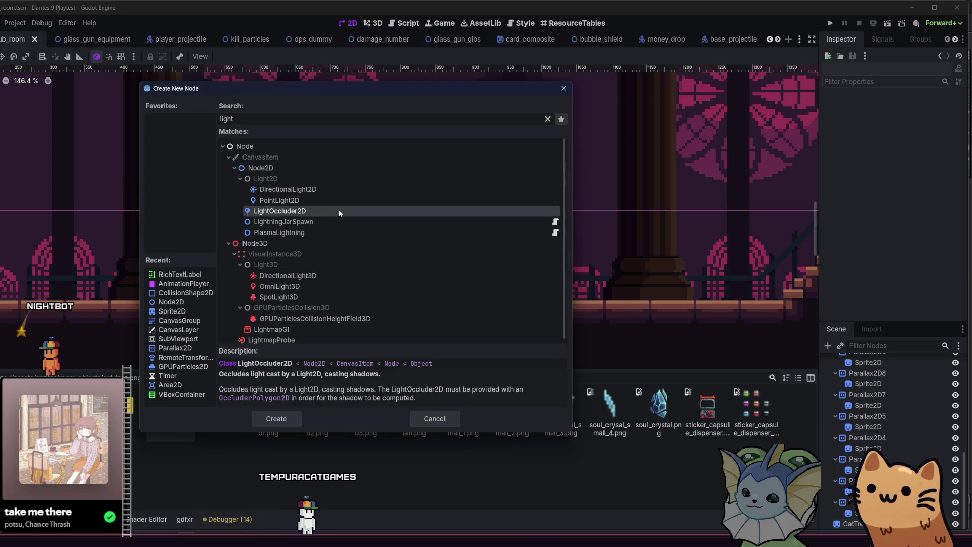
{"action": "double_click", "coordinate": [339, 211]}
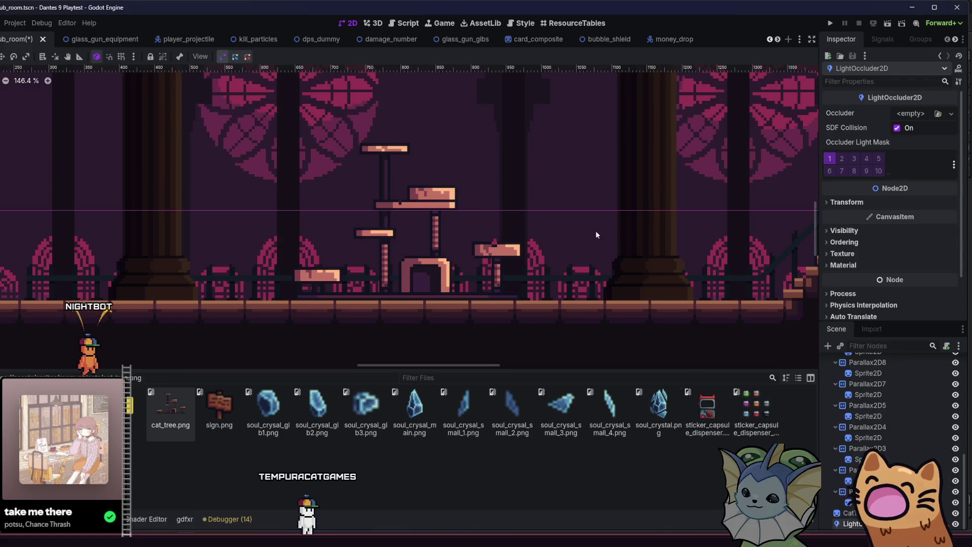
Step: Set the LightOccluder2D's Occluder to a New OccluderPolygon2D
{"action": "scroll", "coordinate": [465, 228], "scroll_direction": "up", "scroll_amount": 4}
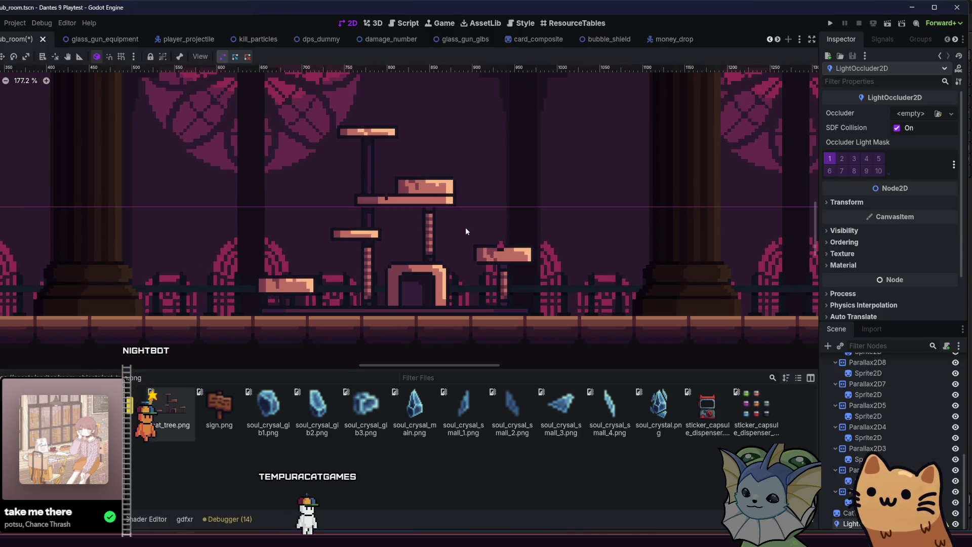
{"action": "scroll", "coordinate": [452, 253], "scroll_direction": "up", "scroll_amount": 1}
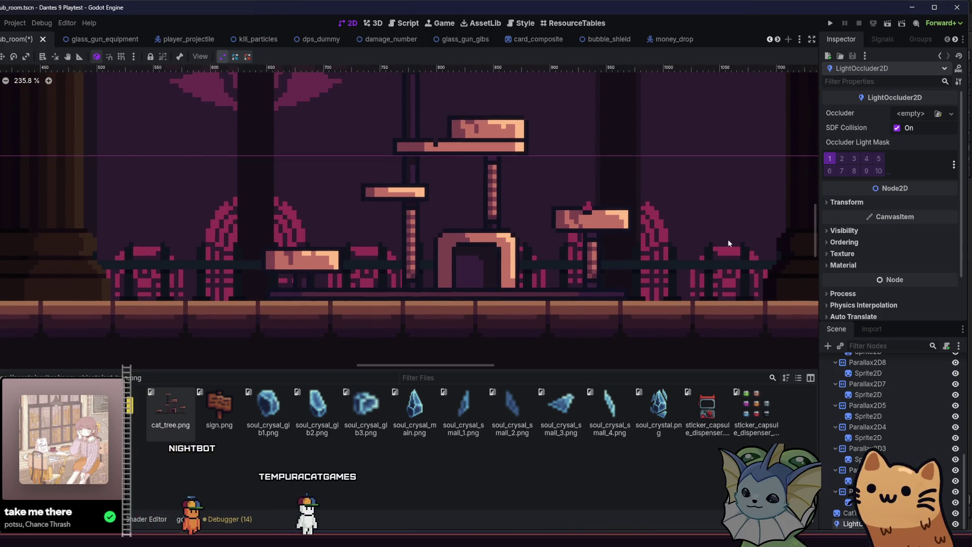
{"action": "left_click", "coordinate": [929, 116]}
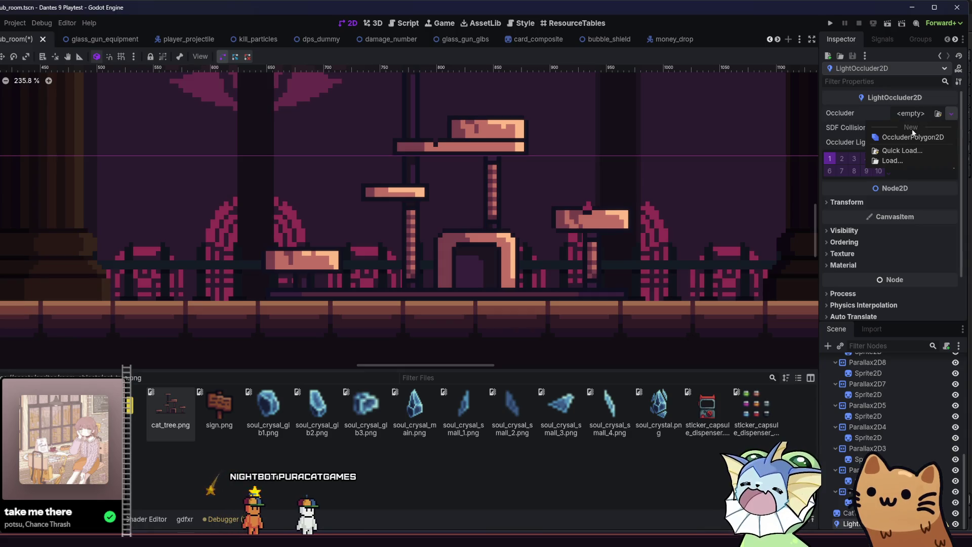
{"action": "left_click", "coordinate": [906, 130]}
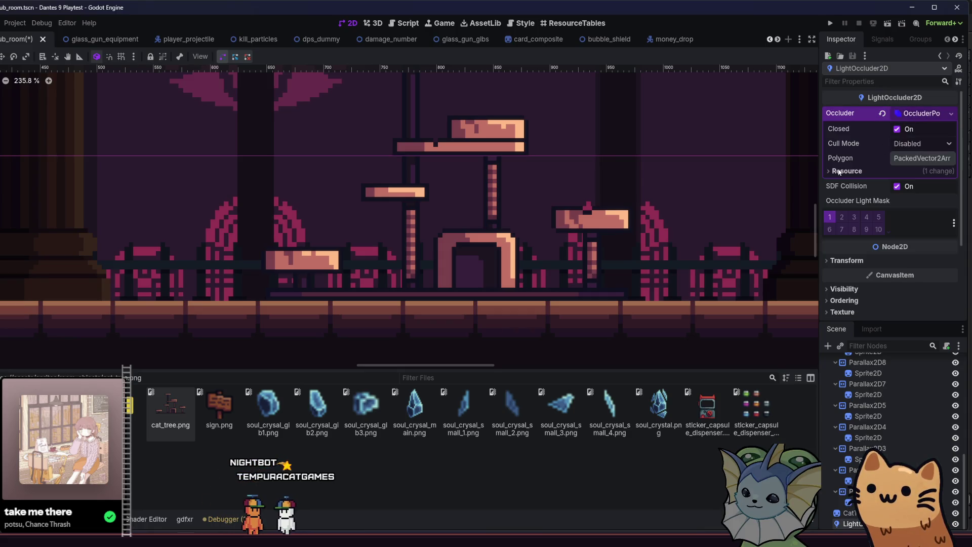
{"action": "scroll", "coordinate": [354, 279], "scroll_direction": "up", "scroll_amount": 3}
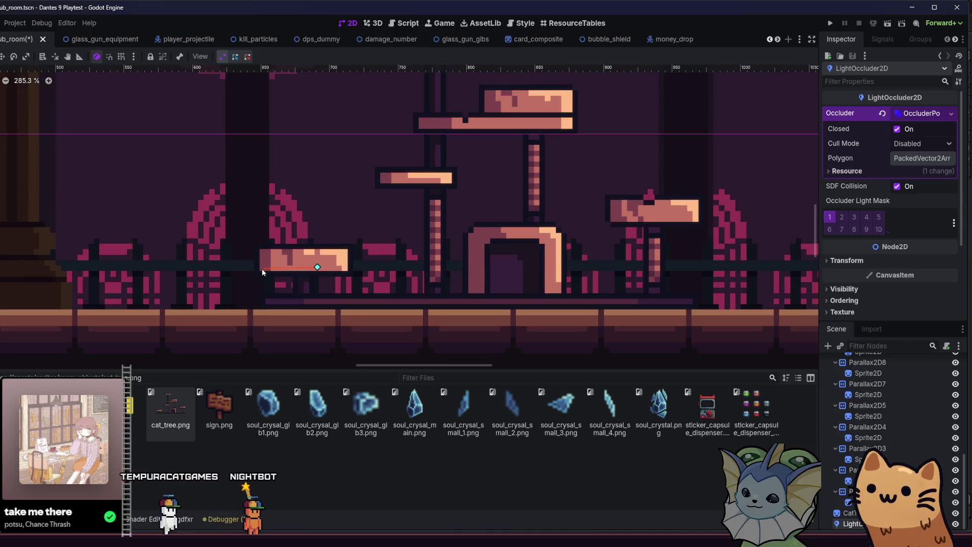
Step: Draw a four-corner occluder polygon outline around the small lower-left platform
{"action": "scroll", "coordinate": [263, 268], "scroll_direction": "up", "scroll_amount": 8}
{"action": "left_click", "coordinate": [261, 270]}
{"action": "left_click", "coordinate": [261, 219]}
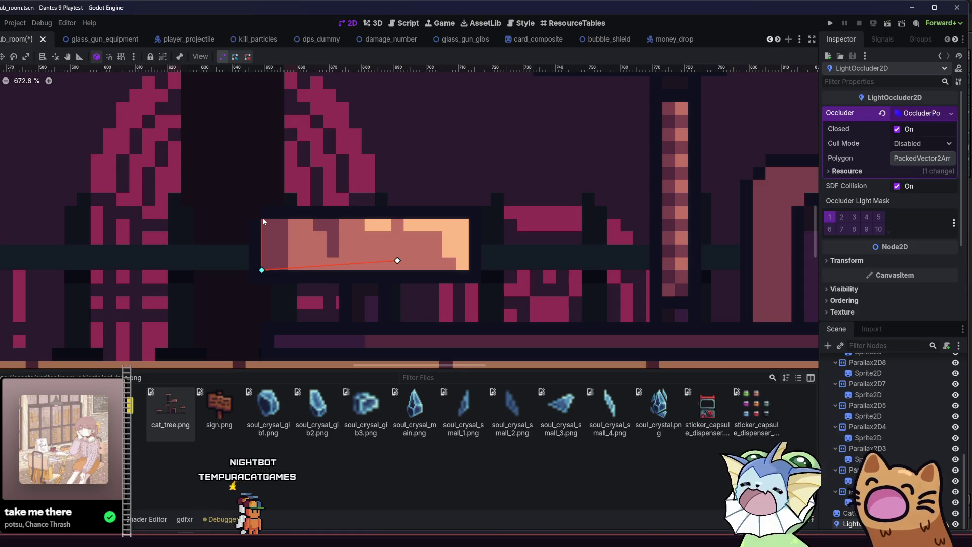
{"action": "left_click", "coordinate": [467, 270]}
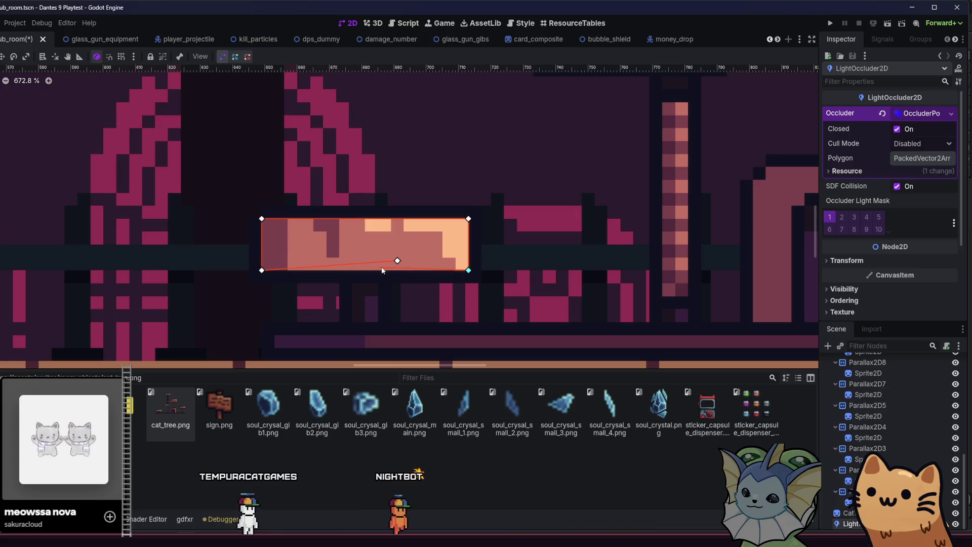
{"action": "left_click", "coordinate": [398, 262]}
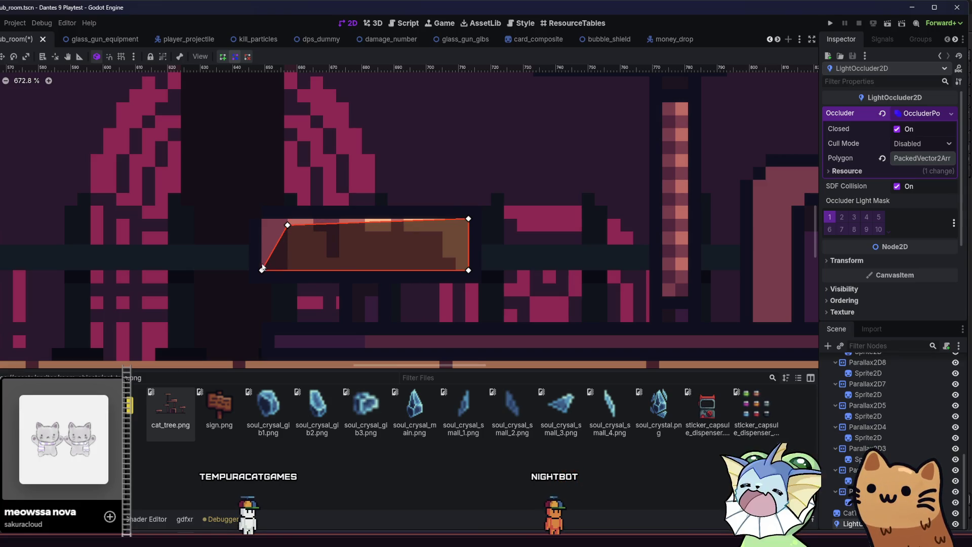
{"action": "left_click_drag", "start_coordinate": [285, 271], "coordinate": [287, 269]}
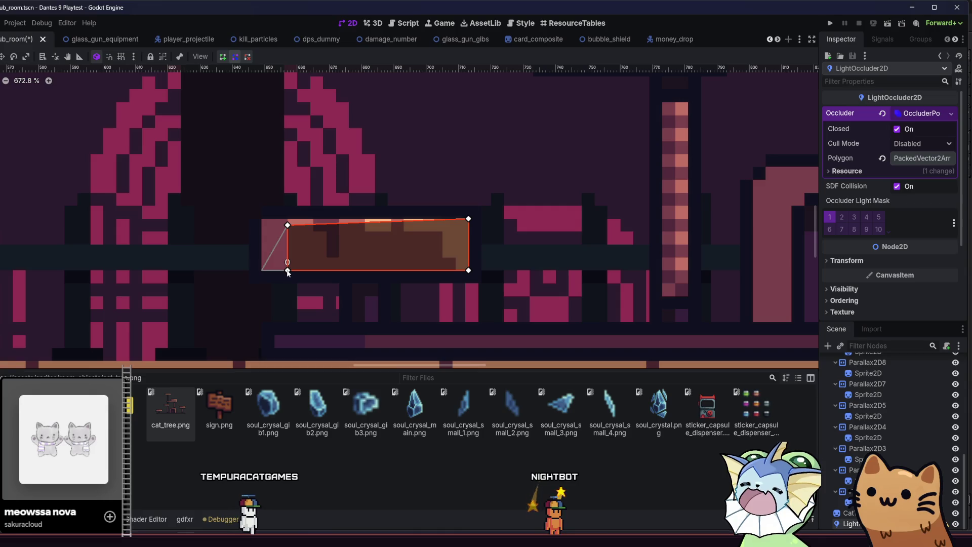
Step: Enable grid snapping and reselect the LightOccluder2D after checking the CatTree sprite
{"action": "left_click", "coordinate": [123, 59]}
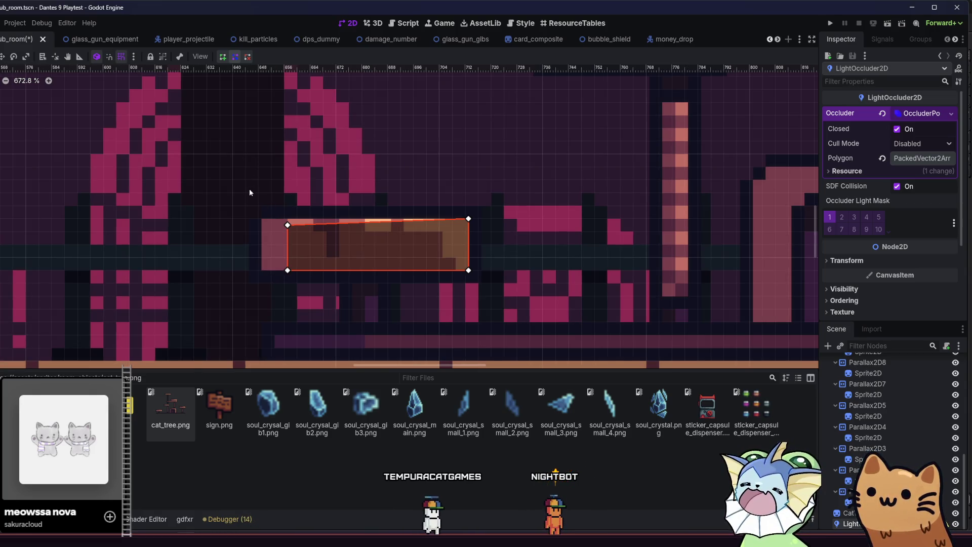
{"action": "scroll", "coordinate": [246, 183], "scroll_direction": "up", "scroll_amount": 2}
{"action": "left_click", "coordinate": [134, 58]}
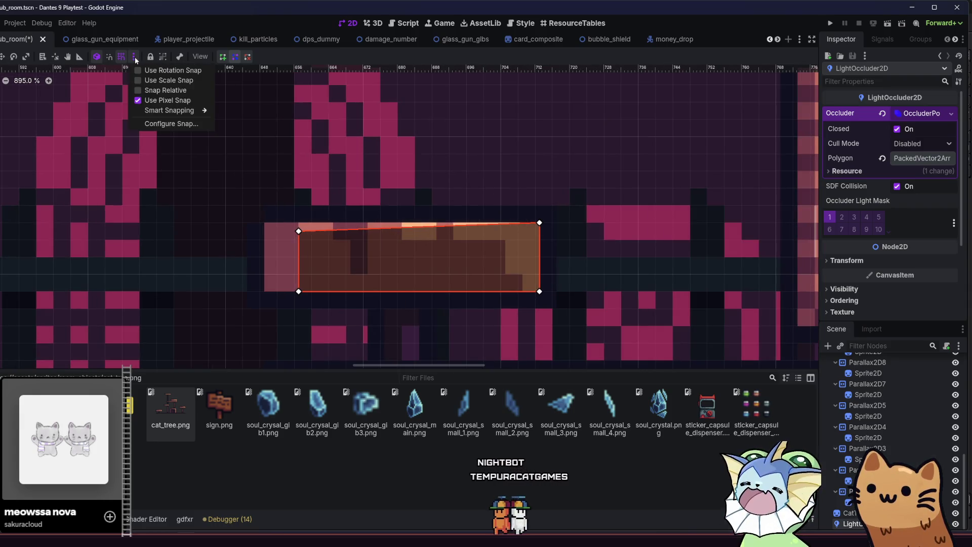
{"action": "left_click", "coordinate": [206, 232]}
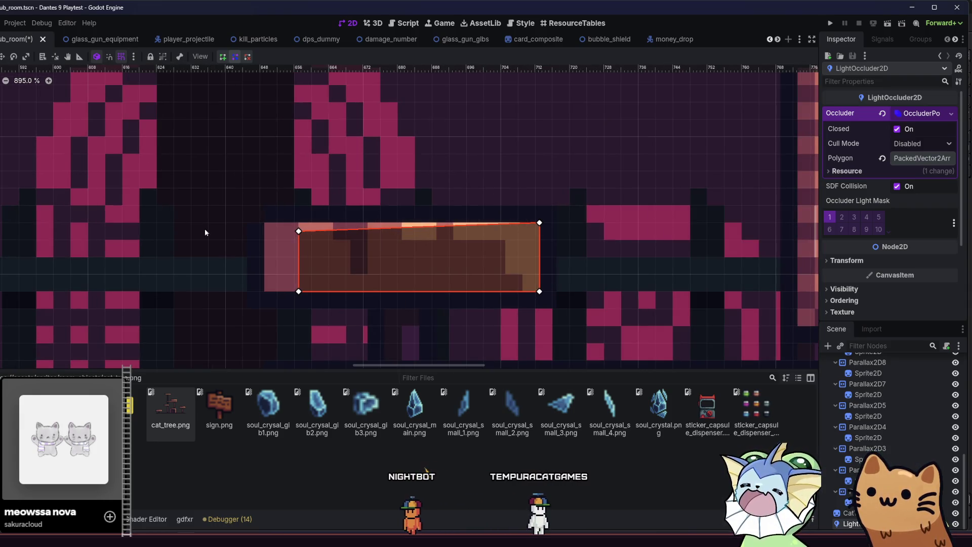
{"action": "left_click", "coordinate": [847, 512]}
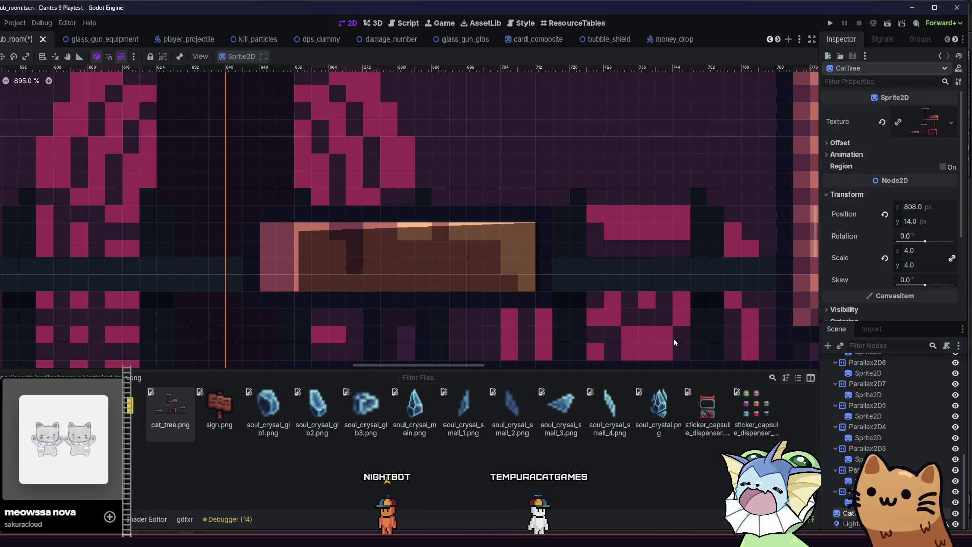
{"action": "left_click", "coordinate": [850, 523]}
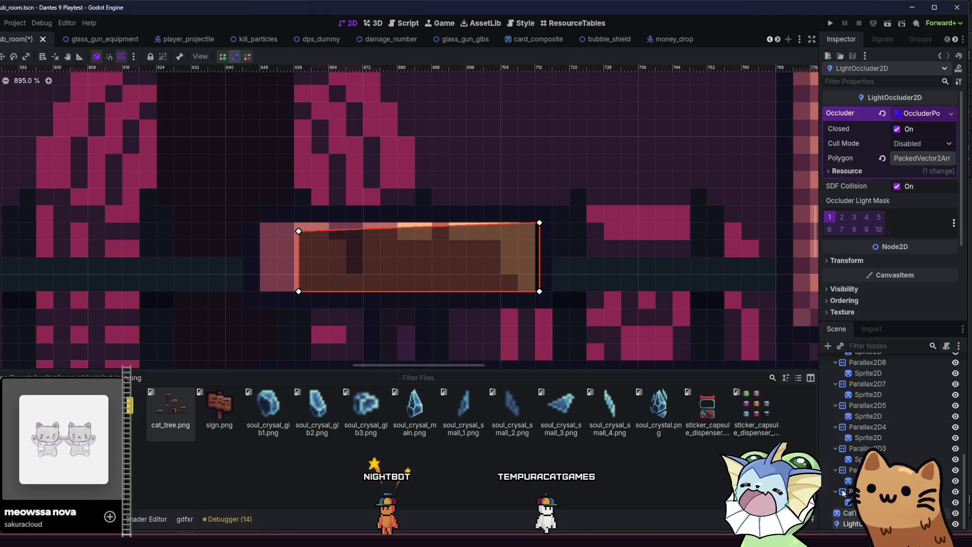
Step: Drag the polygon's left and right corners to fit the platform's edges as a rectangle
{"action": "key", "text": "Left"}
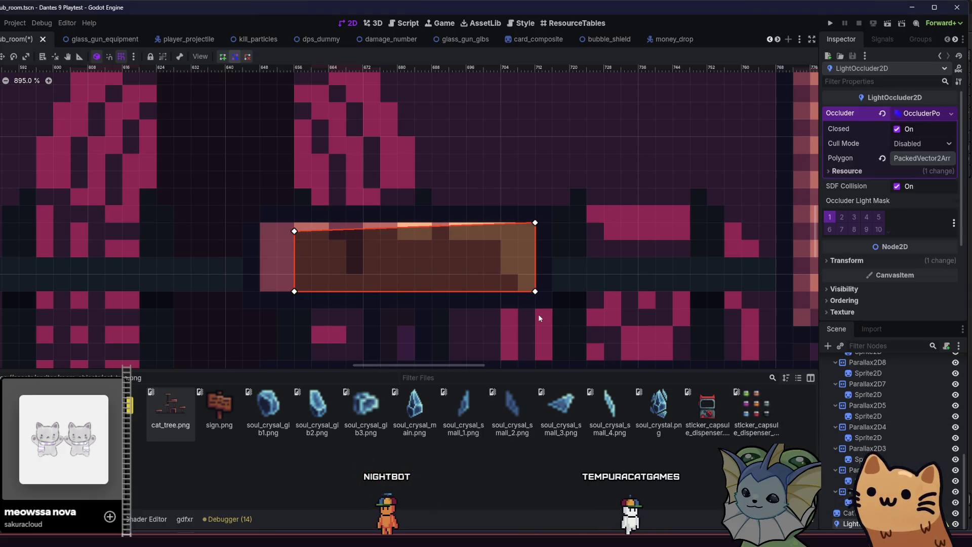
{"action": "left_click_drag", "start_coordinate": [295, 232], "coordinate": [259, 223]}
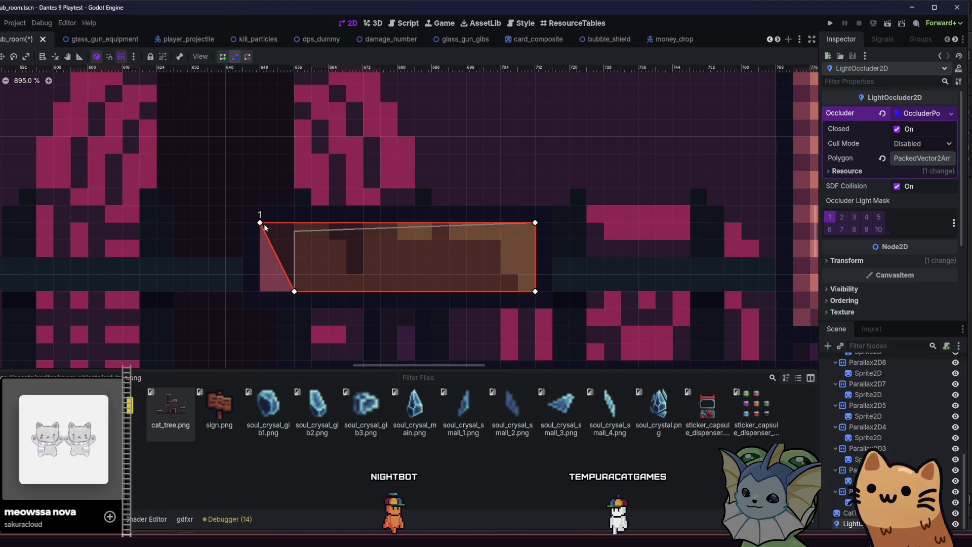
{"action": "left_click_drag", "start_coordinate": [294, 291], "coordinate": [277, 291]}
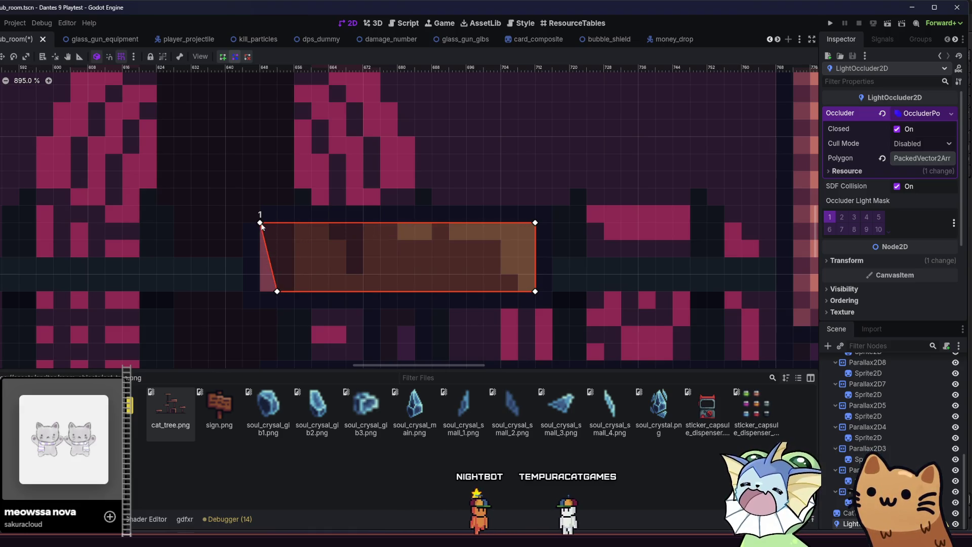
{"action": "left_click_drag", "start_coordinate": [260, 223], "coordinate": [277, 239]}
{"action": "left_click_drag", "start_coordinate": [535, 223], "coordinate": [517, 239]}
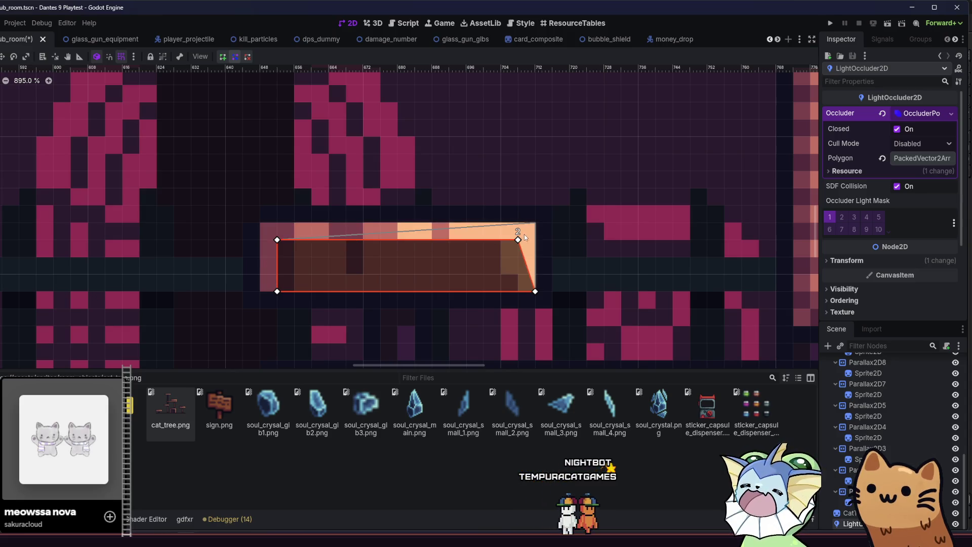
{"action": "left_click_drag", "start_coordinate": [535, 291], "coordinate": [516, 292]}
{"action": "scroll", "coordinate": [500, 296], "scroll_direction": "down", "scroll_amount": 2}
{"action": "scroll", "coordinate": [456, 299], "scroll_direction": "right", "scroll_amount": 3}
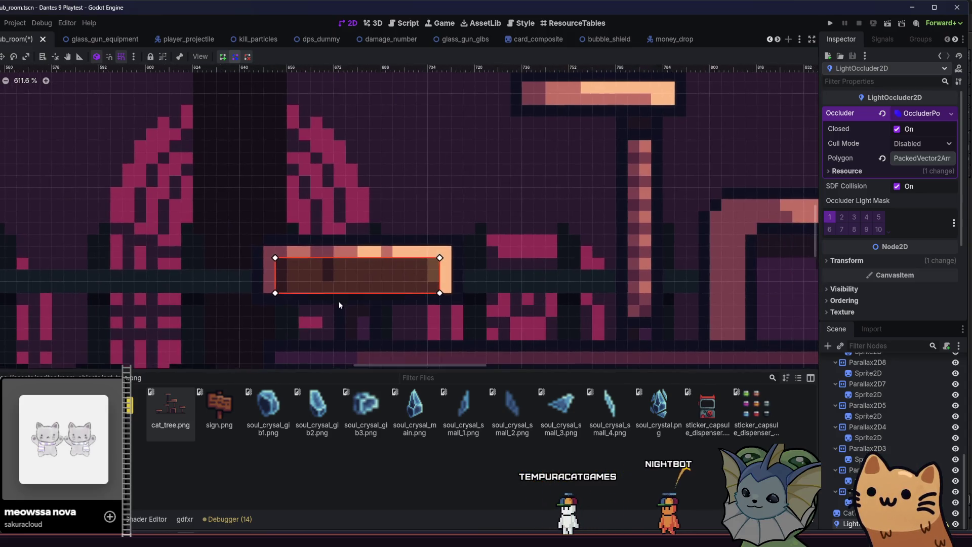
{"action": "scroll", "coordinate": [339, 302], "scroll_direction": "down", "scroll_amount": 2}
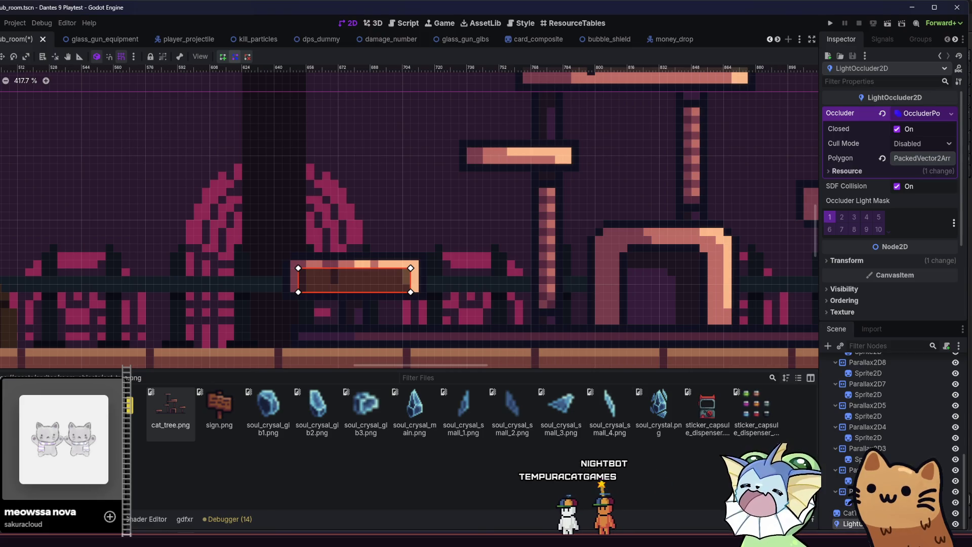
{"action": "scroll", "coordinate": [667, 241], "scroll_direction": "down", "scroll_amount": 1}
{"action": "scroll", "coordinate": [667, 241], "scroll_direction": "right", "scroll_amount": 1}
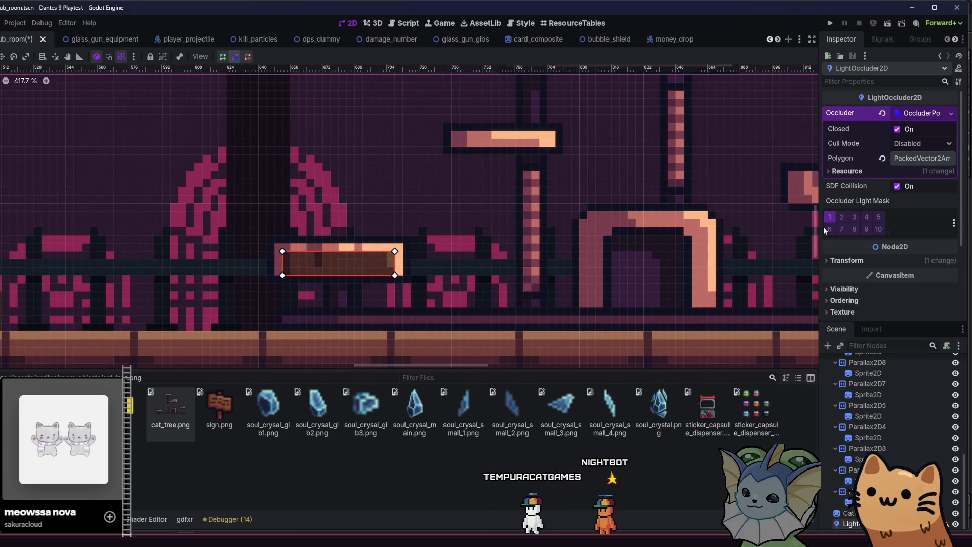
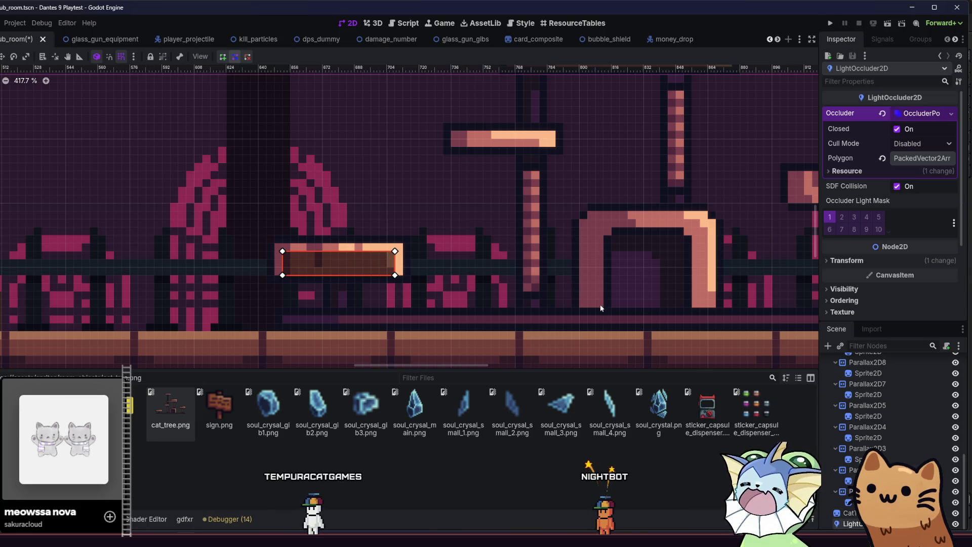
Step: Save the hub room scene and briefly check the occluder's Polygon point list
{"action": "key", "text": "ctrl+s"}
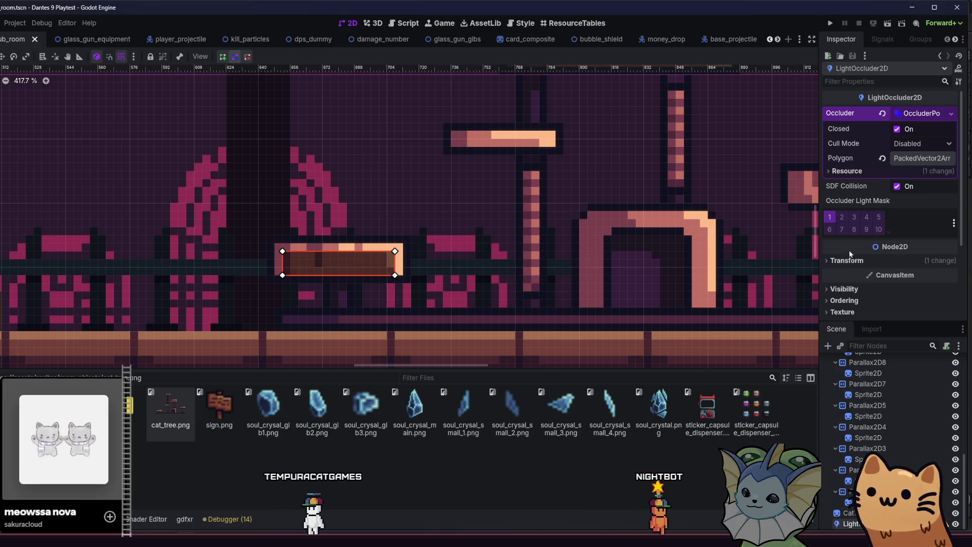
{"action": "left_click", "coordinate": [910, 159]}
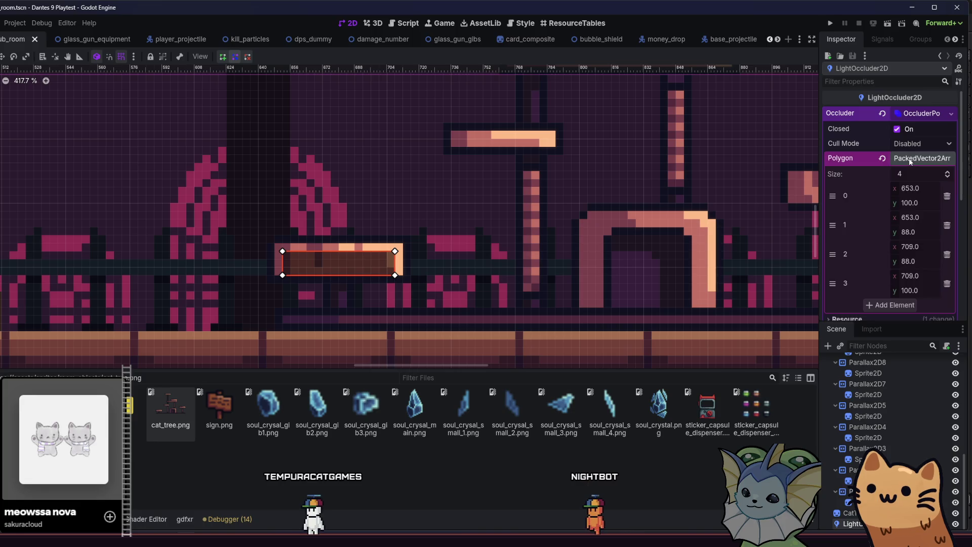
{"action": "left_click", "coordinate": [910, 158]}
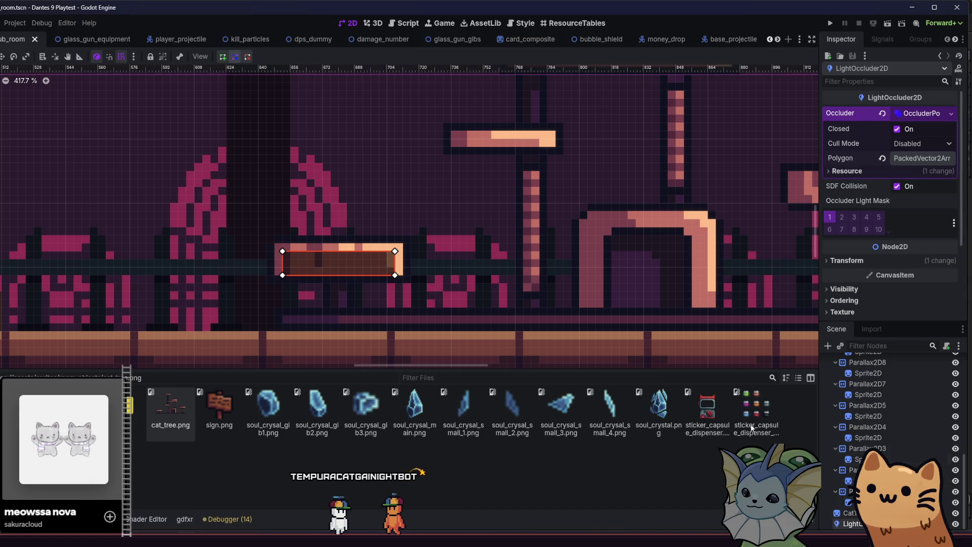
Step: Duplicate the platform light occluder twice, with the upper cat-tree platforms in view
{"action": "key", "text": "ctrl+d"}
{"action": "mouse_move", "coordinate": [440, 259]}
{"action": "left_mouse_down"}
{"action": "mouse_move", "coordinate": [255, 297]}
{"action": "mouse_move", "coordinate": [719, 234]}
{"action": "mouse_move", "coordinate": [701, 226]}
{"action": "mouse_move", "coordinate": [708, 231]}
{"action": "mouse_move", "coordinate": [669, 284]}
{"action": "mouse_move", "coordinate": [496, 107]}
{"action": "mouse_move", "coordinate": [472, 107]}
{"action": "left_mouse_up"}
{"action": "key", "text": "ctrl+d"}
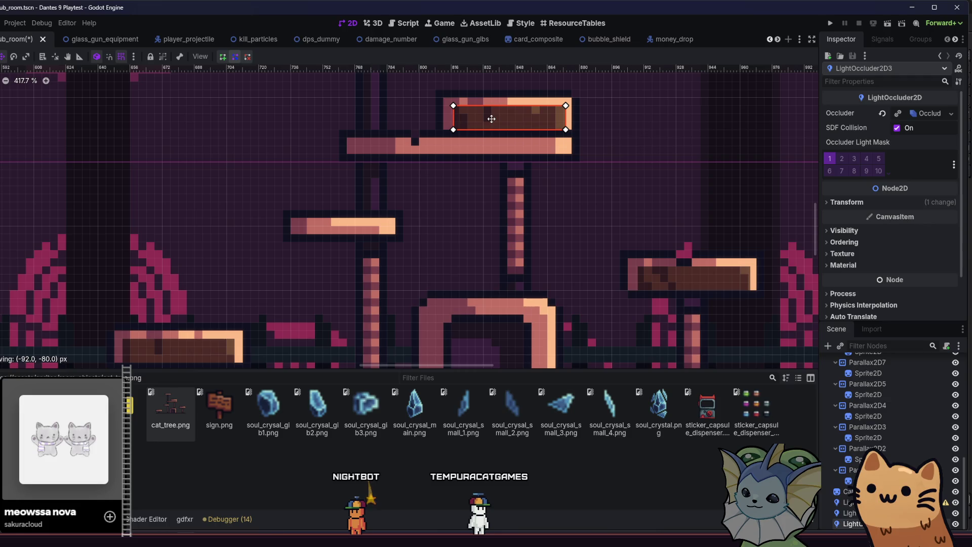
Step: Shift LightOccluder2D2 slightly left so it sits on the right platform
{"action": "scroll", "coordinate": [481, 177], "scroll_direction": "up", "scroll_amount": 1}
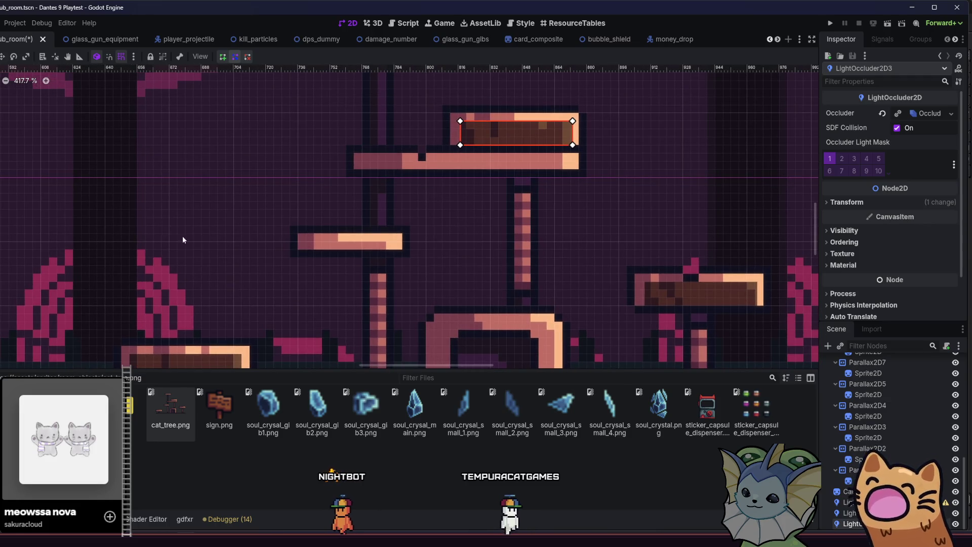
{"action": "scroll", "coordinate": [354, 202], "scroll_direction": "down", "scroll_amount": 3}
{"action": "scroll", "coordinate": [355, 203], "scroll_direction": "left", "scroll_amount": 3}
{"action": "left_click", "coordinate": [259, 293]}
{"action": "scroll", "coordinate": [268, 305], "scroll_direction": "down", "scroll_amount": 4}
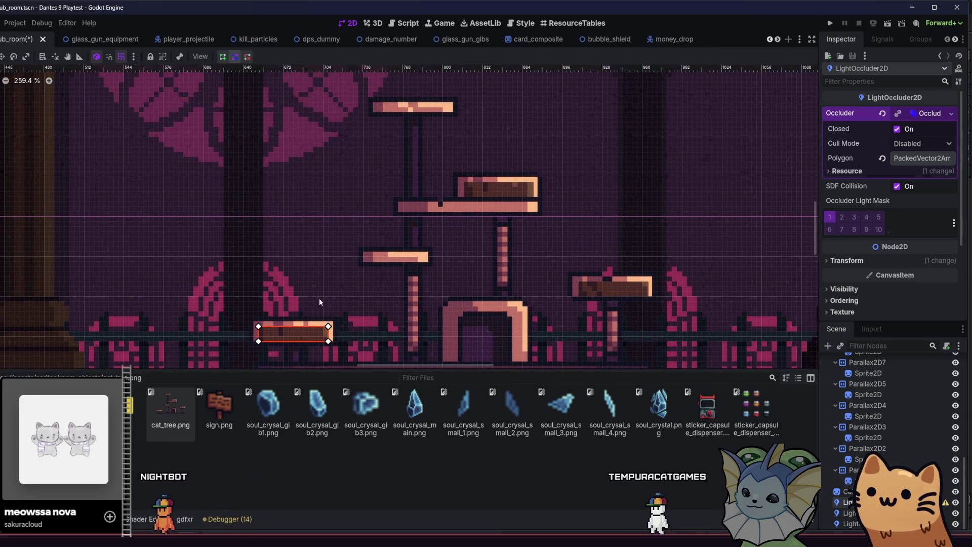
{"action": "scroll", "coordinate": [600, 293], "scroll_direction": "up", "scroll_amount": 7}
{"action": "left_click", "coordinate": [594, 285]}
{"action": "left_click_drag", "start_coordinate": [594, 285], "coordinate": [590, 285]}
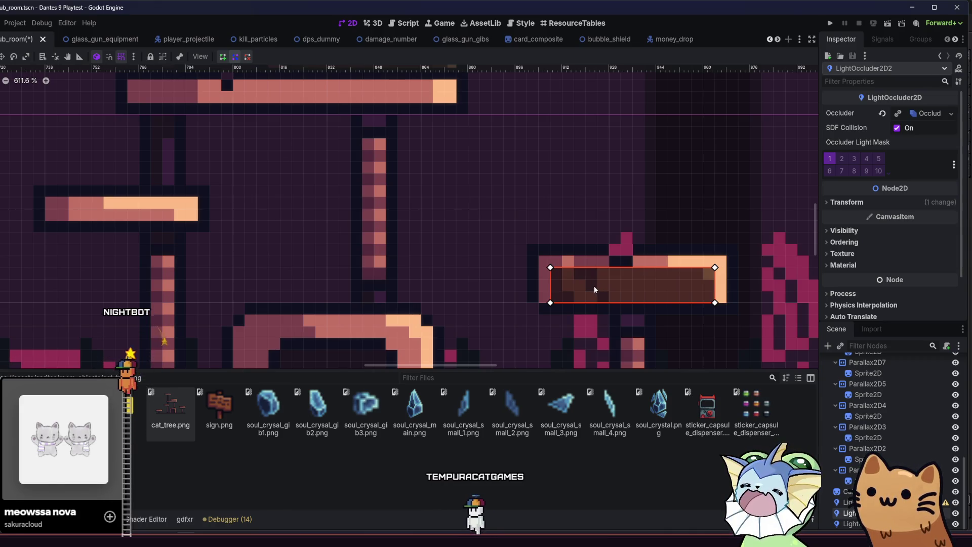
{"action": "left_click", "coordinate": [557, 207]}
Step: Select LightOccluder2D3 on the upper platform and expand its Occluder polygon properties
{"action": "left_click_drag", "start_coordinate": [497, 196], "coordinate": [611, 326]}
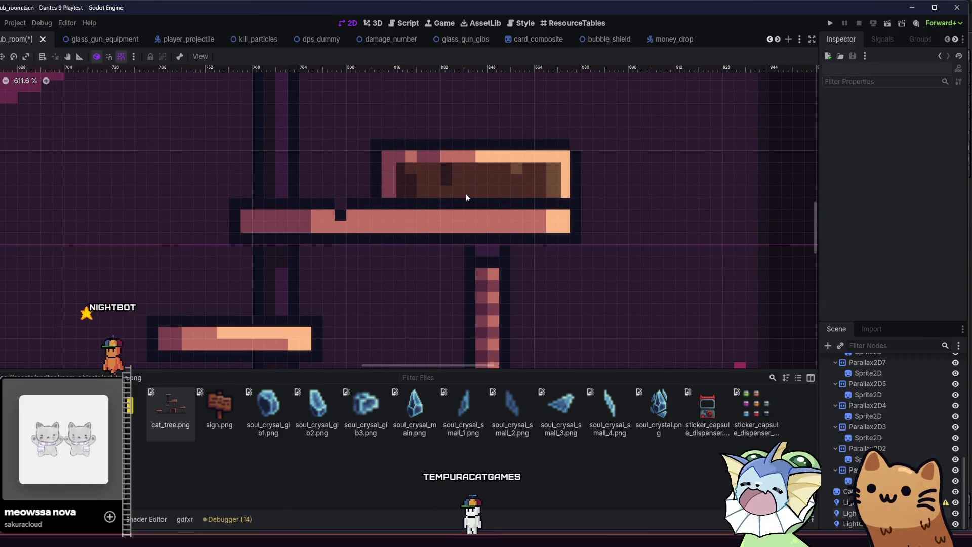
{"action": "left_click", "coordinate": [467, 190]}
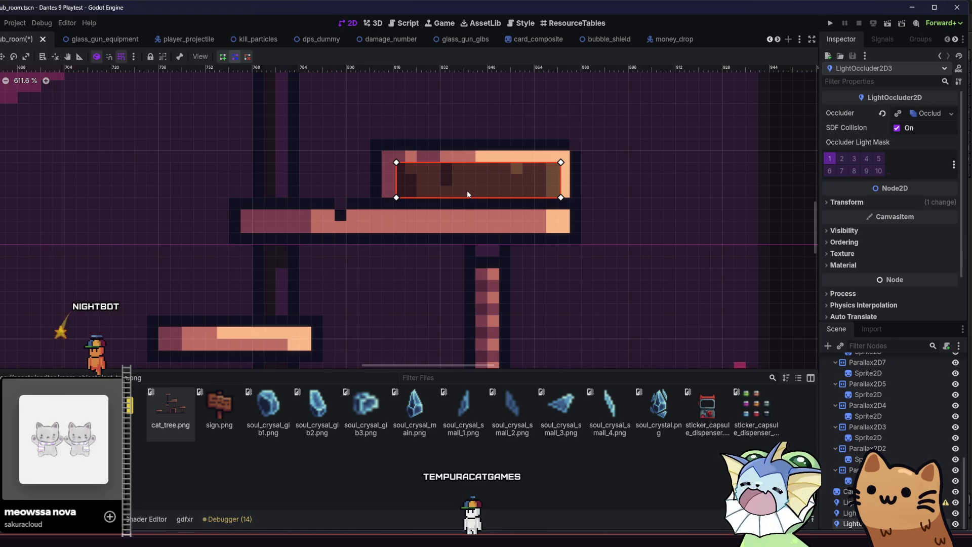
{"action": "left_click", "coordinate": [648, 220]}
{"action": "scroll", "coordinate": [502, 231], "scroll_direction": "down", "scroll_amount": 5}
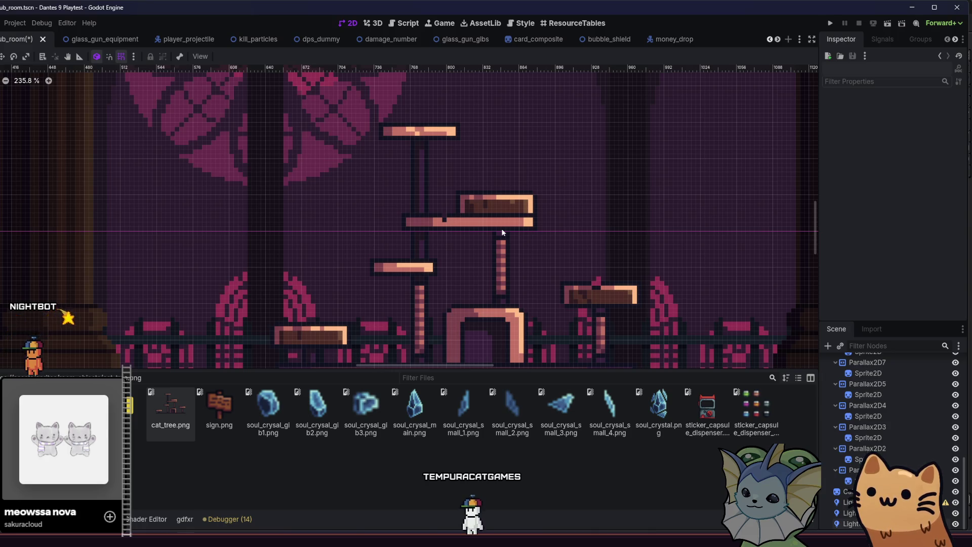
{"action": "mouse_move", "coordinate": [448, 243]}
{"action": "left_mouse_down"}
{"action": "mouse_move", "coordinate": [451, 190]}
{"action": "mouse_move", "coordinate": [441, 192]}
{"action": "left_mouse_up"}
{"action": "scroll", "coordinate": [479, 163], "scroll_direction": "up", "scroll_amount": 3}
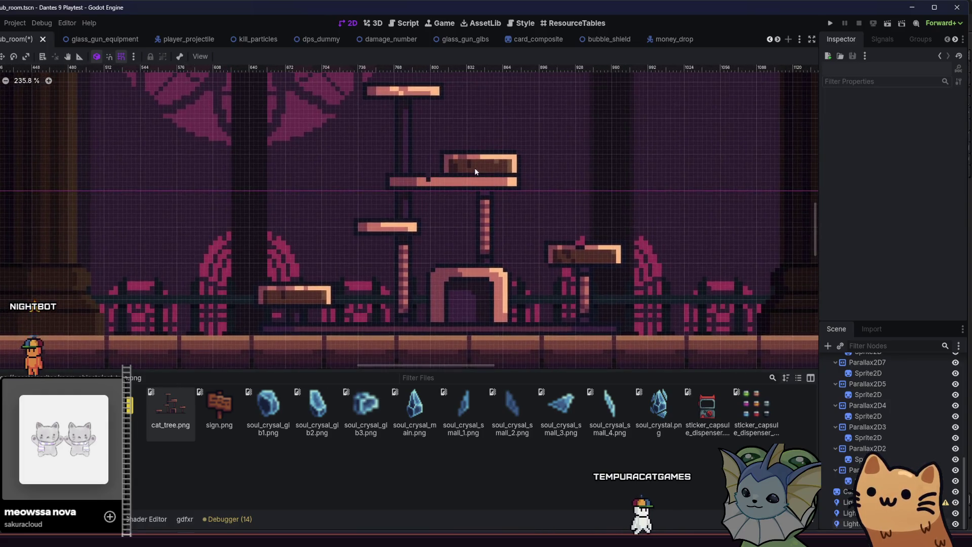
{"action": "left_click", "coordinate": [479, 163]}
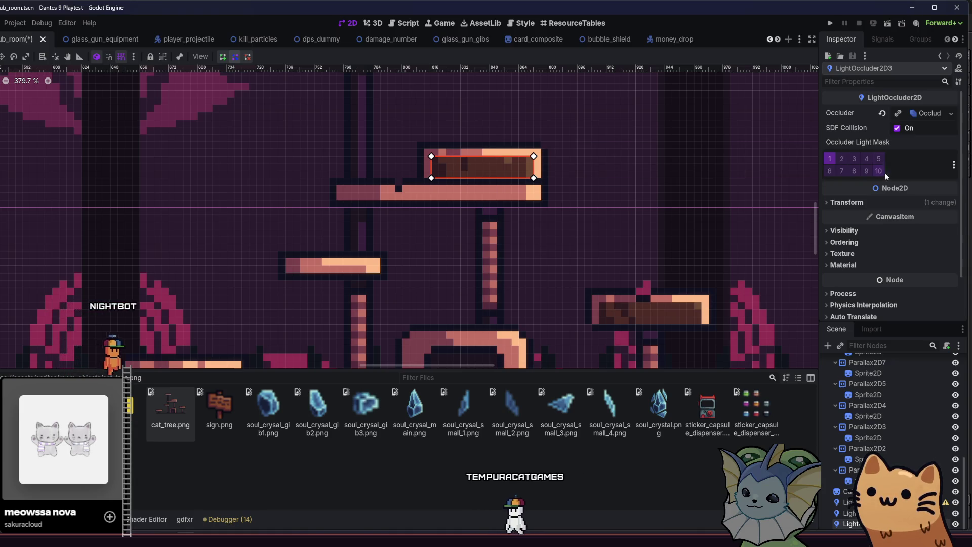
{"action": "left_click", "coordinate": [904, 117]}
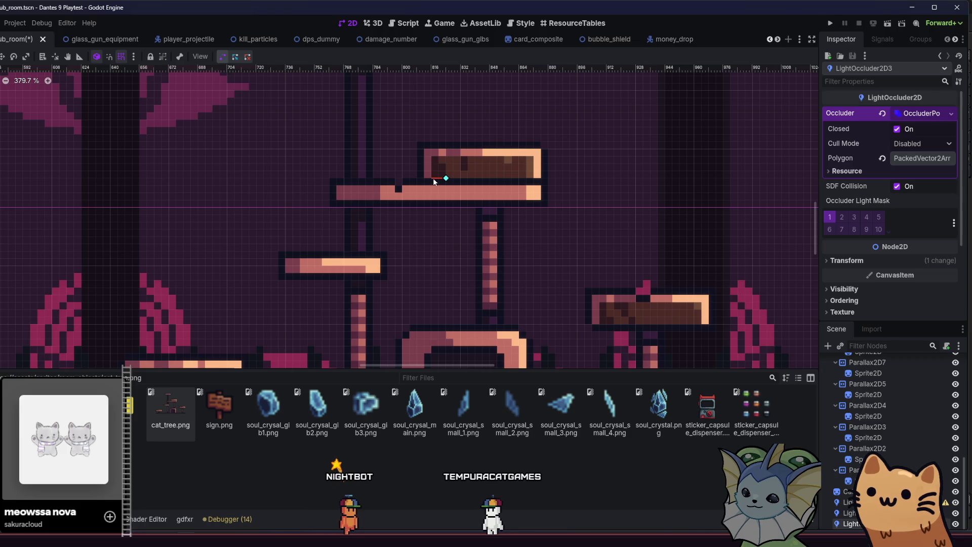
Step: Begin editing the occluder polygon on the canvas, dismissing the accidental Create Node dialog
{"action": "left_click", "coordinate": [432, 178]}
{"action": "right_click", "coordinate": [430, 184]}
{"action": "left_click", "coordinate": [446, 188]}
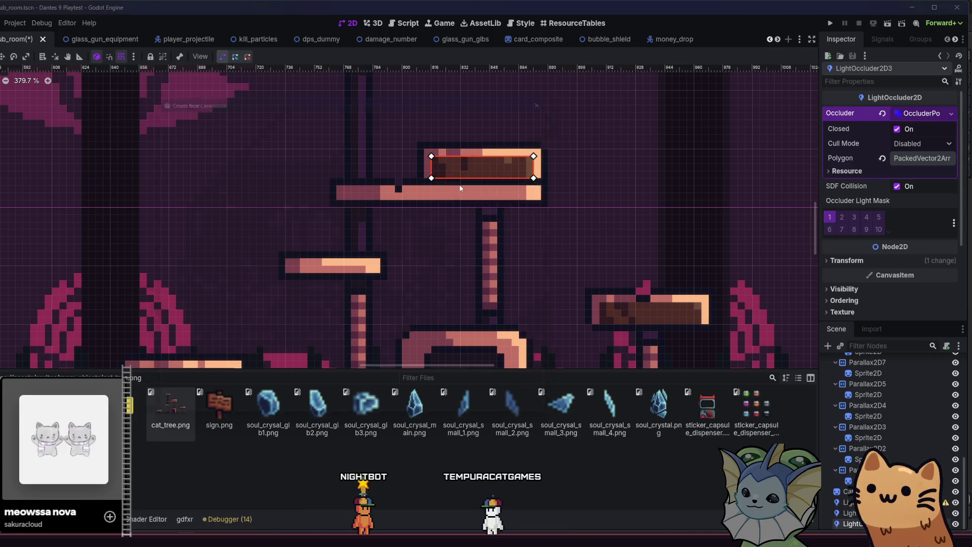
{"action": "key", "text": "Escape"}
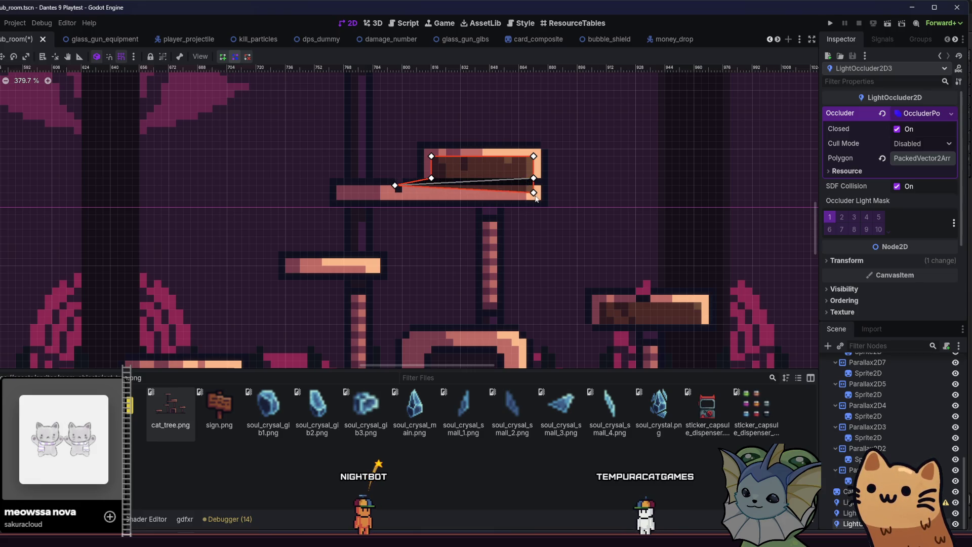
{"action": "scroll", "coordinate": [533, 201], "scroll_direction": "up", "scroll_amount": 3}
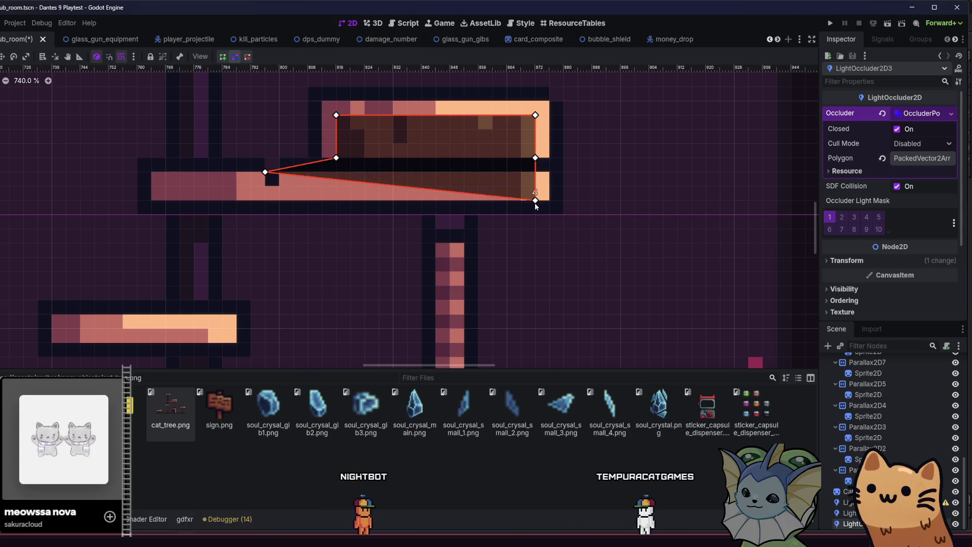
{"action": "left_click_drag", "start_coordinate": [329, 197], "coordinate": [381, 235]}
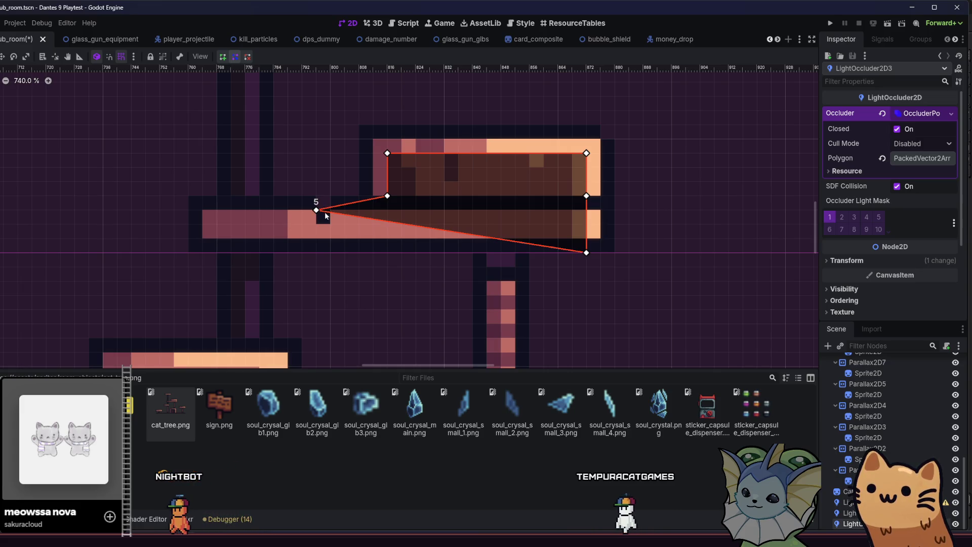
Step: Move the polygon's corners along the lower shelf and add a corner at its bottom
{"action": "mouse_move", "coordinate": [317, 211]}
{"action": "left_mouse_down"}
{"action": "mouse_move", "coordinate": [388, 204]}
{"action": "mouse_move", "coordinate": [391, 222]}
{"action": "mouse_move", "coordinate": [231, 244]}
{"action": "left_mouse_up"}
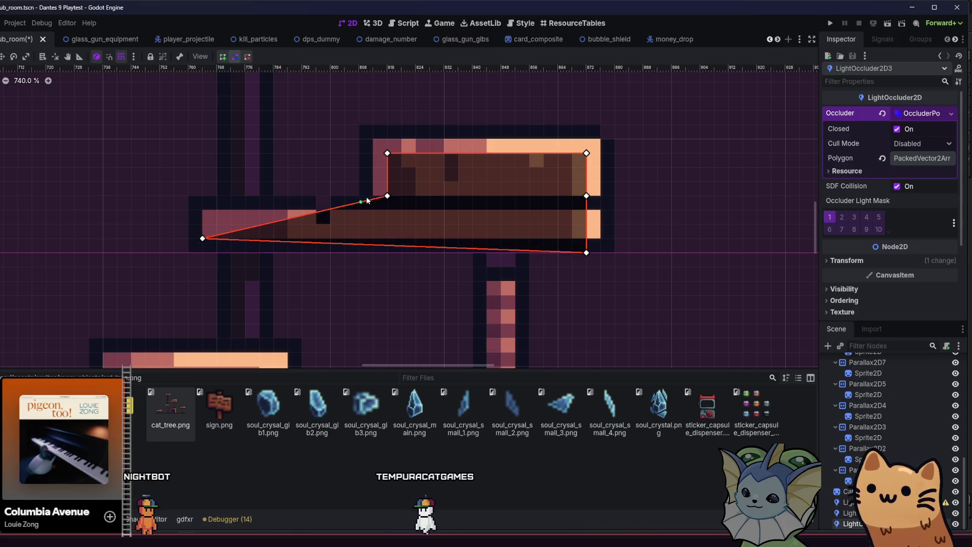
{"action": "left_click_drag", "start_coordinate": [381, 196], "coordinate": [389, 222]}
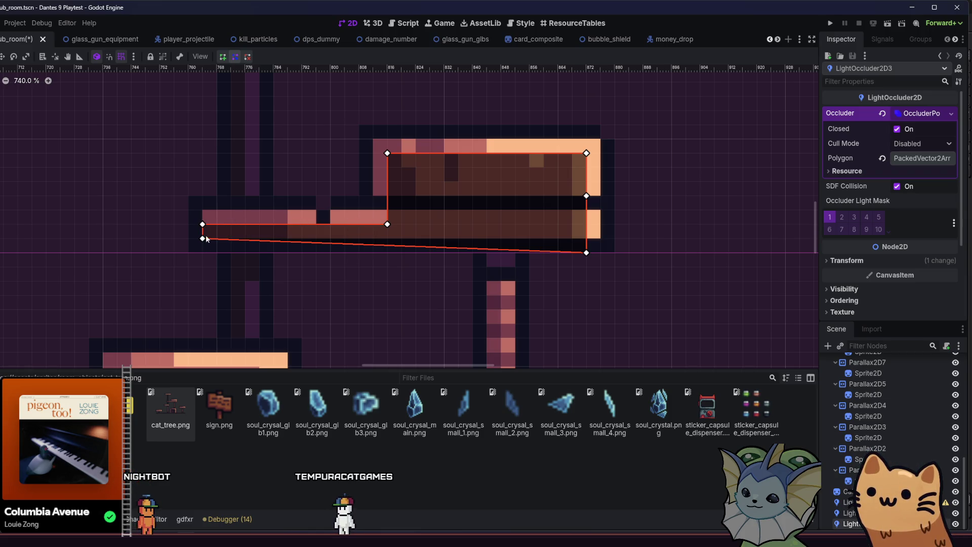
{"action": "left_click_drag", "start_coordinate": [204, 242], "coordinate": [211, 252]}
{"action": "scroll", "coordinate": [221, 258], "scroll_direction": "down", "scroll_amount": 2}
{"action": "scroll", "coordinate": [221, 253], "scroll_direction": "down", "scroll_amount": 1}
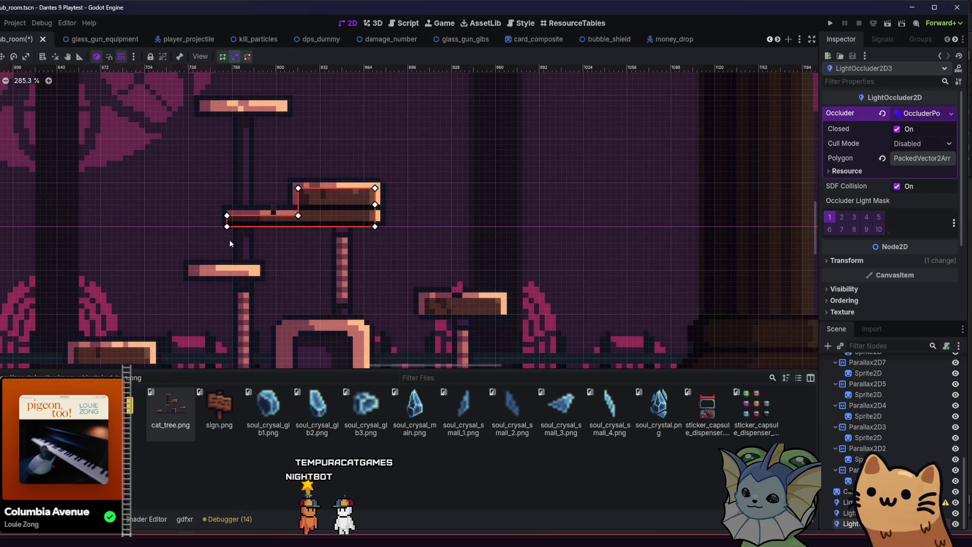
{"action": "scroll", "coordinate": [210, 275], "scroll_direction": "down", "scroll_amount": 3}
{"action": "scroll", "coordinate": [209, 275], "scroll_direction": "left", "scroll_amount": 3}
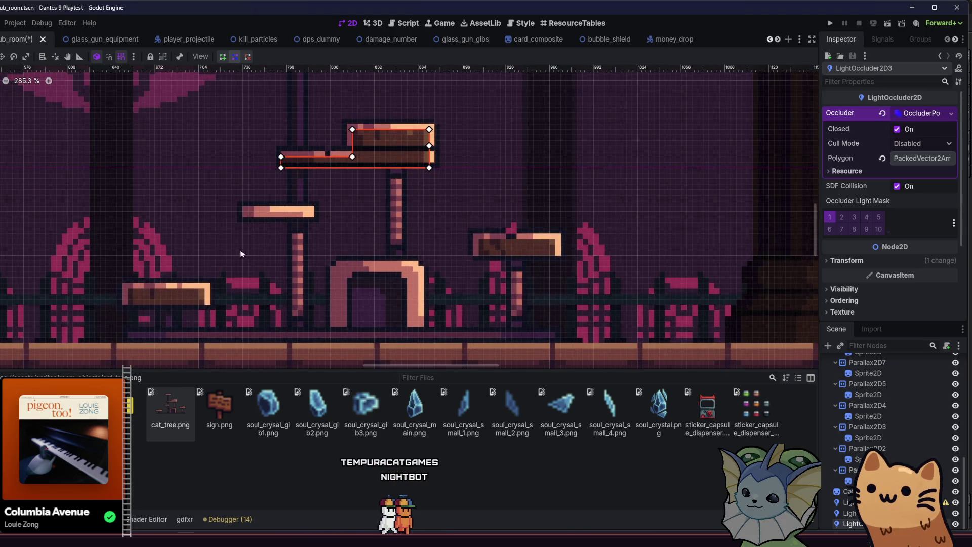
{"action": "scroll", "coordinate": [287, 155], "scroll_direction": "up", "scroll_amount": 3}
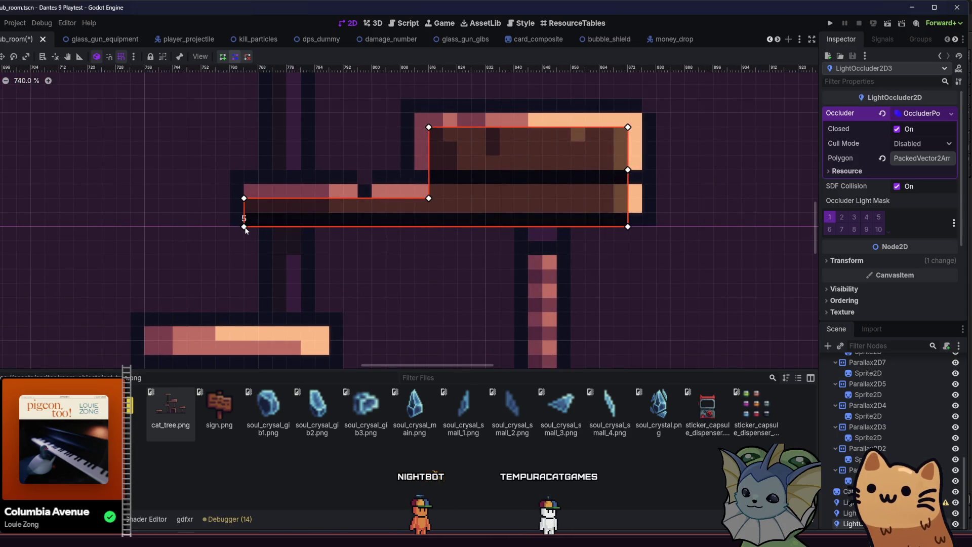
Step: Raise both bottom corners to square the occluder's bottom edge, then save hub_room
{"action": "left_click_drag", "start_coordinate": [244, 228], "coordinate": [245, 219]}
{"action": "left_click_drag", "start_coordinate": [629, 228], "coordinate": [628, 214]}
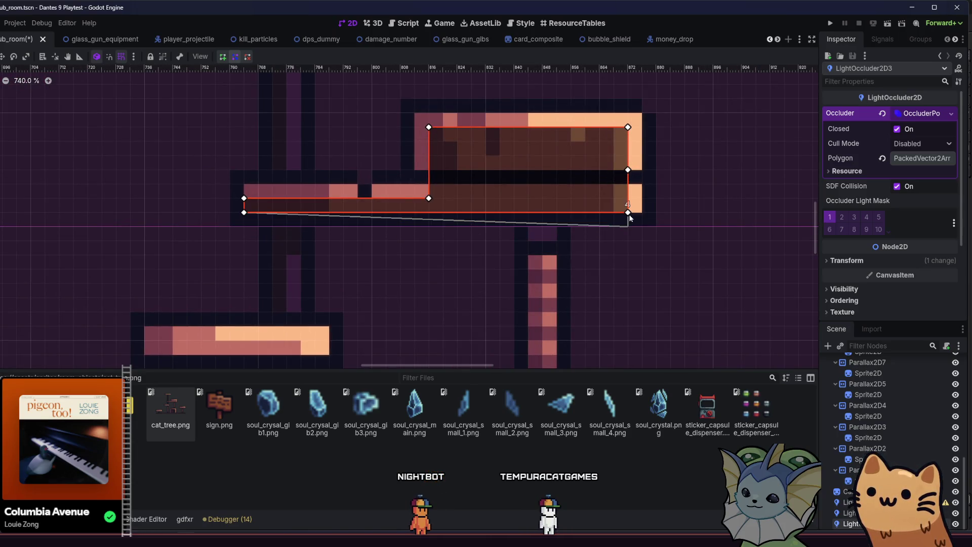
{"action": "scroll", "coordinate": [613, 222], "scroll_direction": "down", "scroll_amount": 4}
{"action": "key", "text": "ctrl+s"}
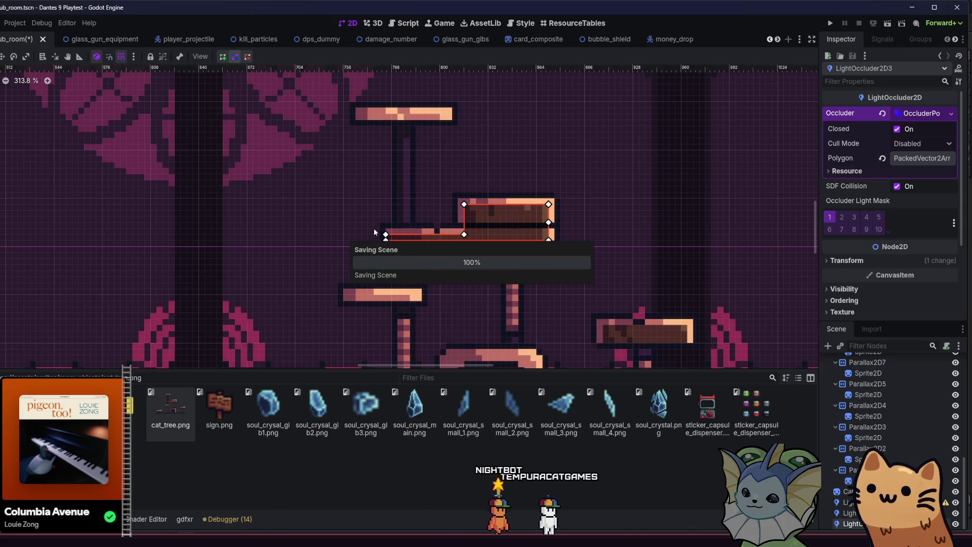
{"action": "scroll", "coordinate": [701, 349], "scroll_direction": "down", "scroll_amount": 1}
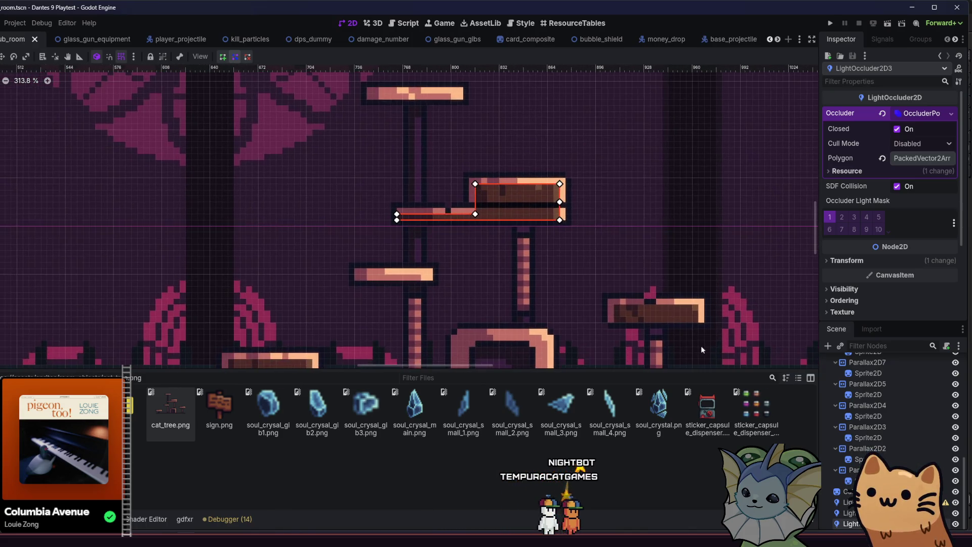
Step: Duplicate the lower-right platform's occluder and position the copy on the top platform's bar
{"action": "left_click", "coordinate": [665, 313]}
{"action": "key", "text": "ctrl+d"}
{"action": "left_click_drag", "start_coordinate": [637, 308], "coordinate": [391, 106]}
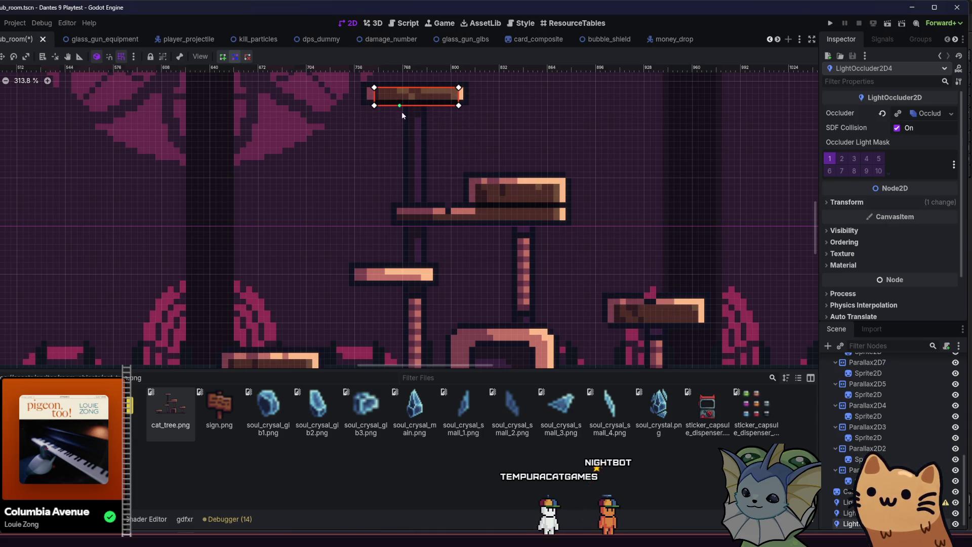
{"action": "scroll", "coordinate": [403, 218], "scroll_direction": "up", "scroll_amount": 5}
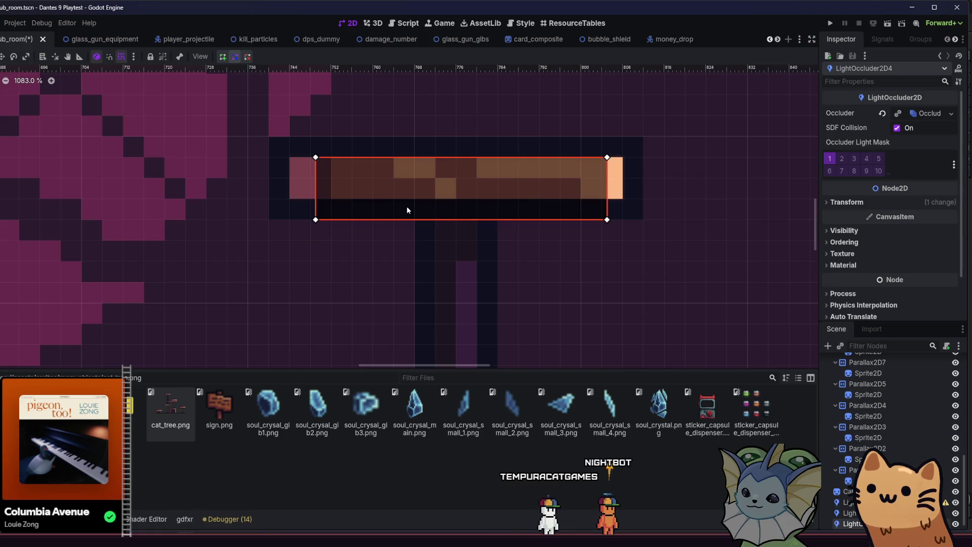
{"action": "left_click_drag", "start_coordinate": [406, 209], "coordinate": [401, 198]}
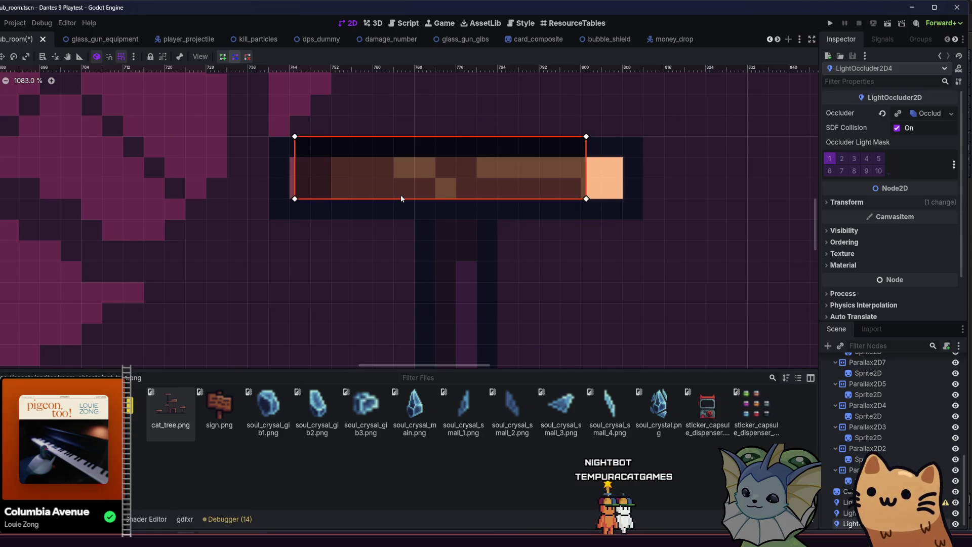
{"action": "key", "text": "Right"}
{"action": "key", "text": "Right"}
{"action": "key", "text": "Right"}
{"action": "key", "text": "Down"}
{"action": "key", "text": "Down"}
{"action": "key", "text": "Down"}
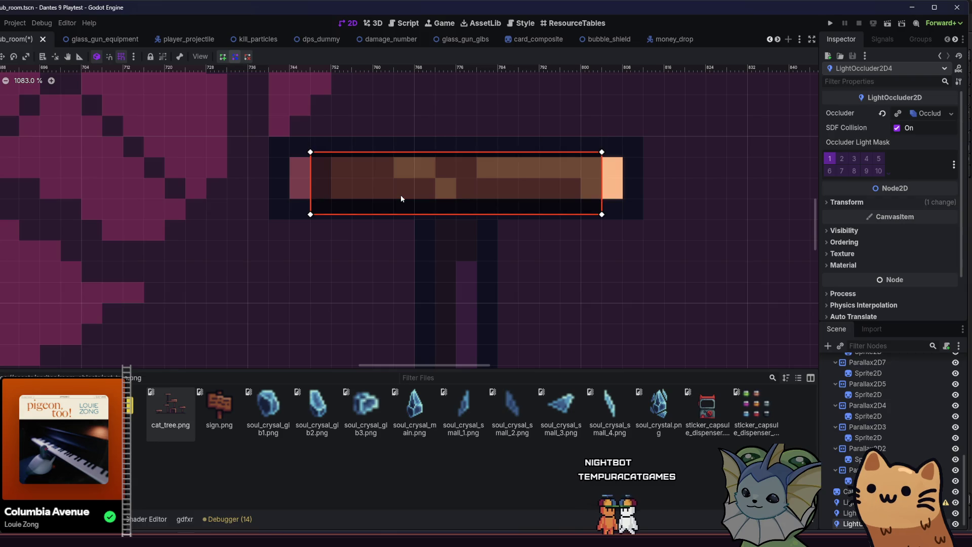
{"action": "key", "text": "Down"}
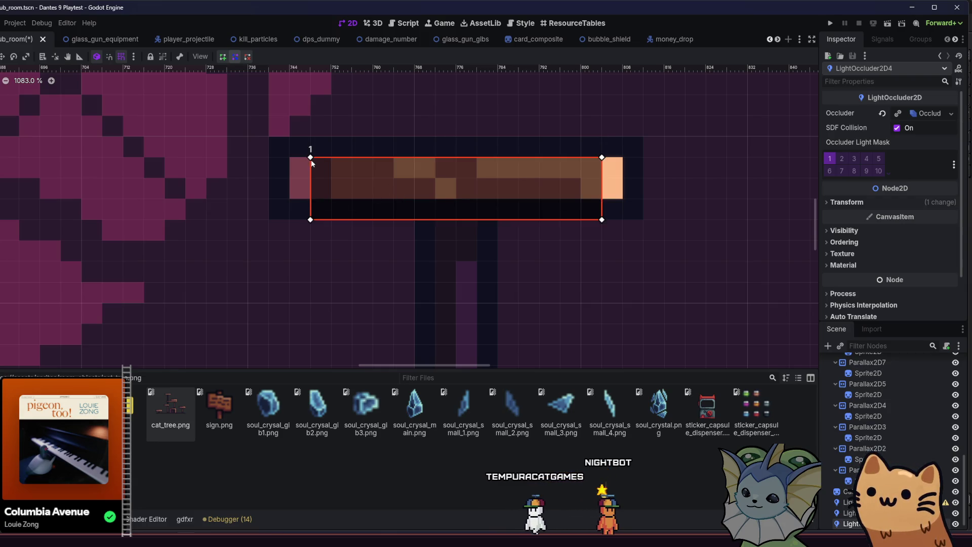
Step: Lower the occluder's top corners so its top edge is level under the platform
{"action": "left_click_drag", "start_coordinate": [311, 161], "coordinate": [312, 183]}
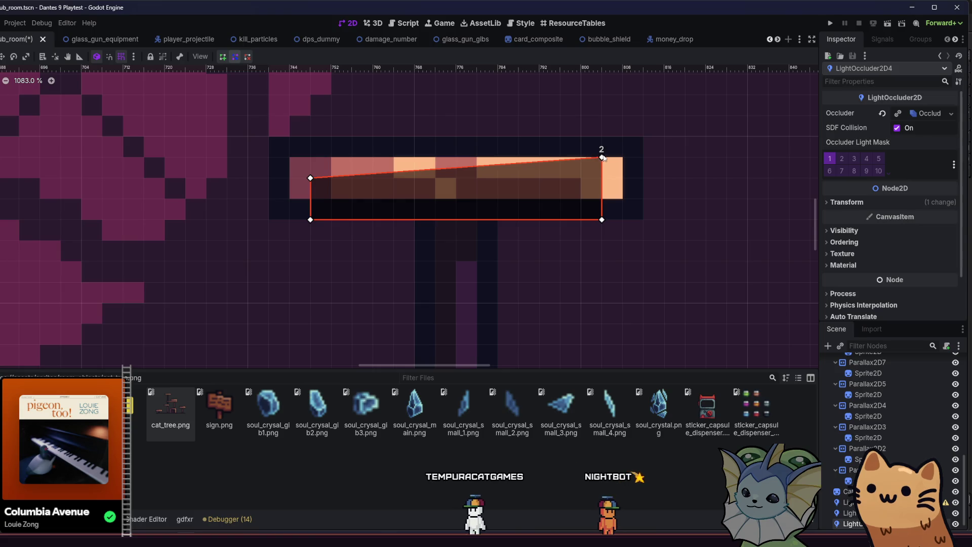
{"action": "left_click_drag", "start_coordinate": [603, 158], "coordinate": [602, 178]}
{"action": "scroll", "coordinate": [447, 196], "scroll_direction": "down", "scroll_amount": 8}
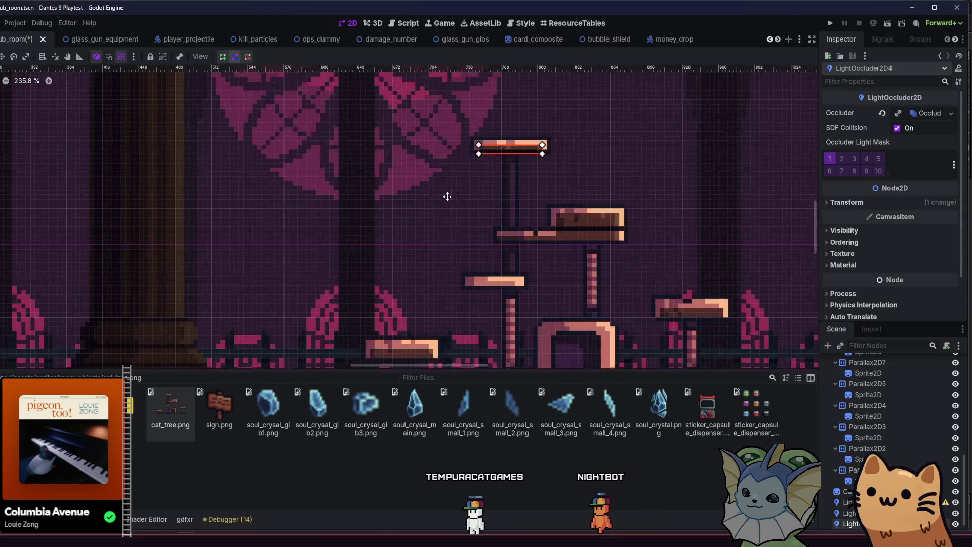
{"action": "left_click_drag", "start_coordinate": [447, 197], "coordinate": [450, 179]}
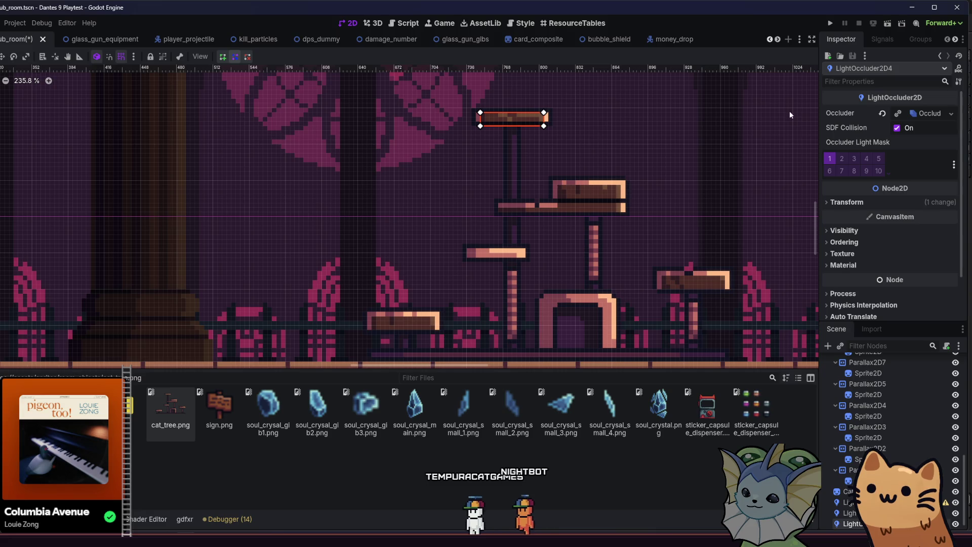
{"action": "scroll", "coordinate": [520, 96], "scroll_direction": "up", "scroll_amount": 5}
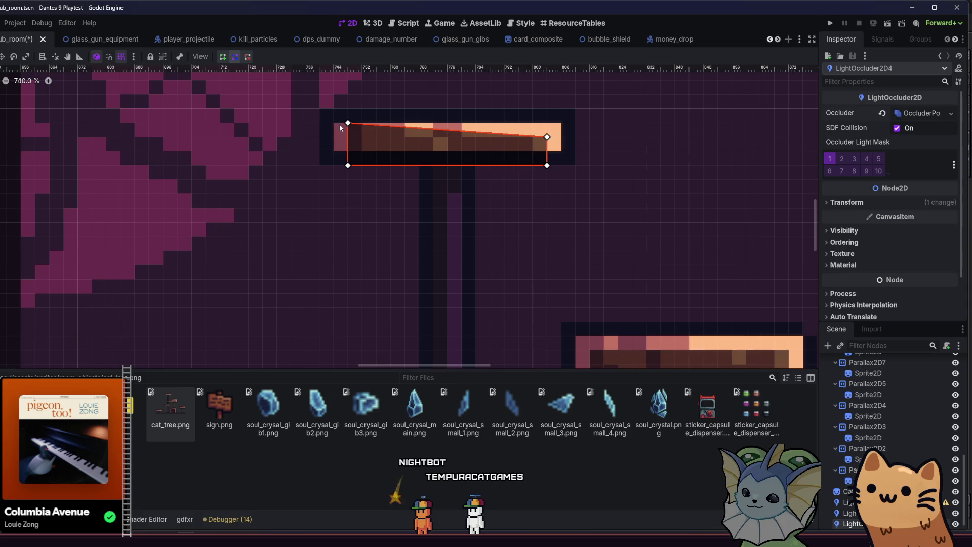
{"action": "scroll", "coordinate": [345, 133], "scroll_direction": "down", "scroll_amount": 6}
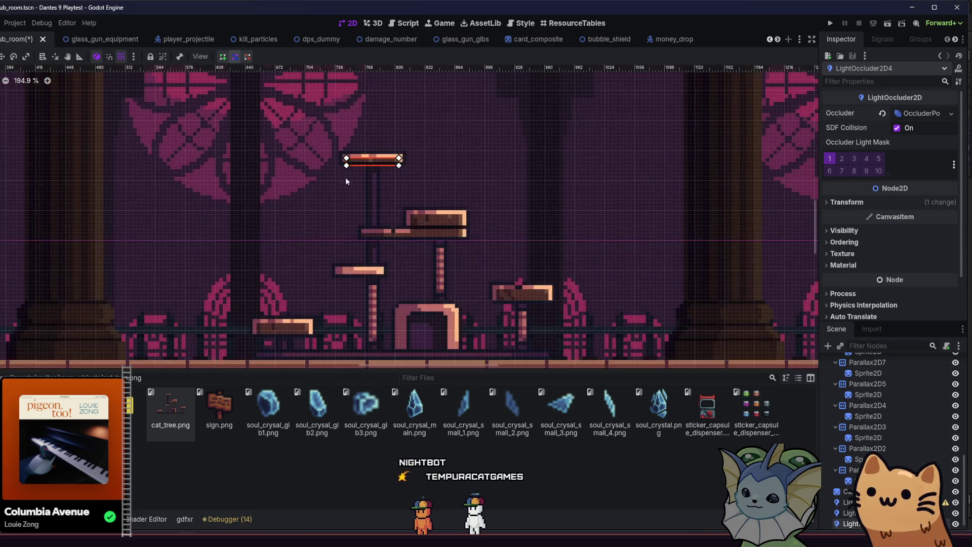
Step: Move the occluder onto the small left platform and nudge it one pixel left
{"action": "mouse_move", "coordinate": [366, 117]}
{"action": "left_mouse_down"}
{"action": "mouse_move", "coordinate": [334, 232]}
{"action": "mouse_move", "coordinate": [355, 218]}
{"action": "left_mouse_up"}
{"action": "scroll", "coordinate": [355, 218], "scroll_direction": "up", "scroll_amount": 2}
{"action": "scroll", "coordinate": [354, 217], "scroll_direction": "up", "scroll_amount": 2}
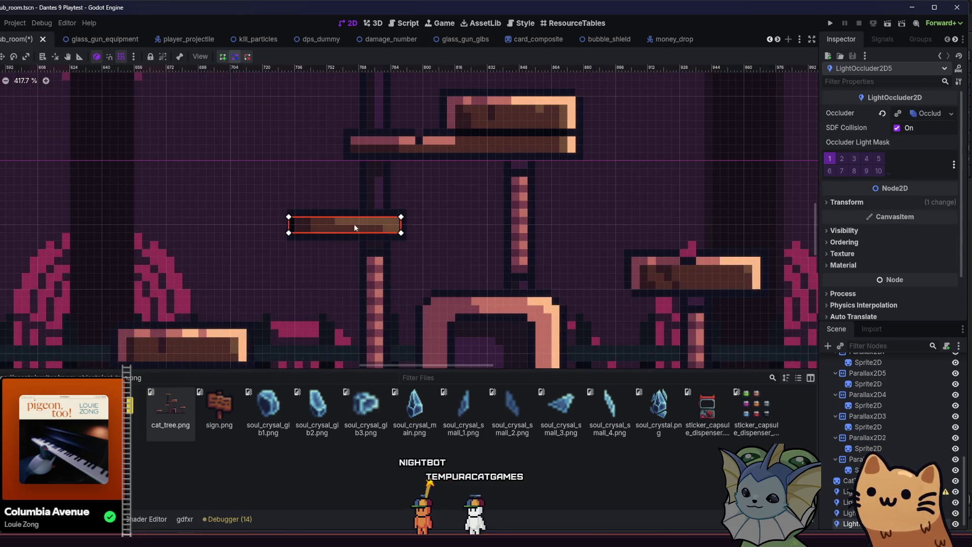
{"action": "scroll", "coordinate": [355, 224], "scroll_direction": "up", "scroll_amount": 3}
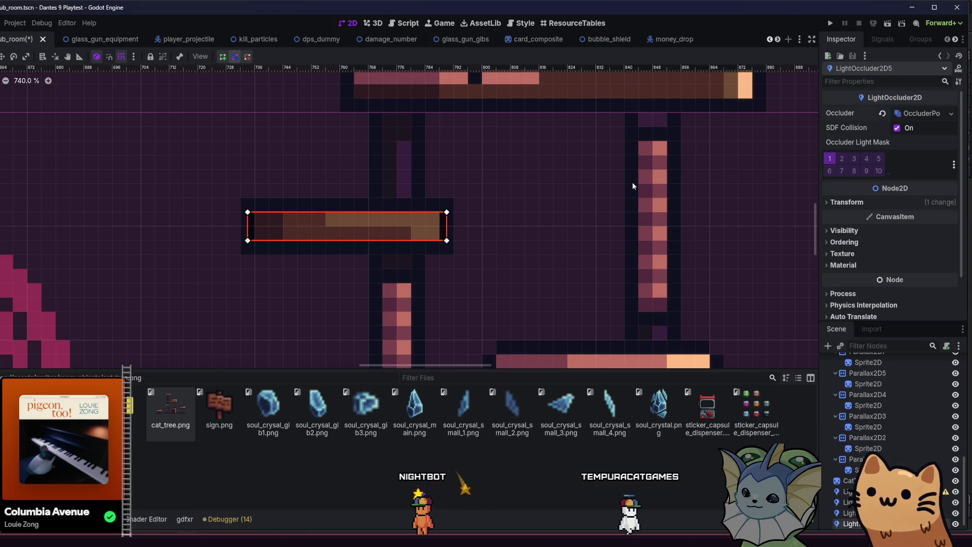
{"action": "key", "text": "Left"}
{"action": "key", "text": "Left"}
{"action": "key", "text": "Left"}
{"action": "key", "text": "Left"}
{"action": "key", "text": "Left"}
{"action": "key", "text": "Left"}
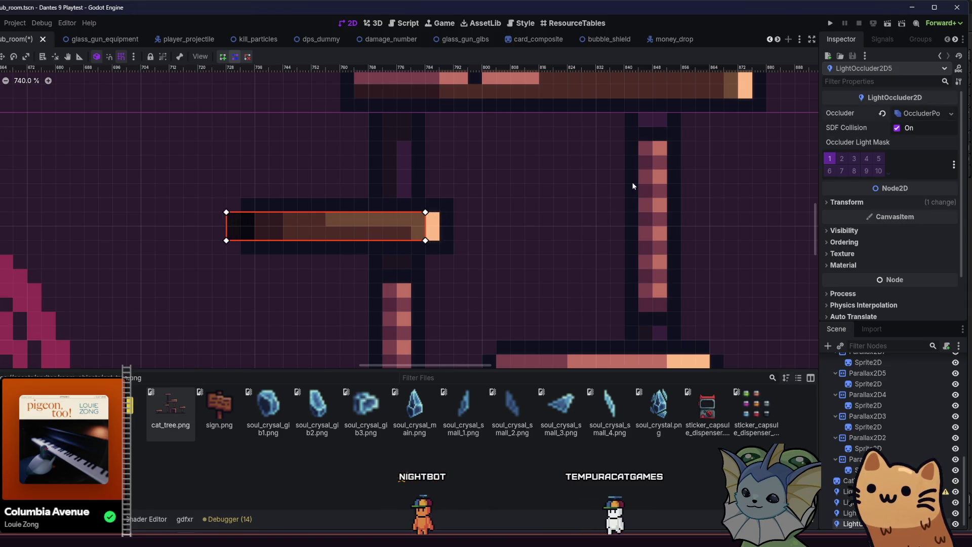
Step: Drag the occluder's corners inward and down to flatten it into a thin strip
{"action": "left_click_drag", "start_coordinate": [228, 244], "coordinate": [251, 243]}
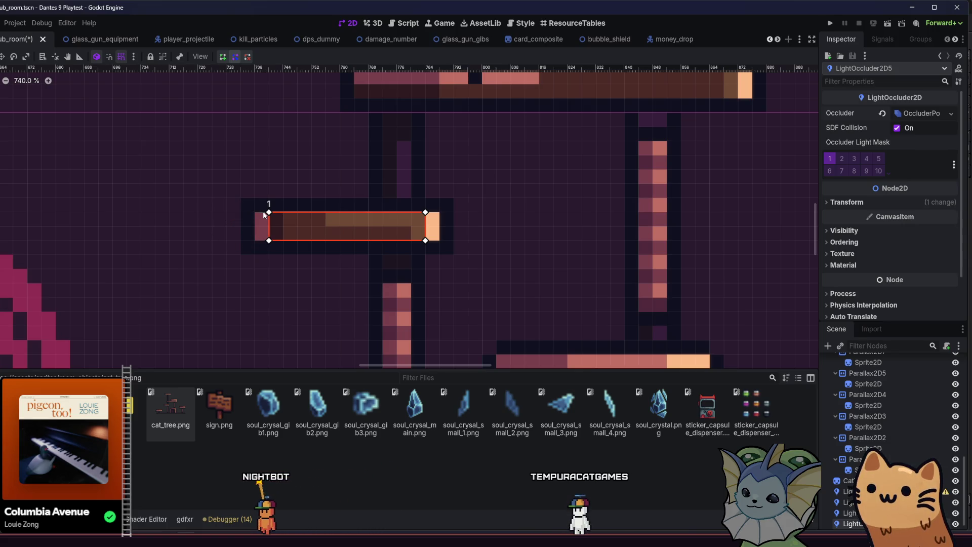
{"action": "left_click_drag", "start_coordinate": [269, 212], "coordinate": [282, 226]}
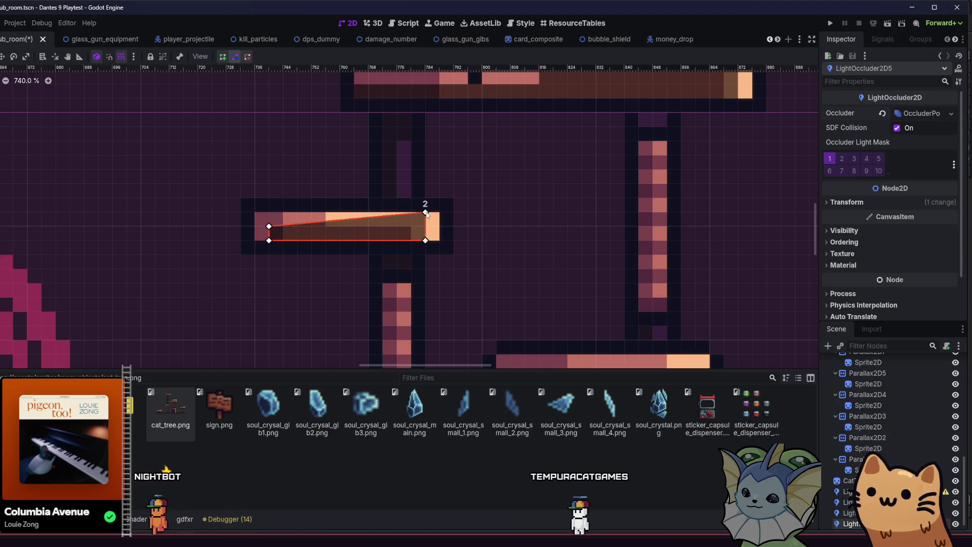
{"action": "left_click_drag", "start_coordinate": [427, 213], "coordinate": [425, 227]}
{"action": "scroll", "coordinate": [368, 251], "scroll_direction": "down", "scroll_amount": 10}
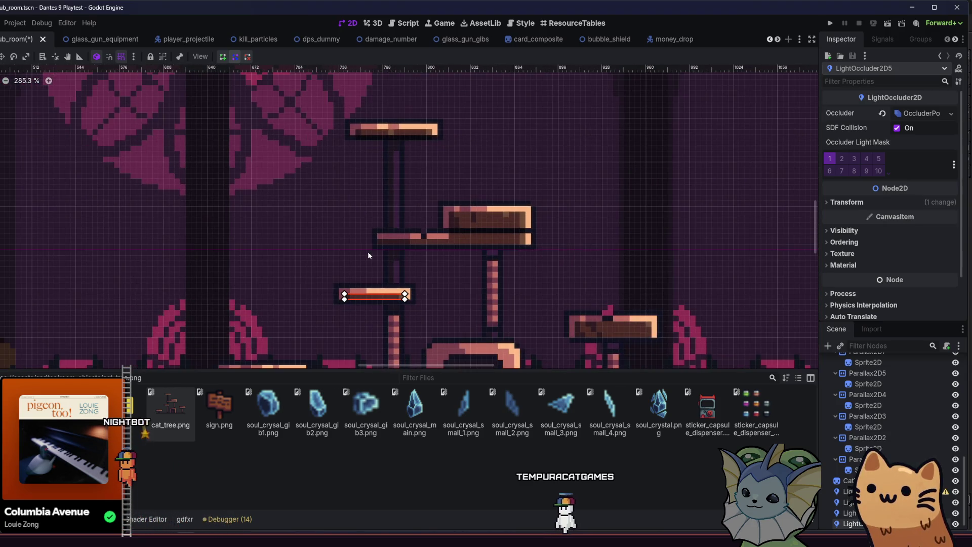
{"action": "scroll", "coordinate": [358, 253], "scroll_direction": "down", "scroll_amount": 3}
{"action": "scroll", "coordinate": [357, 253], "scroll_direction": "right", "scroll_amount": 3}
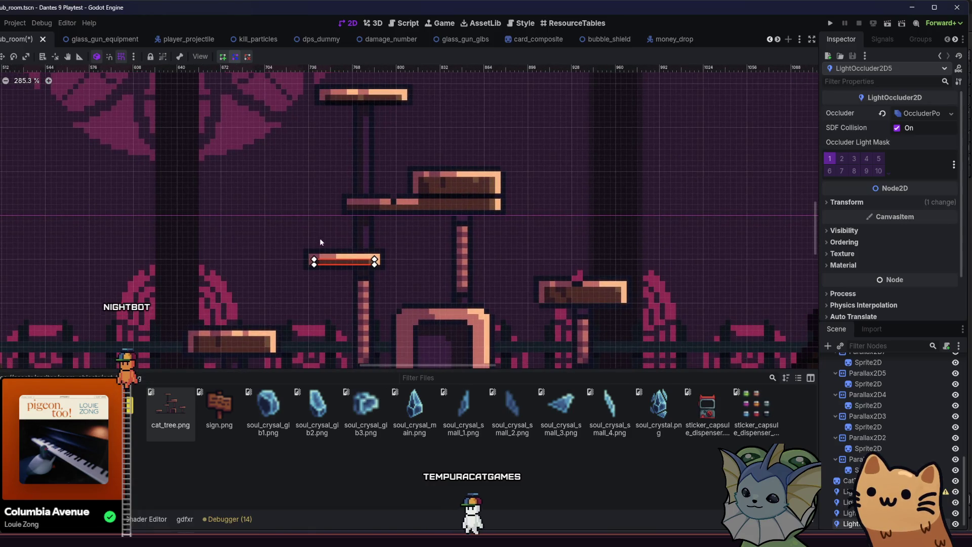
{"action": "scroll", "coordinate": [320, 242], "scroll_direction": "up", "scroll_amount": 6}
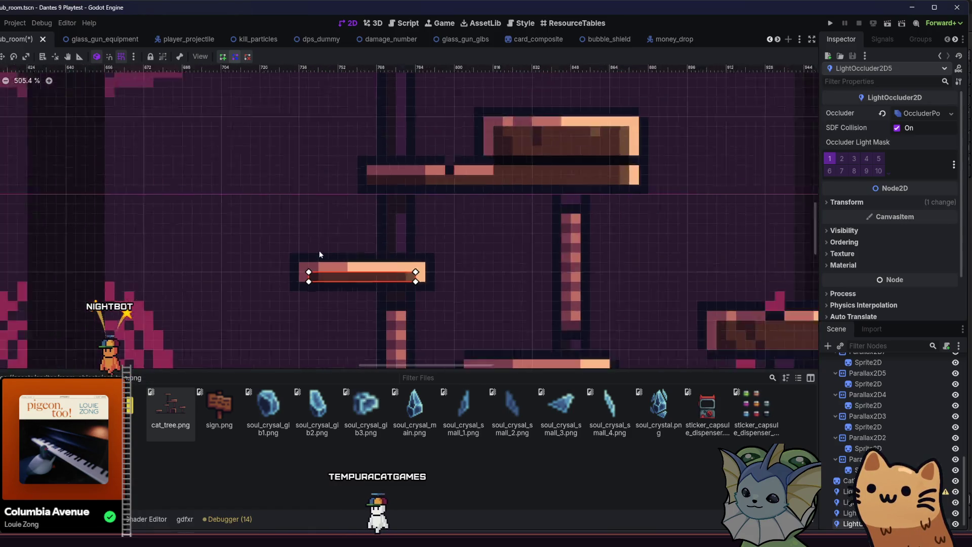
{"action": "scroll", "coordinate": [320, 254], "scroll_direction": "down", "scroll_amount": 6}
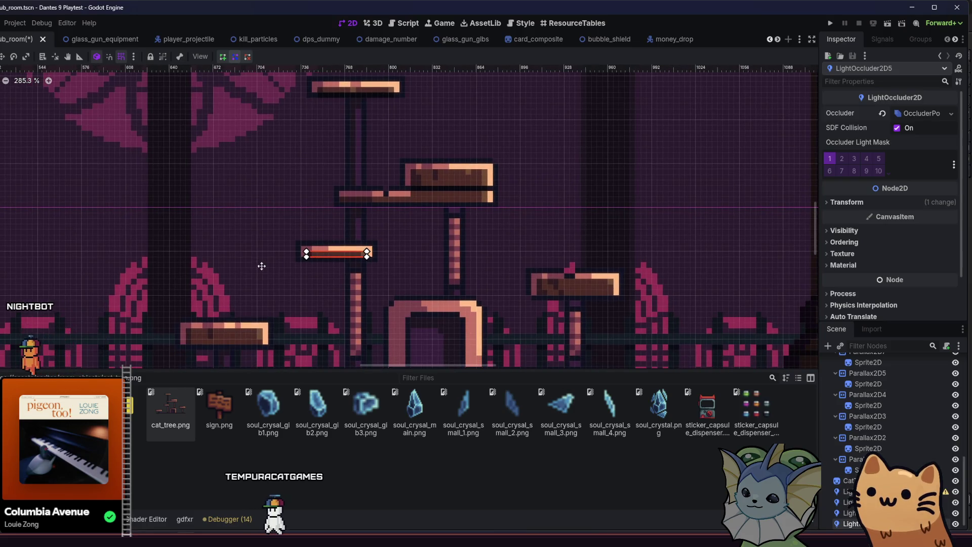
{"action": "scroll", "coordinate": [289, 263], "scroll_direction": "up", "scroll_amount": 5}
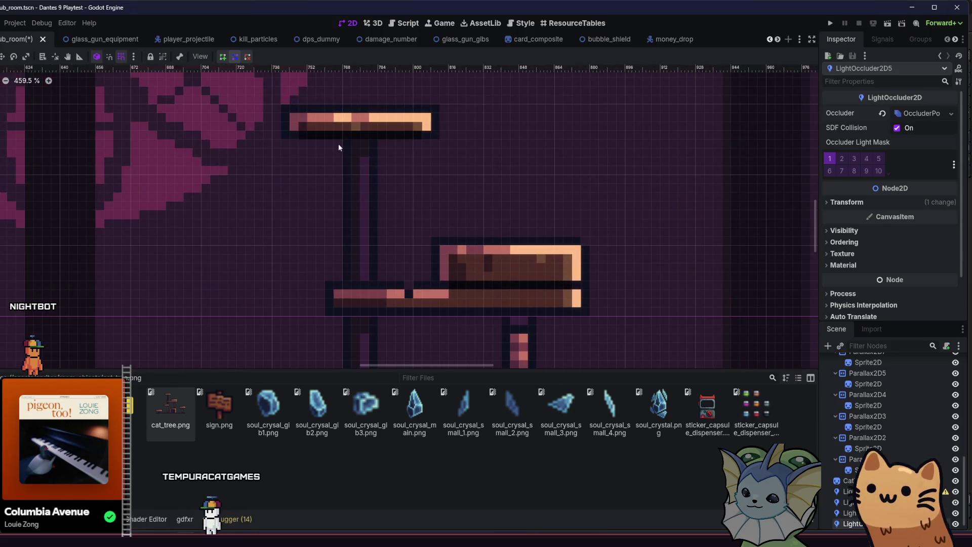
Step: Select the small left platform's occluder and duplicate it
{"action": "left_click", "coordinate": [344, 129]}
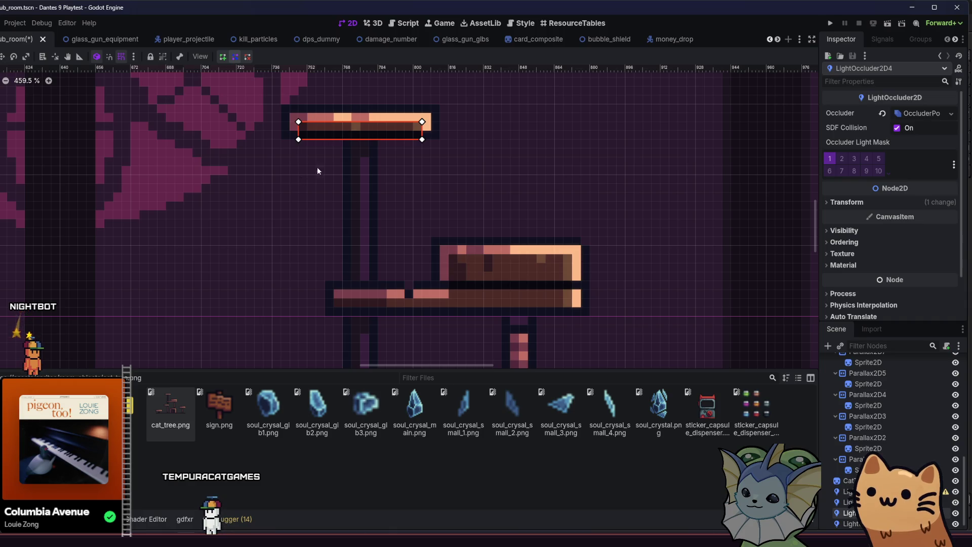
{"action": "left_click", "coordinate": [477, 284]}
{"action": "left_click", "coordinate": [371, 133]}
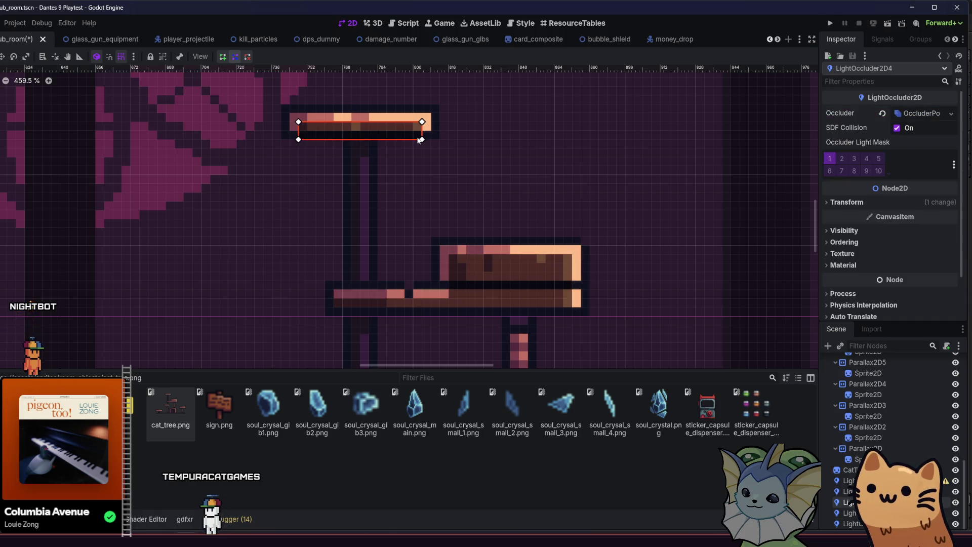
{"action": "scroll", "coordinate": [424, 141], "scroll_direction": "up", "scroll_amount": 2}
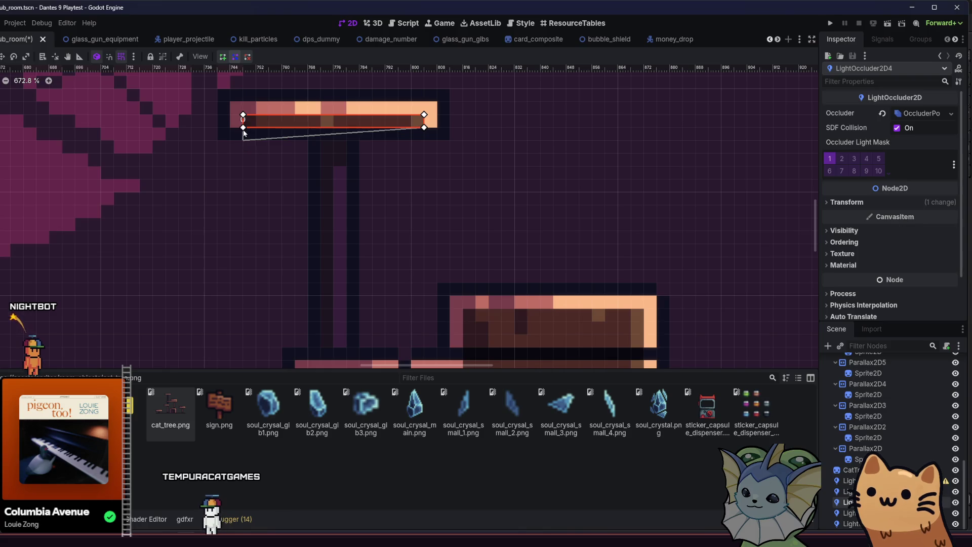
{"action": "scroll", "coordinate": [244, 133], "scroll_direction": "down", "scroll_amount": 5}
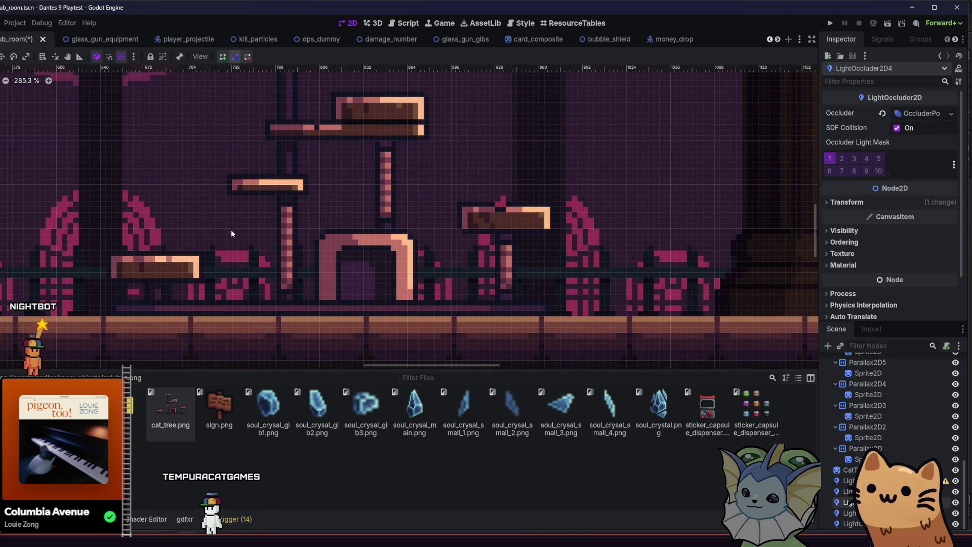
{"action": "scroll", "coordinate": [259, 187], "scroll_direction": "up", "scroll_amount": 1}
{"action": "left_click", "coordinate": [266, 191]}
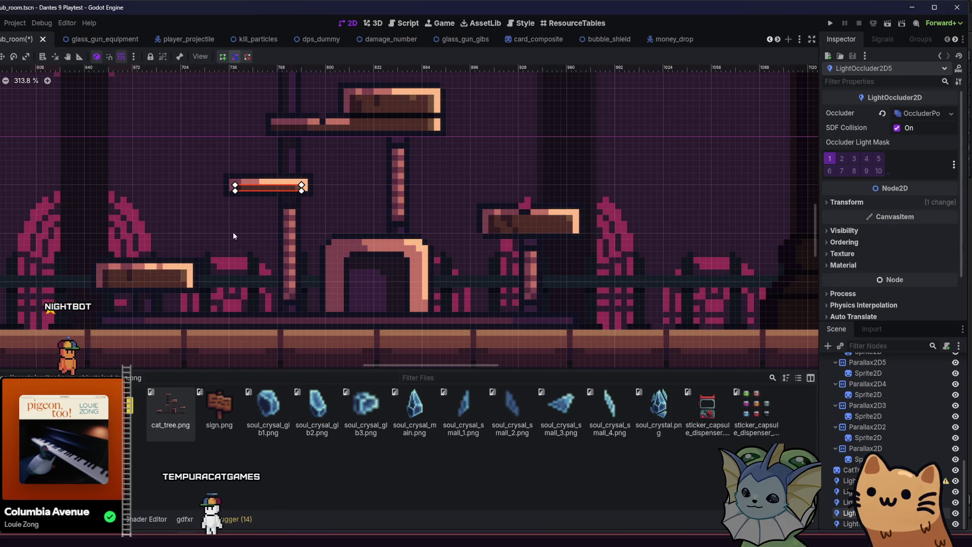
{"action": "scroll", "coordinate": [278, 226], "scroll_direction": "up", "scroll_amount": 3}
{"action": "key", "text": "ctrl+d"}
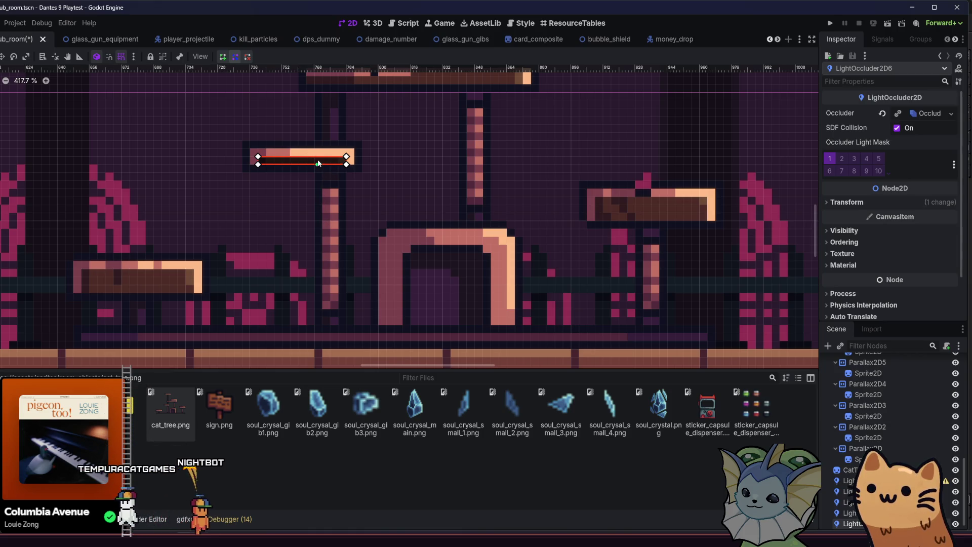
Step: Move the duplicated occluder to the bottom of the arch at the cat tree's base
{"action": "scroll", "coordinate": [319, 159], "scroll_direction": "up", "scroll_amount": 5}
{"action": "mouse_move", "coordinate": [319, 160]}
{"action": "left_mouse_down"}
{"action": "mouse_move", "coordinate": [486, 257]}
{"action": "mouse_move", "coordinate": [546, 336]}
{"action": "left_mouse_up"}
{"action": "scroll", "coordinate": [486, 256], "scroll_direction": "down", "scroll_amount": 2}
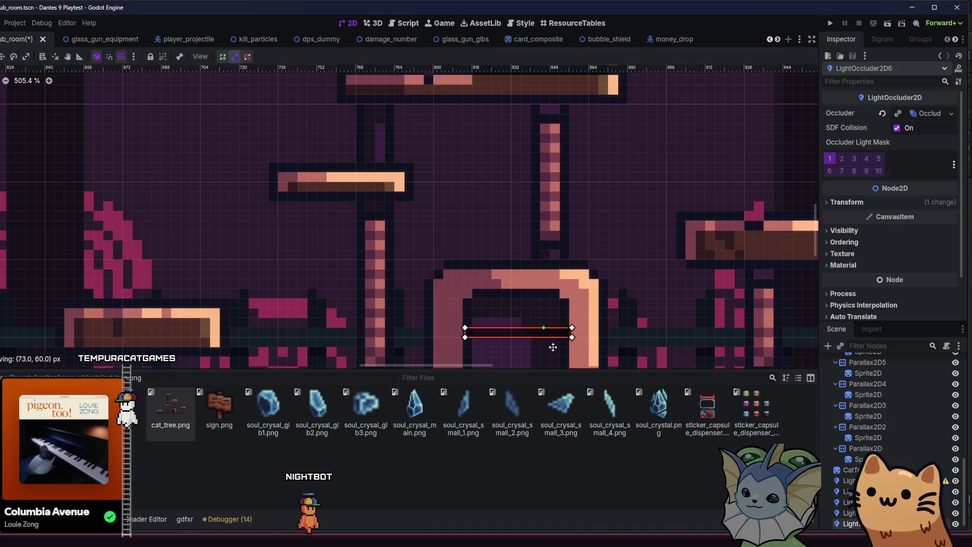
{"action": "scroll", "coordinate": [456, 238], "scroll_direction": "up", "scroll_amount": 4}
{"action": "left_click_drag", "start_coordinate": [452, 241], "coordinate": [414, 280]}
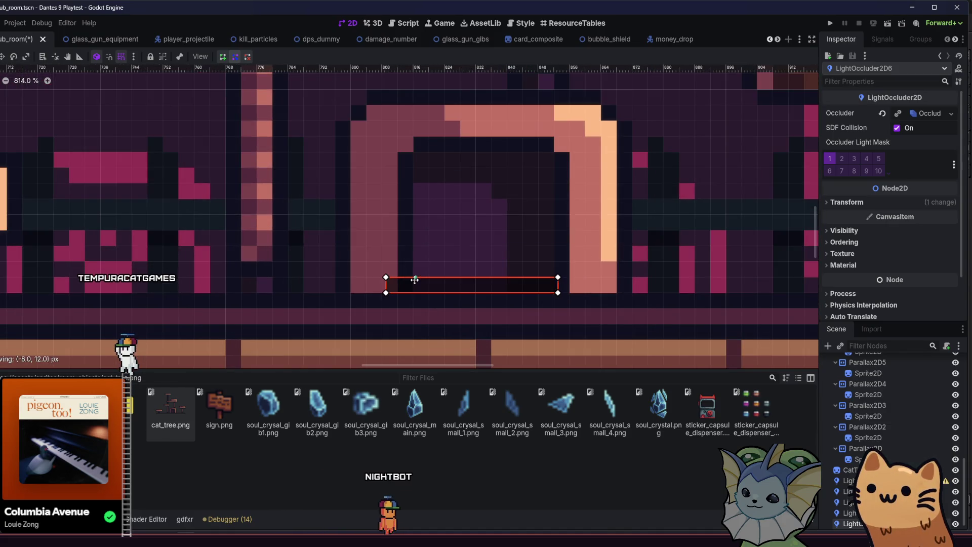
{"action": "key", "text": "Left"}
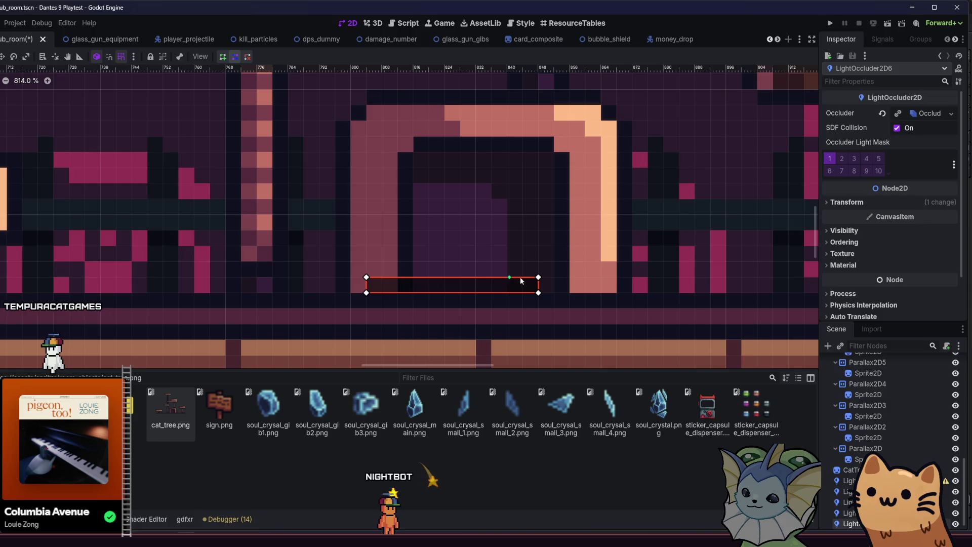
Step: Stretch its corners to the arch's top corners, add a bevelling vertex, and save
{"action": "left_click_drag", "start_coordinate": [538, 277], "coordinate": [397, 277]}
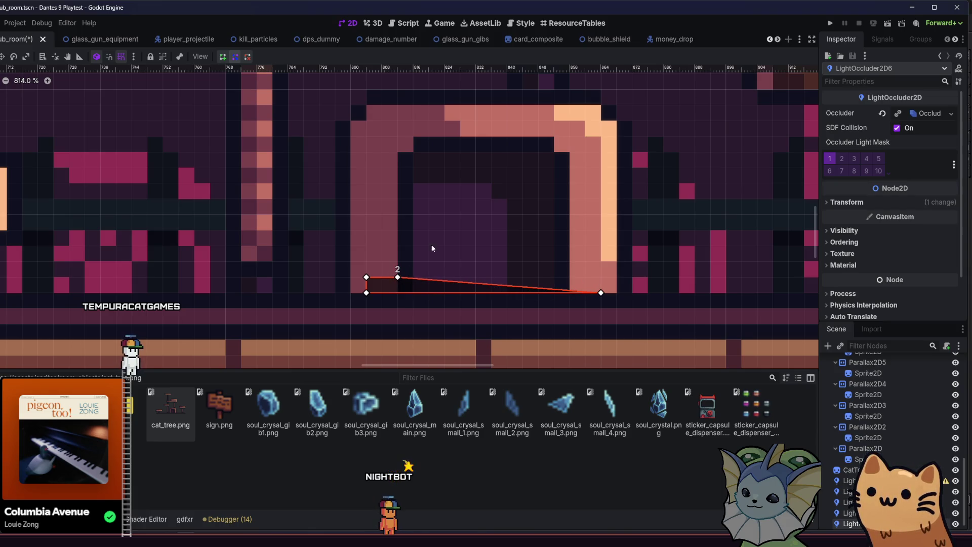
{"action": "mouse_move", "coordinate": [398, 277]}
{"action": "left_mouse_down"}
{"action": "mouse_move", "coordinate": [569, 135]}
{"action": "mouse_move", "coordinate": [614, 130]}
{"action": "mouse_move", "coordinate": [601, 137]}
{"action": "left_mouse_up"}
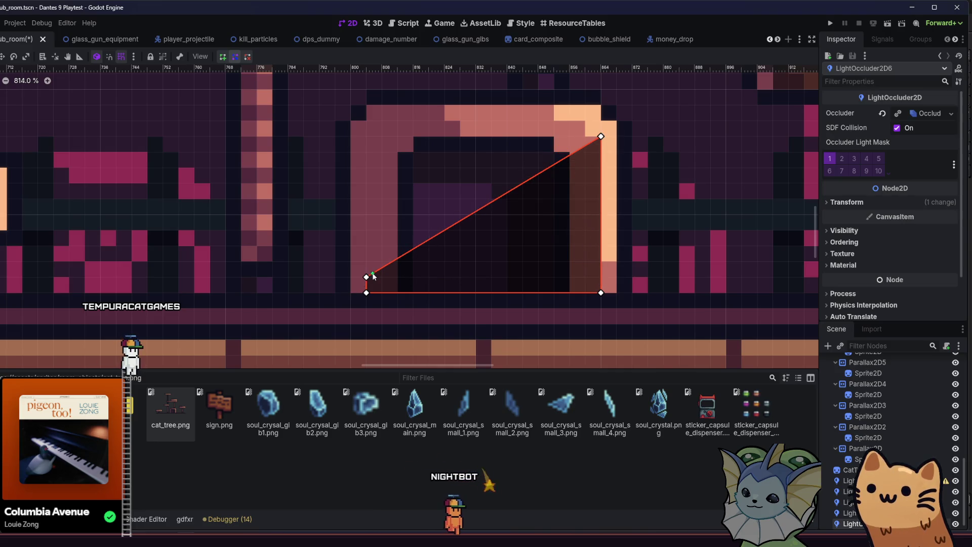
{"action": "mouse_move", "coordinate": [367, 277]}
{"action": "left_mouse_down"}
{"action": "mouse_move", "coordinate": [367, 137]}
{"action": "mouse_move", "coordinate": [398, 121]}
{"action": "left_mouse_up"}
{"action": "left_click_drag", "start_coordinate": [467, 129], "coordinate": [522, 126]}
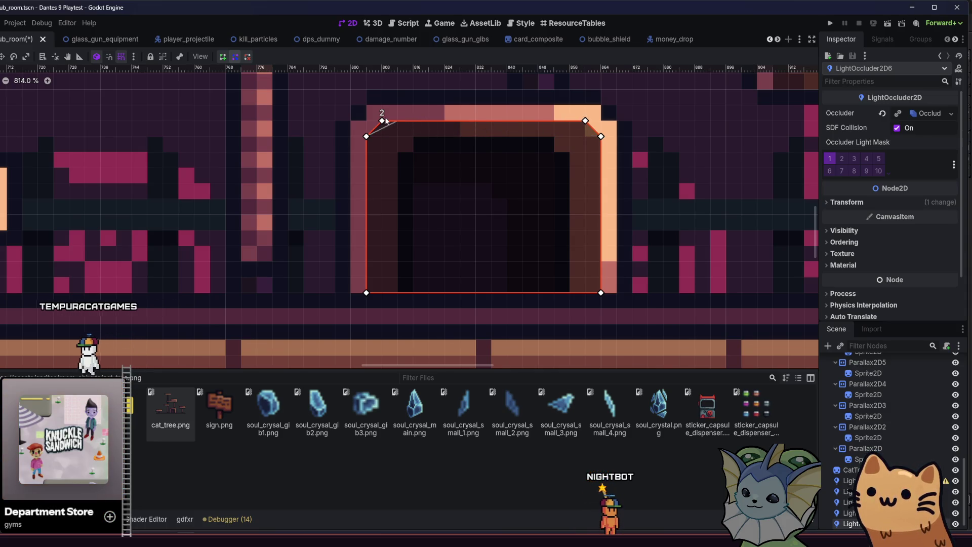
{"action": "scroll", "coordinate": [386, 121], "scroll_direction": "up", "scroll_amount": 1}
{"action": "scroll", "coordinate": [397, 165], "scroll_direction": "down", "scroll_amount": 2}
{"action": "key", "text": "ctrl+s"}
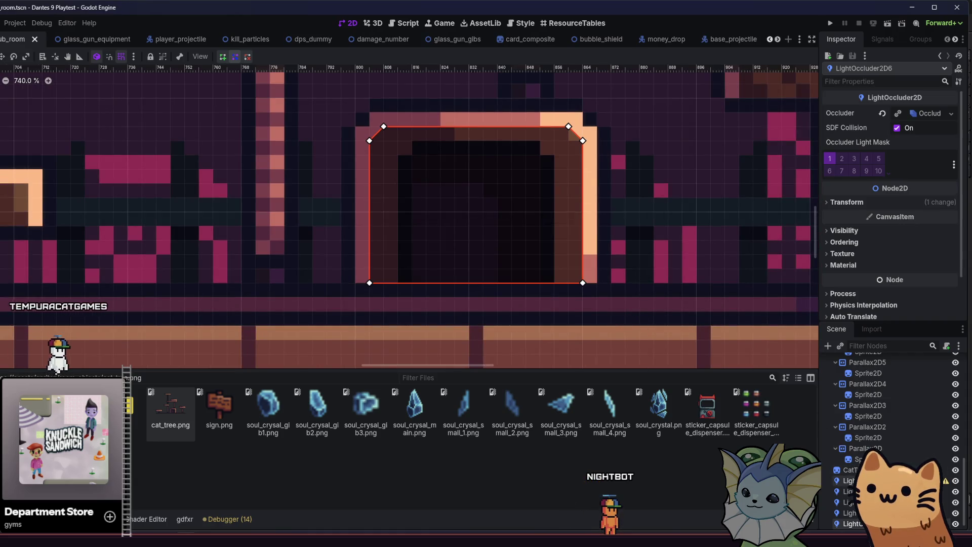
Step: Move the five light occluders under the CatTree node and save the scene
{"action": "left_click", "coordinate": [858, 524]}
{"action": "left_click", "coordinate": [849, 481], "text": "shift"}
{"action": "left_click_drag", "start_coordinate": [850, 480], "coordinate": [851, 470]}
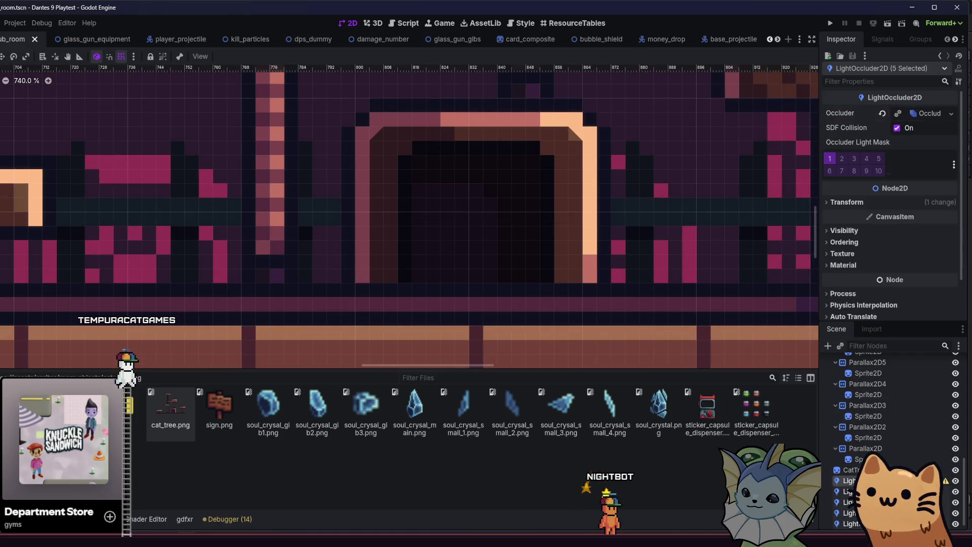
{"action": "scroll", "coordinate": [622, 231], "scroll_direction": "down", "scroll_amount": 5}
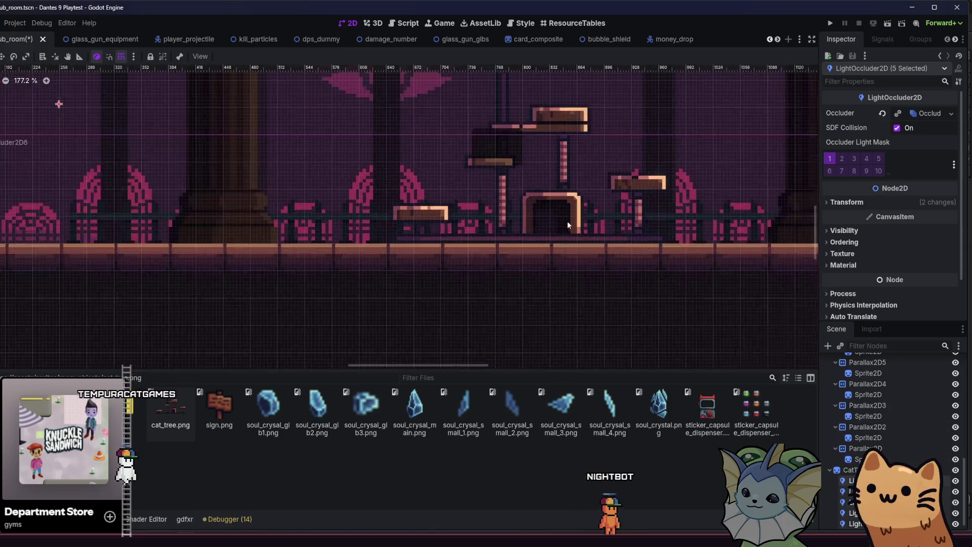
{"action": "left_click", "coordinate": [490, 290]}
{"action": "scroll", "coordinate": [461, 228], "scroll_direction": "up", "scroll_amount": 2}
{"action": "key", "text": "ctrl+s"}
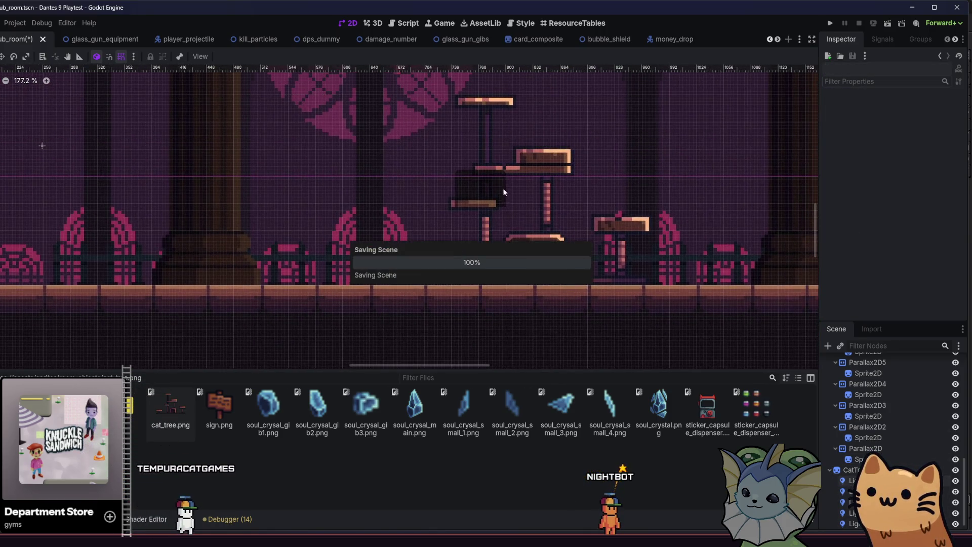
Step: Select the upper ledge's occluder and pull its bottom-right corner in toward the ledge
{"action": "scroll", "coordinate": [486, 185], "scroll_direction": "up", "scroll_amount": 2}
{"action": "left_click", "coordinate": [471, 181]}
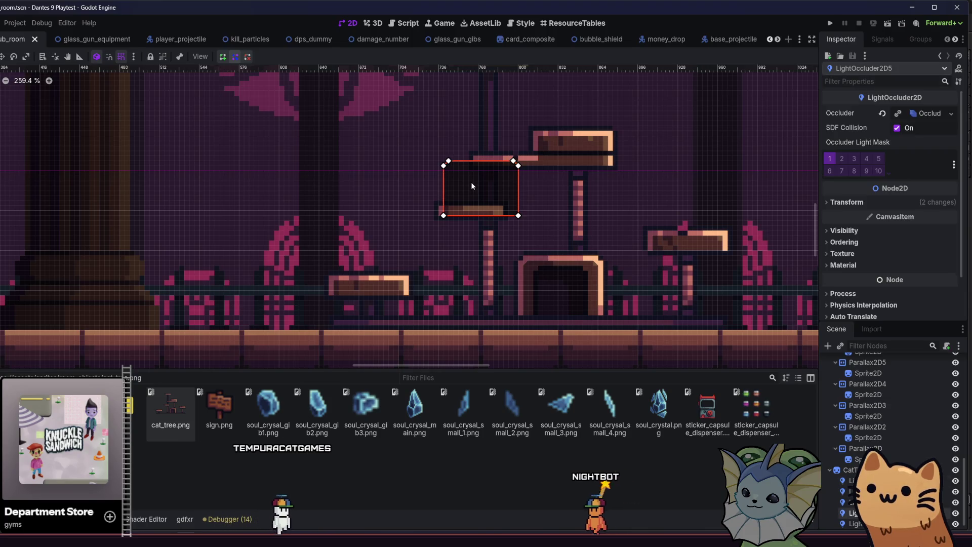
{"action": "scroll", "coordinate": [496, 214], "scroll_direction": "up", "scroll_amount": 2}
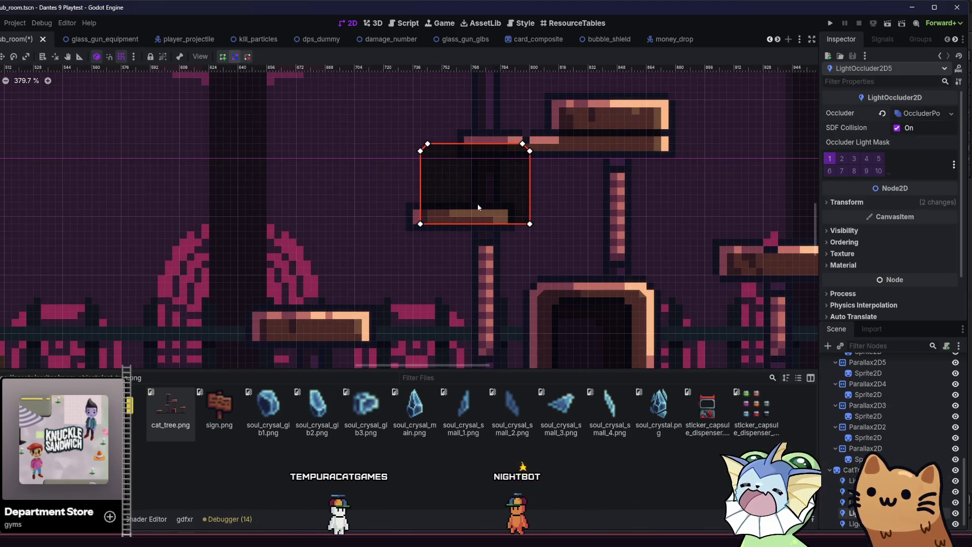
{"action": "scroll", "coordinate": [530, 203], "scroll_direction": "up", "scroll_amount": 3}
{"action": "left_click", "coordinate": [545, 231]}
{"action": "left_click", "coordinate": [534, 228]}
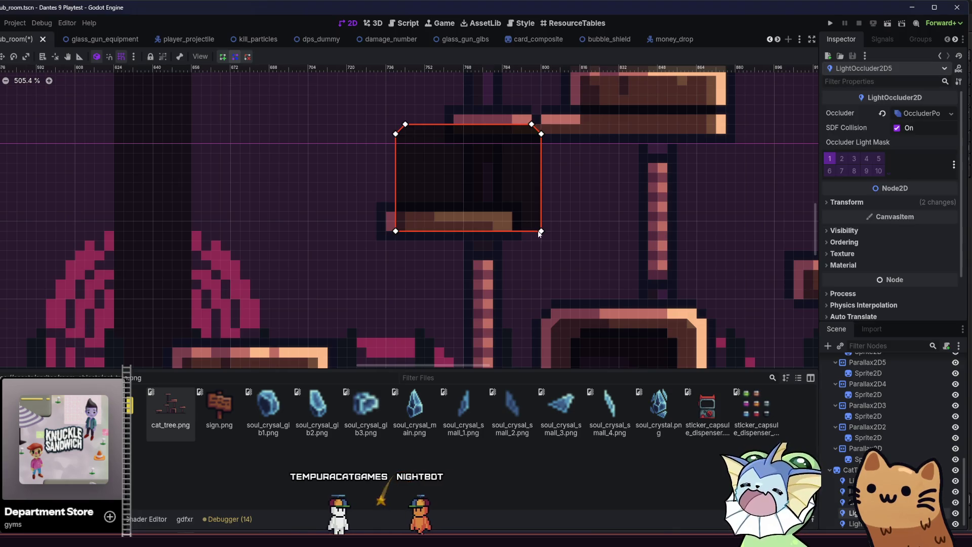
{"action": "left_click_drag", "start_coordinate": [542, 230], "coordinate": [512, 232]}
Step: Delete two top points and drag the remaining points into a triangular wedge under the ledge
{"action": "right_click", "coordinate": [541, 134]}
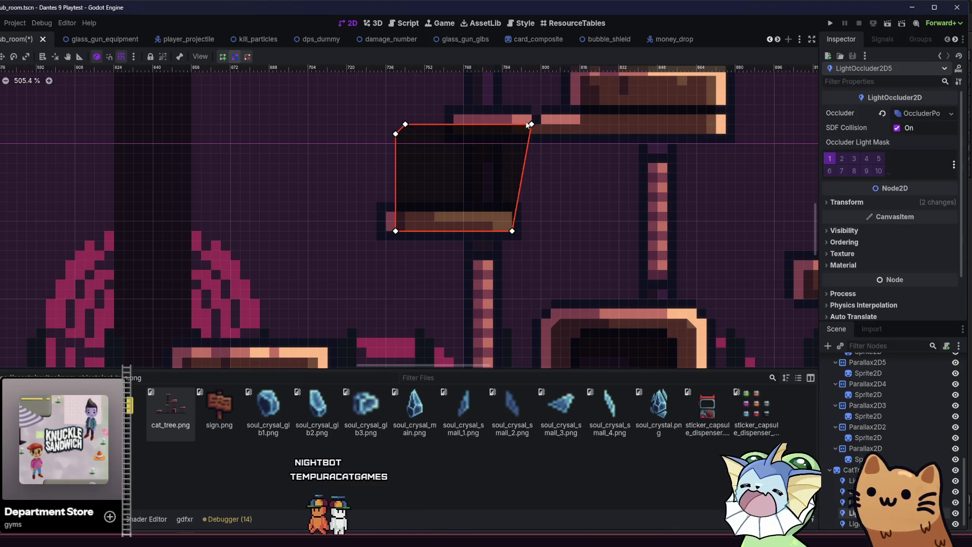
{"action": "left_click_drag", "start_coordinate": [531, 124], "coordinate": [504, 232]}
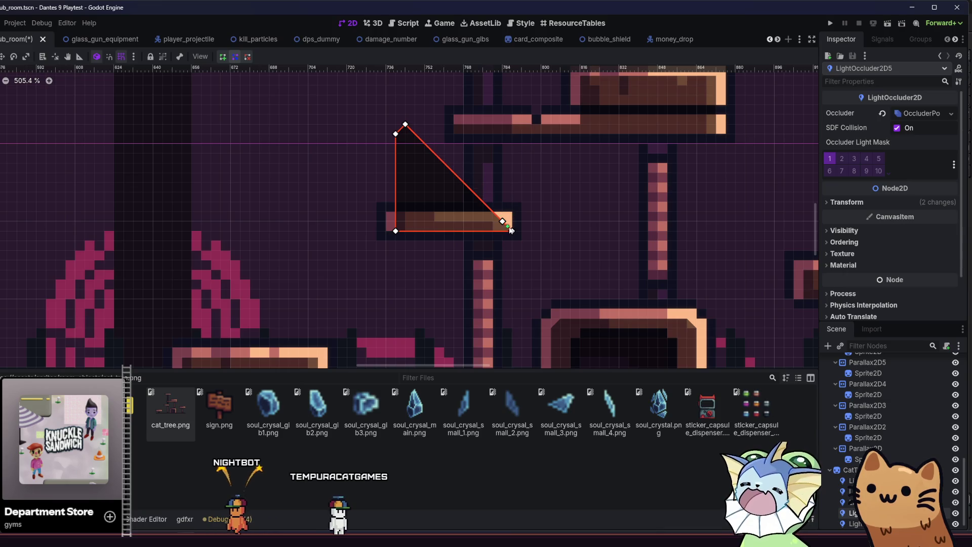
{"action": "right_click", "coordinate": [405, 124]}
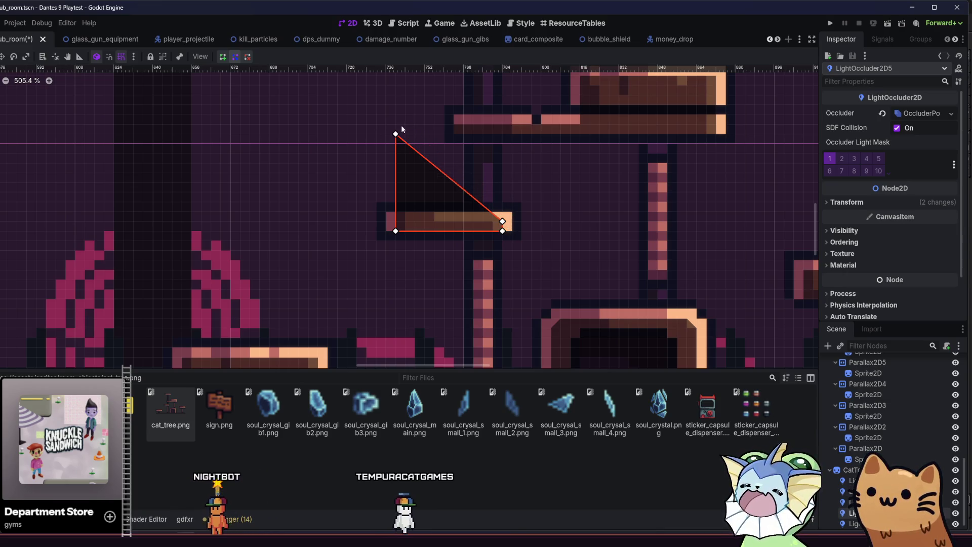
{"action": "left_click_drag", "start_coordinate": [395, 133], "coordinate": [395, 208]}
{"action": "left_click", "coordinate": [341, 223]}
{"action": "scroll", "coordinate": [343, 231], "scroll_direction": "down", "scroll_amount": 4}
{"action": "scroll", "coordinate": [344, 233], "scroll_direction": "down", "scroll_amount": 2}
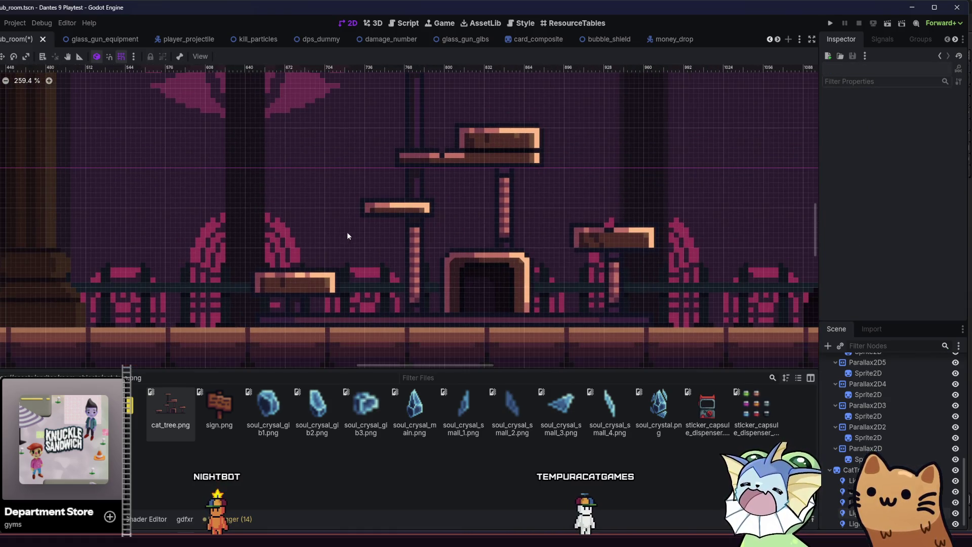
Step: Save, then add a StaticBody2D under CatTree by searching 'stat'
{"action": "key", "text": "ctrl+s"}
{"action": "scroll", "coordinate": [298, 207], "scroll_direction": "up", "scroll_amount": 2}
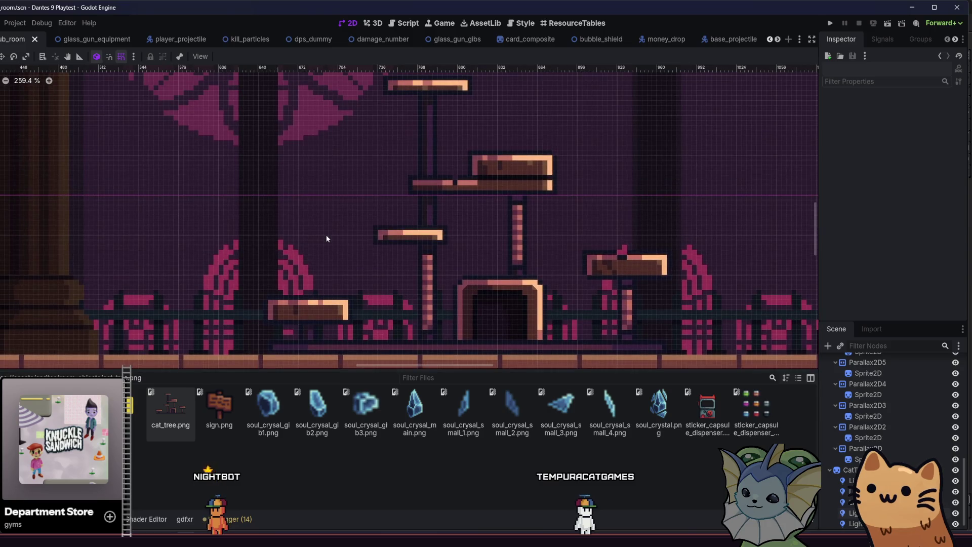
{"action": "left_click", "coordinate": [850, 470]}
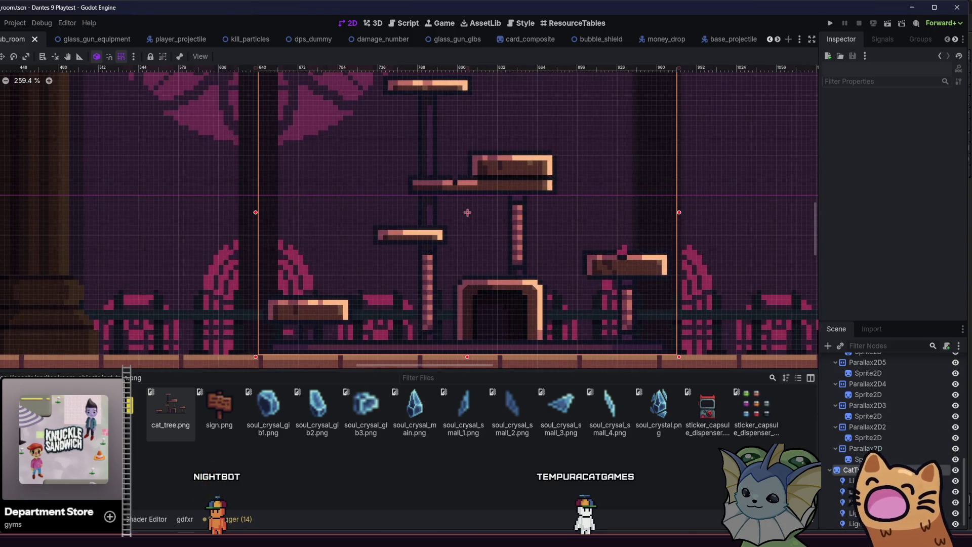
{"action": "left_click", "coordinate": [828, 346]}
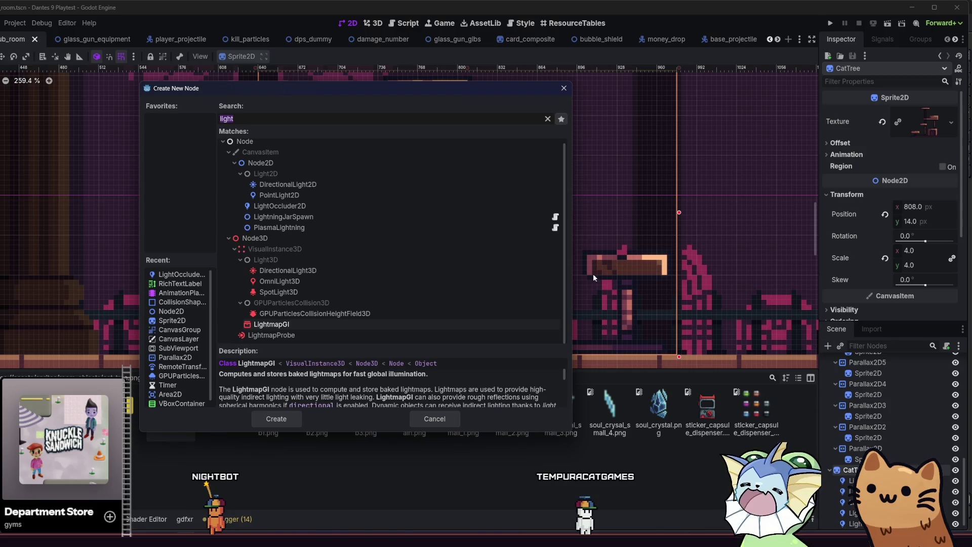
{"action": "type", "text": "stat"}
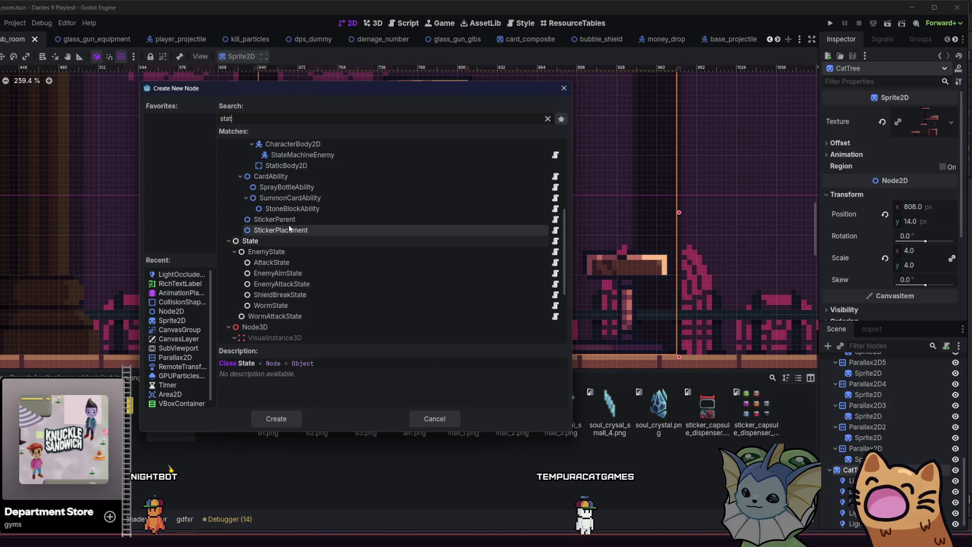
{"action": "left_click", "coordinate": [306, 165]}
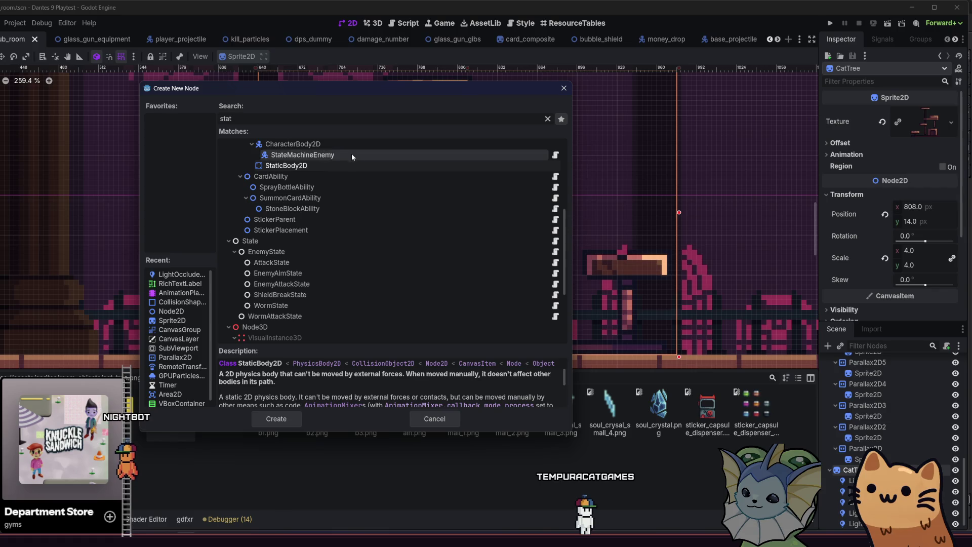
{"action": "double_click", "coordinate": [337, 164]}
Step: Add a CollisionShape2D as a child of the new StaticBody2D
{"action": "scroll", "coordinate": [891, 435], "scroll_direction": "down", "scroll_amount": 1}
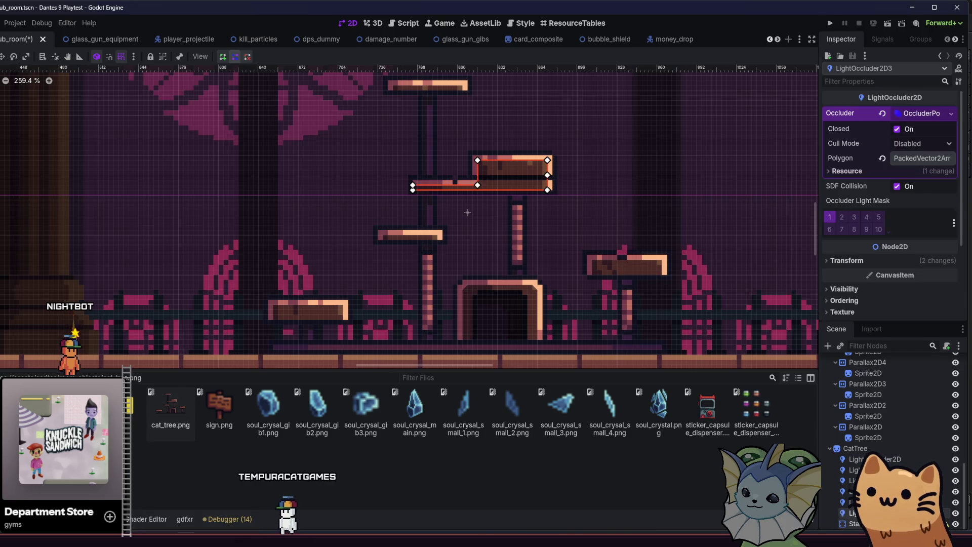
{"action": "left_click", "coordinate": [827, 345]}
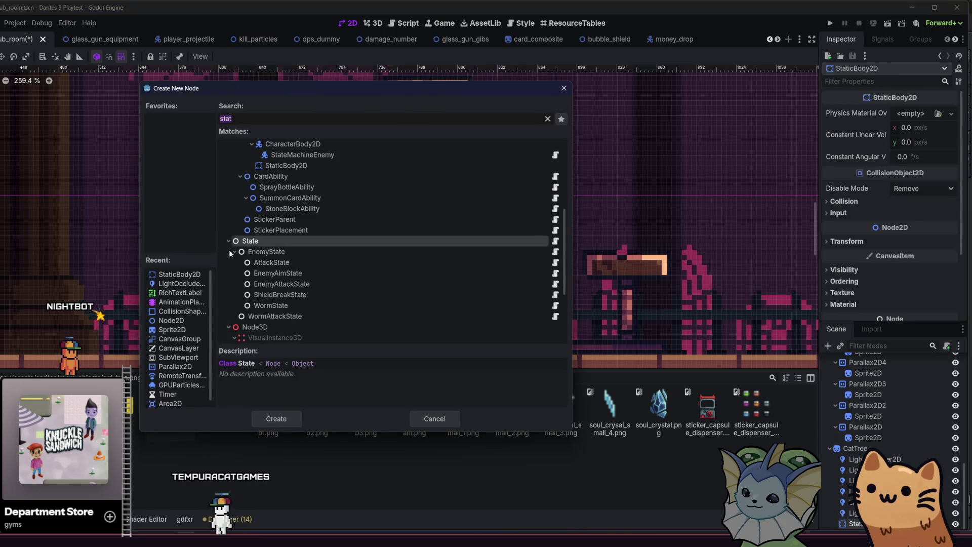
{"action": "double_click", "coordinate": [173, 310]}
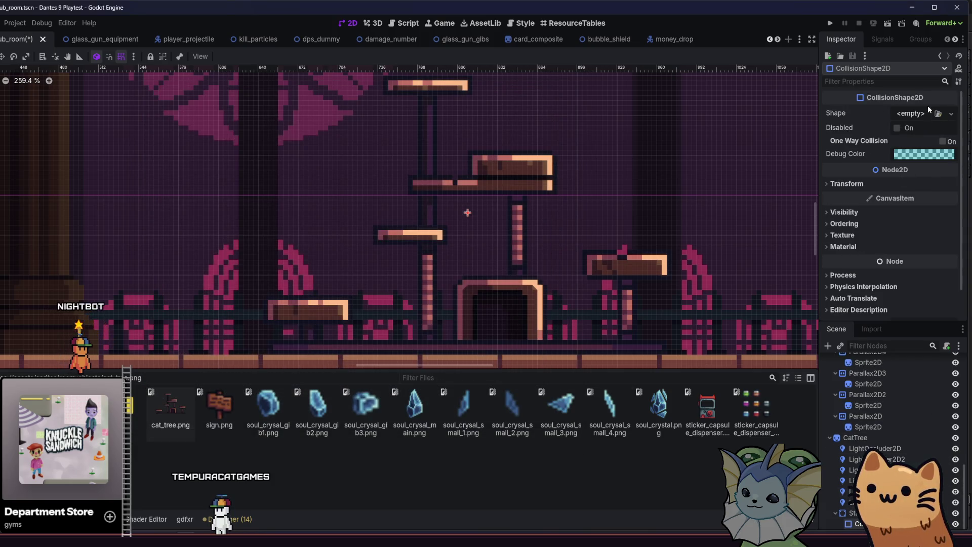
Step: Enable One Way Collision and position the StaticBody2D on the cat tree's lower-left platform
{"action": "left_click", "coordinate": [942, 142]}
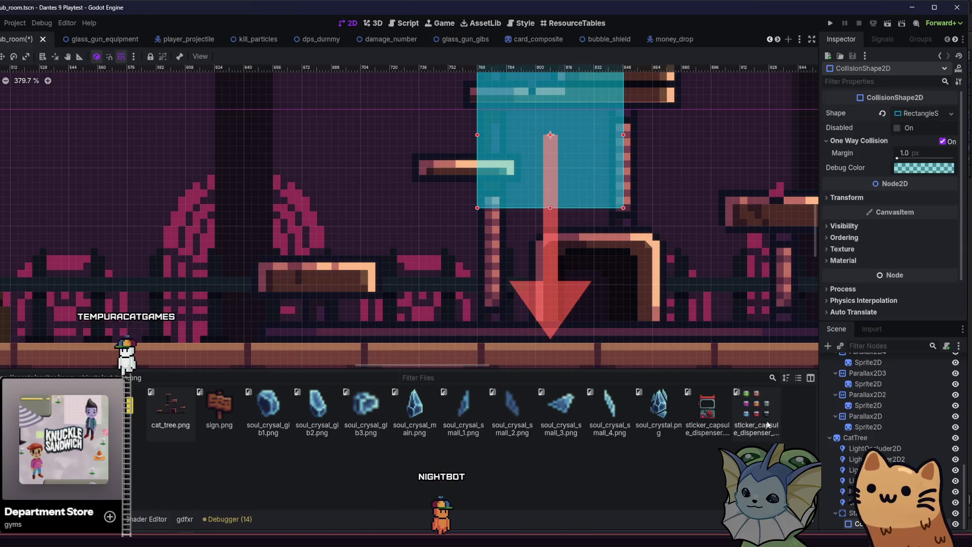
{"action": "mouse_move", "coordinate": [578, 167]}
{"action": "left_mouse_down"}
{"action": "mouse_move", "coordinate": [330, 324]}
{"action": "mouse_move", "coordinate": [338, 310]}
{"action": "mouse_move", "coordinate": [459, 281]}
{"action": "mouse_move", "coordinate": [433, 249]}
{"action": "left_mouse_up"}
{"action": "scroll", "coordinate": [335, 306], "scroll_direction": "up", "scroll_amount": 2}
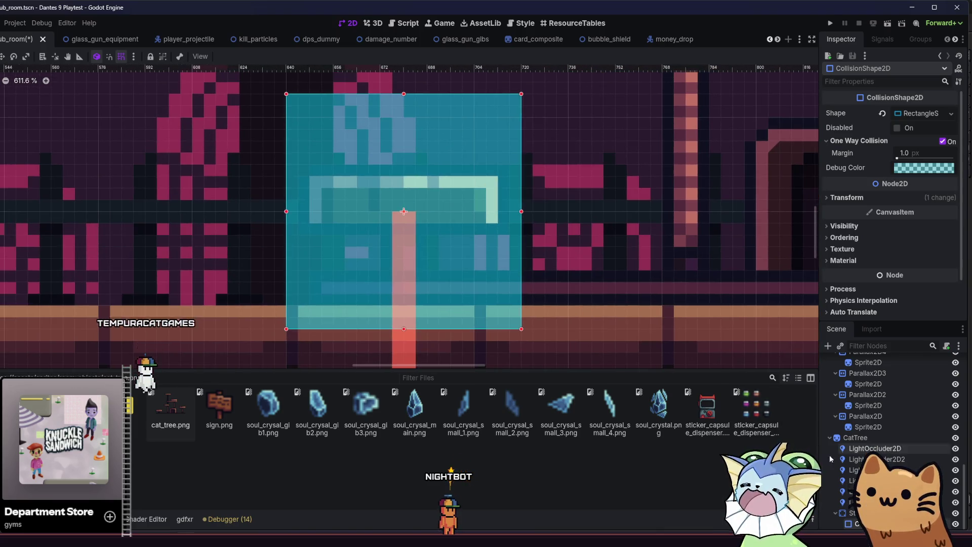
{"action": "scroll", "coordinate": [618, 214], "scroll_direction": "down", "scroll_amount": 4}
{"action": "scroll", "coordinate": [618, 257], "scroll_direction": "up", "scroll_amount": 1}
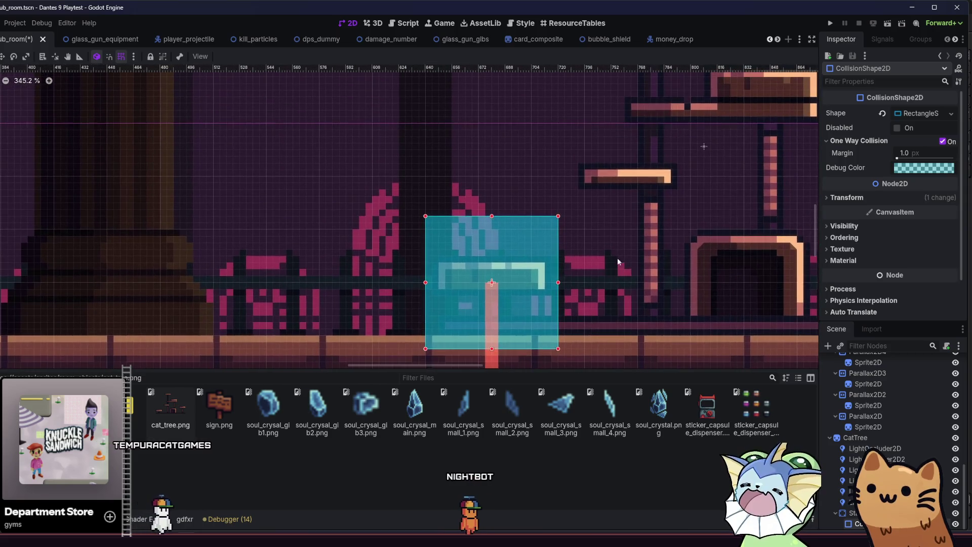
{"action": "left_click_drag", "start_coordinate": [618, 257], "coordinate": [830, 136]}
{"action": "left_click", "coordinate": [856, 513]}
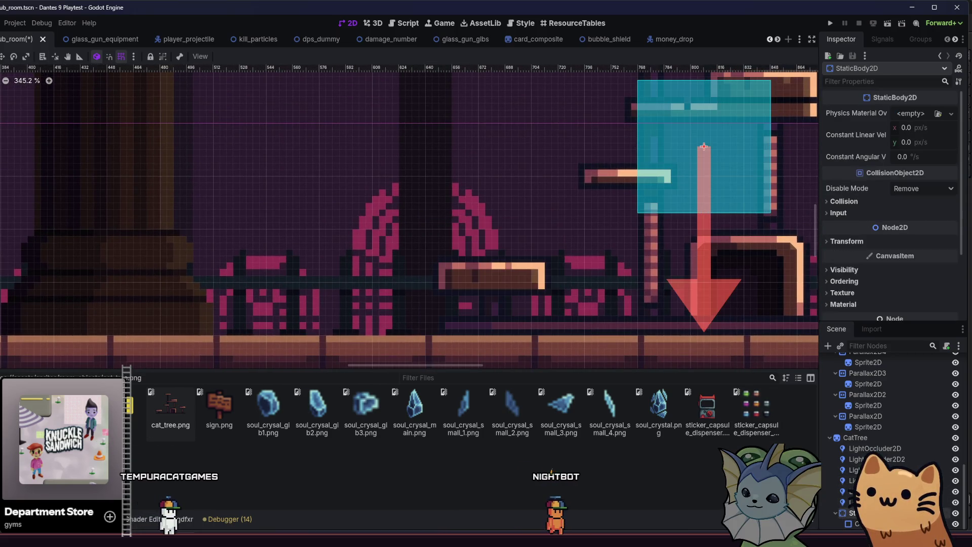
{"action": "left_click_drag", "start_coordinate": [541, 93], "coordinate": [390, 248]}
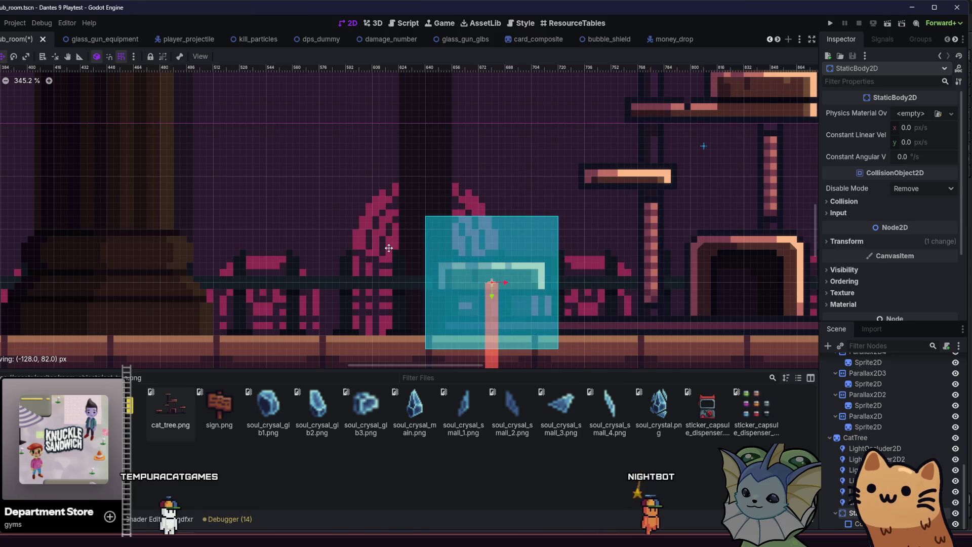
{"action": "scroll", "coordinate": [390, 247], "scroll_direction": "up", "scroll_amount": 2}
{"action": "scroll", "coordinate": [392, 252], "scroll_direction": "down", "scroll_amount": 3}
{"action": "scroll", "coordinate": [392, 252], "scroll_direction": "right", "scroll_amount": 3}
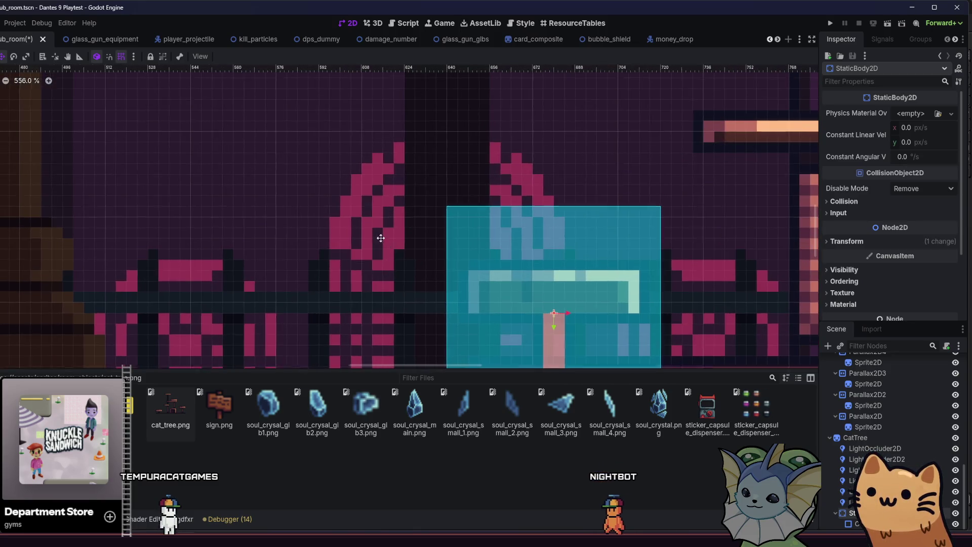
{"action": "left_click_drag", "start_coordinate": [394, 217], "coordinate": [394, 195]}
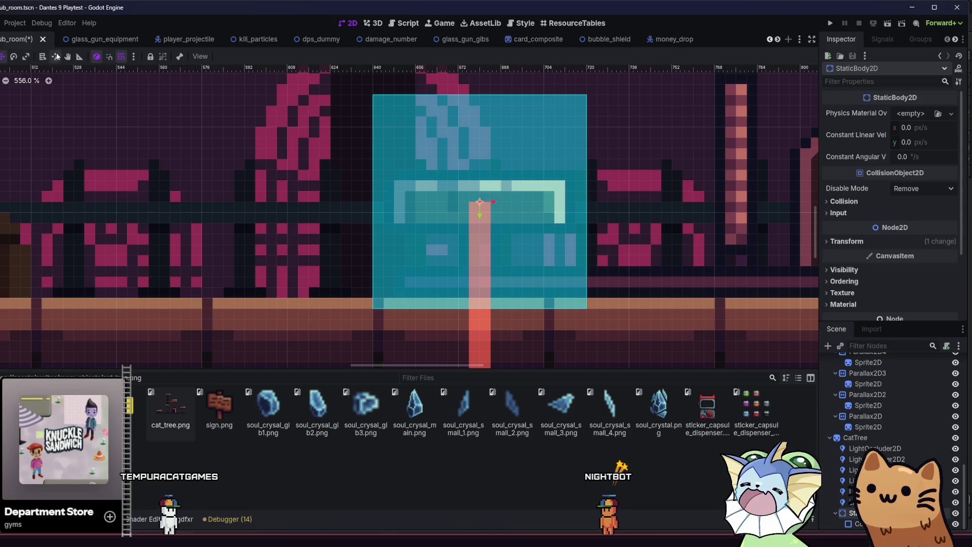
Step: Resize the collision rectangle into a thin box matching the platform's width
{"action": "left_click", "coordinate": [410, 217]}
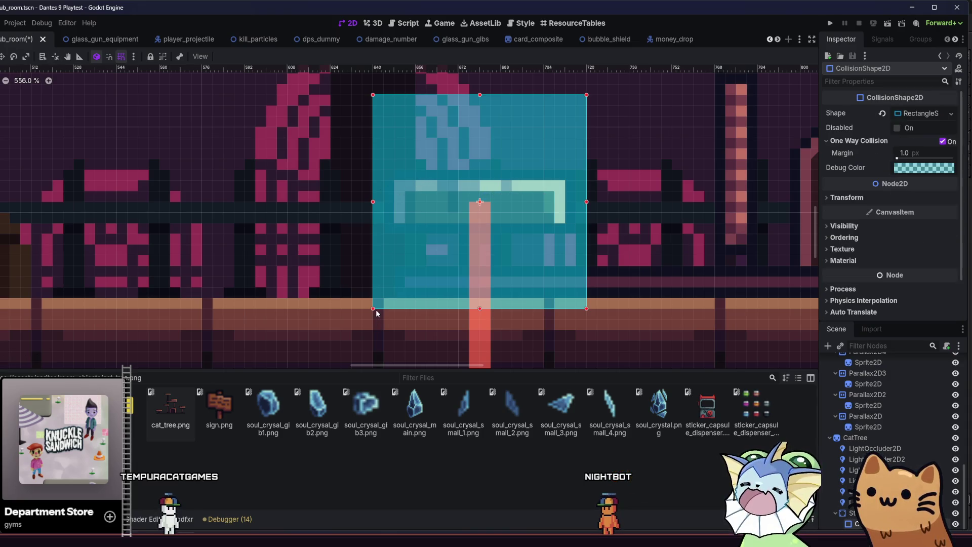
{"action": "mouse_move", "coordinate": [373, 308]}
{"action": "left_mouse_down"}
{"action": "mouse_move", "coordinate": [373, 225]}
{"action": "mouse_move", "coordinate": [372, 237]}
{"action": "mouse_move", "coordinate": [383, 237]}
{"action": "left_mouse_up"}
{"action": "left_click", "coordinate": [587, 162]}
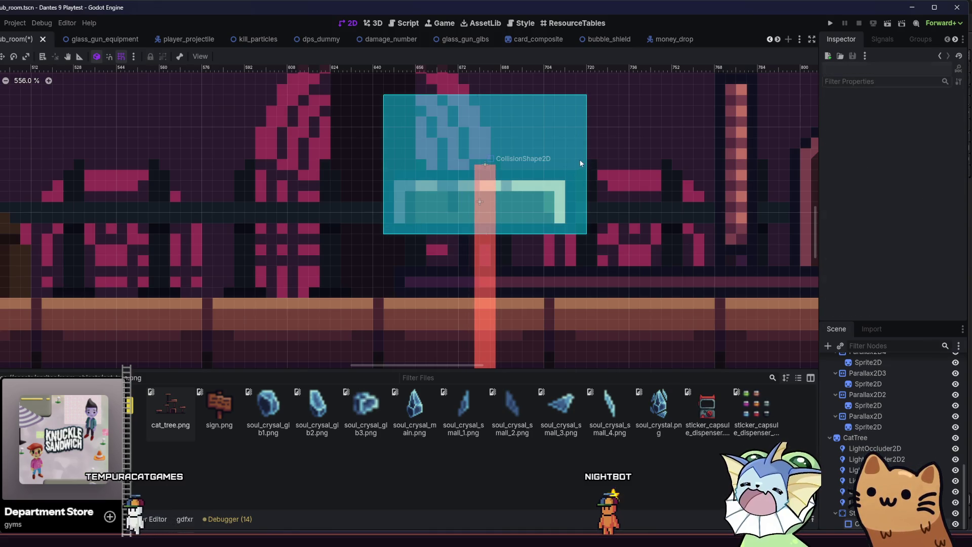
{"action": "left_click", "coordinate": [585, 164]}
{"action": "mouse_move", "coordinate": [587, 164]}
{"action": "left_mouse_down"}
{"action": "mouse_move", "coordinate": [522, 171]}
{"action": "mouse_move", "coordinate": [575, 164]}
{"action": "left_mouse_up"}
{"action": "left_click_drag", "start_coordinate": [480, 96], "coordinate": [480, 169]}
{"action": "scroll", "coordinate": [326, 196], "scroll_direction": "down", "scroll_amount": 1}
{"action": "scroll", "coordinate": [326, 200], "scroll_direction": "down", "scroll_amount": 4}
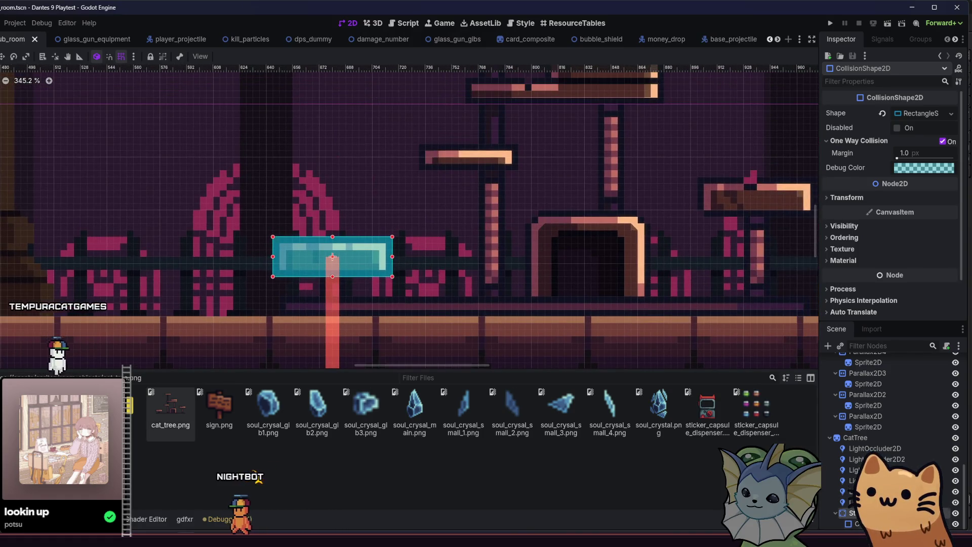
Step: Duplicate the platform's static body onto the right platform and save the scene
{"action": "left_click", "coordinate": [833, 513]}
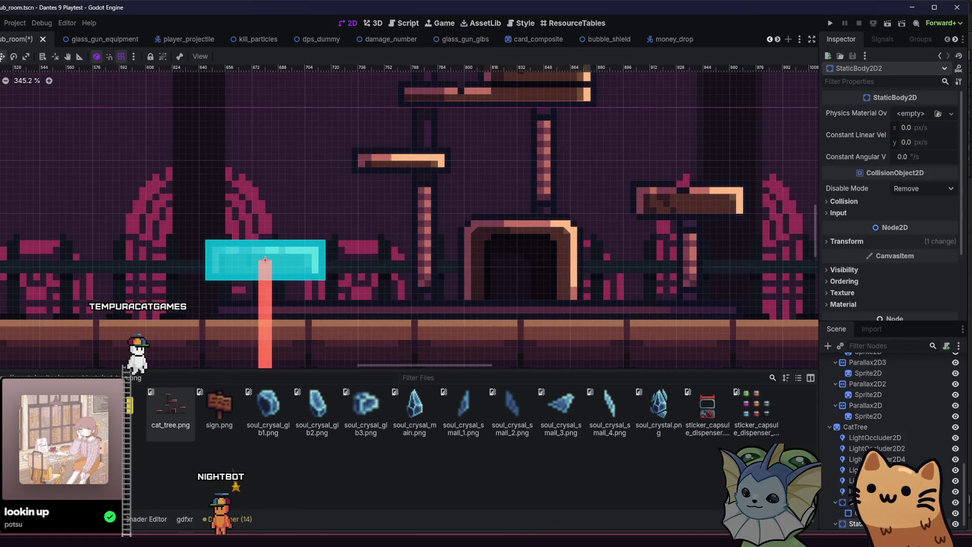
{"action": "key", "text": "ctrl+d"}
{"action": "mouse_move", "coordinate": [108, 234]}
{"action": "left_mouse_down"}
{"action": "mouse_move", "coordinate": [520, 191]}
{"action": "mouse_move", "coordinate": [525, 176]}
{"action": "left_mouse_up"}
{"action": "scroll", "coordinate": [496, 252], "scroll_direction": "up", "scroll_amount": 2}
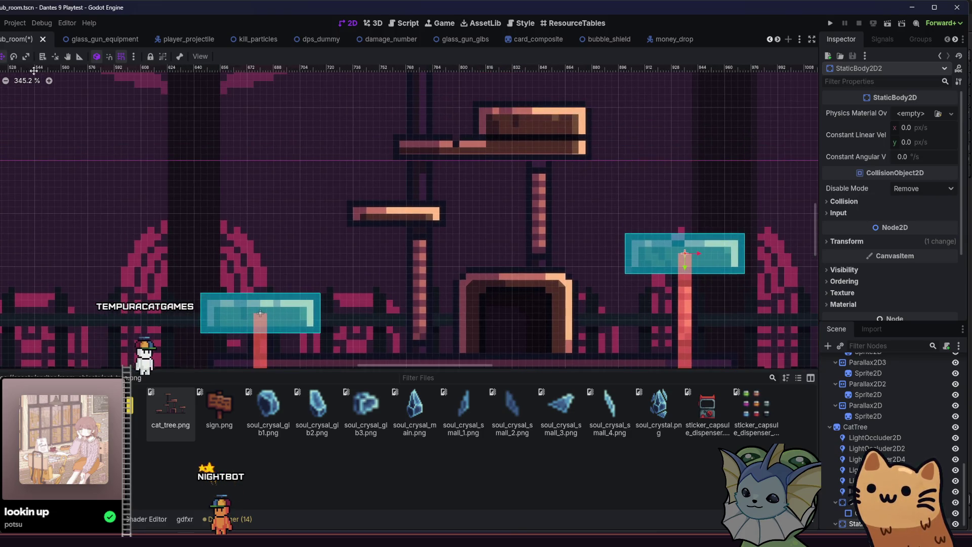
{"action": "key", "text": "ctrl+s"}
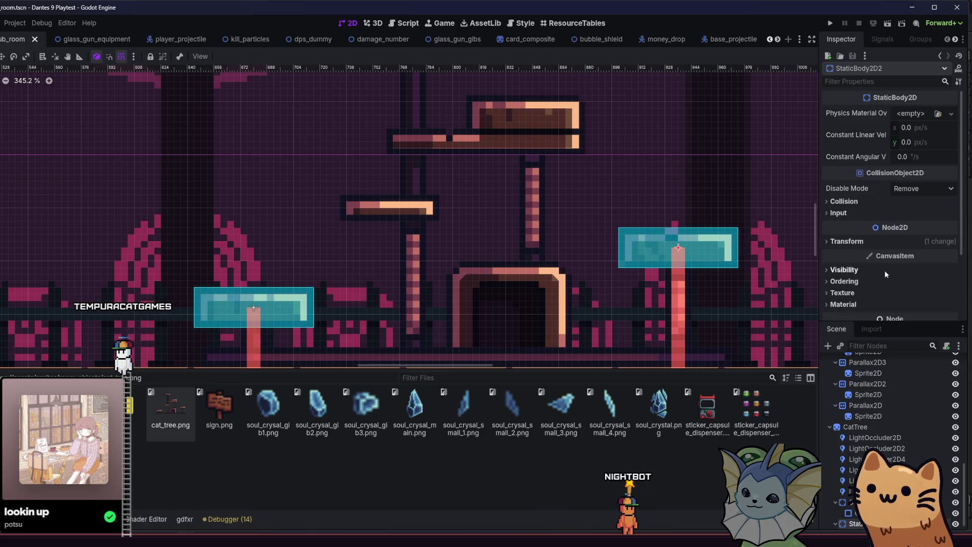
Step: Place a collision box over the upper platform and make it taller
{"action": "mouse_move", "coordinate": [632, 265]}
{"action": "left_mouse_down"}
{"action": "mouse_move", "coordinate": [518, 269]}
{"action": "mouse_move", "coordinate": [431, 201]}
{"action": "left_mouse_up"}
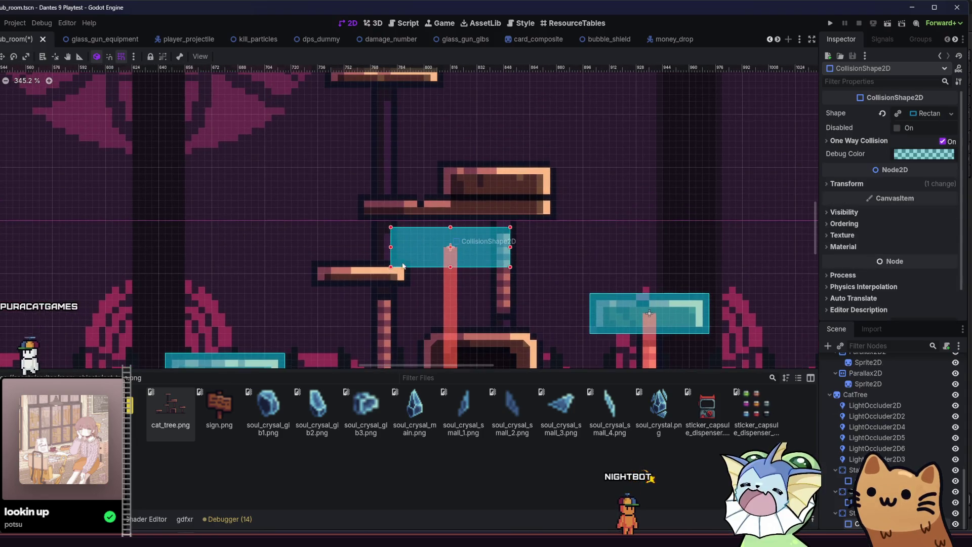
{"action": "left_click_drag", "start_coordinate": [403, 266], "coordinate": [435, 201]}
{"action": "scroll", "coordinate": [459, 190], "scroll_direction": "up", "scroll_amount": 1}
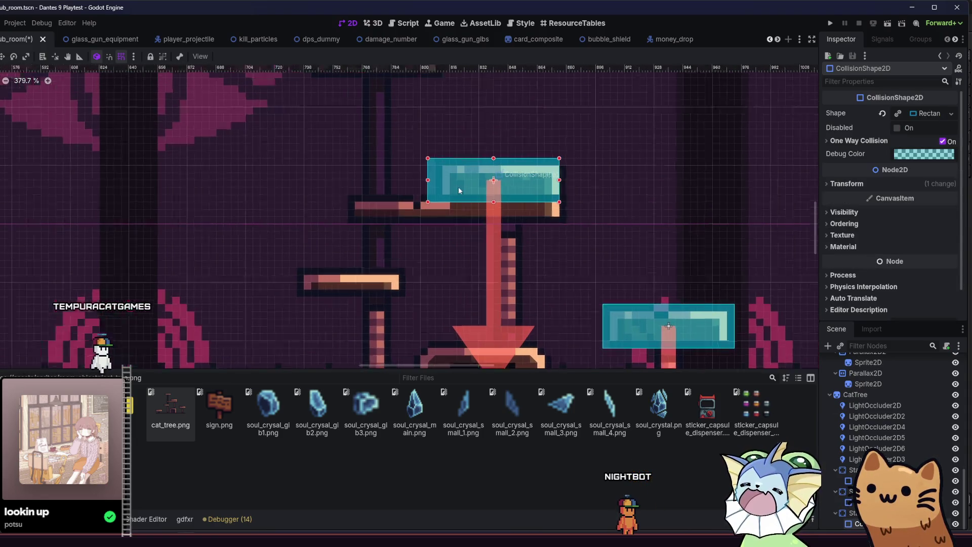
{"action": "scroll", "coordinate": [459, 190], "scroll_direction": "up", "scroll_amount": 4}
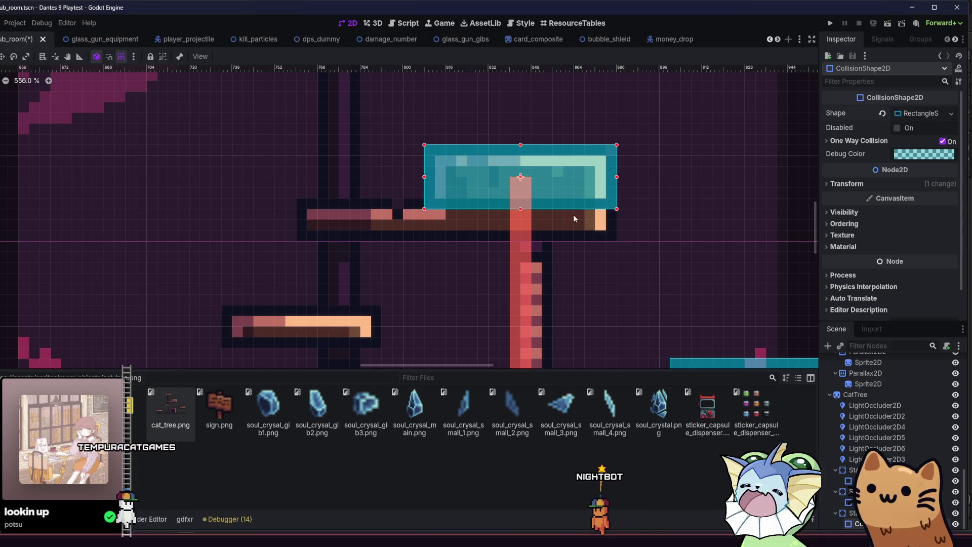
{"action": "left_click_drag", "start_coordinate": [520, 209], "coordinate": [518, 236]}
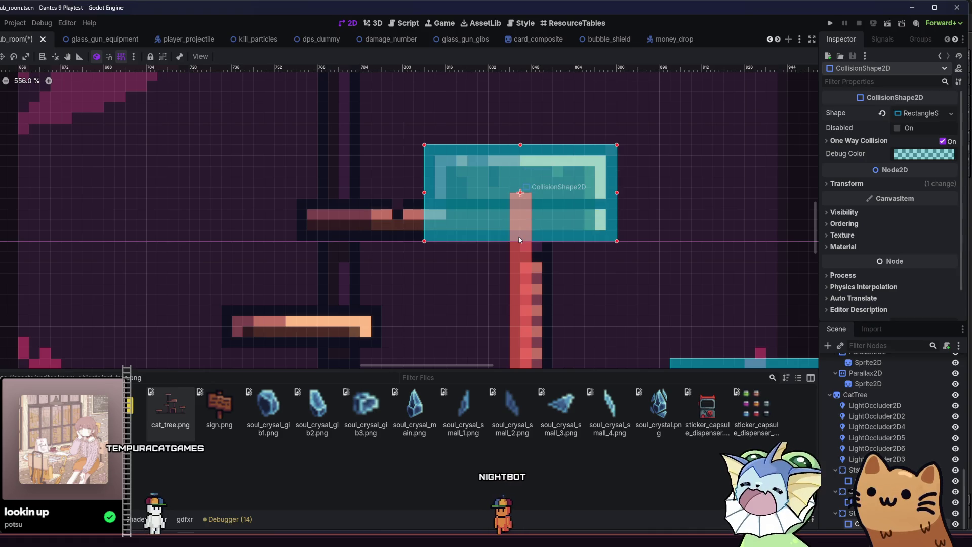
{"action": "scroll", "coordinate": [582, 276], "scroll_direction": "up", "scroll_amount": 1}
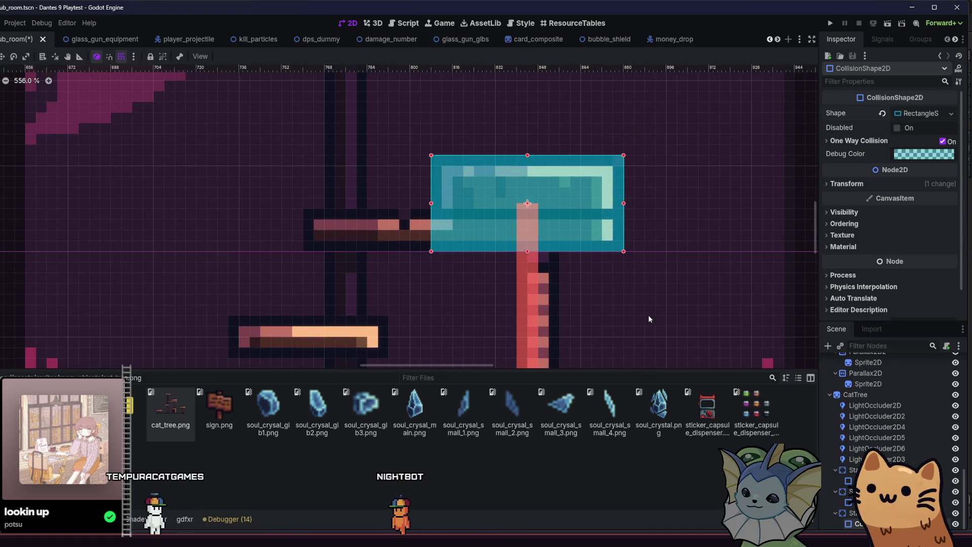
Step: Duplicate the collision shape onto the neighbouring platform, then undo the misplaced copies
{"action": "key", "text": "ctrl+d"}
{"action": "mouse_move", "coordinate": [551, 209]}
{"action": "left_mouse_down"}
{"action": "mouse_move", "coordinate": [336, 204]}
{"action": "mouse_move", "coordinate": [361, 210]}
{"action": "left_mouse_up"}
{"action": "key", "text": "Down"}
{"action": "key", "text": "Down"}
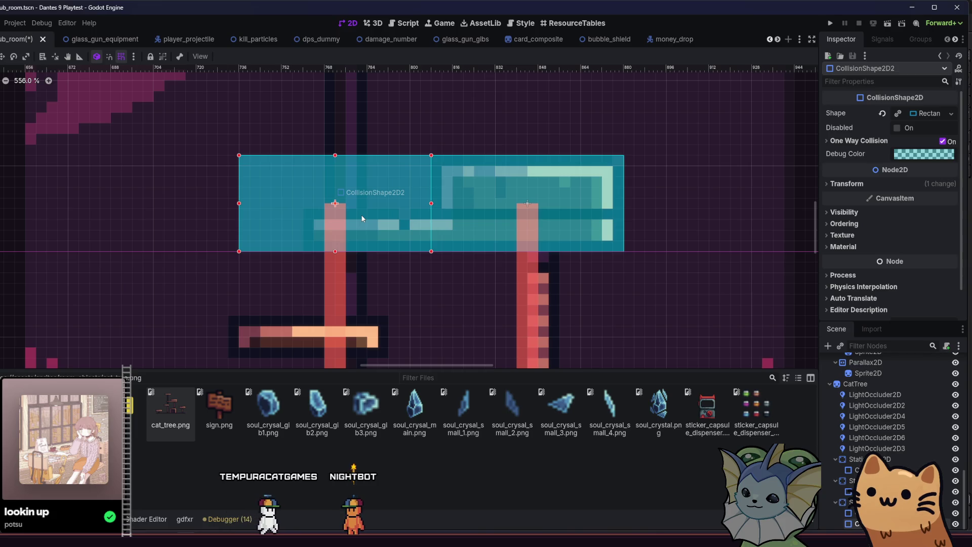
{"action": "key", "text": "Up"}
{"action": "key", "text": "Up"}
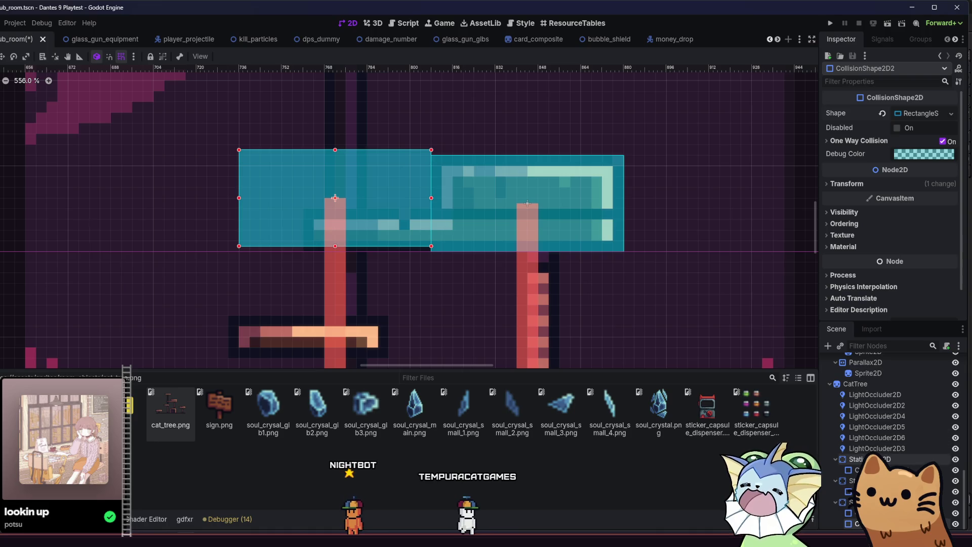
{"action": "scroll", "coordinate": [525, 293], "scroll_direction": "down", "scroll_amount": 5}
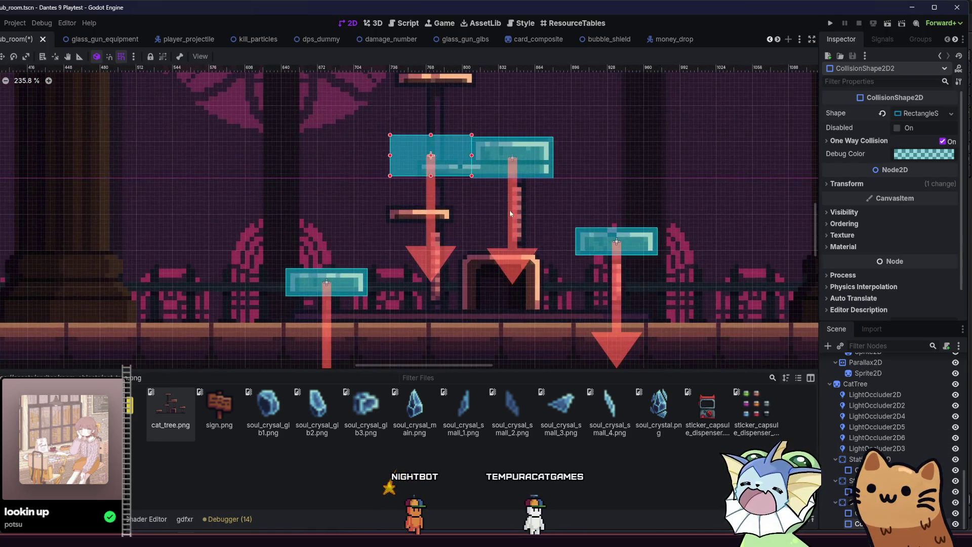
{"action": "key", "text": "ctrl+z"}
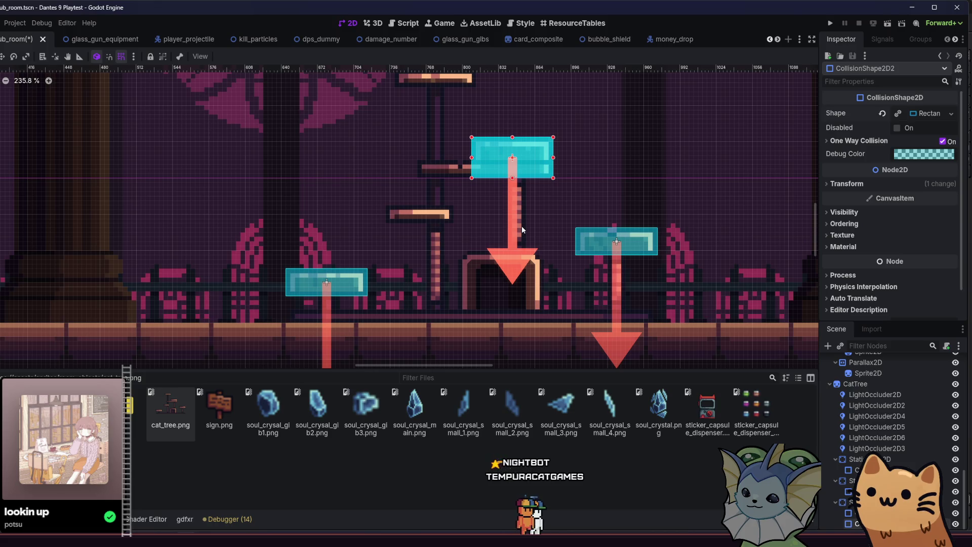
{"action": "key", "text": "ctrl+z"}
{"action": "key", "text": "ctrl+z"}
{"action": "key", "text": "ctrl+z"}
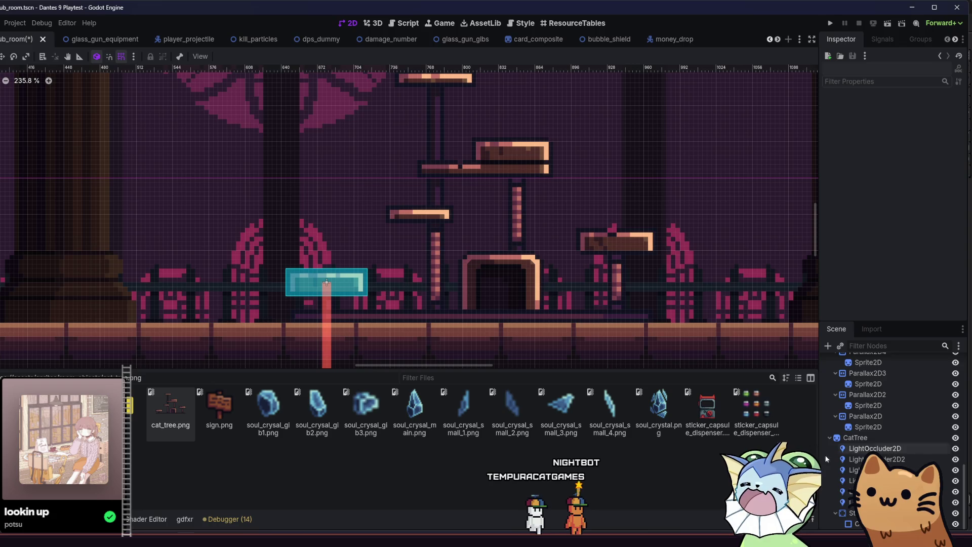
Step: Duplicate the lower-left platform's collision shape and move the copy onto the right platform
{"action": "left_click", "coordinate": [856, 523]}
{"action": "scroll", "coordinate": [435, 276], "scroll_direction": "down", "scroll_amount": 1}
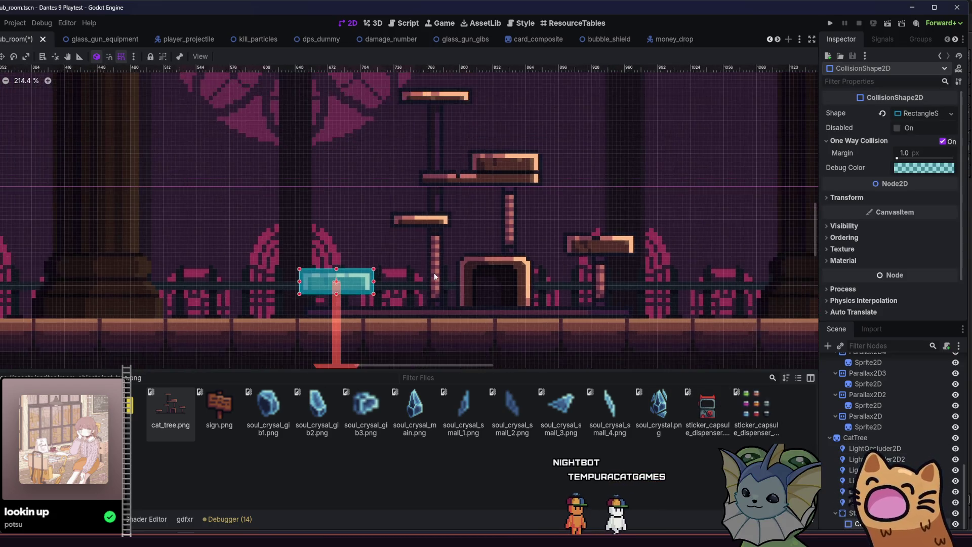
{"action": "scroll", "coordinate": [434, 275], "scroll_direction": "down", "scroll_amount": 5}
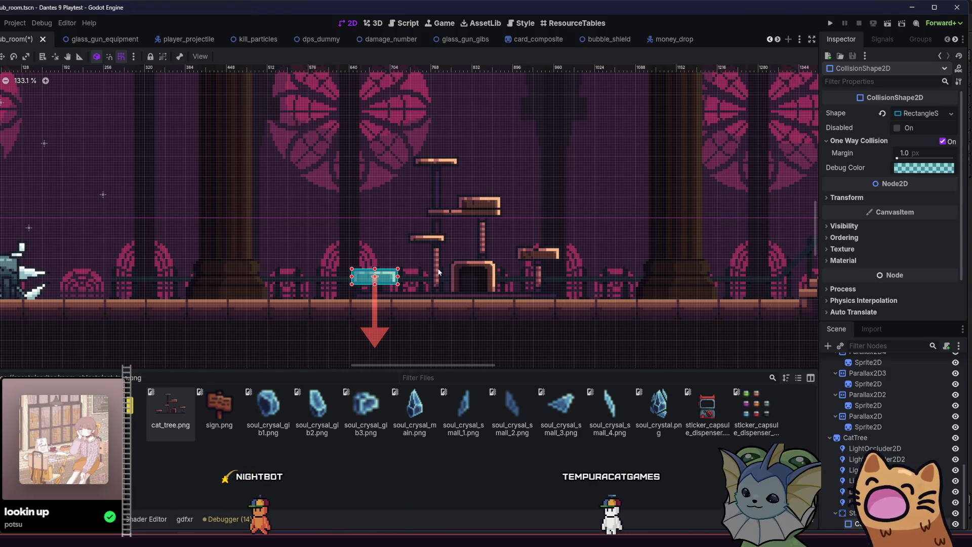
{"action": "scroll", "coordinate": [319, 223], "scroll_direction": "up", "scroll_amount": 6}
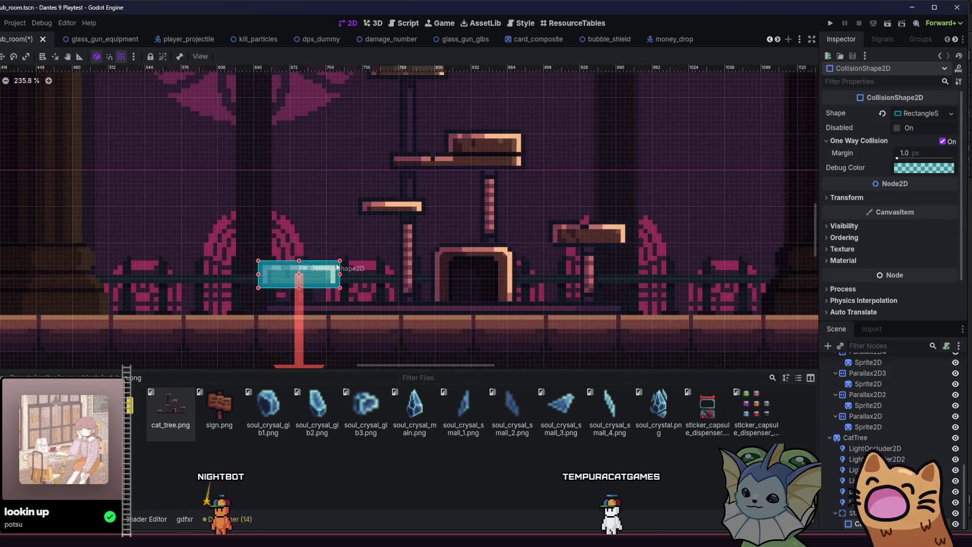
{"action": "key", "text": "ctrl+d"}
{"action": "mouse_move", "coordinate": [302, 276]}
{"action": "left_mouse_down"}
{"action": "mouse_move", "coordinate": [370, 274]}
{"action": "mouse_move", "coordinate": [579, 231]}
{"action": "mouse_move", "coordinate": [591, 243]}
{"action": "left_mouse_up"}
{"action": "scroll", "coordinate": [579, 231], "scroll_direction": "up", "scroll_amount": 4}
{"action": "scroll", "coordinate": [591, 243], "scroll_direction": "up", "scroll_amount": 2}
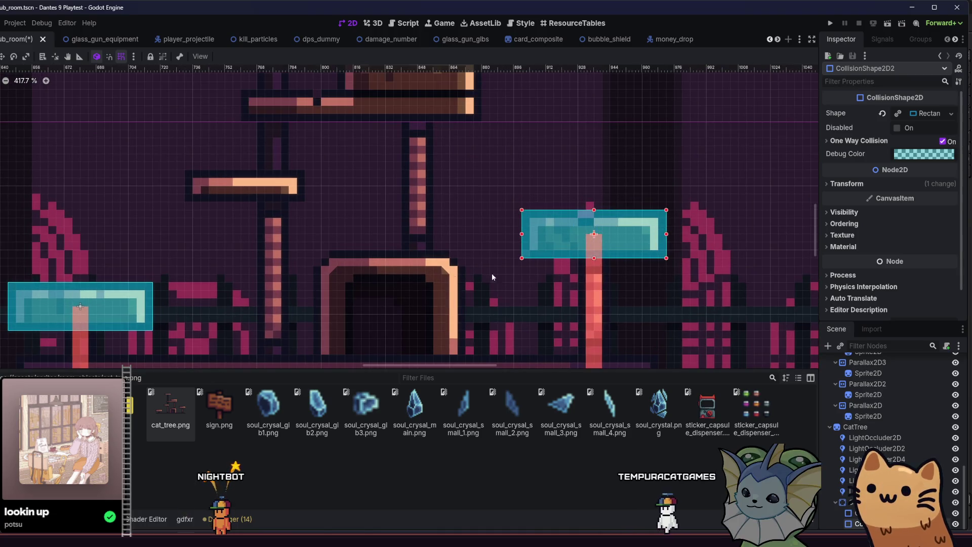
{"action": "left_click", "coordinate": [590, 256]}
{"action": "scroll", "coordinate": [612, 340], "scroll_direction": "up", "scroll_amount": 1}
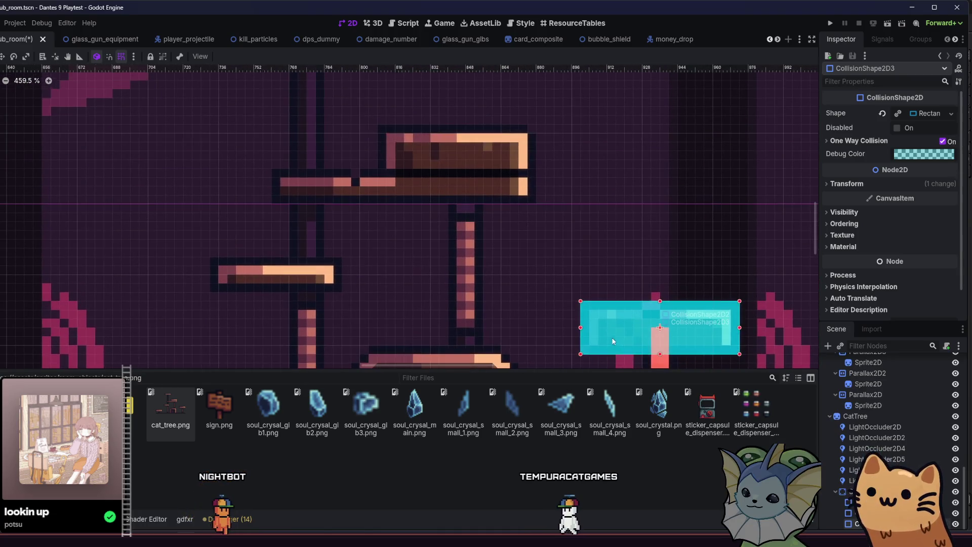
Step: Move CollisionShape2D3 onto the top platform and extend its bottom edge downward
{"action": "mouse_move", "coordinate": [612, 341]}
{"action": "left_mouse_down"}
{"action": "mouse_move", "coordinate": [527, 223]}
{"action": "mouse_move", "coordinate": [389, 163]}
{"action": "mouse_move", "coordinate": [412, 163]}
{"action": "left_mouse_up"}
{"action": "scroll", "coordinate": [412, 163], "scroll_direction": "up", "scroll_amount": 3}
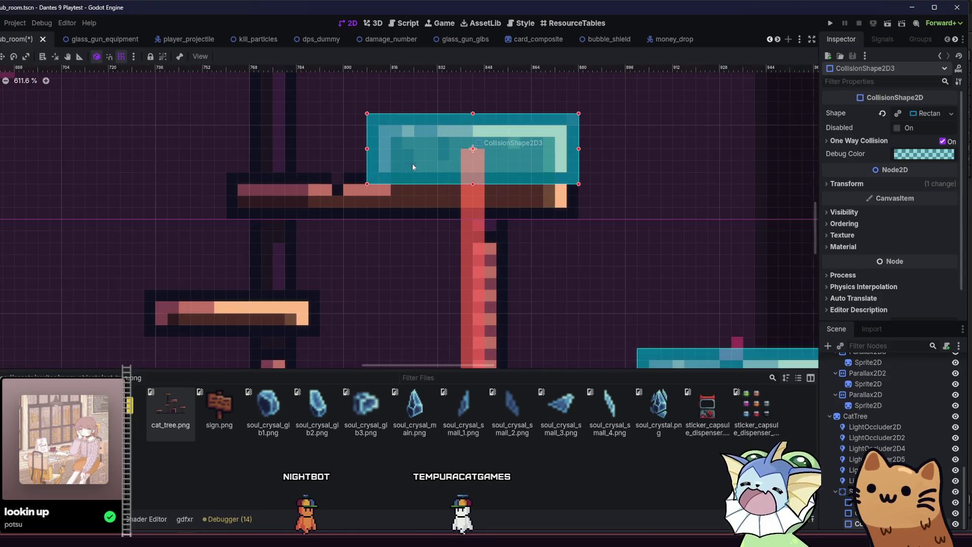
{"action": "scroll", "coordinate": [431, 195], "scroll_direction": "down", "scroll_amount": 10}
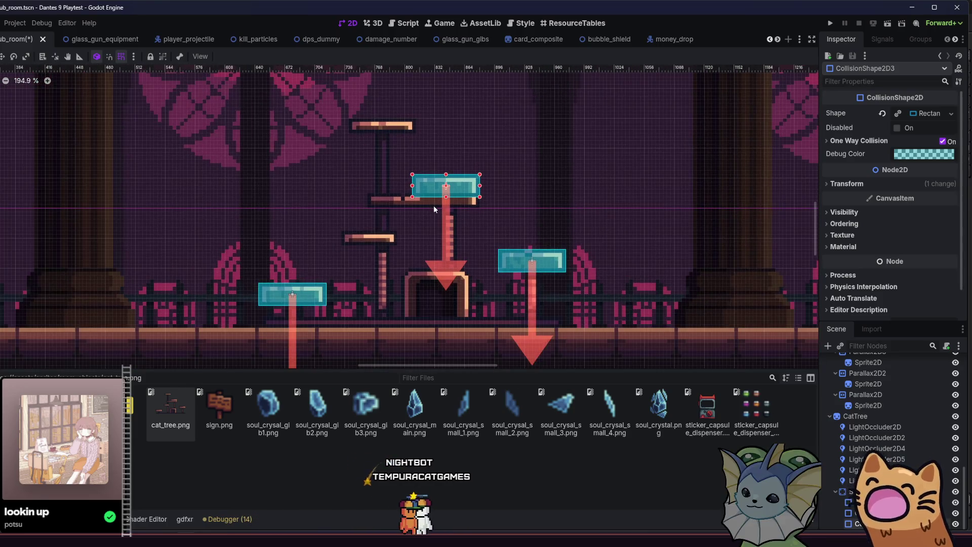
{"action": "scroll", "coordinate": [433, 207], "scroll_direction": "up", "scroll_amount": 10}
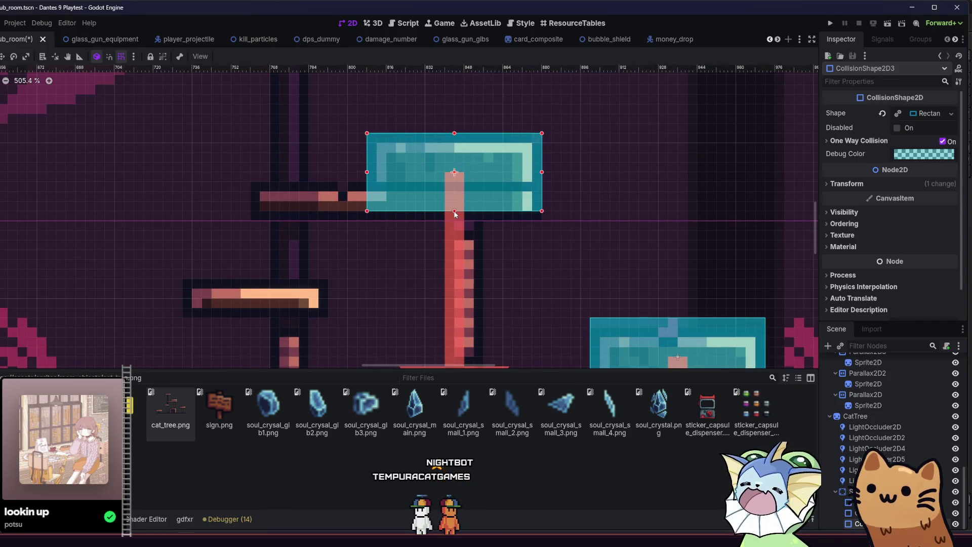
{"action": "left_click_drag", "start_coordinate": [454, 211], "coordinate": [455, 220]}
{"action": "key", "text": "ctrl+z"}
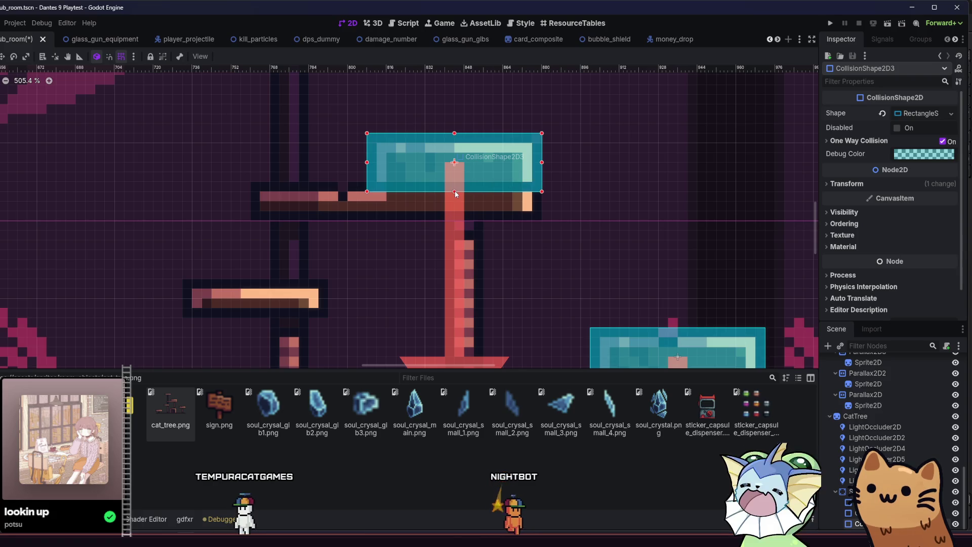
{"action": "left_click_drag", "start_coordinate": [455, 193], "coordinate": [451, 218]}
Step: Copy it onto the adjacent platform as a thin narrowed strip, then copy that to the highest perch
{"action": "key", "text": "ctrl+d"}
{"action": "mouse_move", "coordinate": [494, 191]}
{"action": "left_mouse_down"}
{"action": "mouse_move", "coordinate": [294, 183]}
{"action": "mouse_move", "coordinate": [315, 189]}
{"action": "left_mouse_up"}
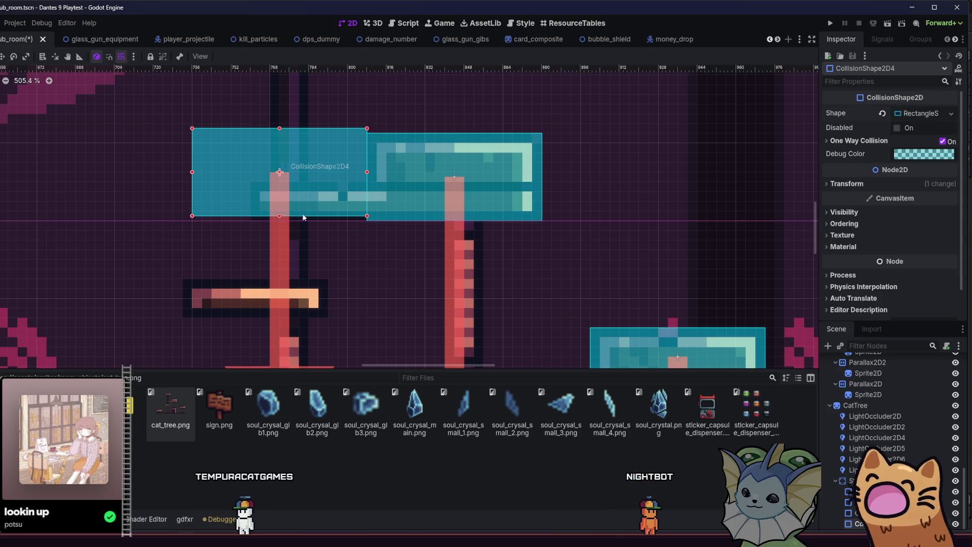
{"action": "left_click_drag", "start_coordinate": [280, 218], "coordinate": [279, 221]}
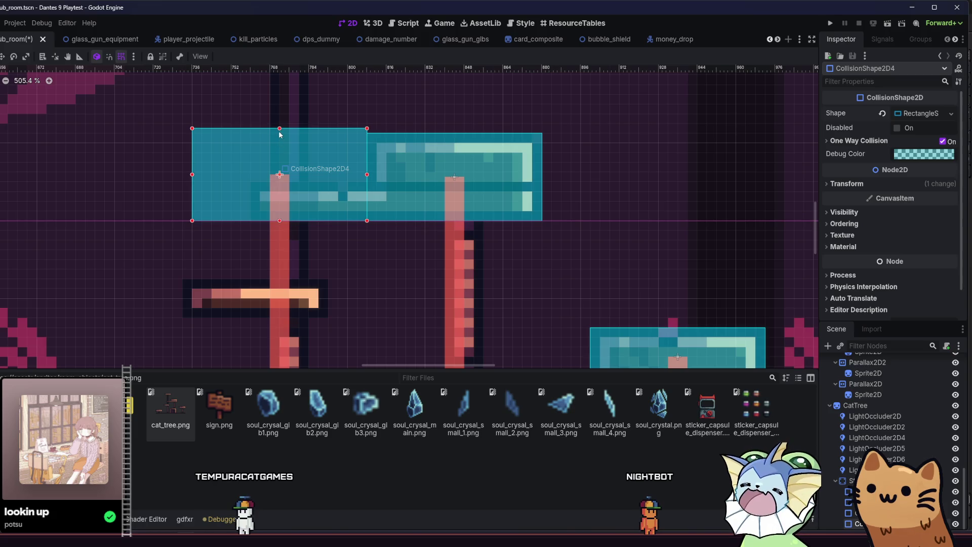
{"action": "left_click_drag", "start_coordinate": [279, 133], "coordinate": [279, 181]}
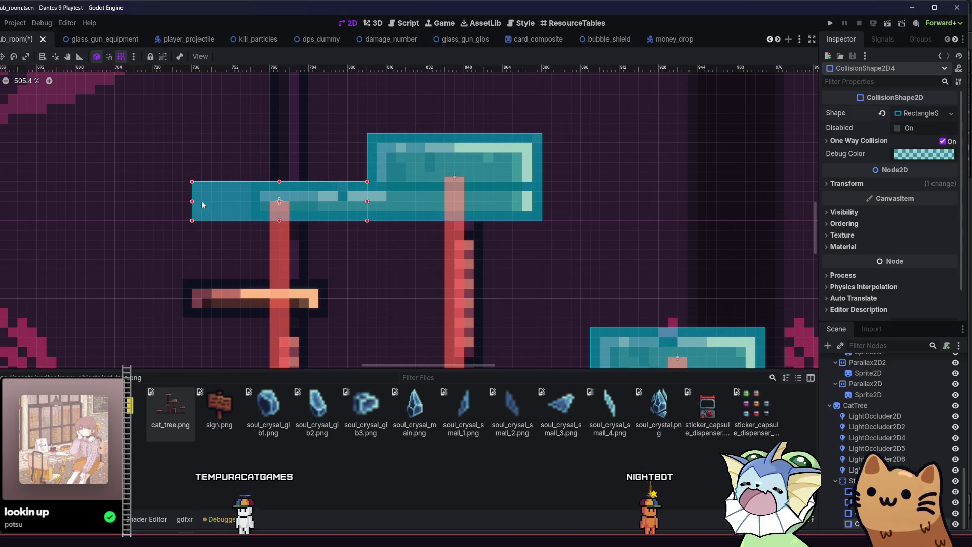
{"action": "left_click_drag", "start_coordinate": [193, 201], "coordinate": [248, 202]}
{"action": "scroll", "coordinate": [246, 203], "scroll_direction": "down", "scroll_amount": 3}
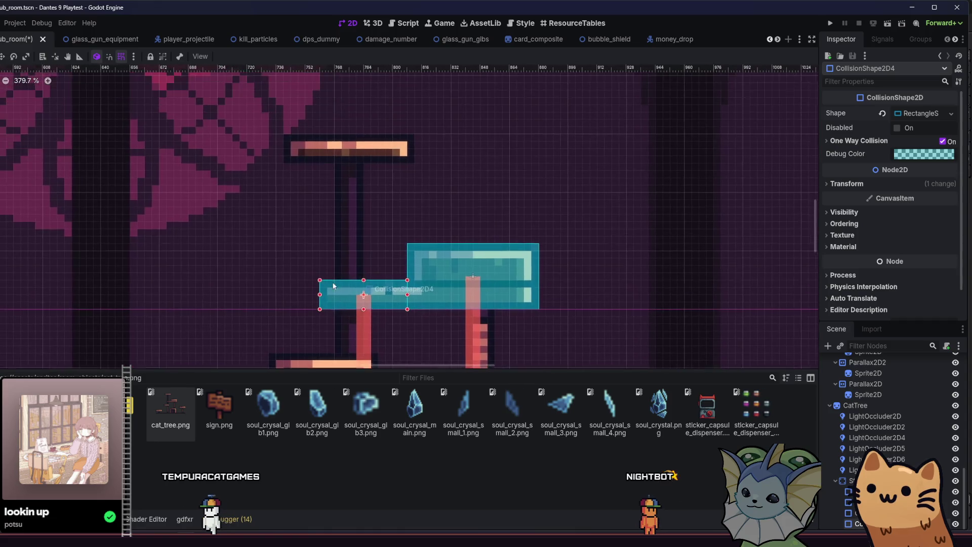
{"action": "key", "text": "ctrl+d"}
{"action": "left_click_drag", "start_coordinate": [333, 286], "coordinate": [321, 154]}
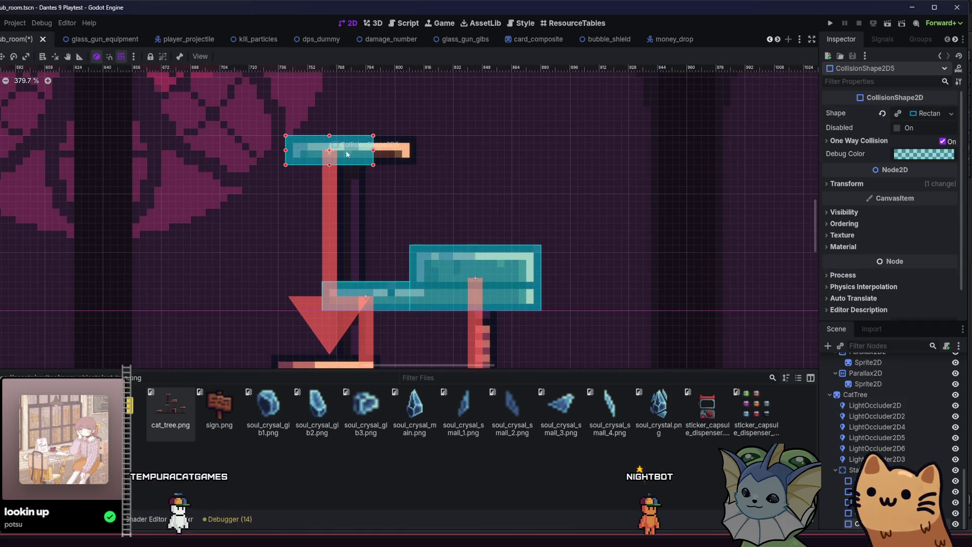
Step: Make the perch copy's rectangle shape unique and stretch its right edge across the perch
{"action": "scroll", "coordinate": [347, 155], "scroll_direction": "up", "scroll_amount": 7}
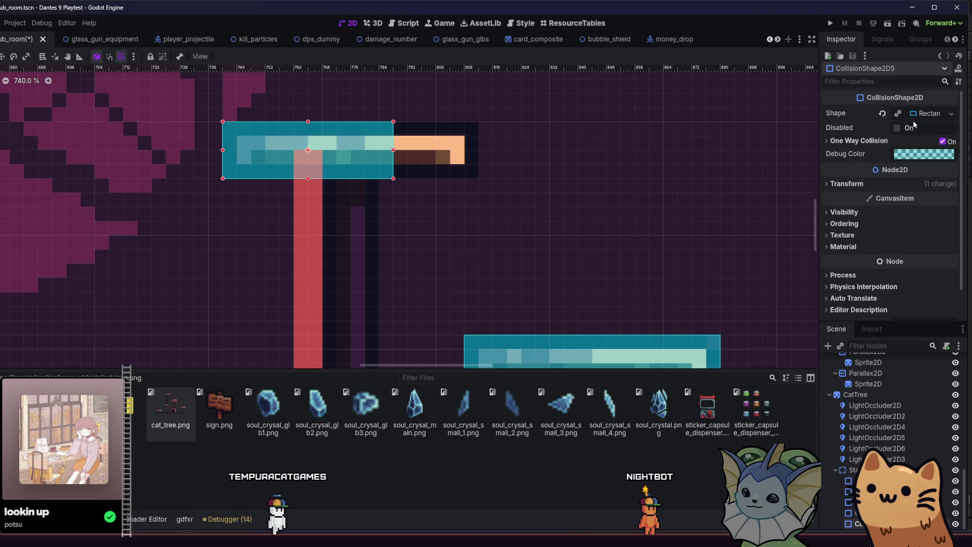
{"action": "left_click", "coordinate": [899, 113]}
{"action": "left_click_drag", "start_coordinate": [393, 152], "coordinate": [479, 150]}
{"action": "scroll", "coordinate": [455, 124], "scroll_direction": "down", "scroll_amount": 10}
Step: Duplicate the perch collision onto the small lower platform and narrow it from the right
{"action": "key", "text": "ctrl+d"}
{"action": "scroll", "coordinate": [441, 138], "scroll_direction": "down", "scroll_amount": 2}
{"action": "scroll", "coordinate": [440, 137], "scroll_direction": "left", "scroll_amount": 2}
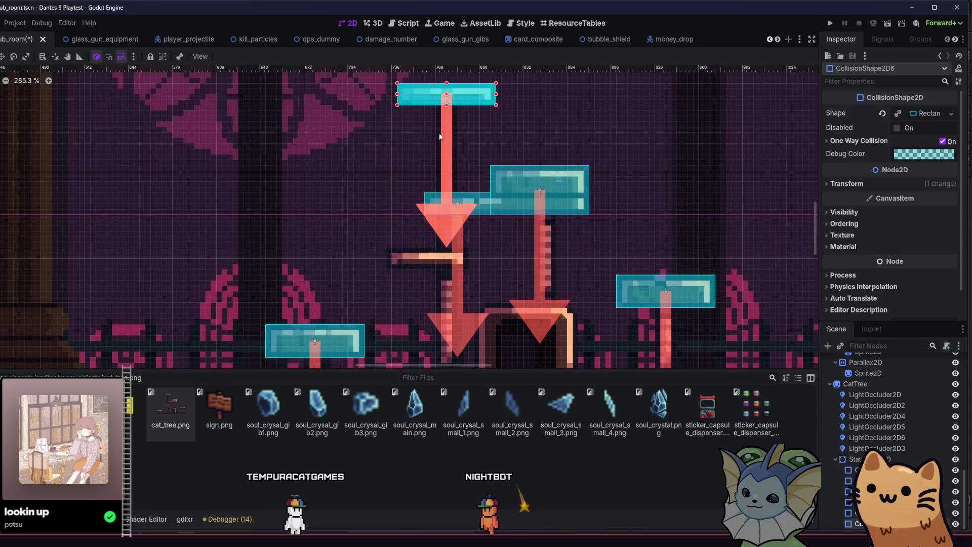
{"action": "left_click_drag", "start_coordinate": [433, 102], "coordinate": [422, 262]}
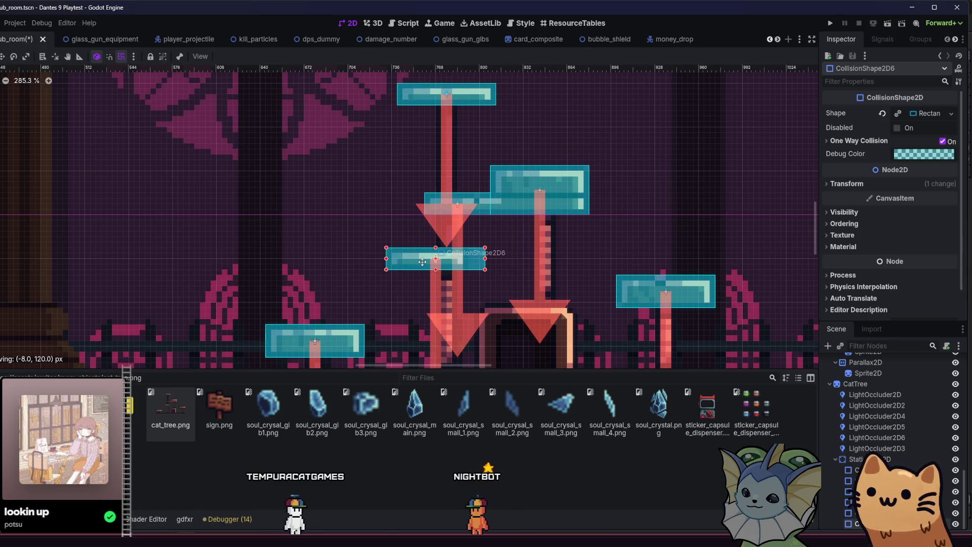
{"action": "scroll", "coordinate": [445, 269], "scroll_direction": "up", "scroll_amount": 4}
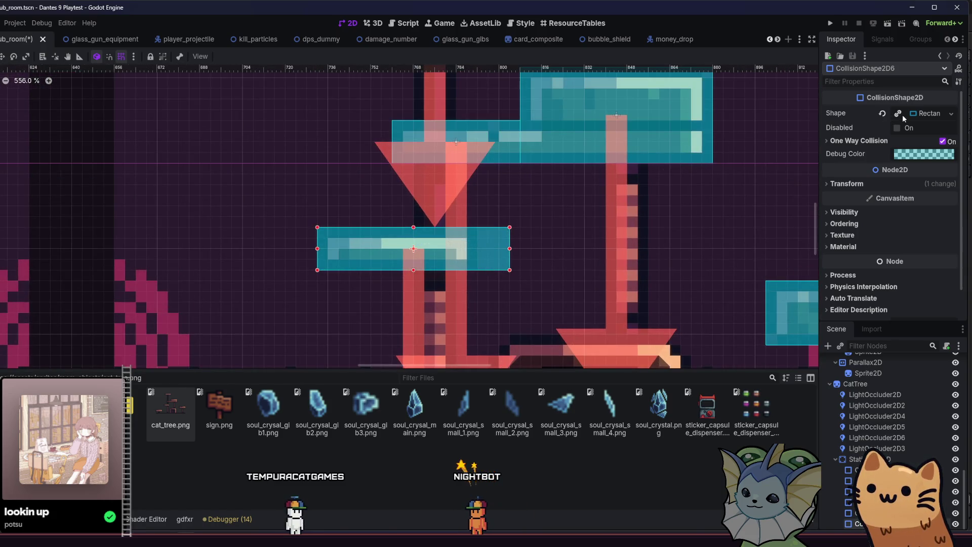
{"action": "mouse_move", "coordinate": [510, 252]}
{"action": "left_mouse_down"}
{"action": "mouse_move", "coordinate": [462, 248]}
{"action": "mouse_move", "coordinate": [477, 248]}
{"action": "left_mouse_up"}
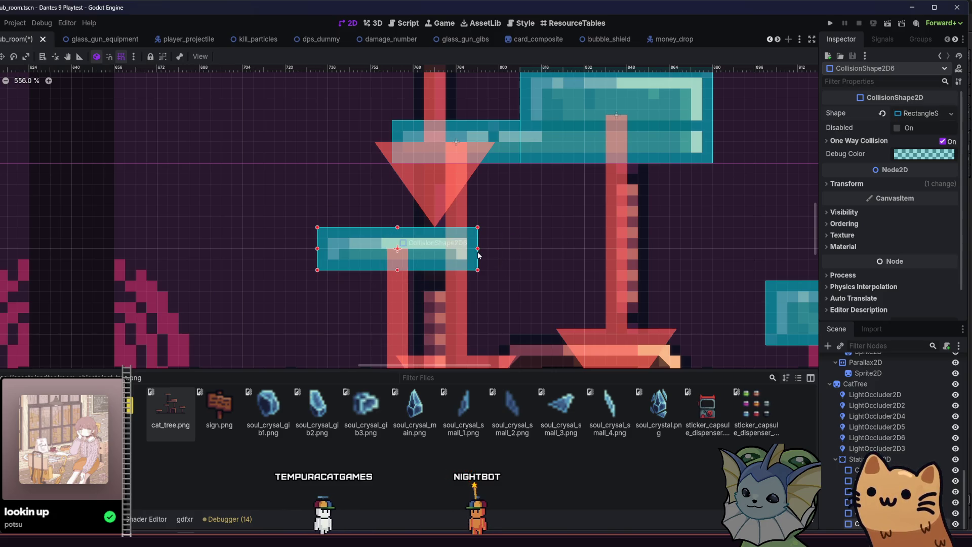
{"action": "scroll", "coordinate": [478, 248], "scroll_direction": "up", "scroll_amount": 2}
{"action": "scroll", "coordinate": [334, 223], "scroll_direction": "down", "scroll_amount": 6}
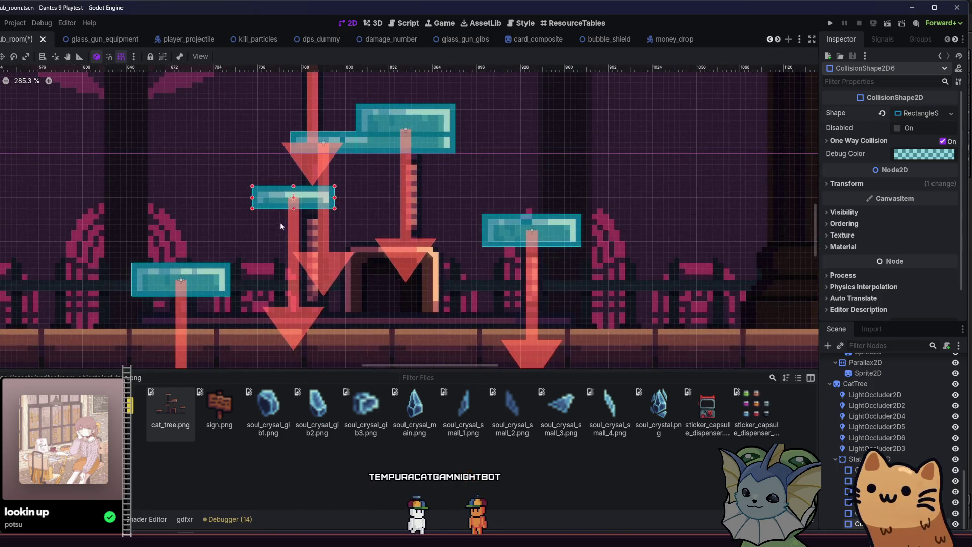
Step: Duplicate another collision box onto the arched base, widening it and making it taller
{"action": "key", "text": "ctrl+d"}
{"action": "mouse_move", "coordinate": [276, 192]}
{"action": "left_mouse_down"}
{"action": "mouse_move", "coordinate": [366, 302]}
{"action": "mouse_move", "coordinate": [355, 302]}
{"action": "left_mouse_up"}
{"action": "scroll", "coordinate": [366, 302], "scroll_direction": "up", "scroll_amount": 3}
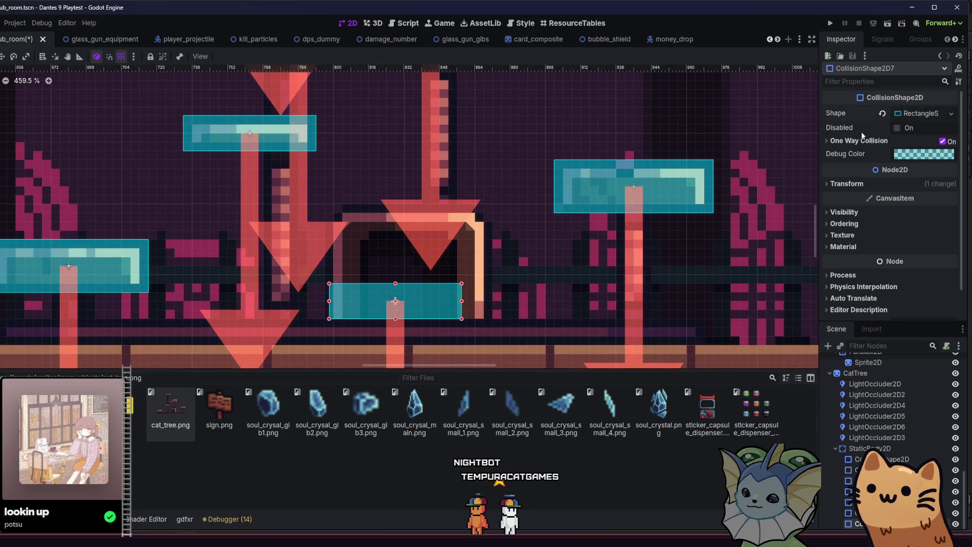
{"action": "scroll", "coordinate": [376, 308], "scroll_direction": "up", "scroll_amount": 5}
{"action": "left_click_drag", "start_coordinate": [406, 285], "coordinate": [495, 282]}
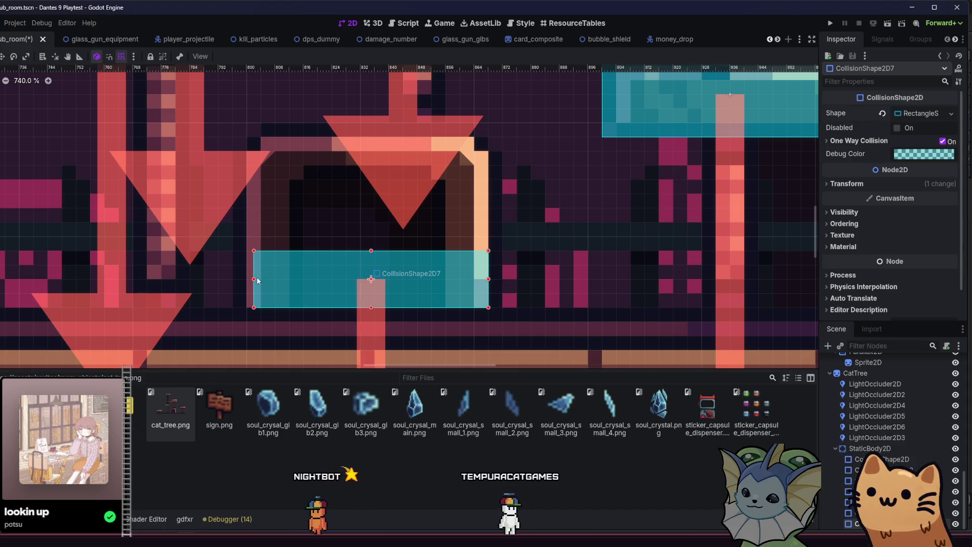
{"action": "left_click_drag", "start_coordinate": [254, 281], "coordinate": [243, 282]}
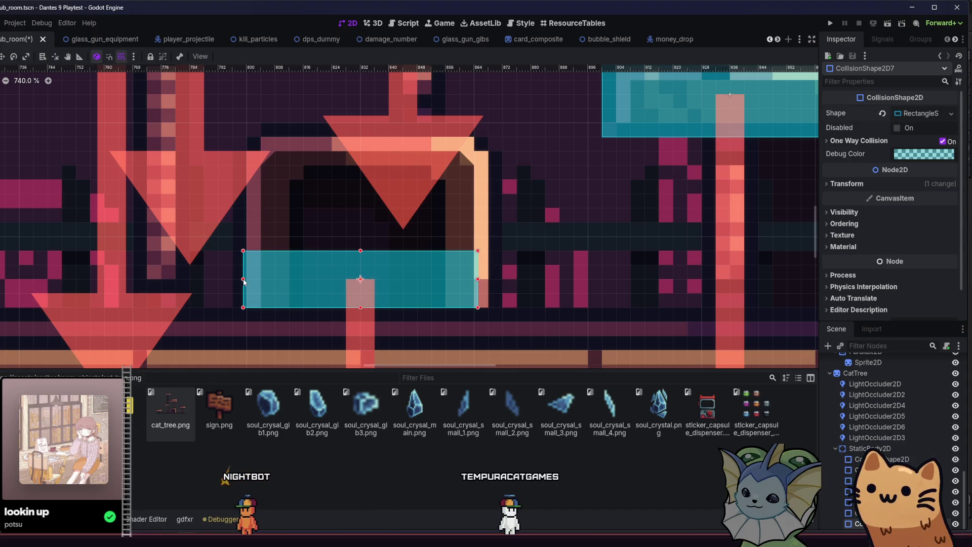
{"action": "left_click_drag", "start_coordinate": [475, 281], "coordinate": [499, 282]}
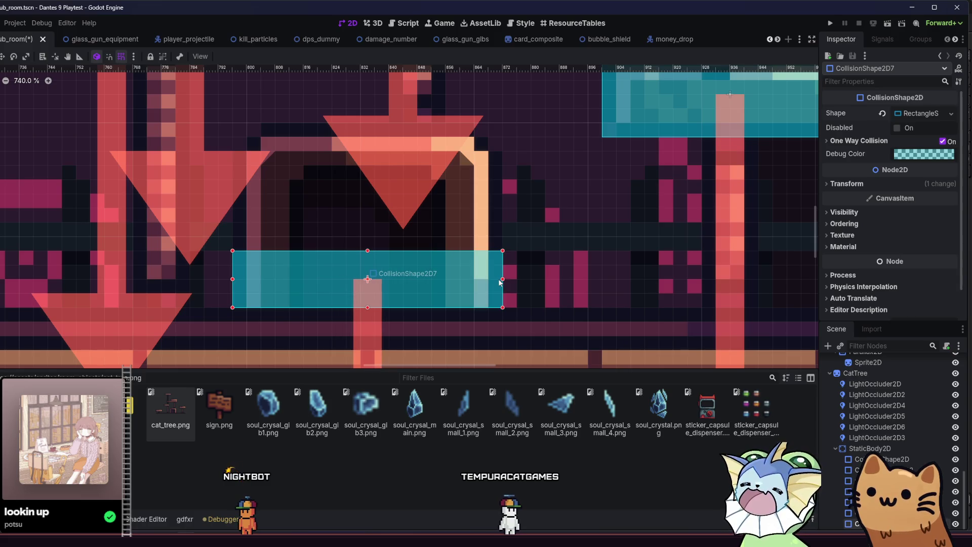
{"action": "left_click_drag", "start_coordinate": [366, 250], "coordinate": [353, 130]}
Step: Bring the right-hand platforms into view and save the hub room scene
{"action": "scroll", "coordinate": [253, 253], "scroll_direction": "down", "scroll_amount": 4}
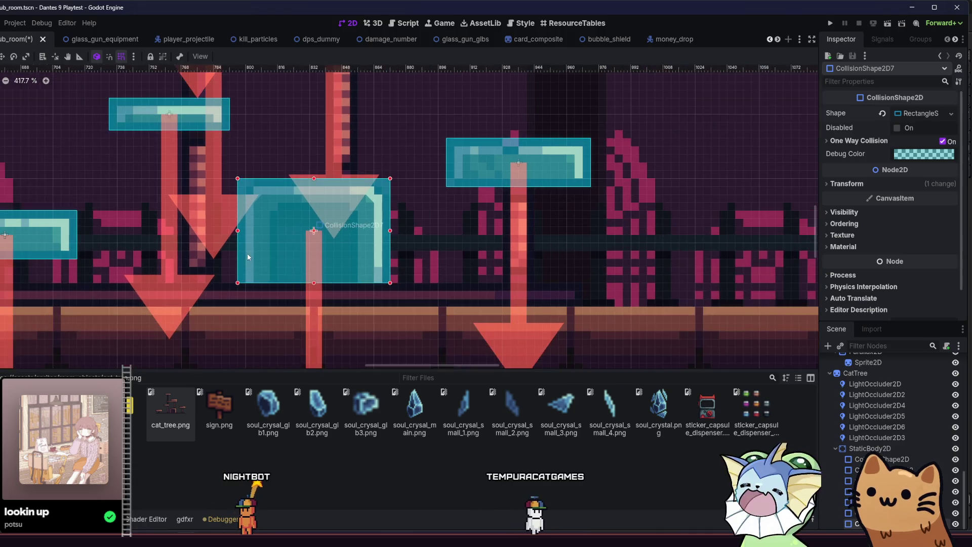
{"action": "left_click_drag", "start_coordinate": [254, 270], "coordinate": [490, 261]}
{"action": "key", "text": "ctrl+s"}
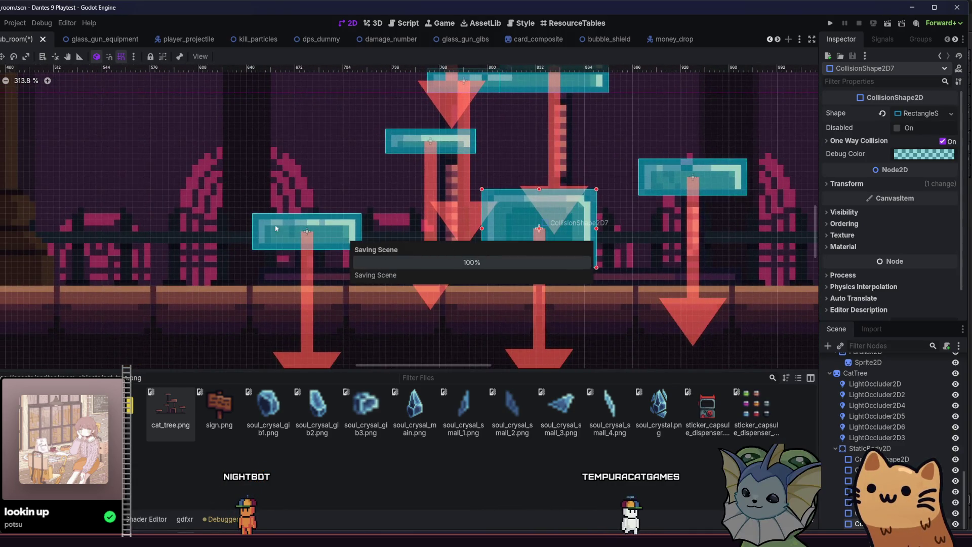
Step: Run the project and start a new game from the title menu
{"action": "left_click", "coordinate": [189, 202]}
{"action": "left_click", "coordinate": [830, 24]}
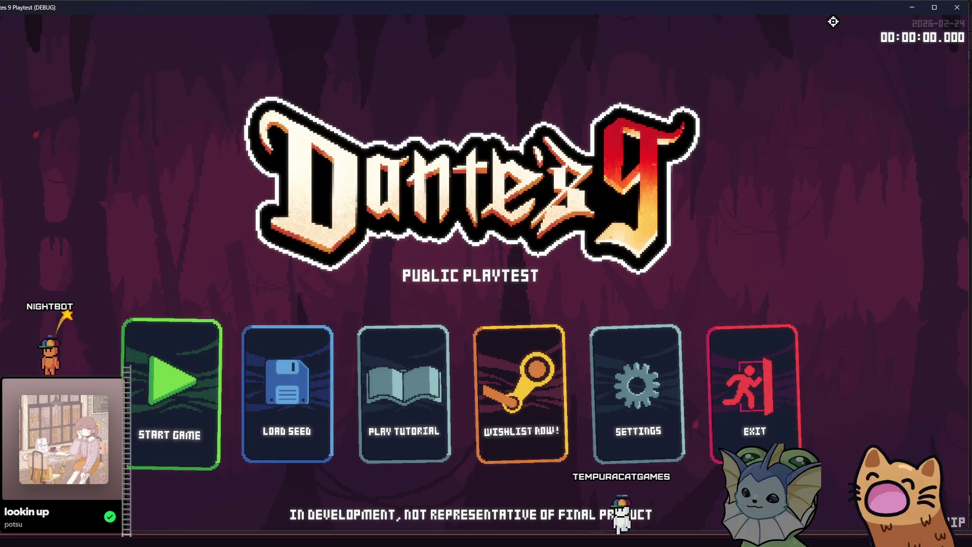
{"action": "left_click", "coordinate": [191, 345]}
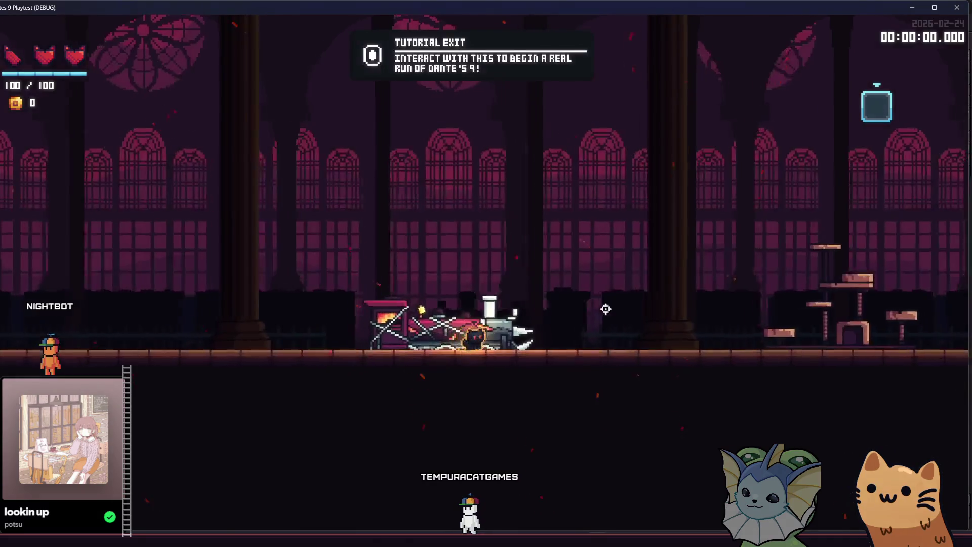
Step: Walk and jump the cat around the cat tree, then go back to the Godot editor
{"action": "key", "text": "d"}
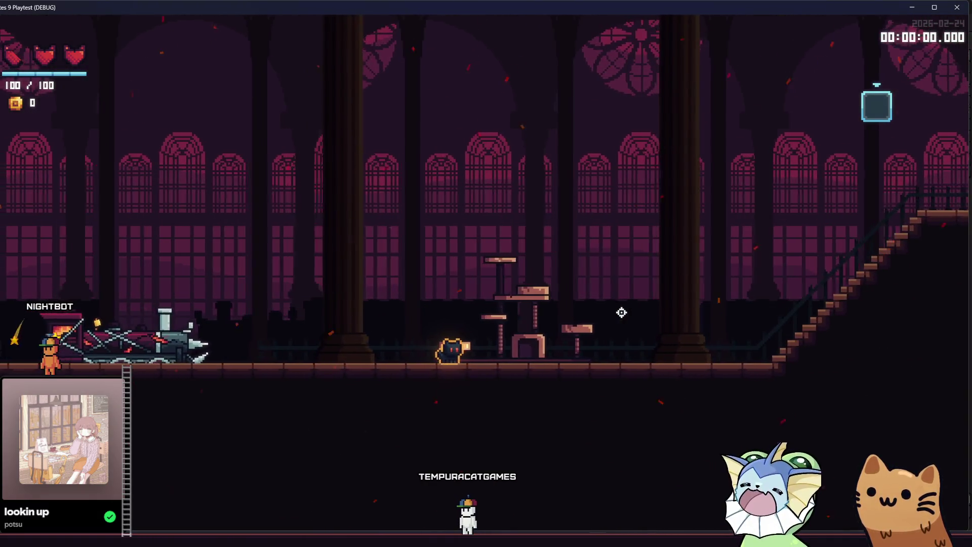
{"action": "key", "text": "space"}
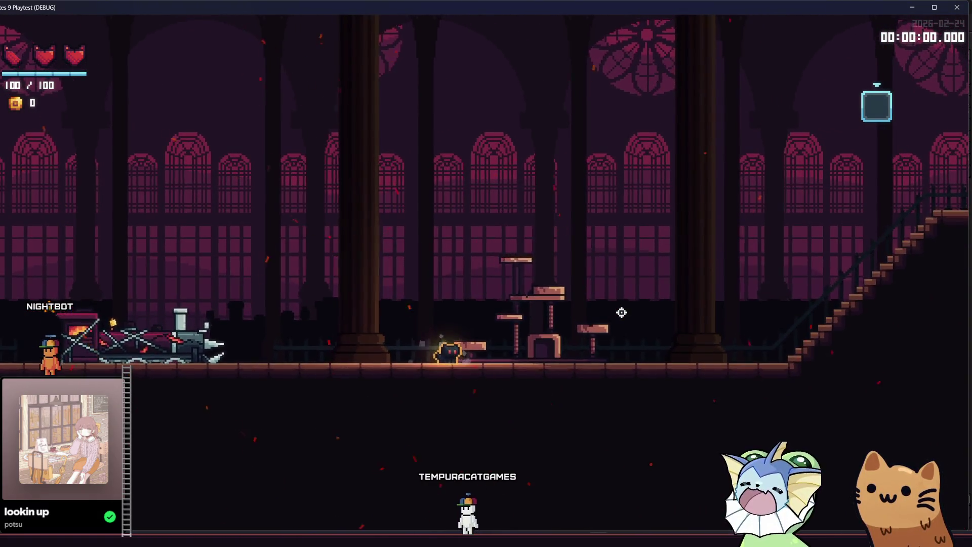
{"action": "key", "text": "space"}
{"action": "key", "text": "space"}
{"action": "key", "text": "d"}
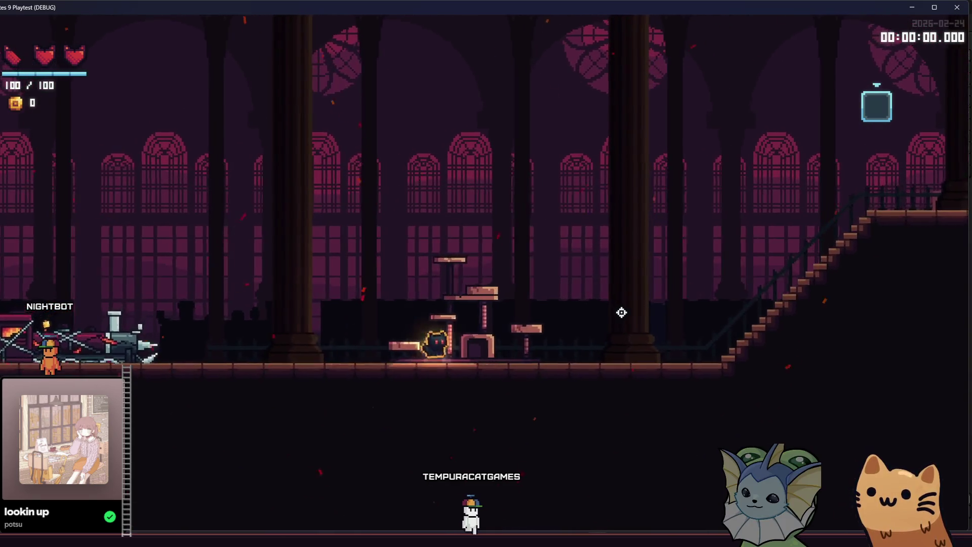
{"action": "key", "text": "space"}
{"action": "key", "text": "space"}
{"action": "key", "text": "a"}
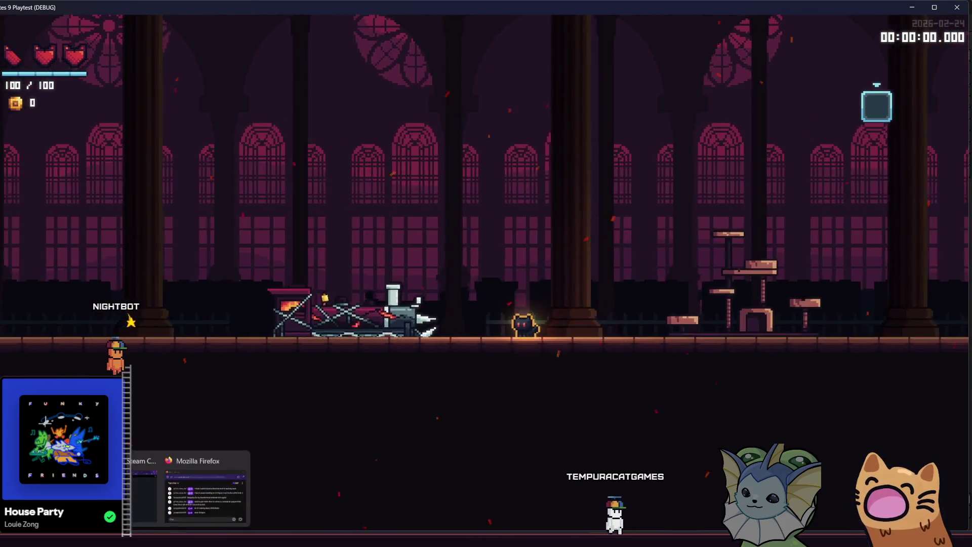
{"action": "left_click", "coordinate": [187, 481]}
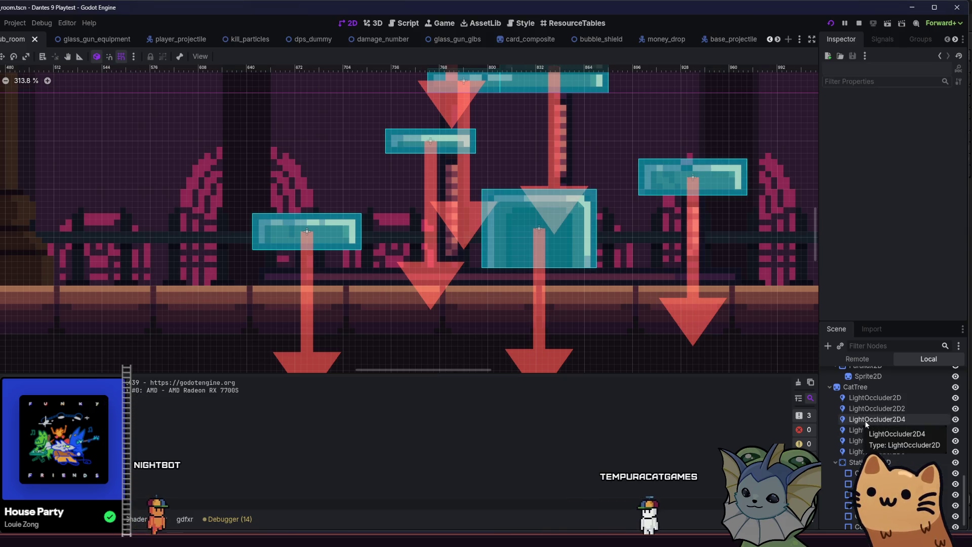
Step: Untick the StaticBody2D's collision Mask bit 1, tick Layer bit 5 (drop platform), and relaunch with F5
{"action": "left_click", "coordinate": [855, 461]}
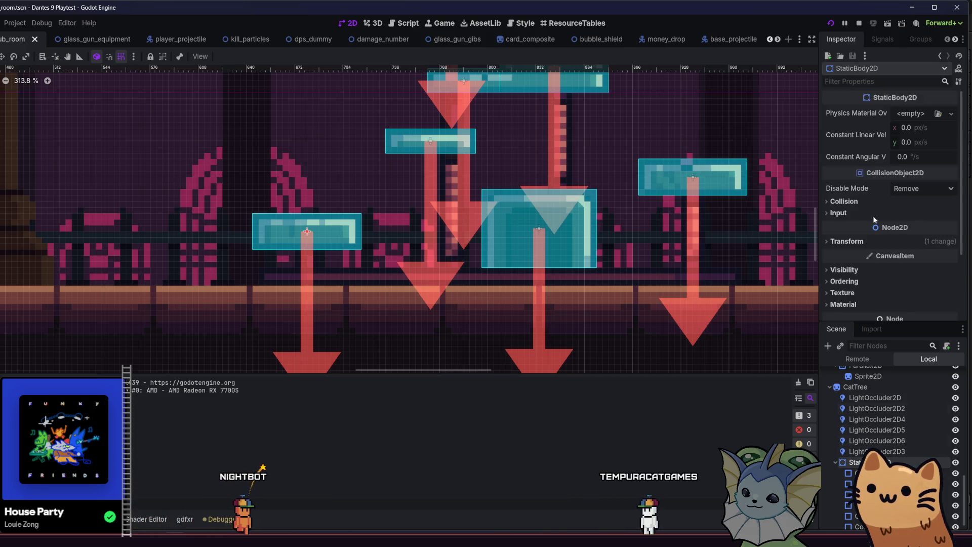
{"action": "left_click", "coordinate": [874, 242]}
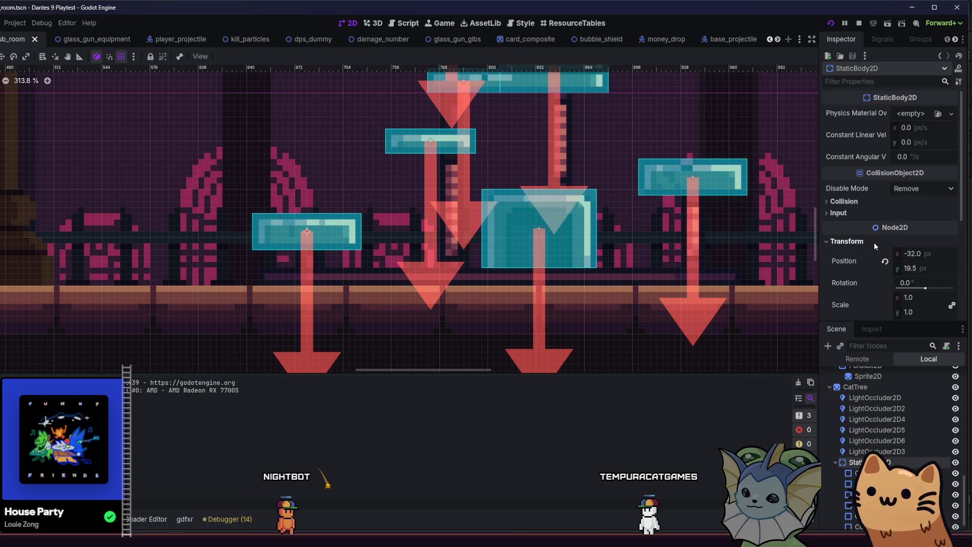
{"action": "left_click", "coordinate": [857, 202]}
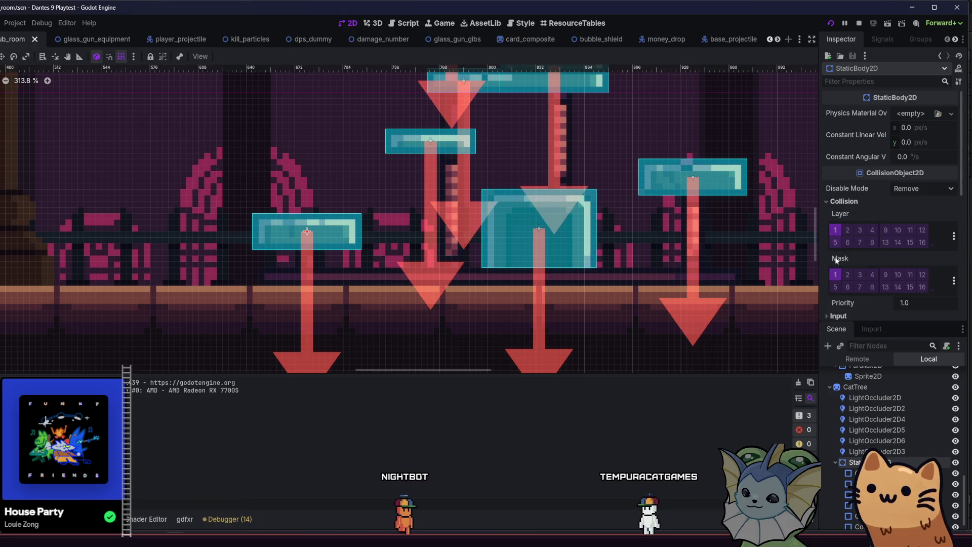
{"action": "left_click", "coordinate": [835, 276]}
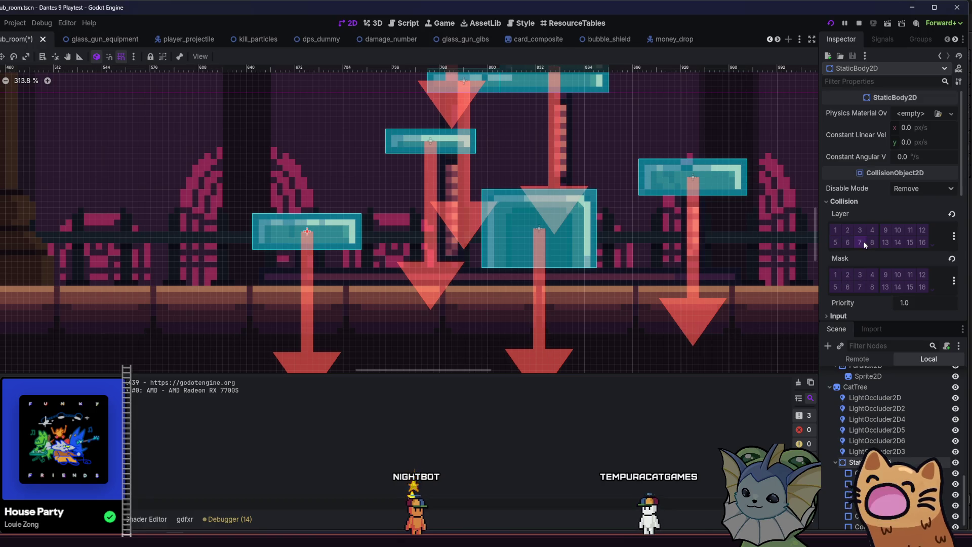
{"action": "left_click", "coordinate": [838, 240]}
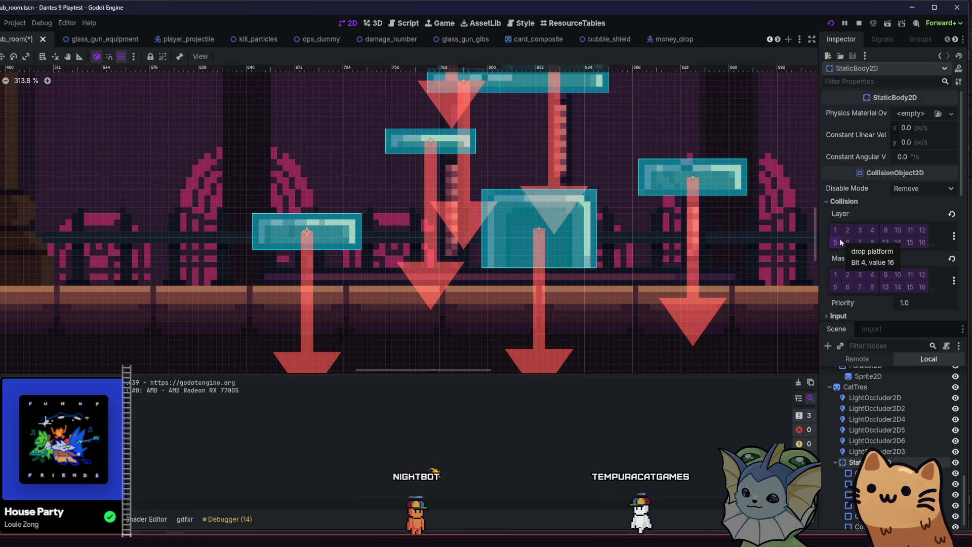
{"action": "key", "text": "F5"}
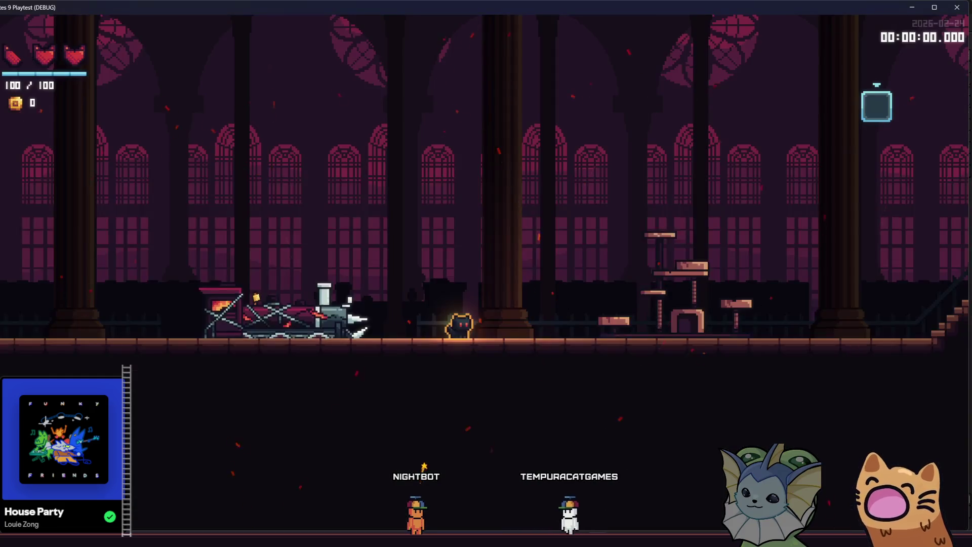
Step: Jump the cat onto the cat tree platforms and drop through the top platform
{"action": "key", "text": "d"}
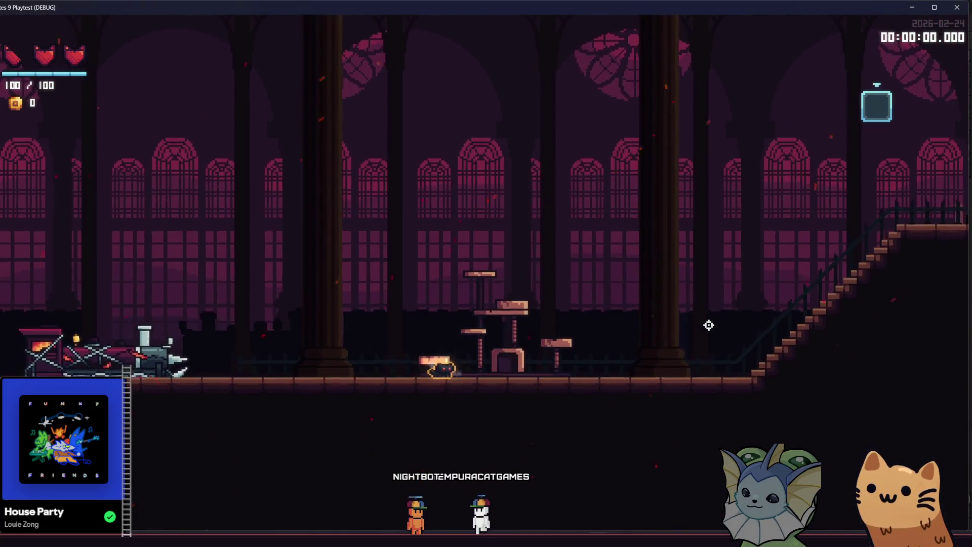
{"action": "key", "text": "space"}
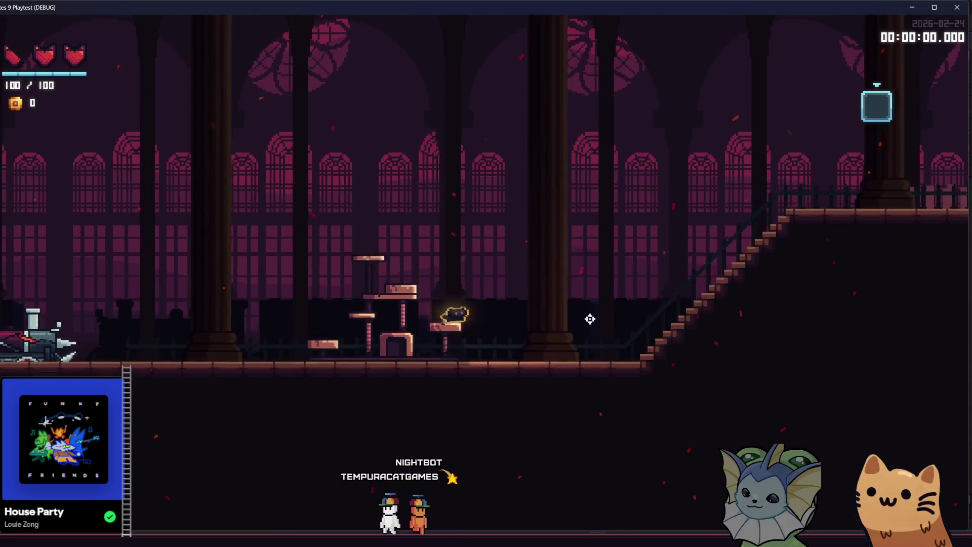
{"action": "key", "text": "a"}
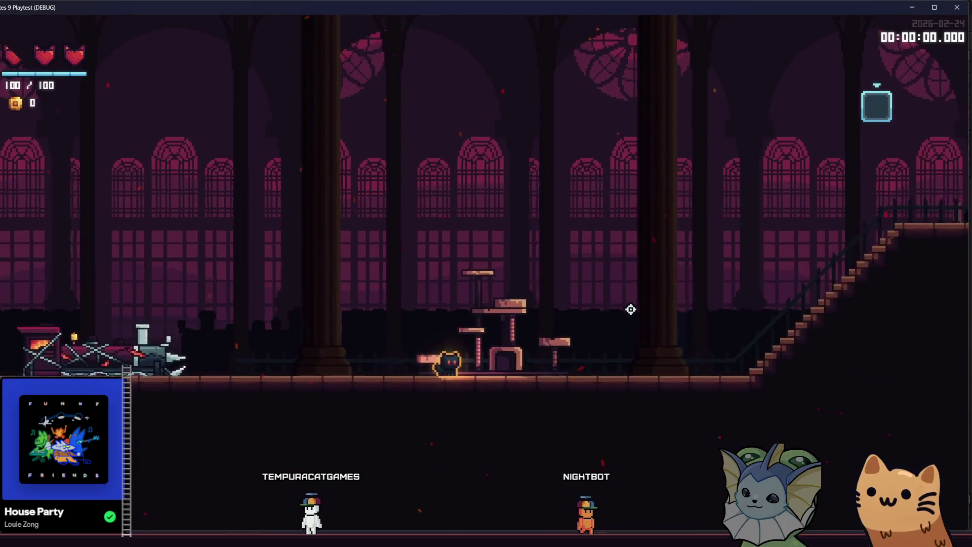
{"action": "key", "text": "space"}
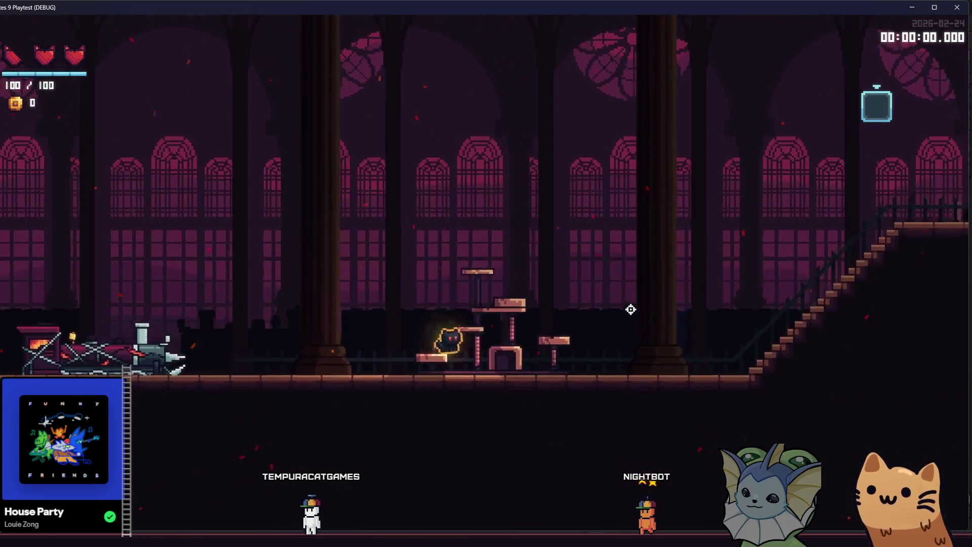
{"action": "key", "text": "d"}
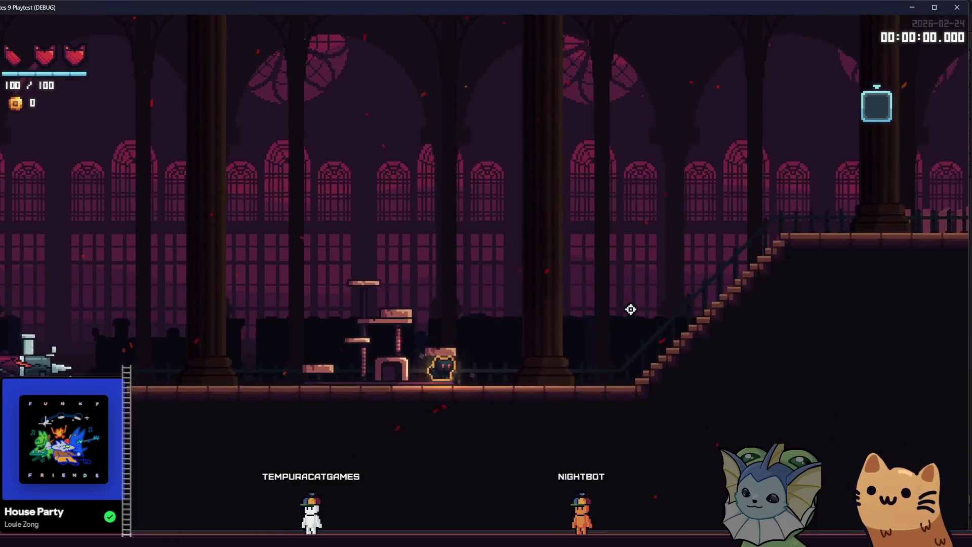
{"action": "key", "text": "space"}
{"action": "key", "text": "a"}
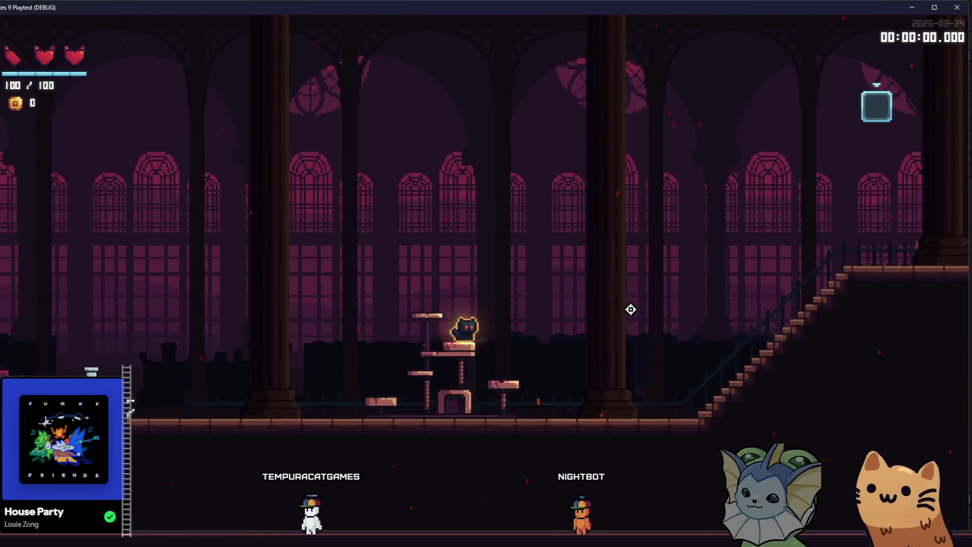
{"action": "key", "text": "d"}
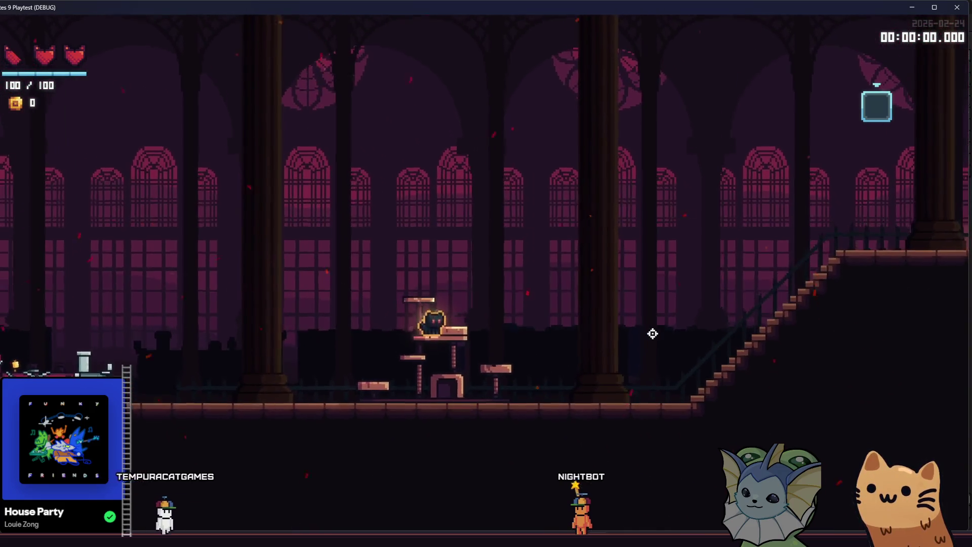
{"action": "key", "text": "s"}
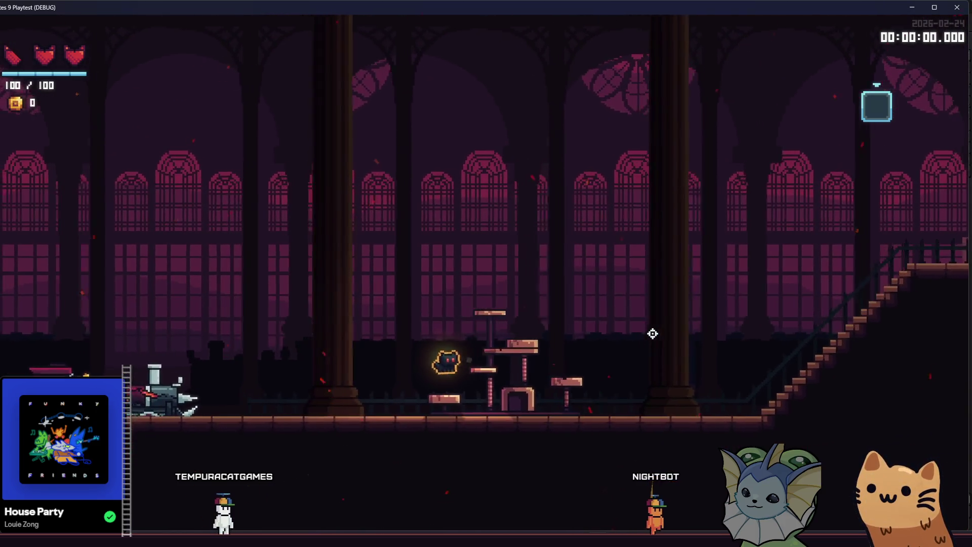
Step: Land on the tall platform, drop off it, walk across the chair, then stop the playtest with F8
{"action": "key", "text": "space"}
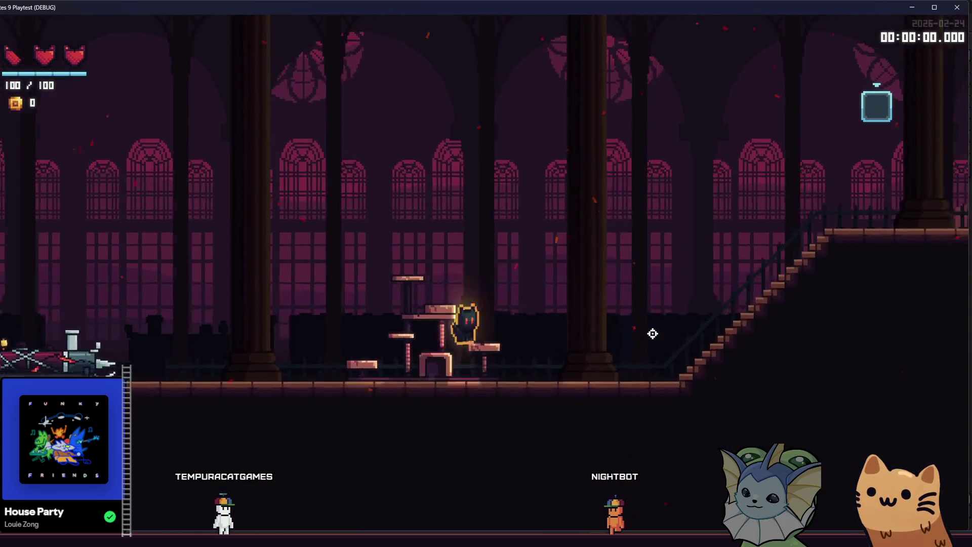
{"action": "key", "text": "a"}
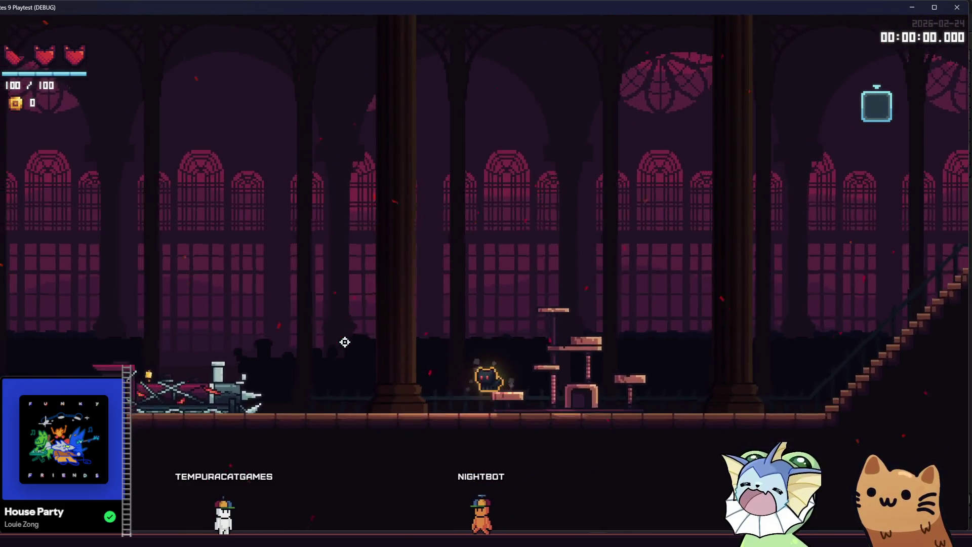
{"action": "key", "text": "d"}
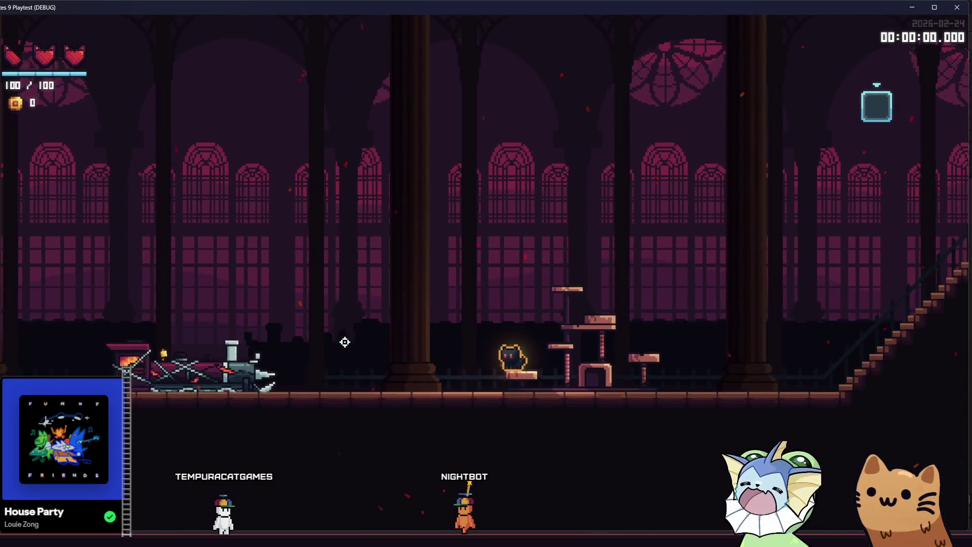
{"action": "key", "text": "space"}
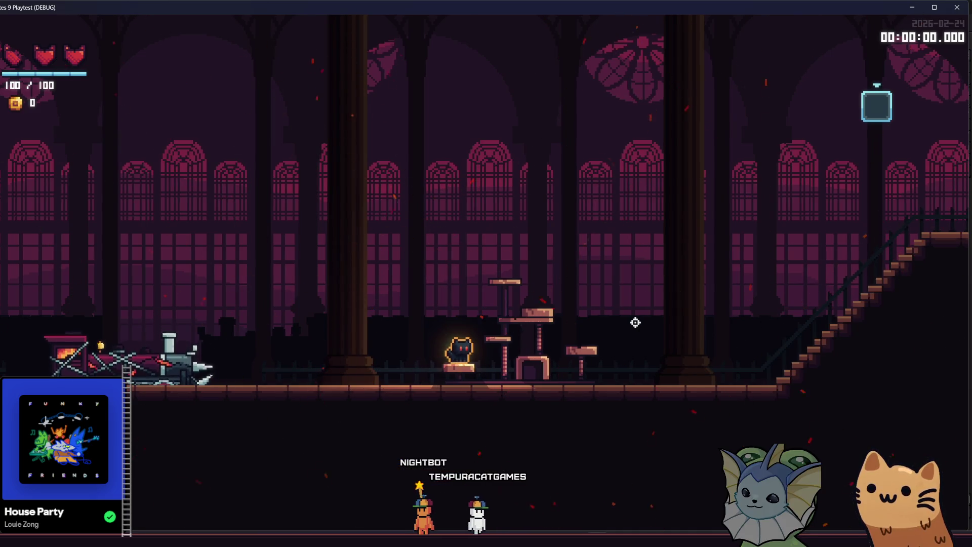
{"action": "key", "text": "d"}
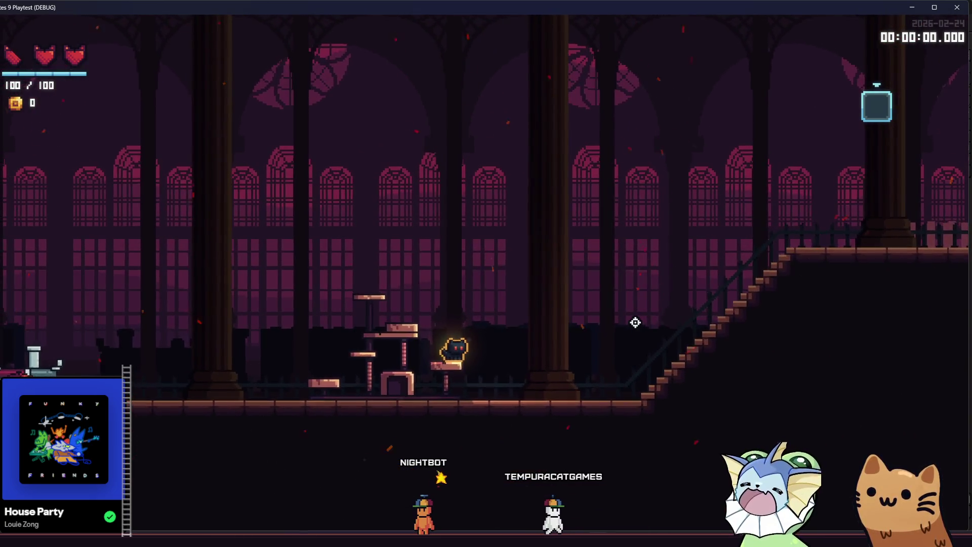
{"action": "key", "text": "space"}
{"action": "key", "text": "a"}
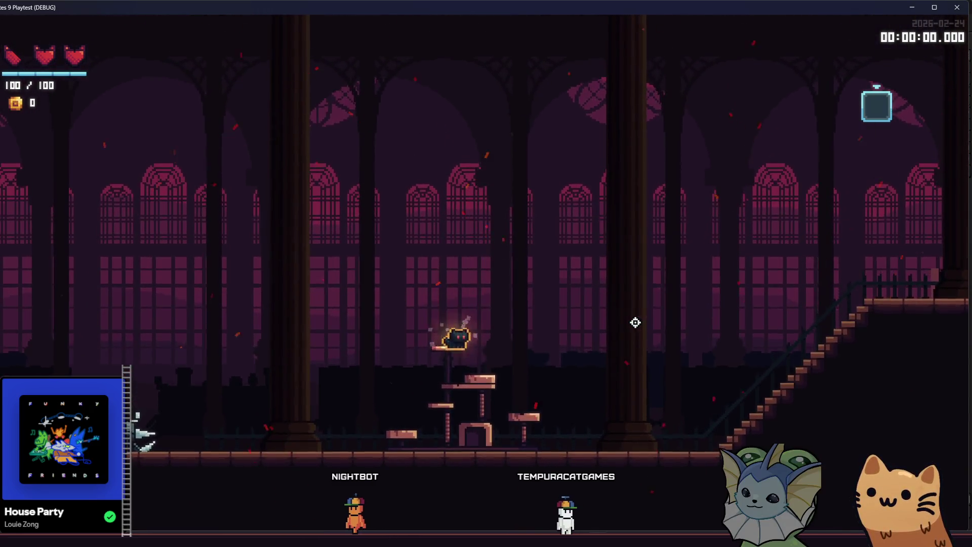
{"action": "key", "text": "a"}
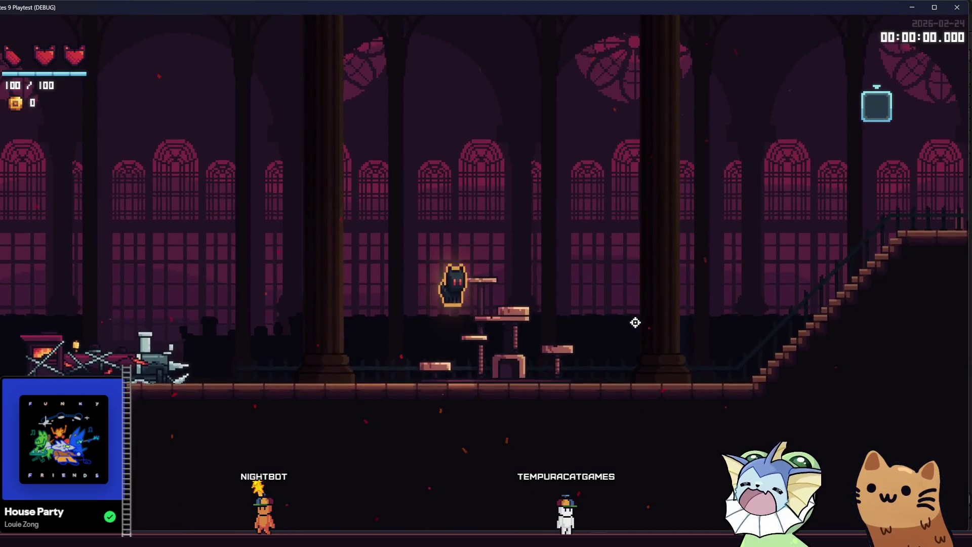
{"action": "key", "text": "d"}
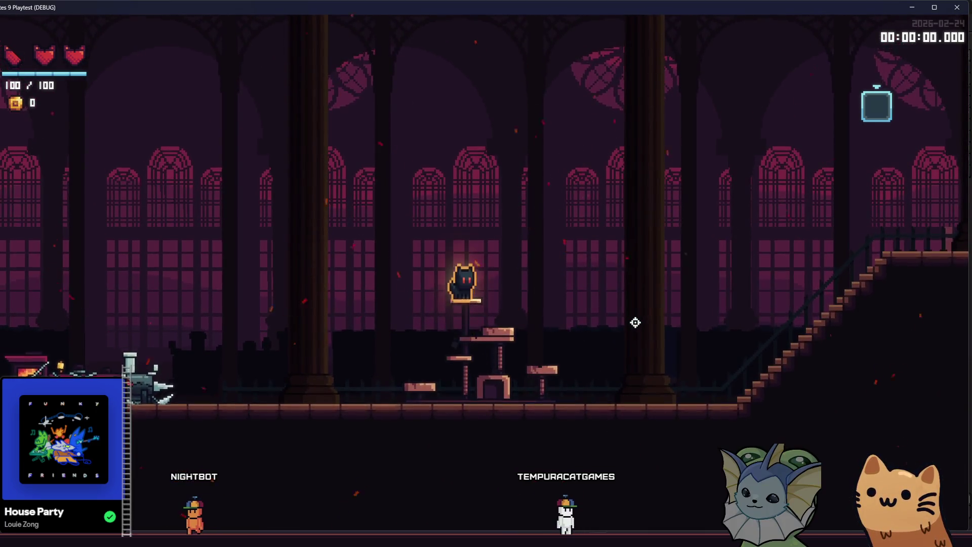
{"action": "key", "text": "s"}
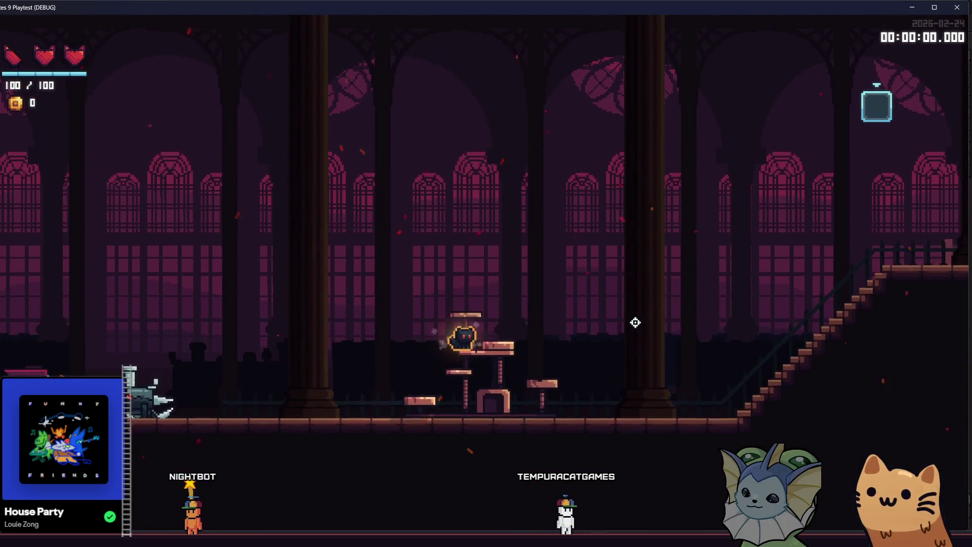
{"action": "key", "text": "d"}
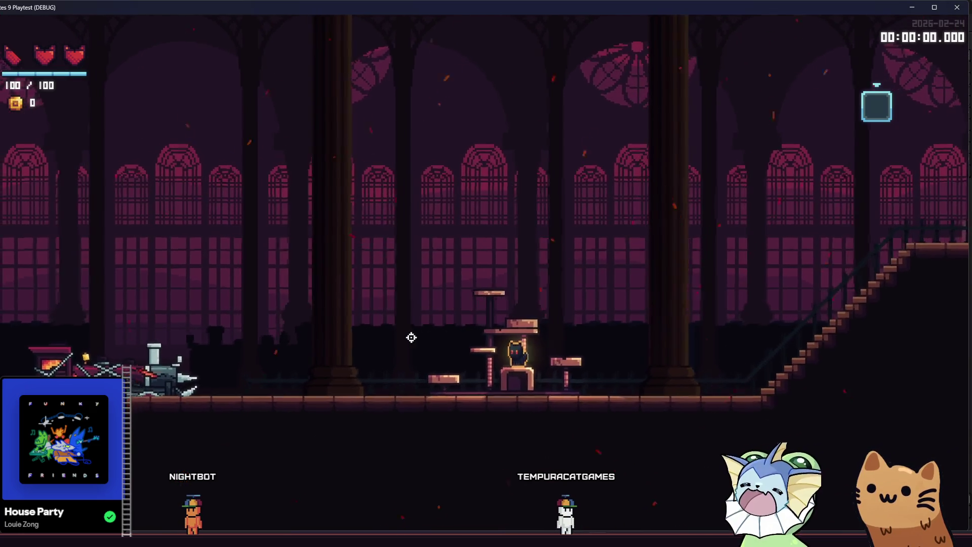
{"action": "key", "text": "a"}
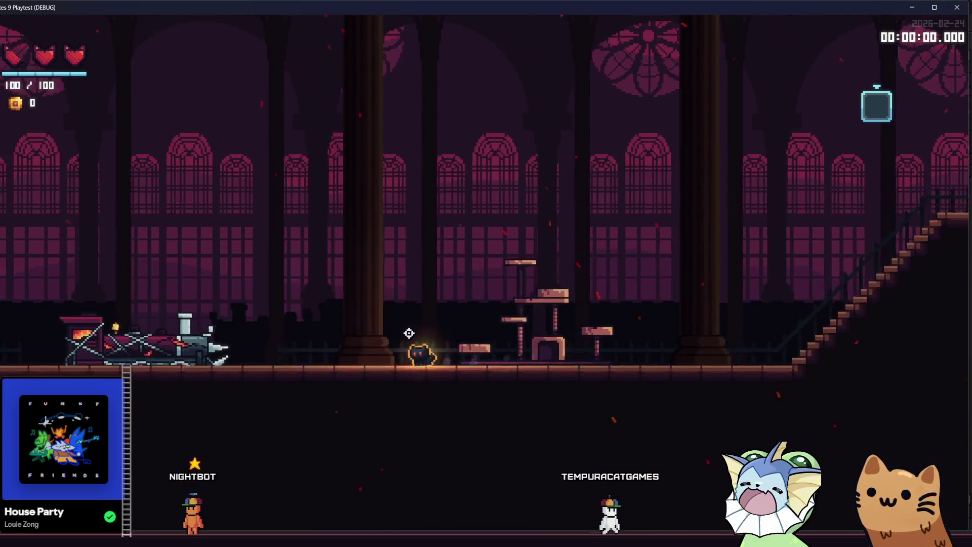
{"action": "key", "text": "d"}
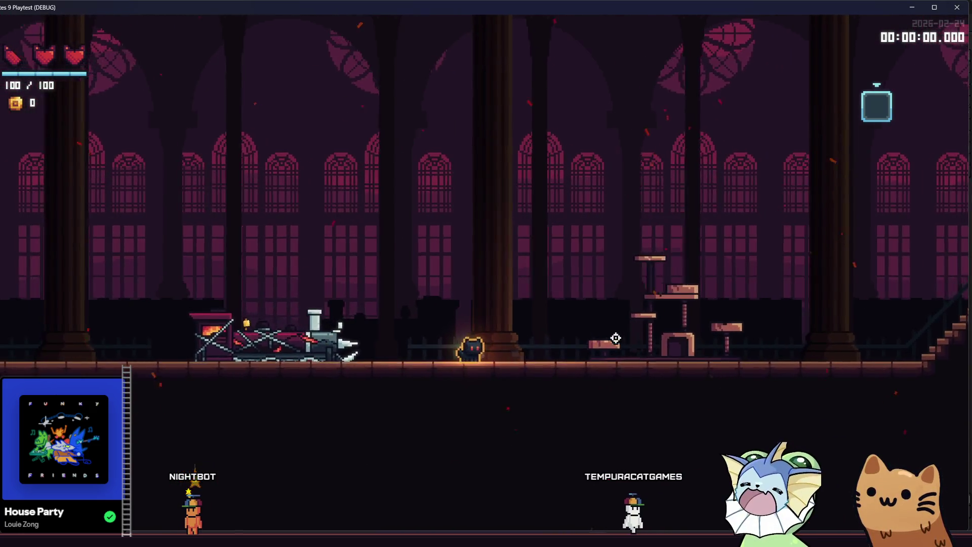
{"action": "key", "text": "F8"}
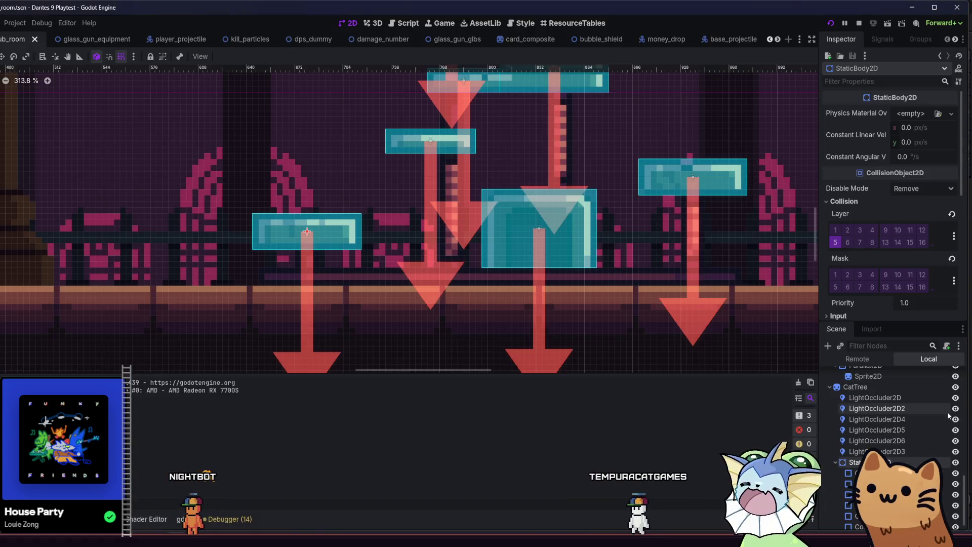
Step: Toggle CatTree's visibility off and on, then delete its six LightOccluder2D nodes and confirm
{"action": "left_click", "coordinate": [955, 388]}
{"action": "left_click", "coordinate": [955, 387]}
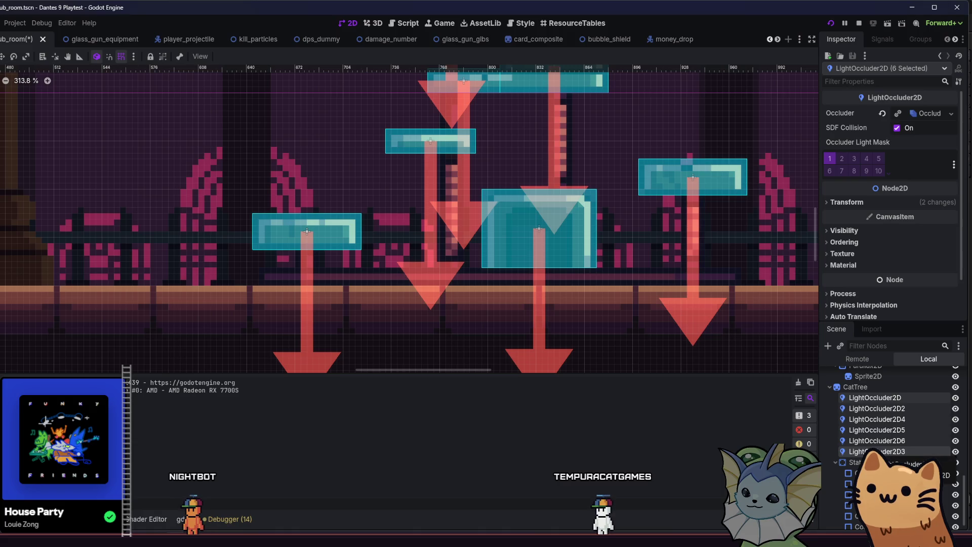
{"action": "key", "text": "Delete"}
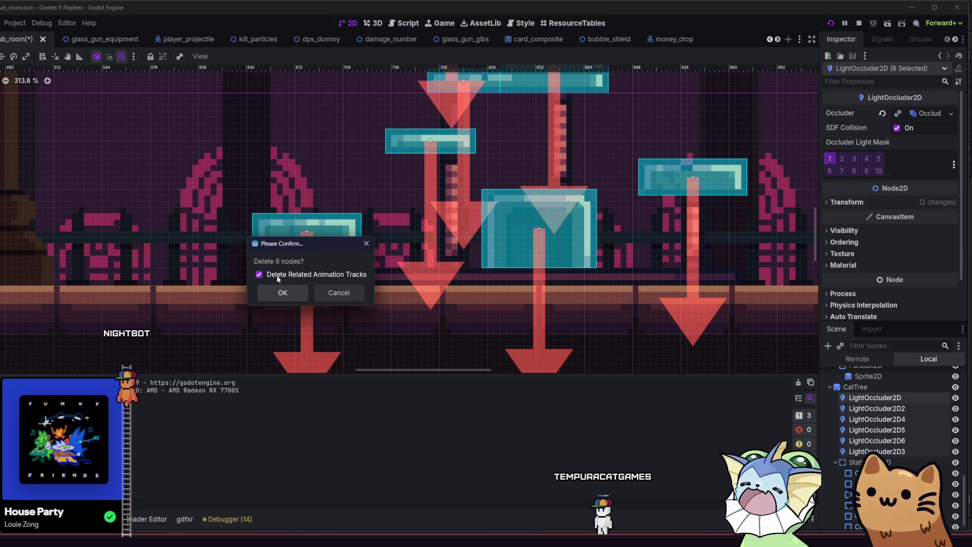
{"action": "left_click", "coordinate": [278, 292]}
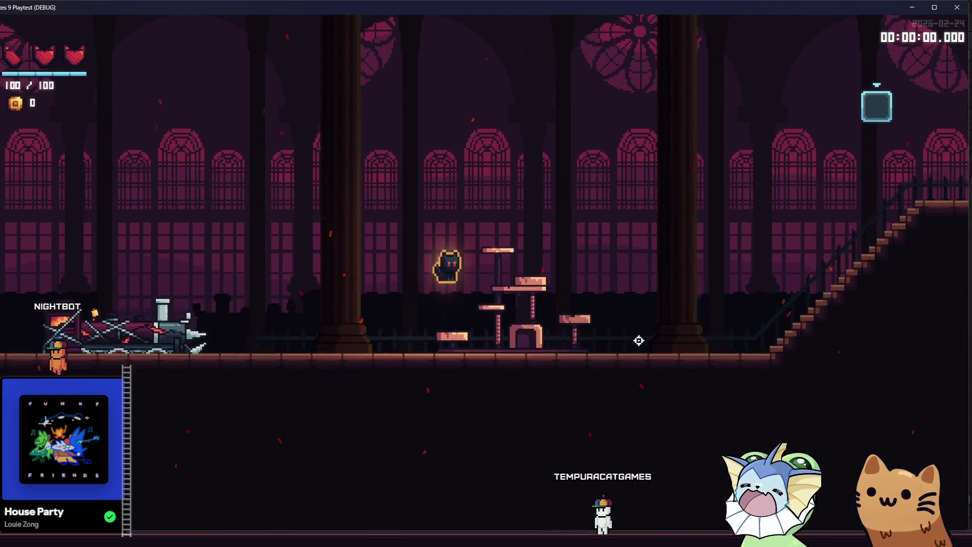
Step: Run and jump the cat right off its pedestal, then run it back left
{"action": "key", "text": "d"}
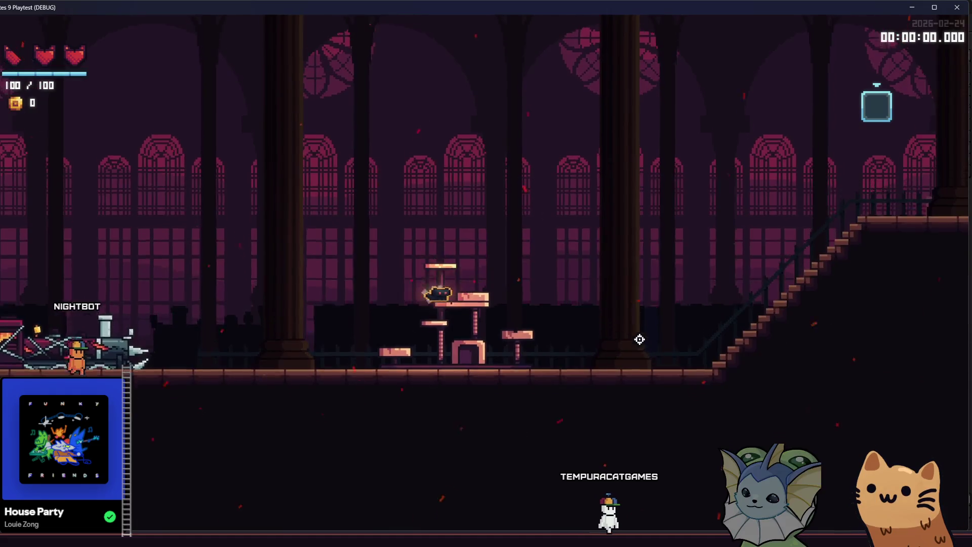
{"action": "key", "text": "space"}
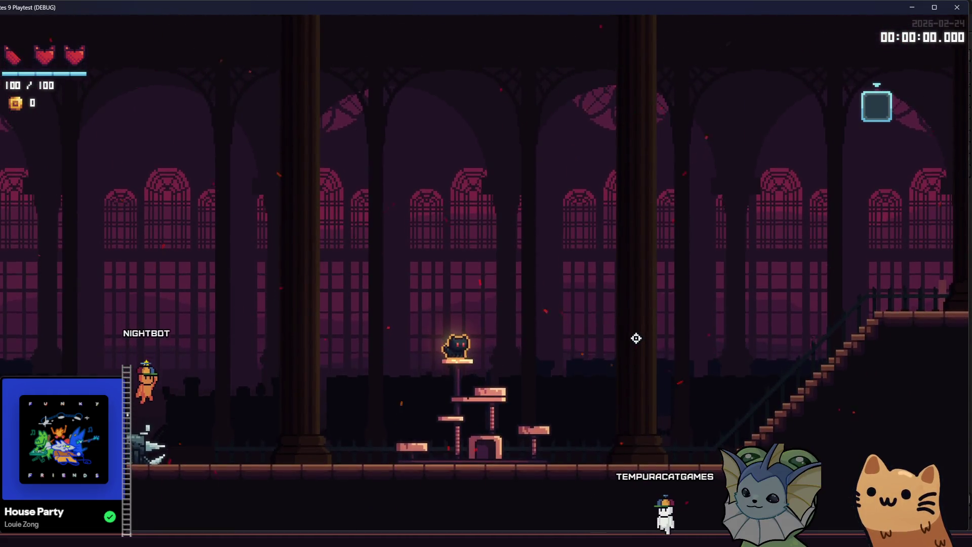
{"action": "key", "text": "d"}
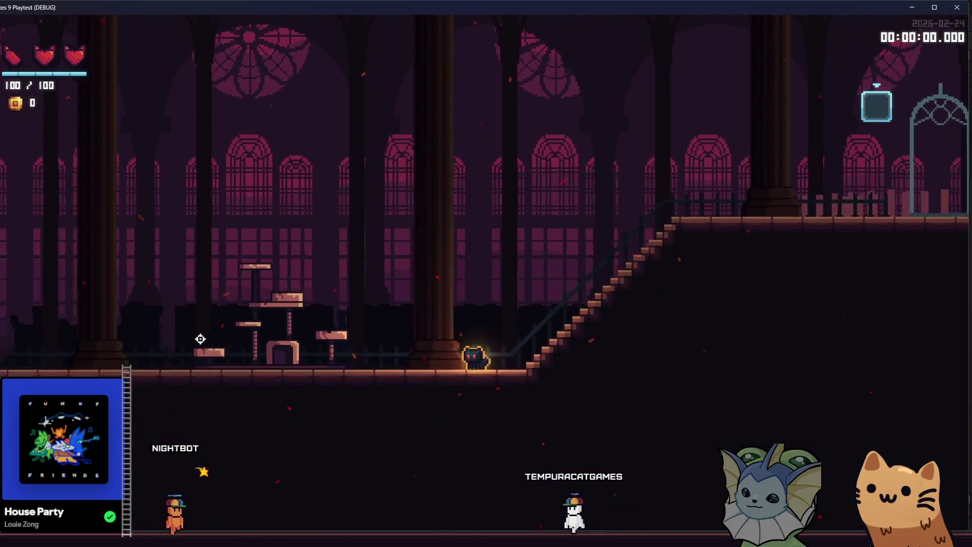
{"action": "key", "text": "a"}
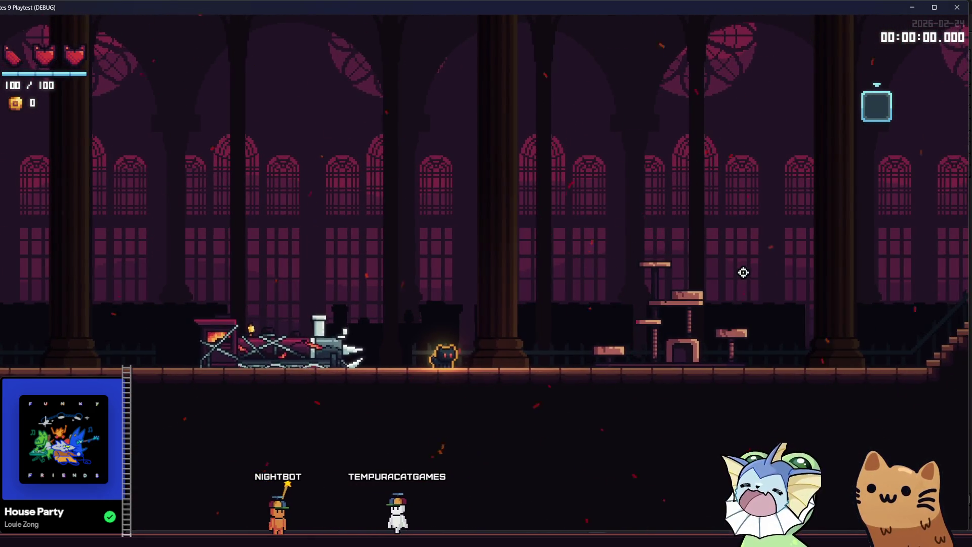
{"action": "key", "text": "d"}
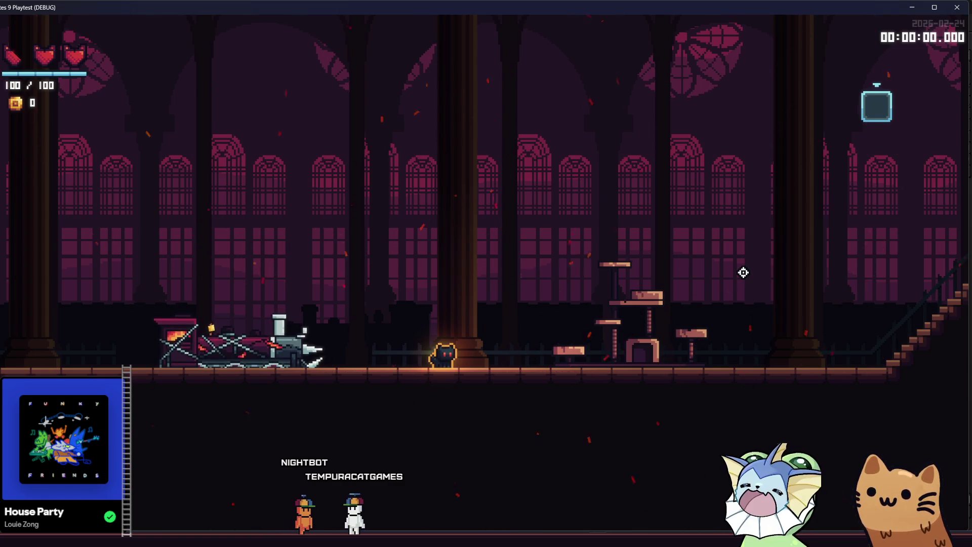
Step: Hop the cat up and across the cat tree's stacked platforms, then bring up the debug menu
{"action": "key", "text": "d"}
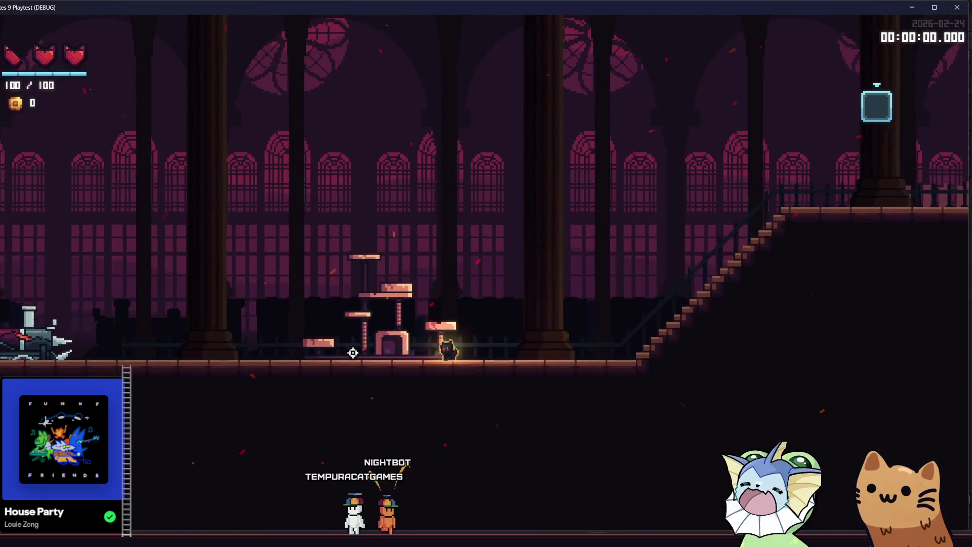
{"action": "key", "text": "space"}
{"action": "key", "text": "a"}
{"action": "key", "text": "space"}
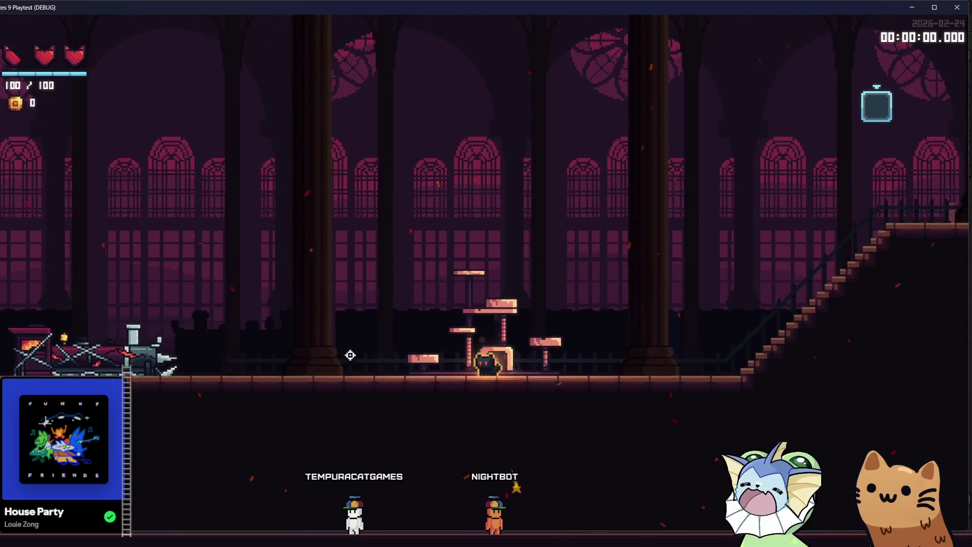
{"action": "key", "text": "a"}
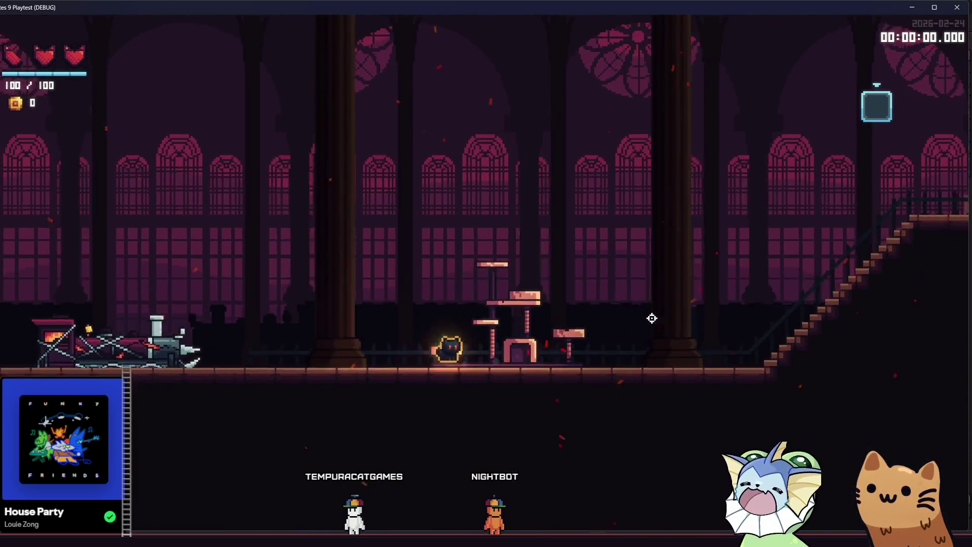
{"action": "key", "text": "space"}
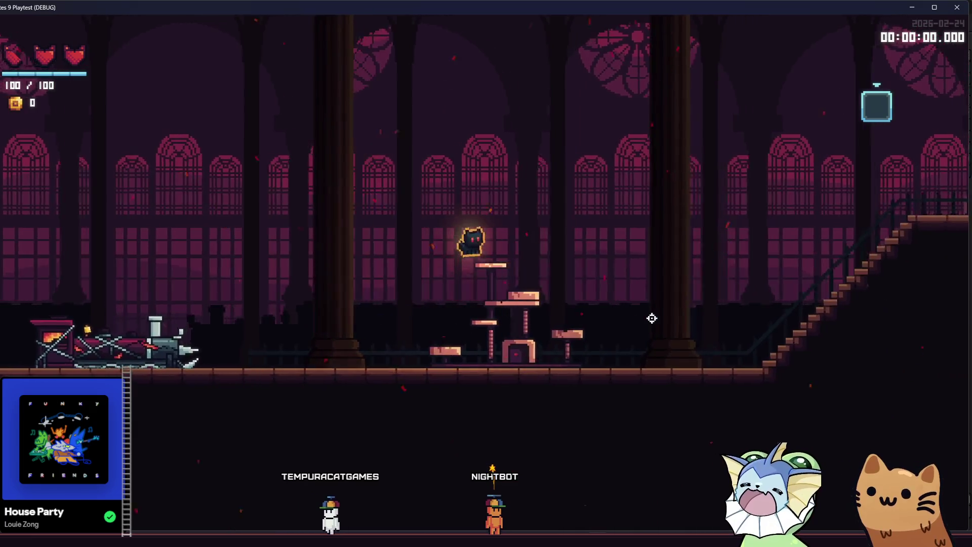
{"action": "key", "text": "d"}
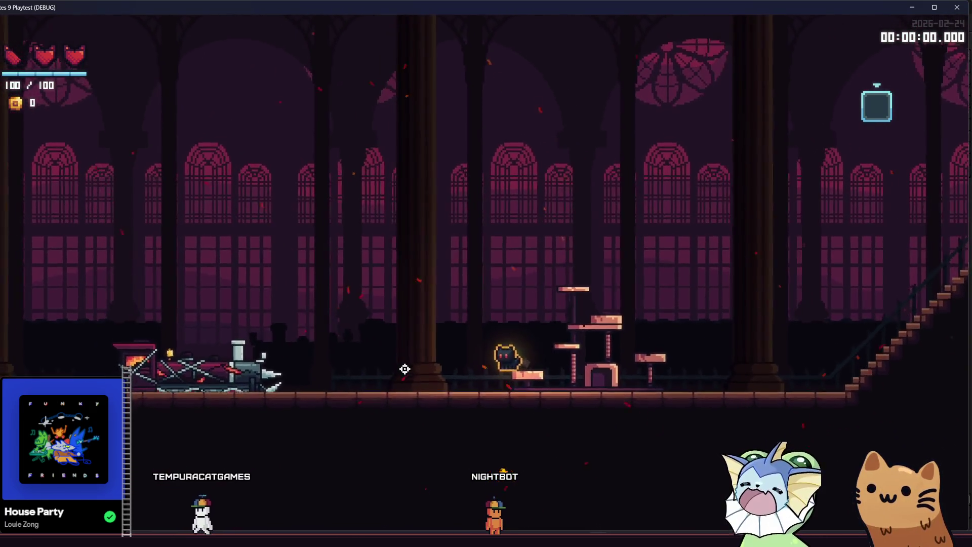
{"action": "key", "text": "F1"}
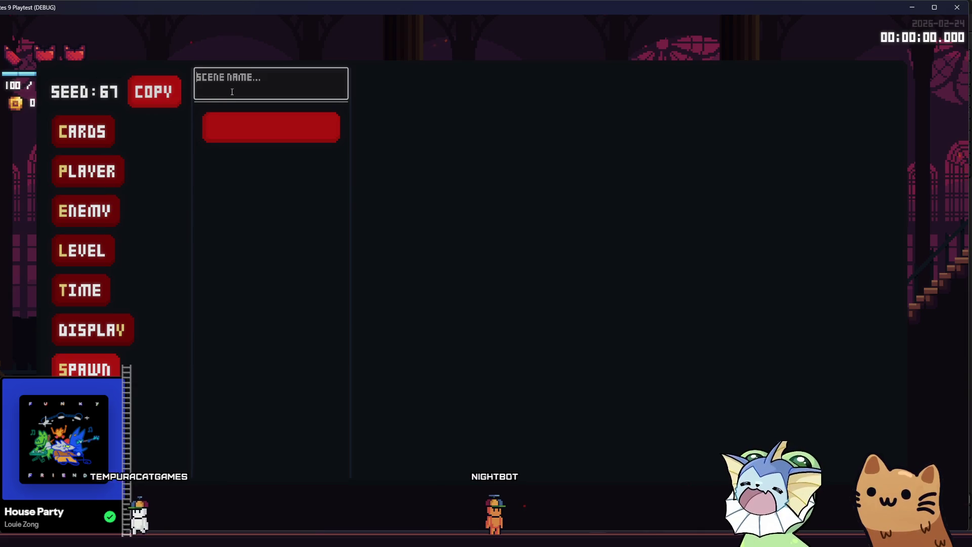
Step: Search 'item', bind ITEM_DROP.TSCN to debug slot 1, and close the debug menu
{"action": "type", "text": "item"}
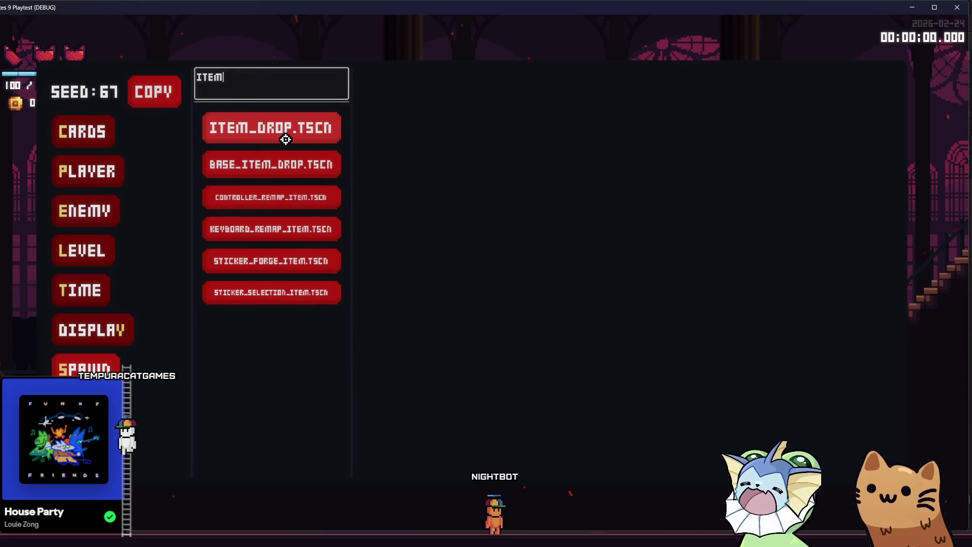
{"action": "left_click", "coordinate": [271, 130]}
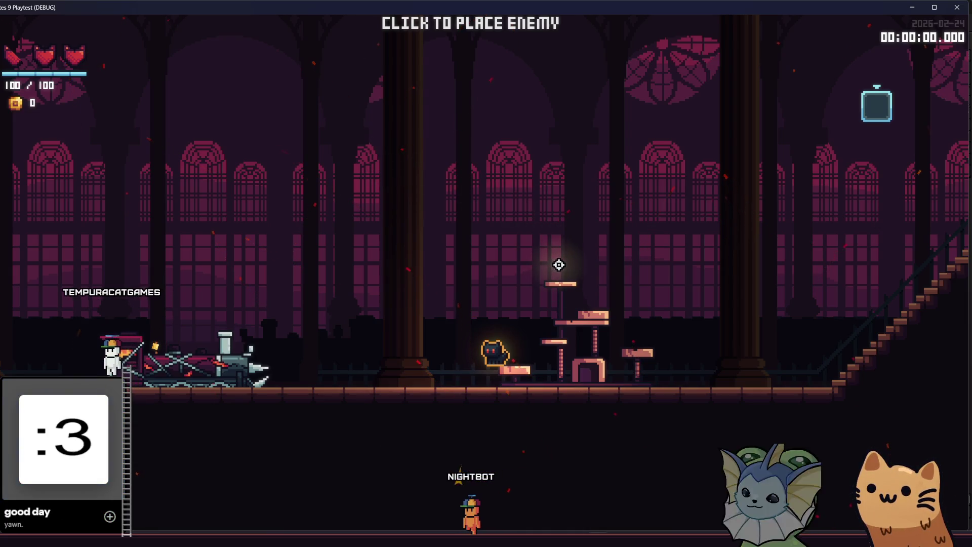
{"action": "key", "text": "grave"}
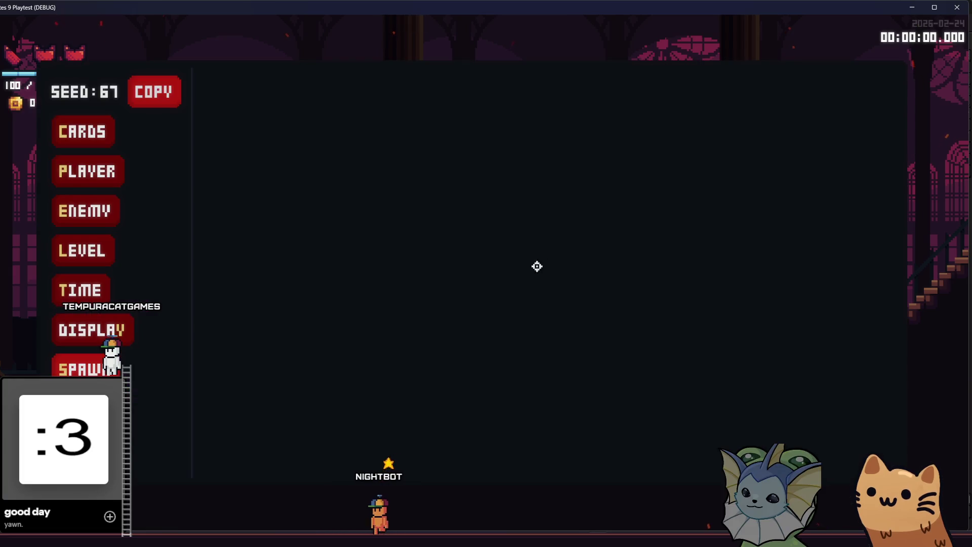
{"action": "left_click", "coordinate": [83, 355]}
{"action": "type", "text": "ITEM"}
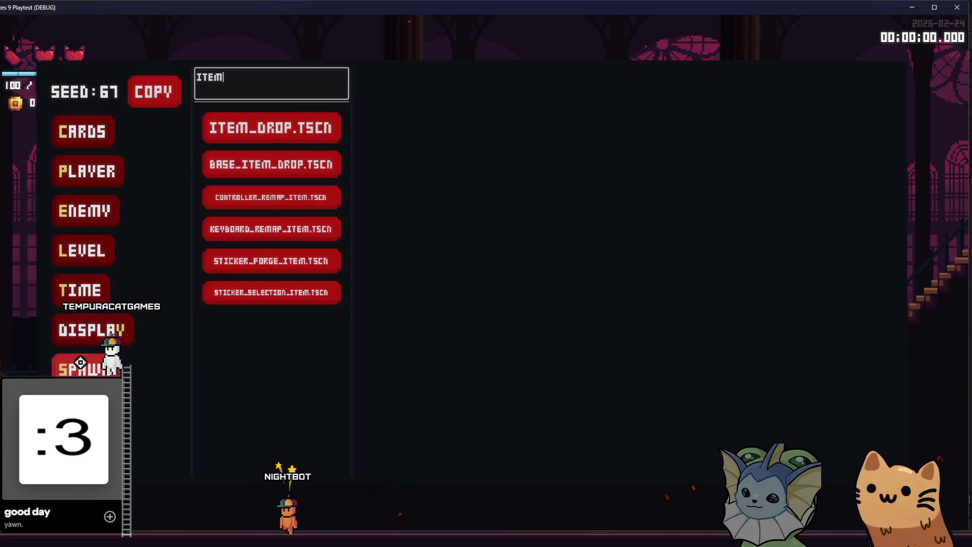
{"action": "left_click", "coordinate": [275, 125]}
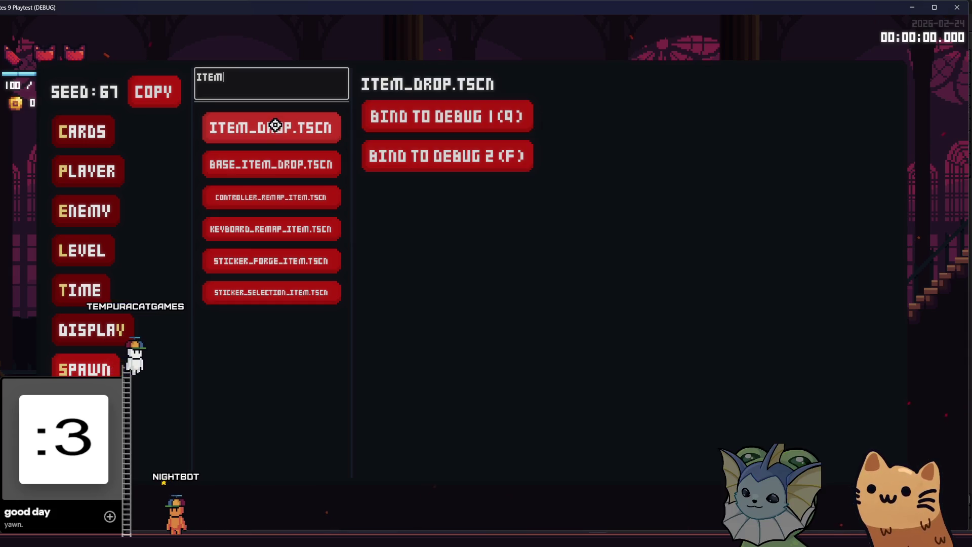
{"action": "left_click", "coordinate": [437, 120]}
{"action": "key", "text": "Escape"}
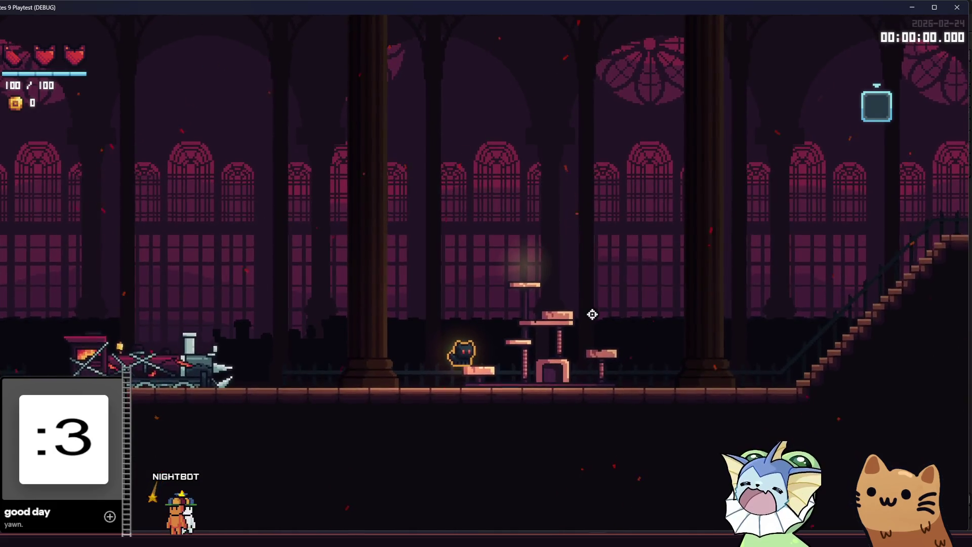
Step: Spawn several item drops while jumping the cat onto the higher platform
{"action": "key", "text": "d"}
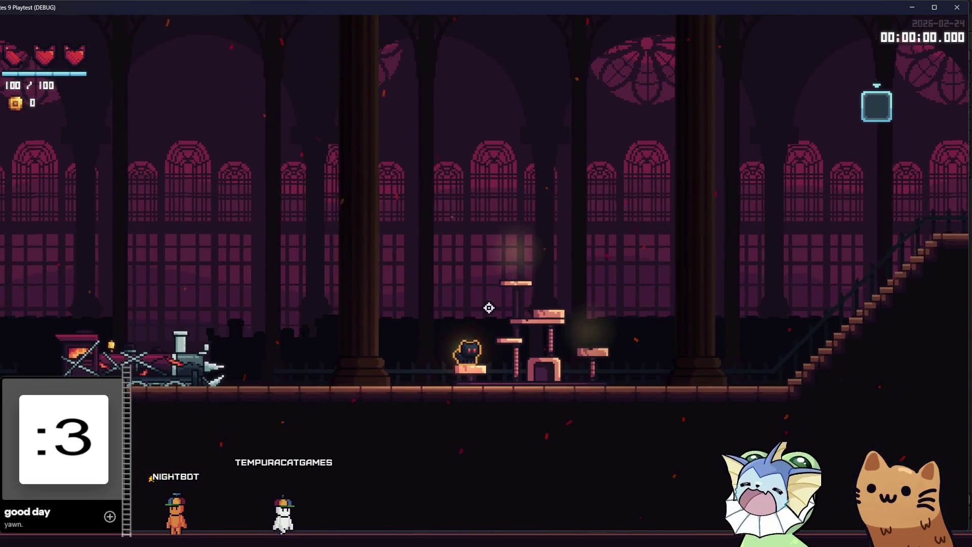
{"action": "key", "text": "q"}
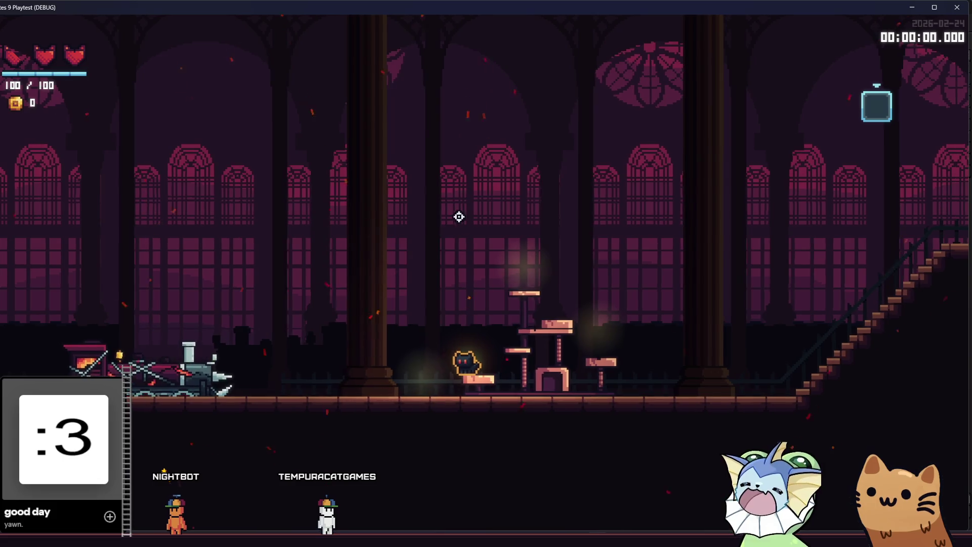
{"action": "key", "text": "q"}
{"action": "key", "text": "space"}
{"action": "key", "text": "d"}
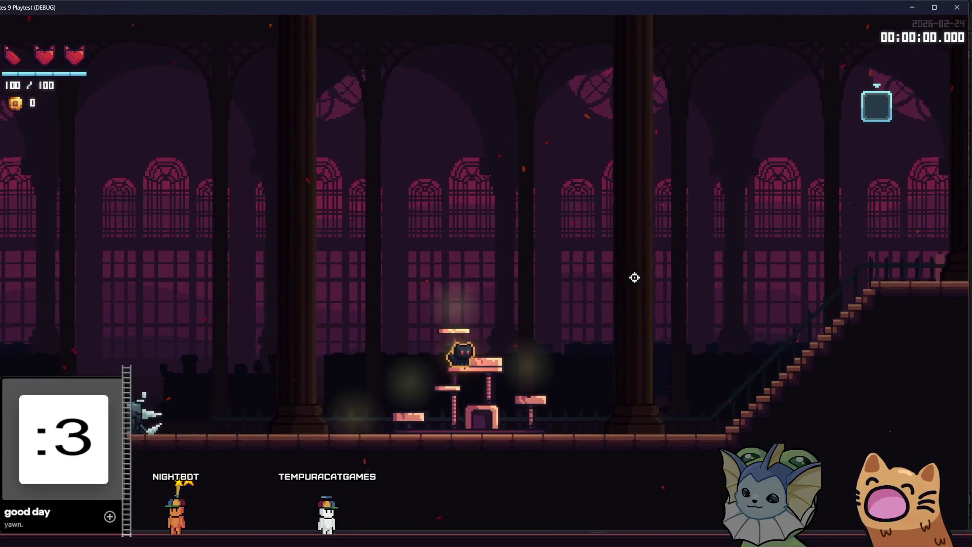
{"action": "key", "text": "q"}
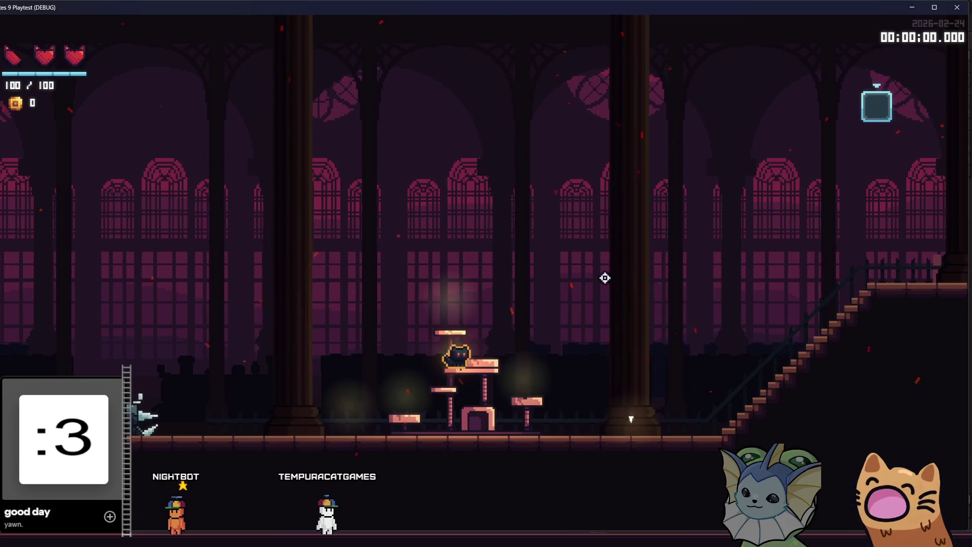
{"action": "key", "text": "q"}
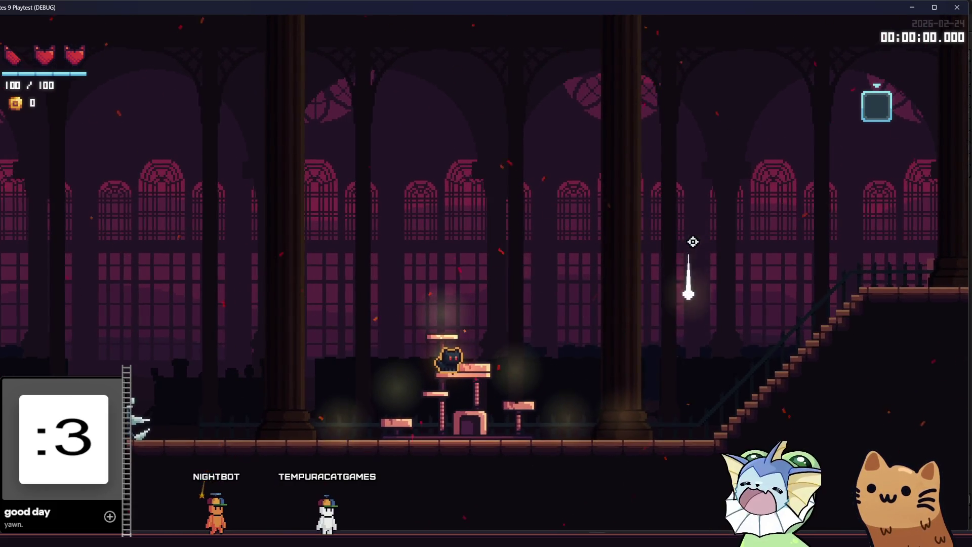
{"action": "key", "text": "q"}
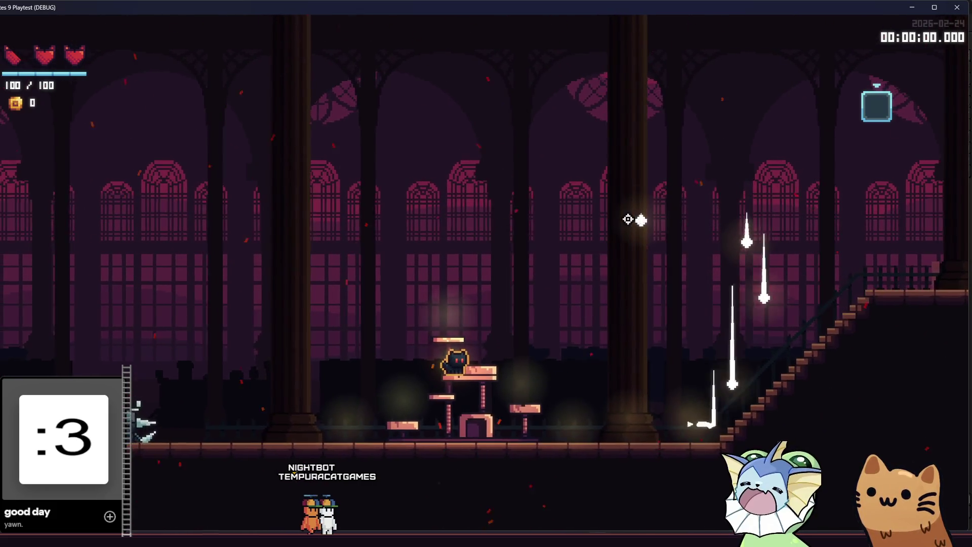
{"action": "key", "text": "space"}
{"action": "key", "text": "space"}
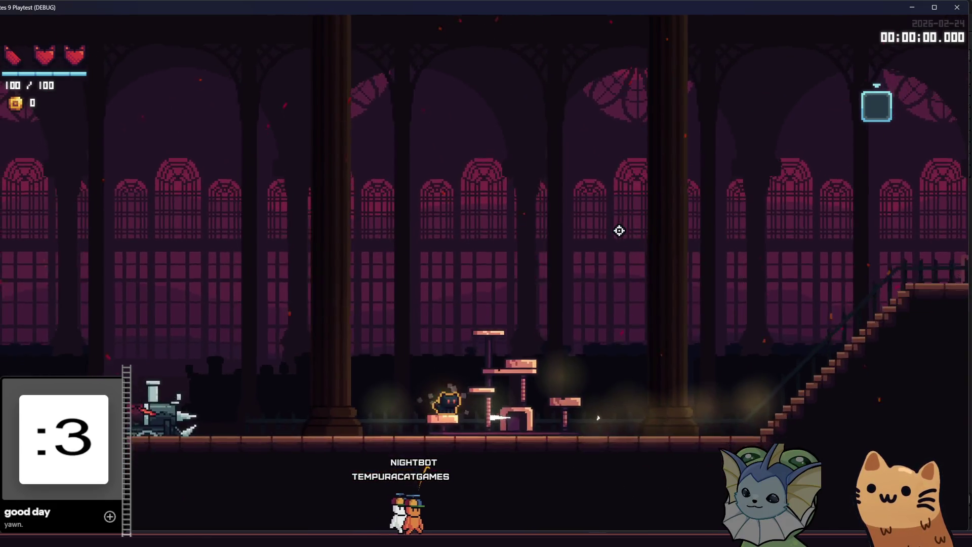
Step: Walk the cat right, then left past the cat tree, and open the debug panel
{"action": "key", "text": "d"}
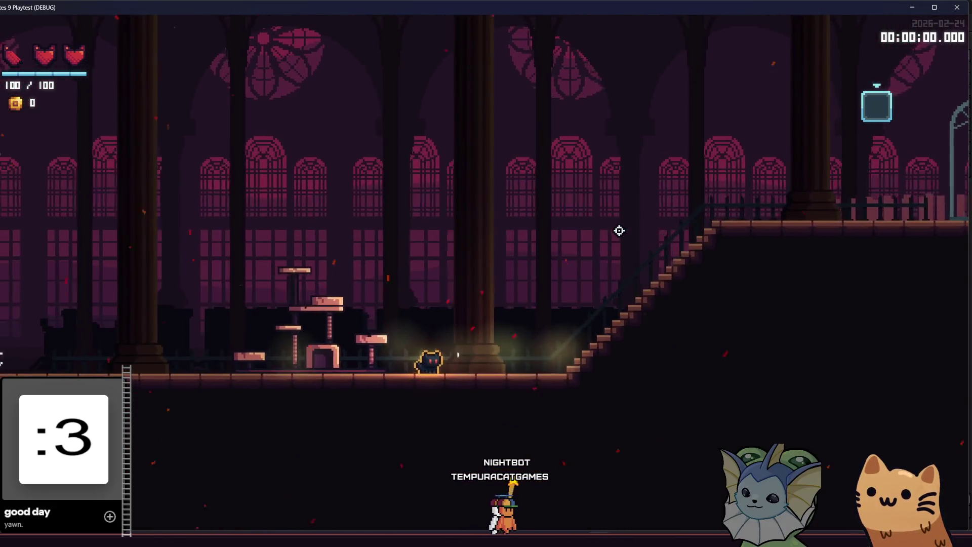
{"action": "key", "text": "a"}
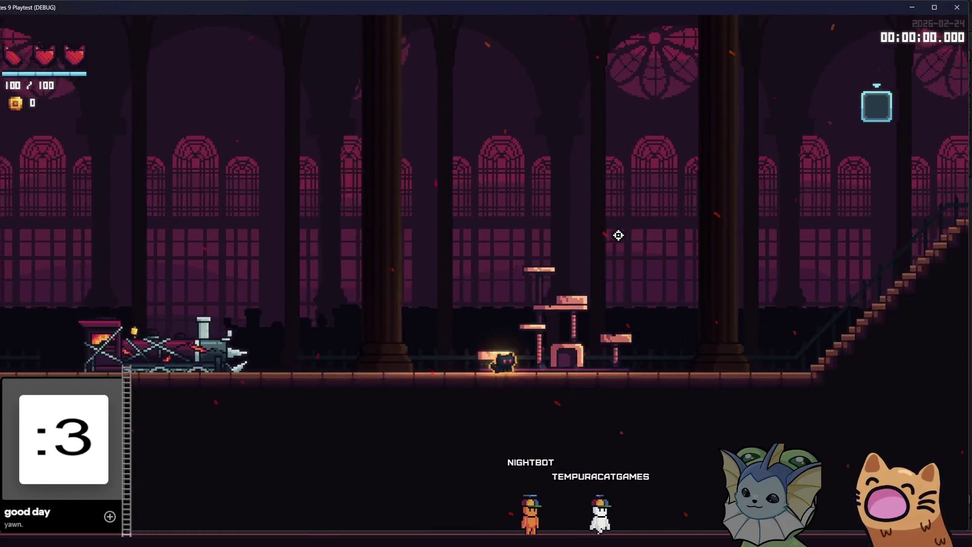
{"action": "key", "text": "F1"}
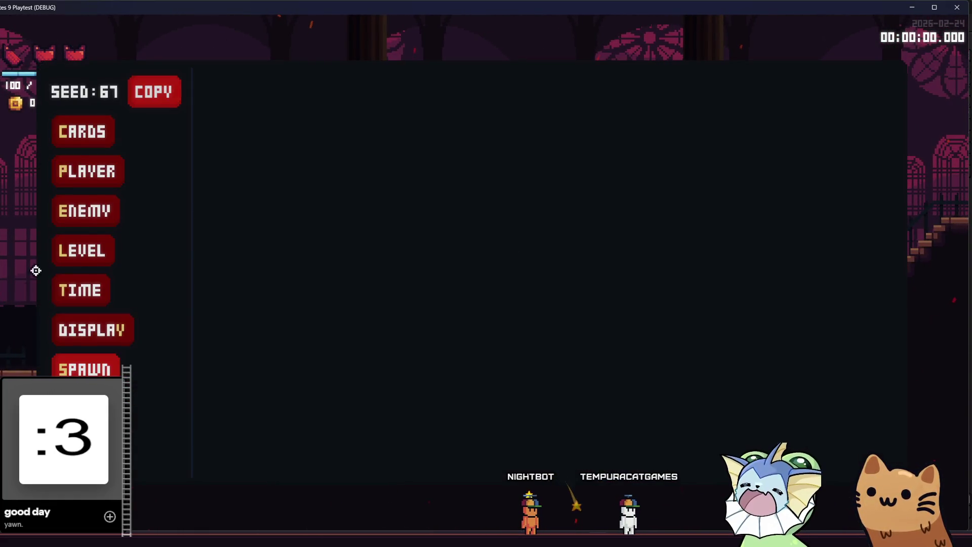
Step: Replace the spawn search with 'reli', bind RELIC_DROP.TSCN to Debug 1, and close the menu
{"action": "left_click", "coordinate": [68, 362]}
{"action": "type", "text": "ITEM"}
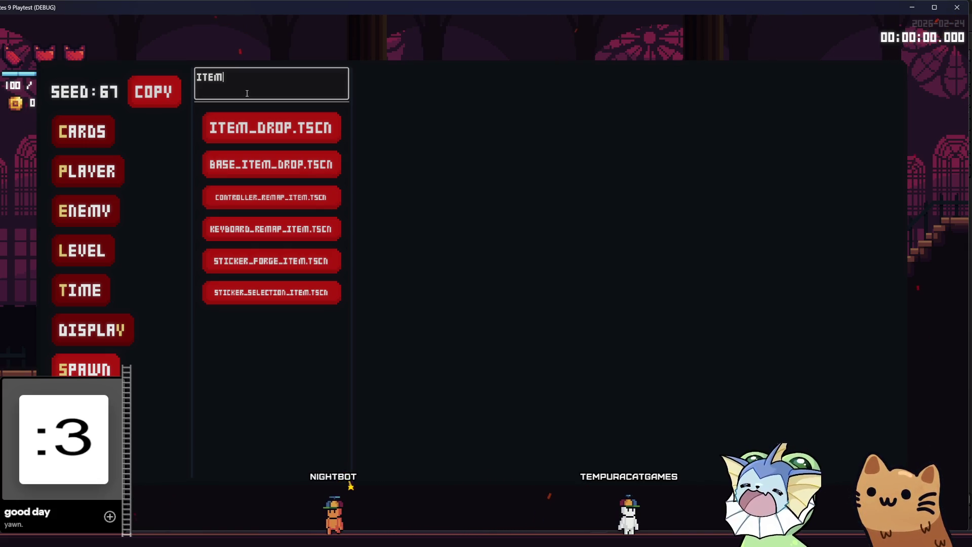
{"action": "key", "text": "BackSpace"}
{"action": "key", "text": "BackSpace"}
{"action": "key", "text": "BackSpace"}
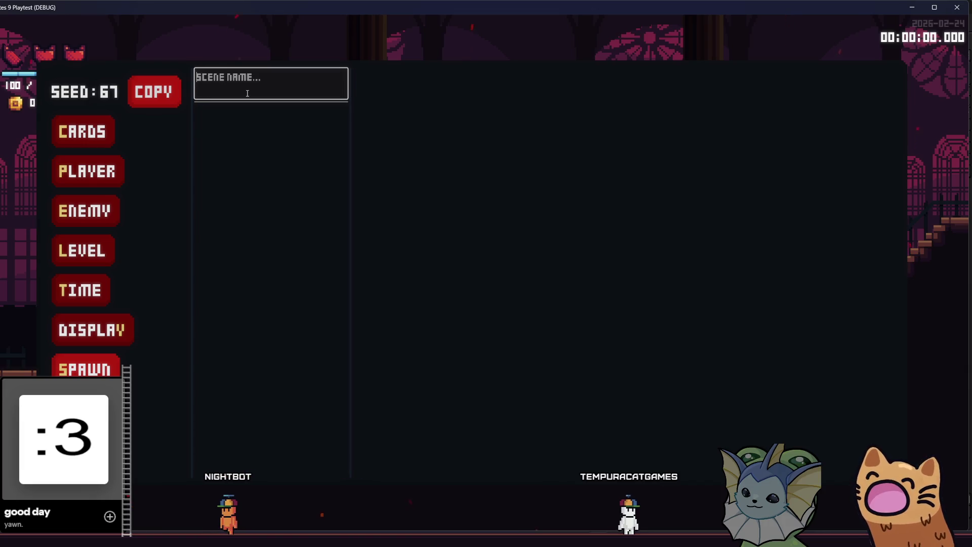
{"action": "type", "text": "reli"}
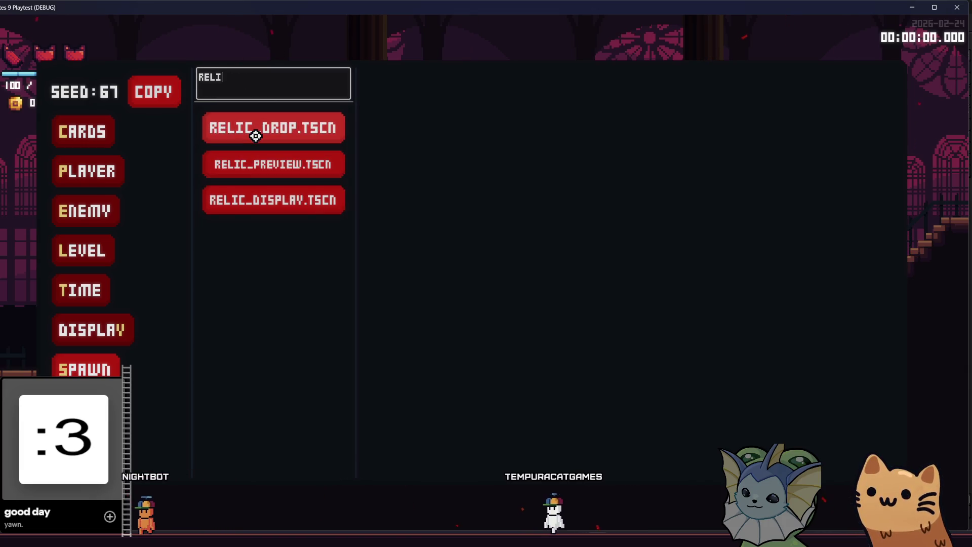
{"action": "left_click", "coordinate": [256, 136]}
{"action": "left_click", "coordinate": [451, 112]}
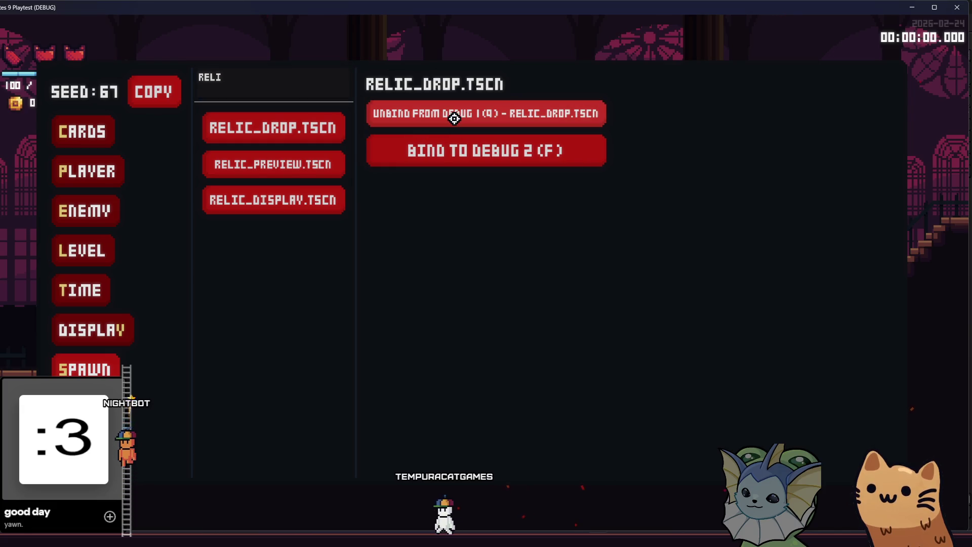
{"action": "key", "text": "Escape"}
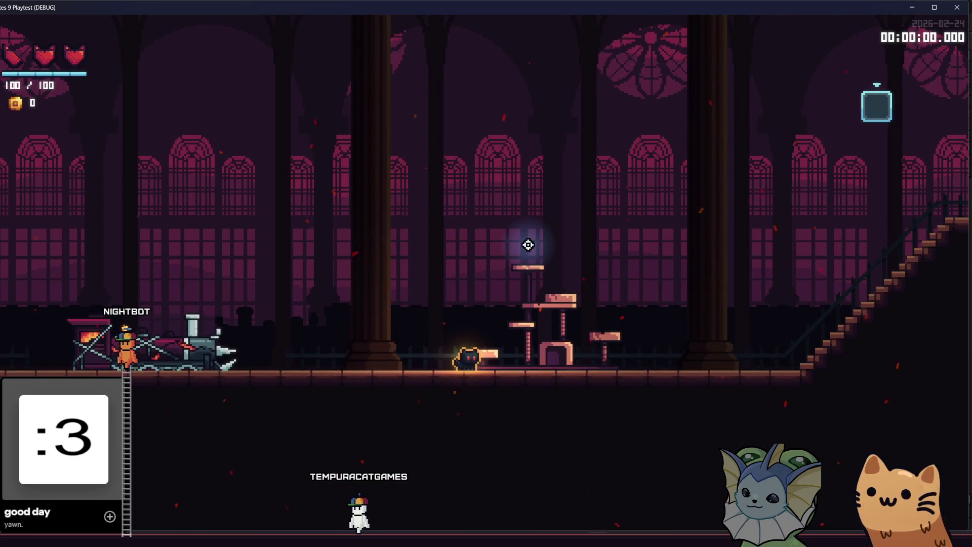
Step: Spawn a relic drop with the Debug 1 key and hop the cat onto the cat tree platforms
{"action": "key", "text": "1"}
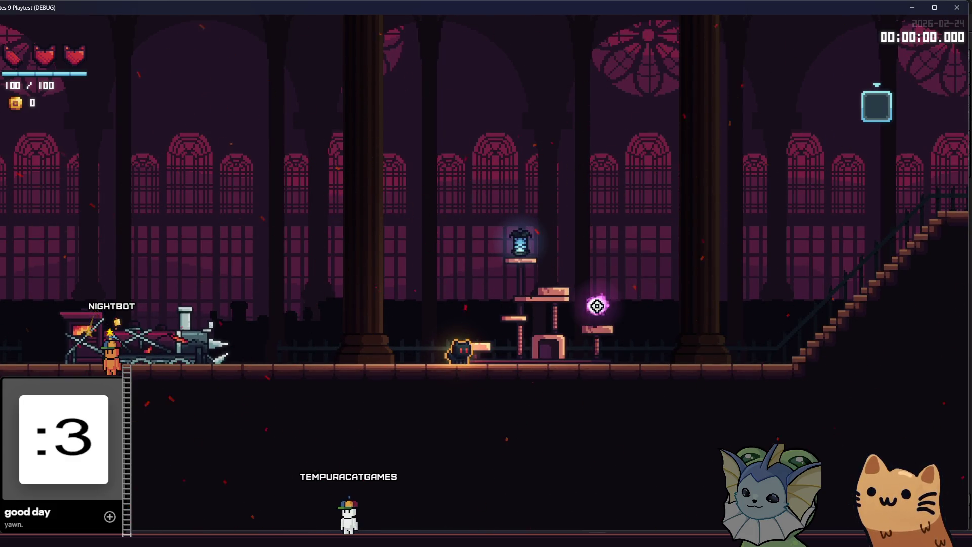
{"action": "key", "text": "a"}
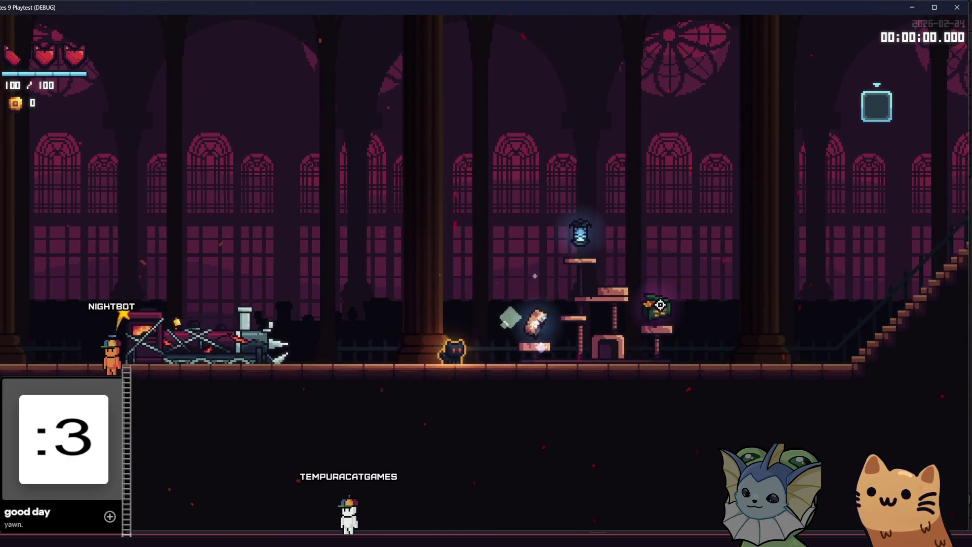
{"action": "key", "text": "d"}
{"action": "key", "text": "space"}
{"action": "key", "text": "a"}
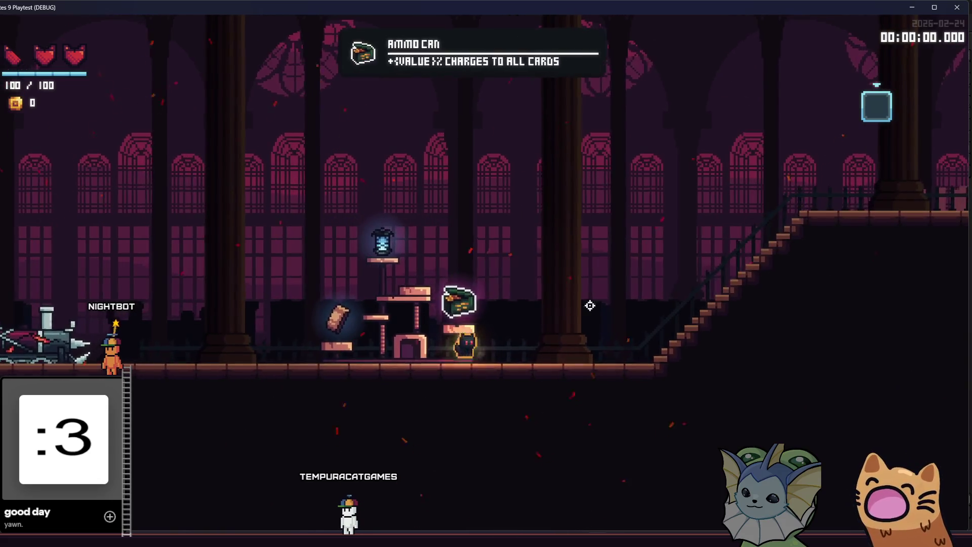
{"action": "key", "text": "d"}
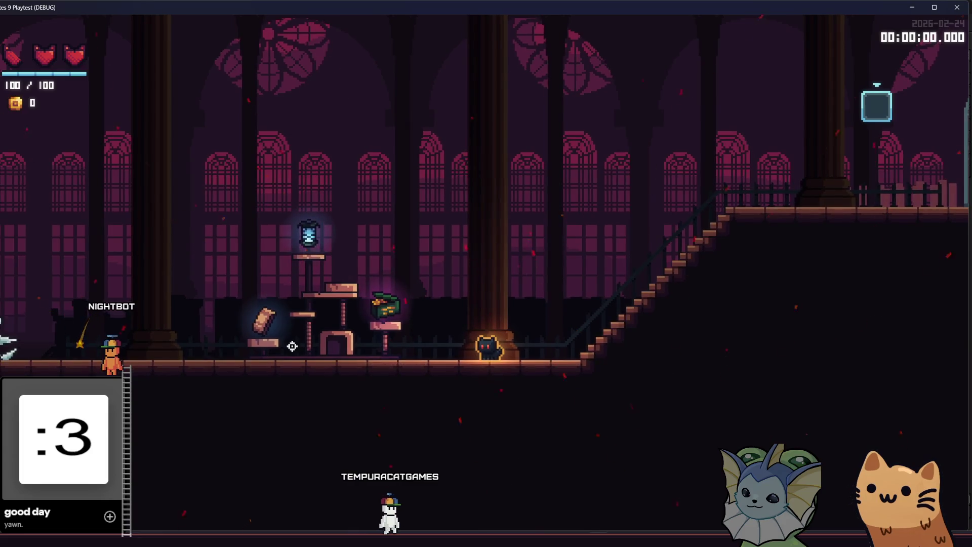
Step: Climb the cat up to the Soul Lantern, drop back down, and run along the floor
{"action": "key", "text": "a"}
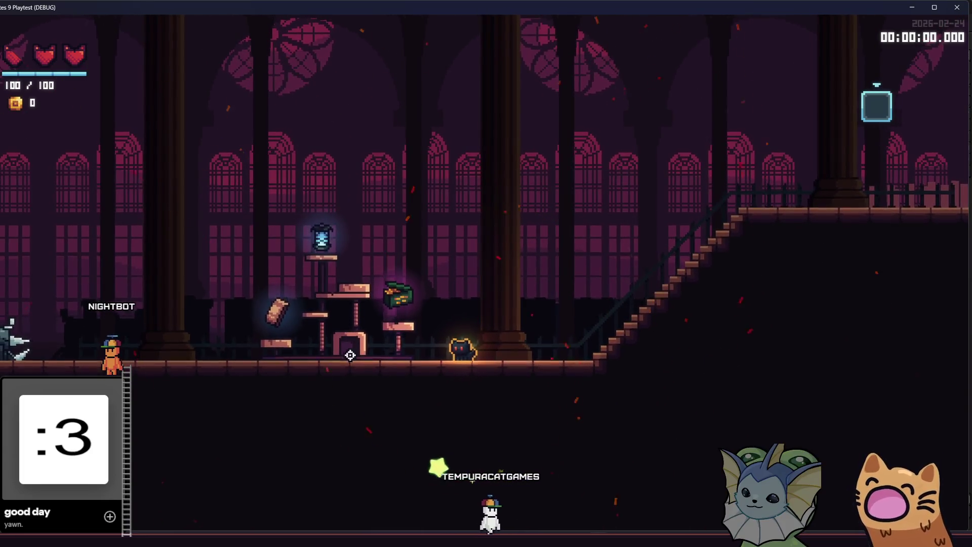
{"action": "key", "text": "space"}
{"action": "key", "text": "a"}
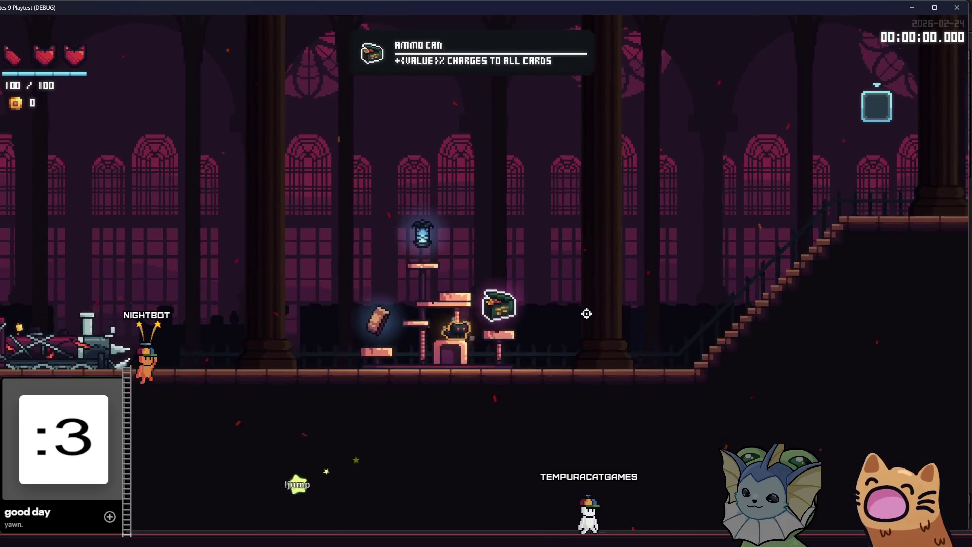
{"action": "key", "text": "space"}
{"action": "key", "text": "space"}
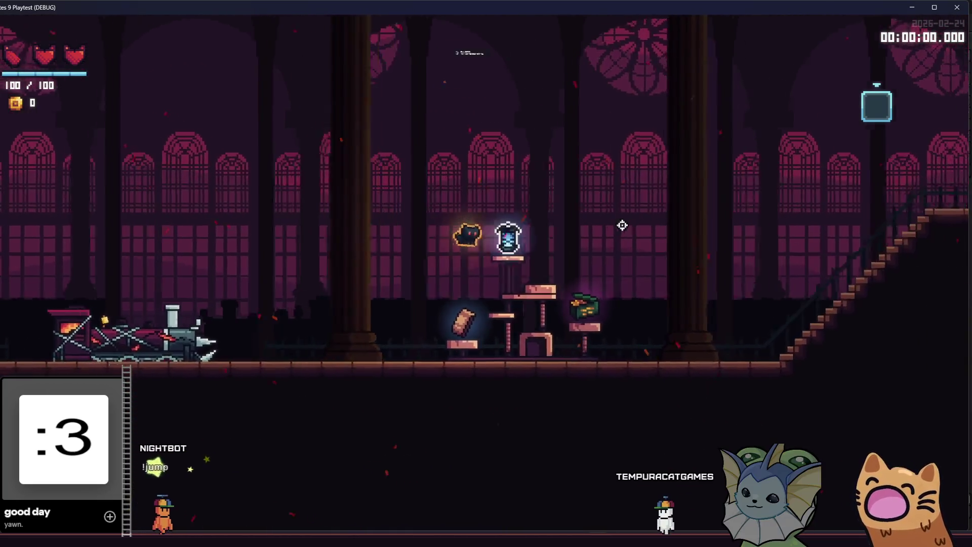
{"action": "key", "text": "d"}
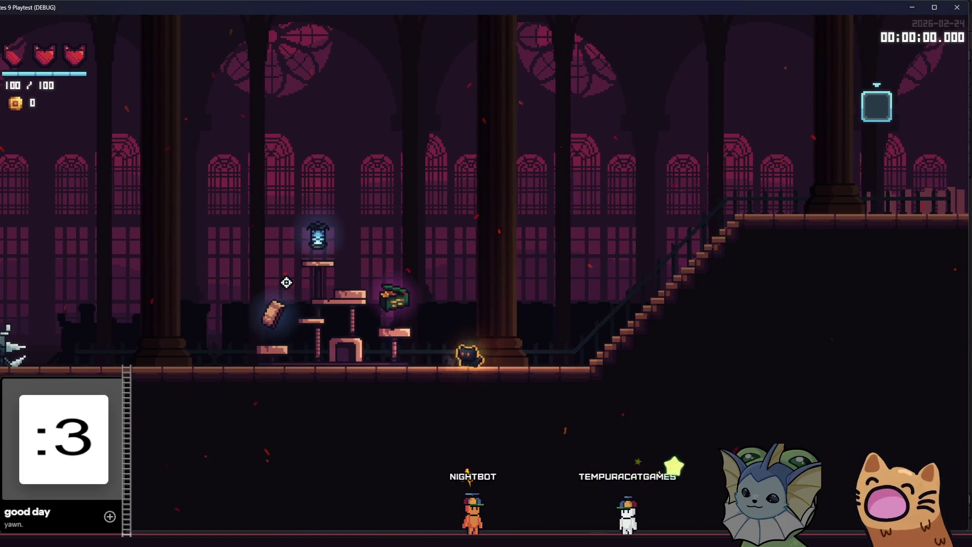
{"action": "key", "text": "a"}
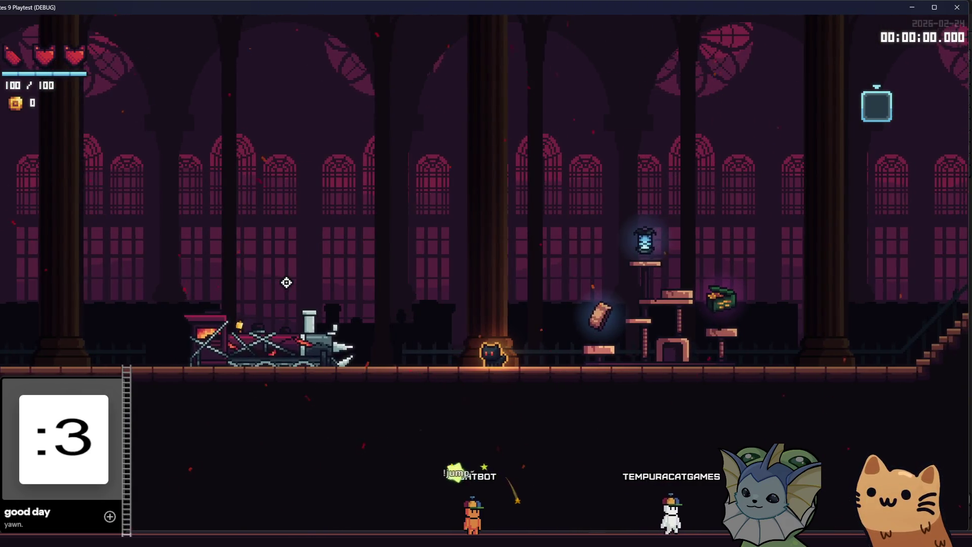
{"action": "key", "text": "d"}
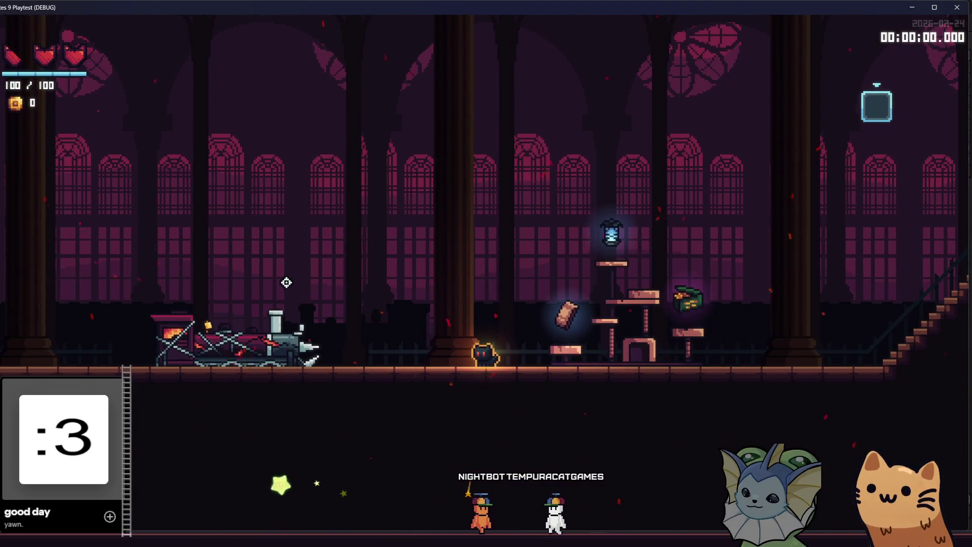
{"action": "key", "text": "a"}
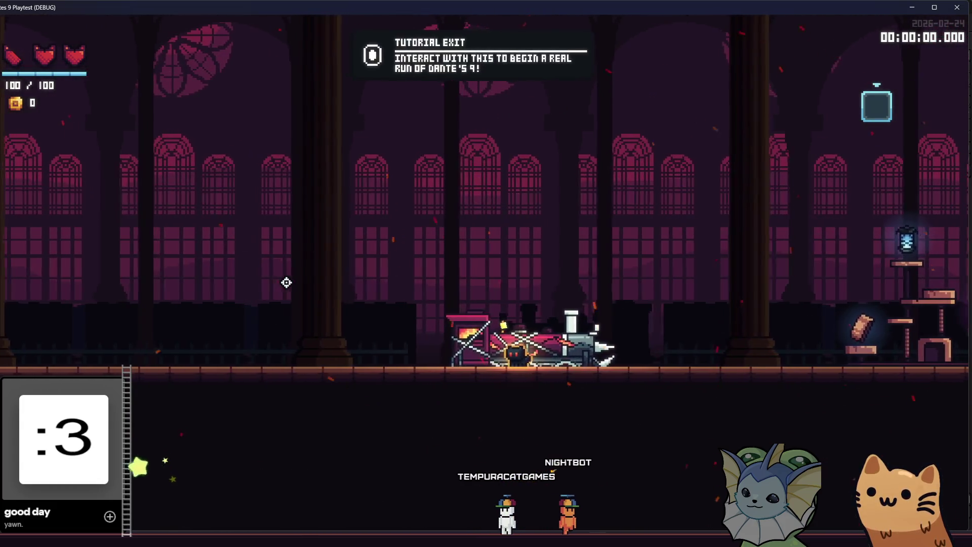
{"action": "key", "text": "d"}
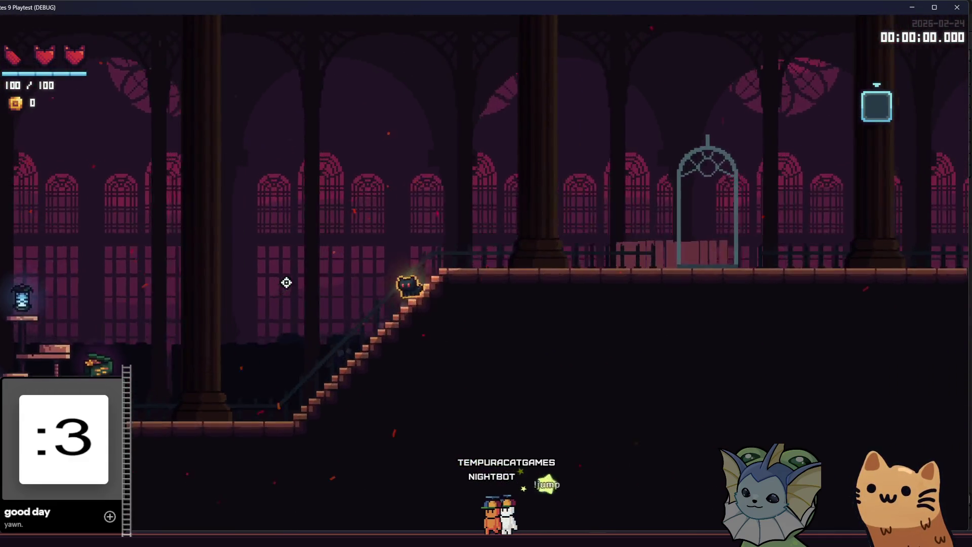
{"action": "key", "text": "a"}
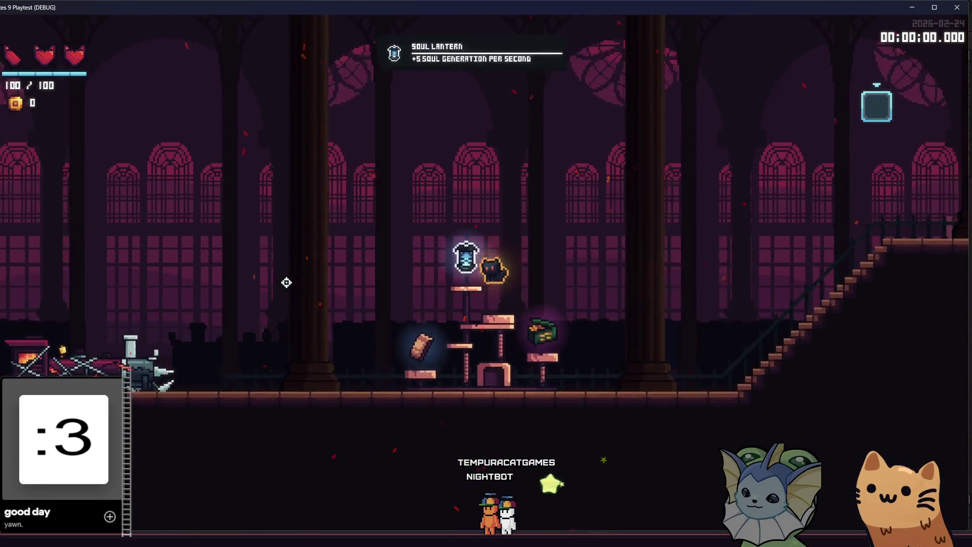
{"action": "key", "text": "a"}
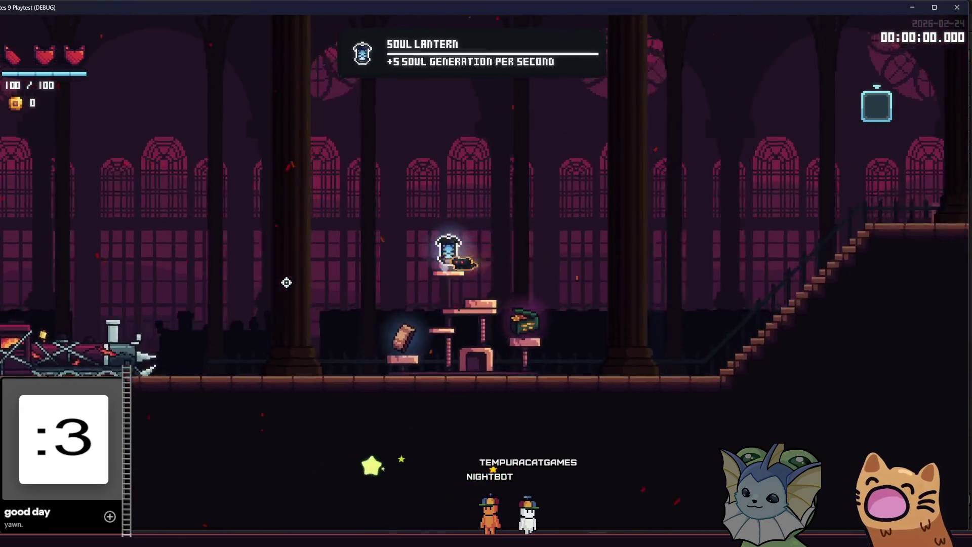
{"action": "key", "text": "d"}
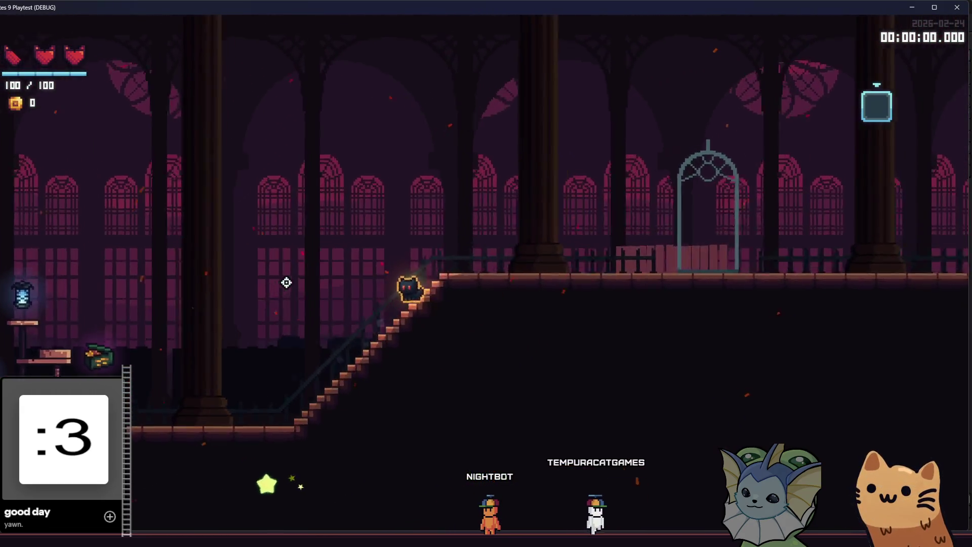
{"action": "key", "text": "a"}
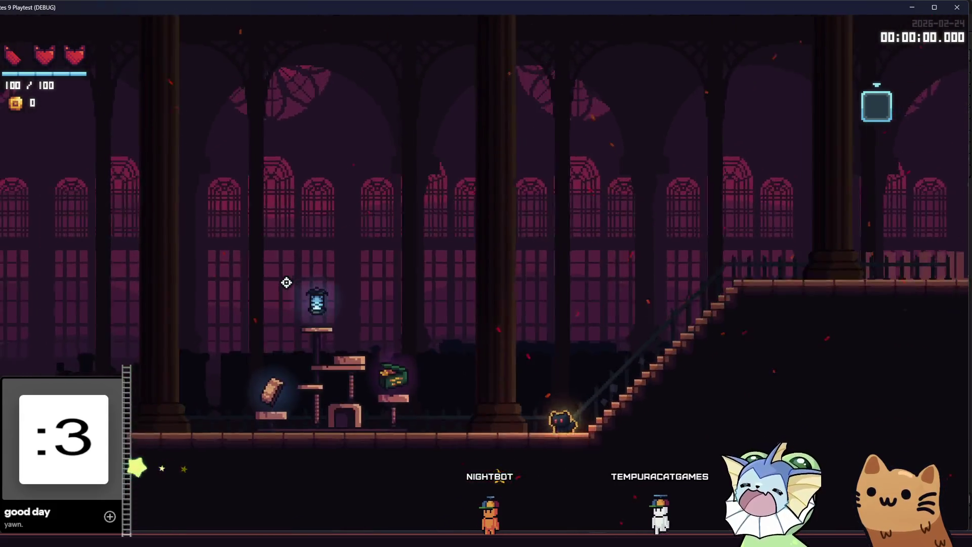
{"action": "key", "text": "a"}
{"action": "key", "text": "space"}
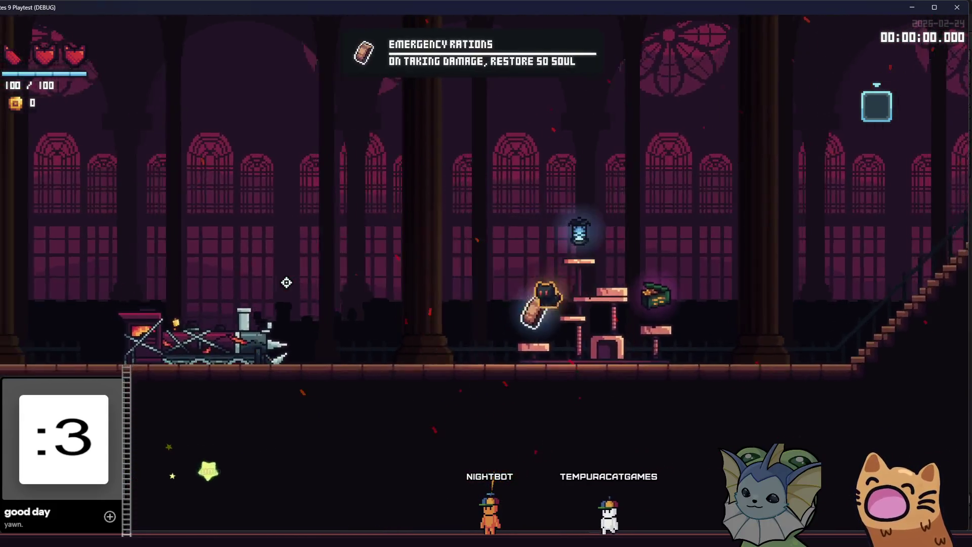
{"action": "key", "text": "a"}
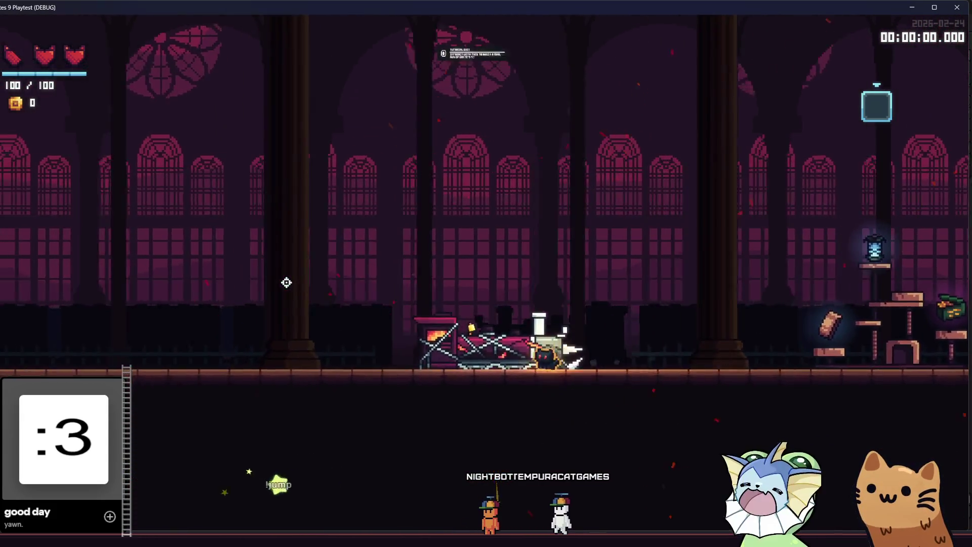
{"action": "key", "text": "d"}
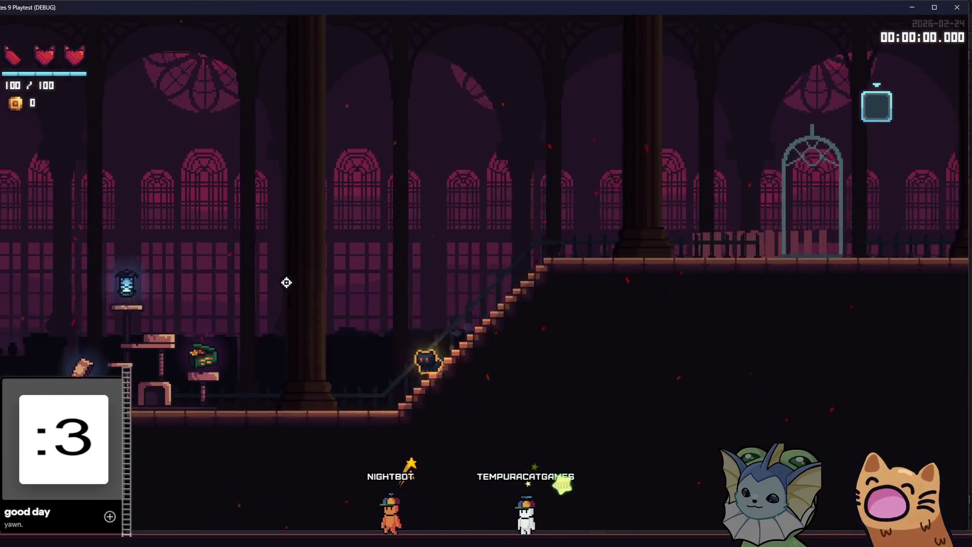
{"action": "key", "text": "s"}
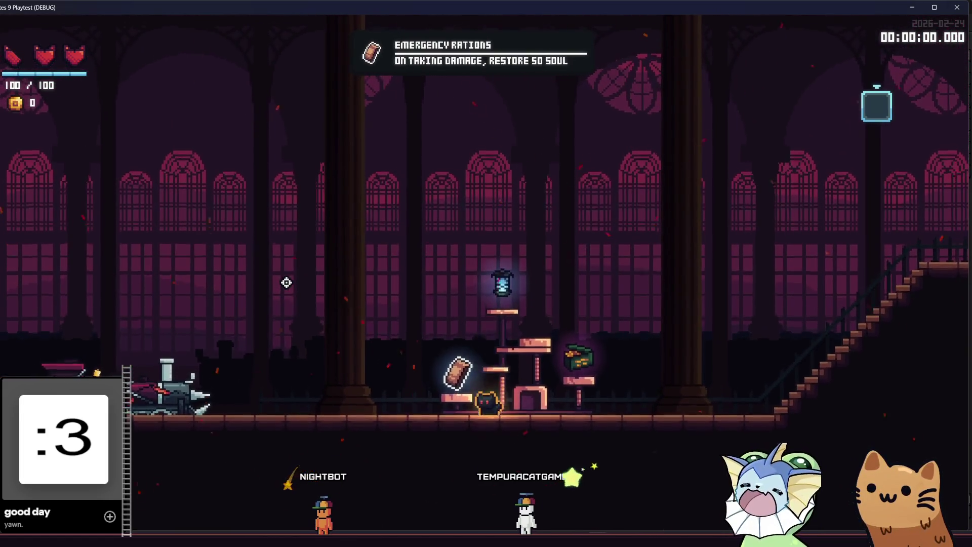
{"action": "key", "text": "space"}
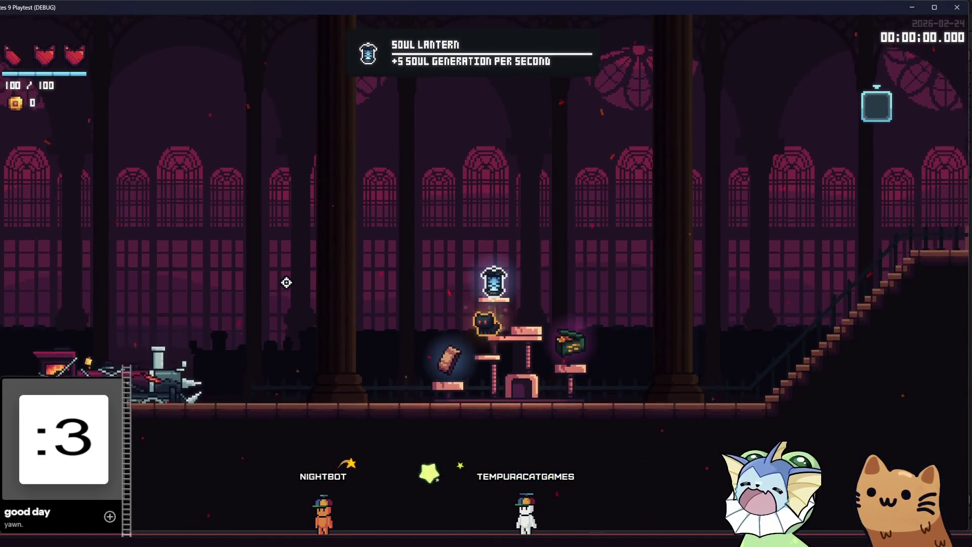
{"action": "key", "text": "space"}
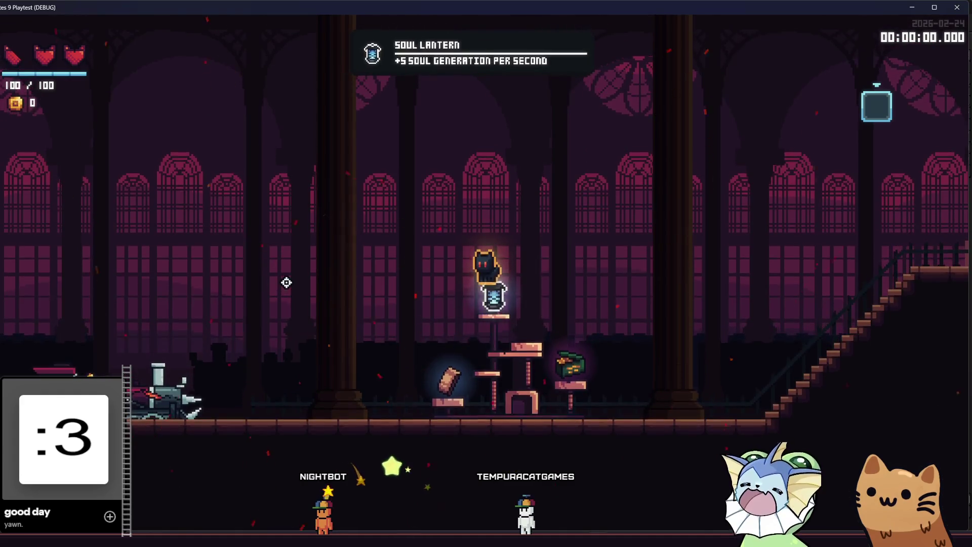
{"action": "key", "text": "d"}
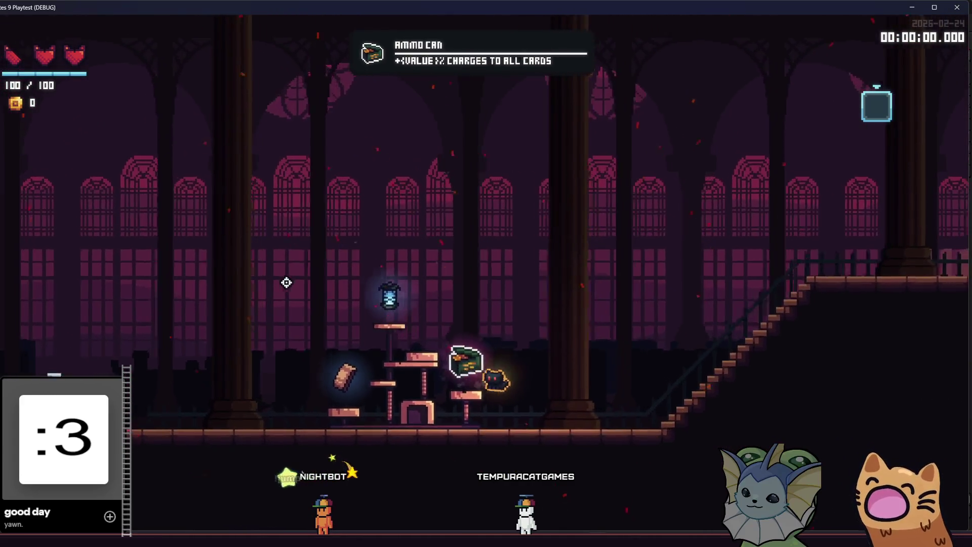
{"action": "key", "text": "d"}
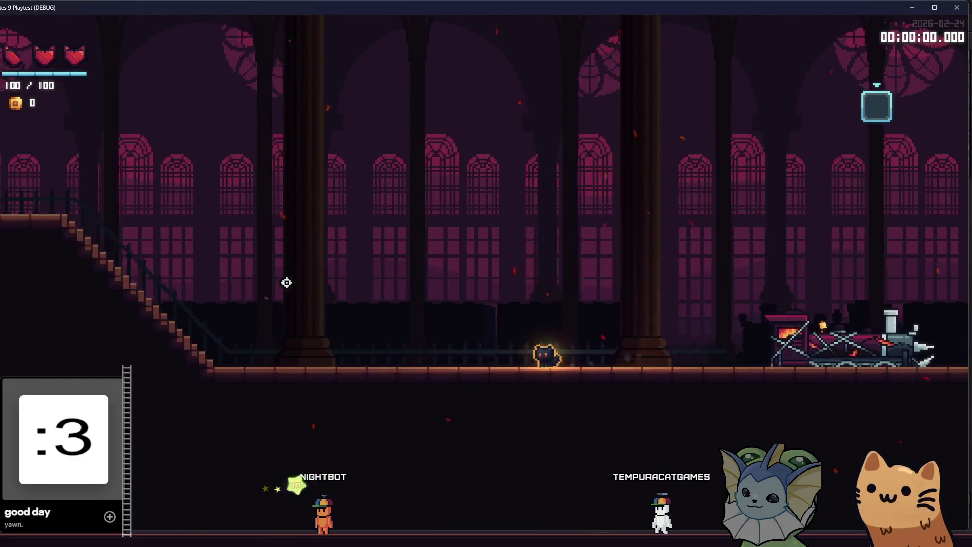
{"action": "key", "text": "d"}
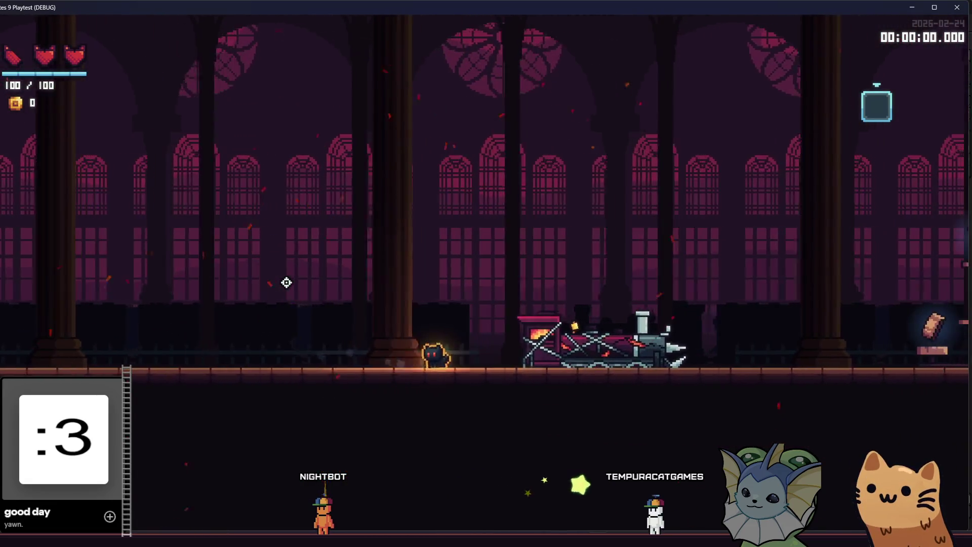
{"action": "key", "text": "d"}
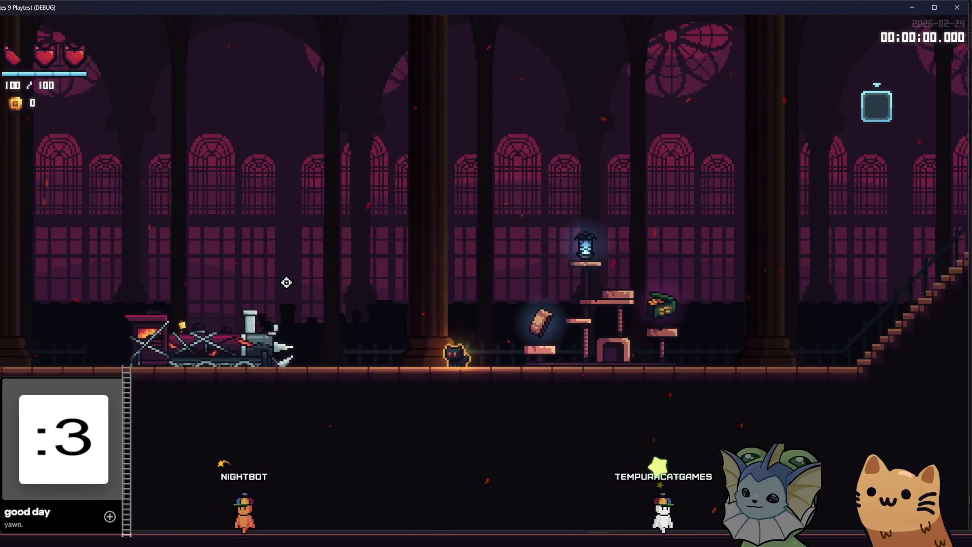
{"action": "key", "text": "d"}
{"action": "key", "text": "space"}
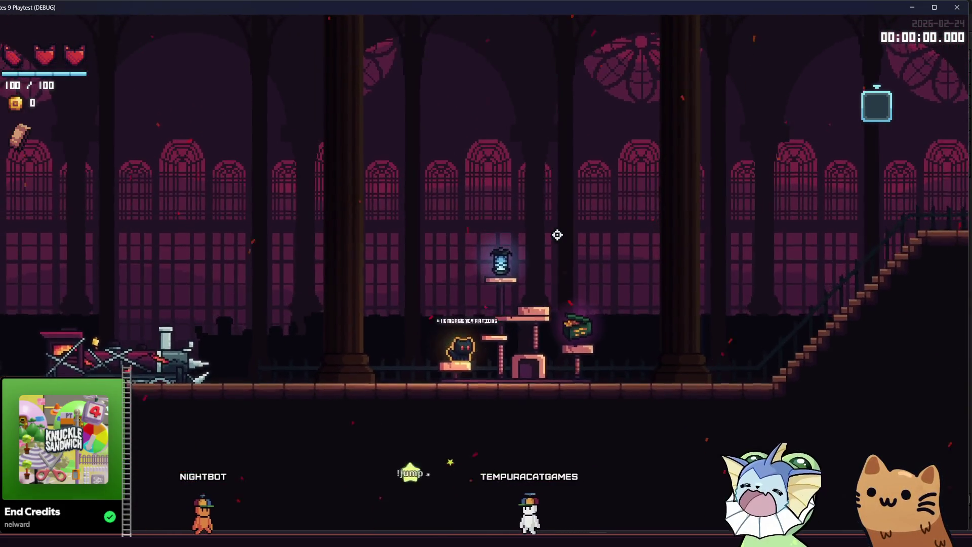
Step: Collect the Soul Lantern and the ammo can from the cat tree, heading toward the staircase
{"action": "key", "text": "space"}
{"action": "key", "text": "d"}
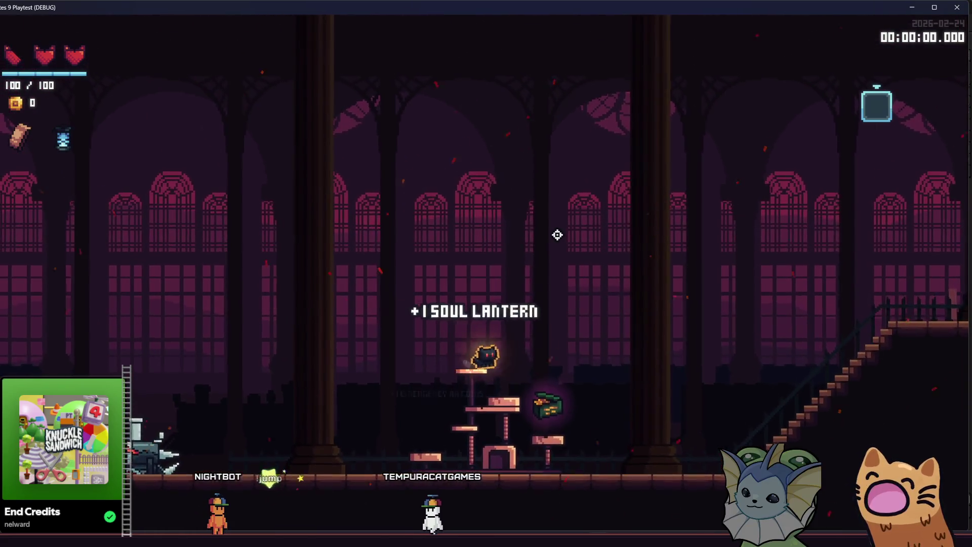
{"action": "key", "text": "d"}
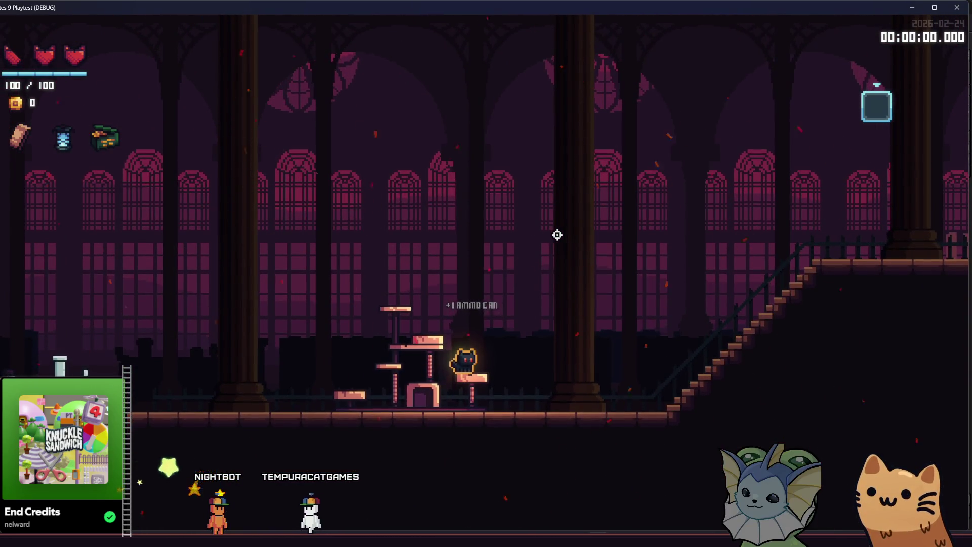
{"action": "key", "text": "d"}
{"action": "key", "text": "space"}
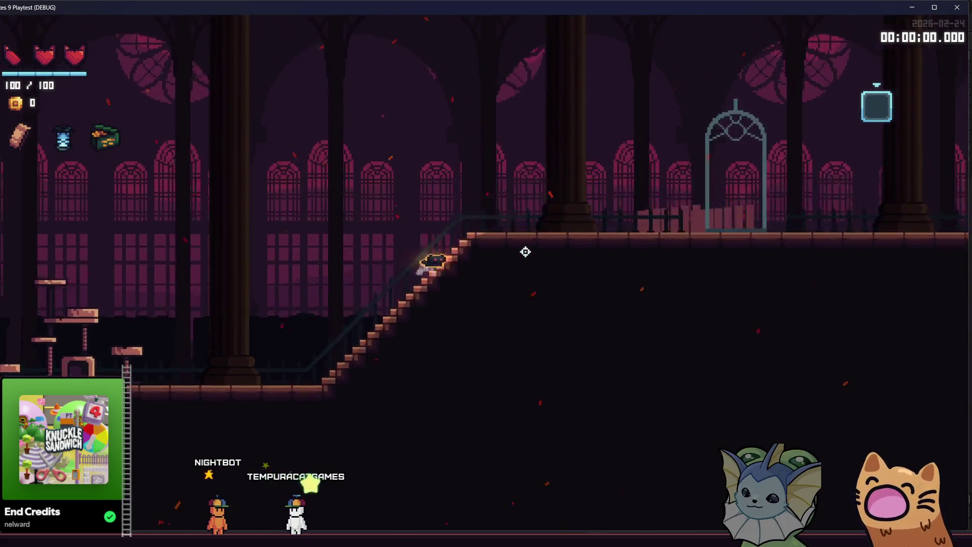
Step: Climb the staircase, walk back left past the cat tree, and close the game window
{"action": "key", "text": "a"}
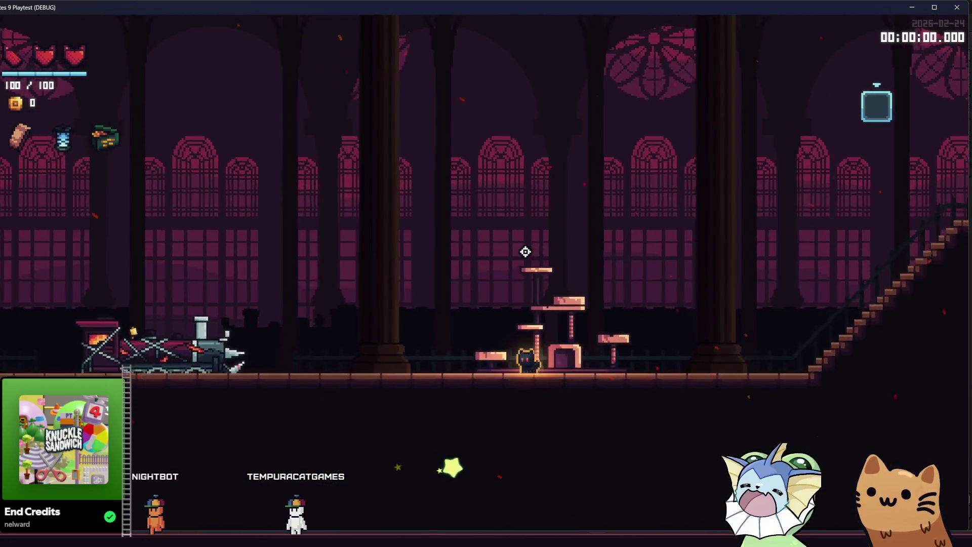
{"action": "key", "text": "a"}
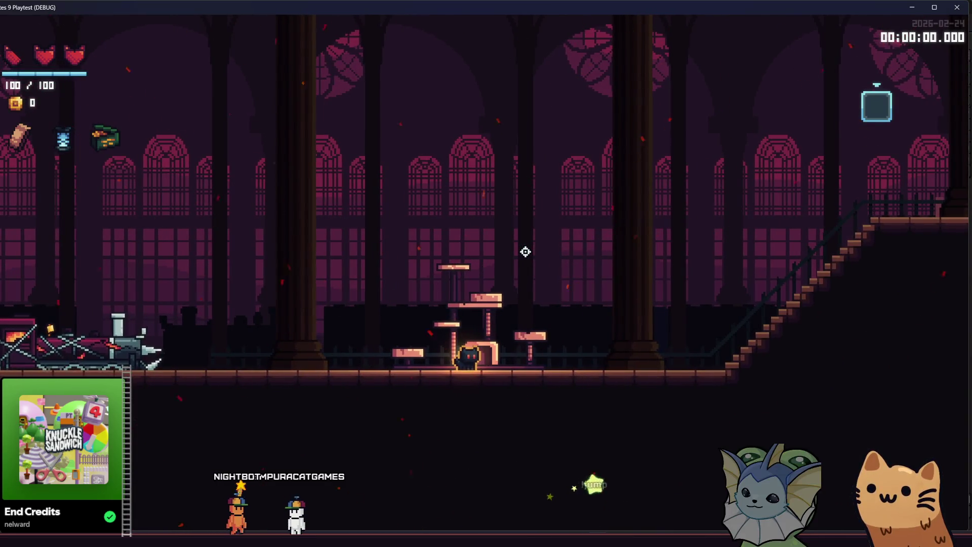
{"action": "key", "text": "a"}
{"action": "key", "text": "a"}
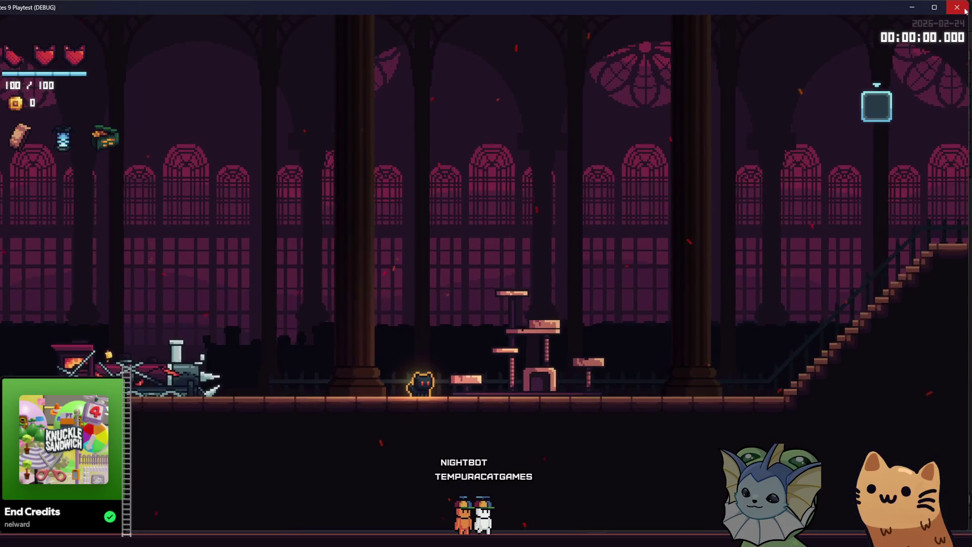
{"action": "left_click", "coordinate": [956, 7]}
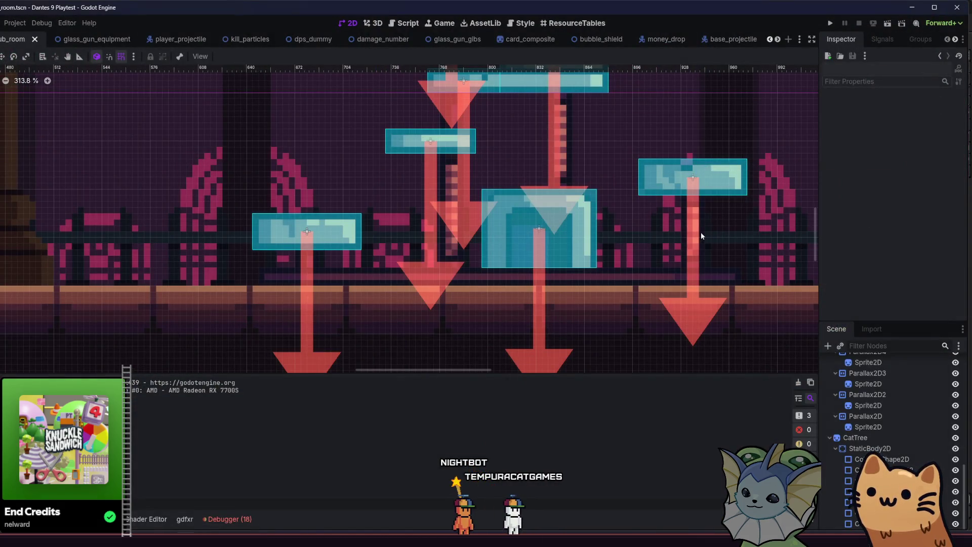
Step: Add a RigidBody2D child to the CatTree node via a 'rig' node search
{"action": "left_click", "coordinate": [892, 439]}
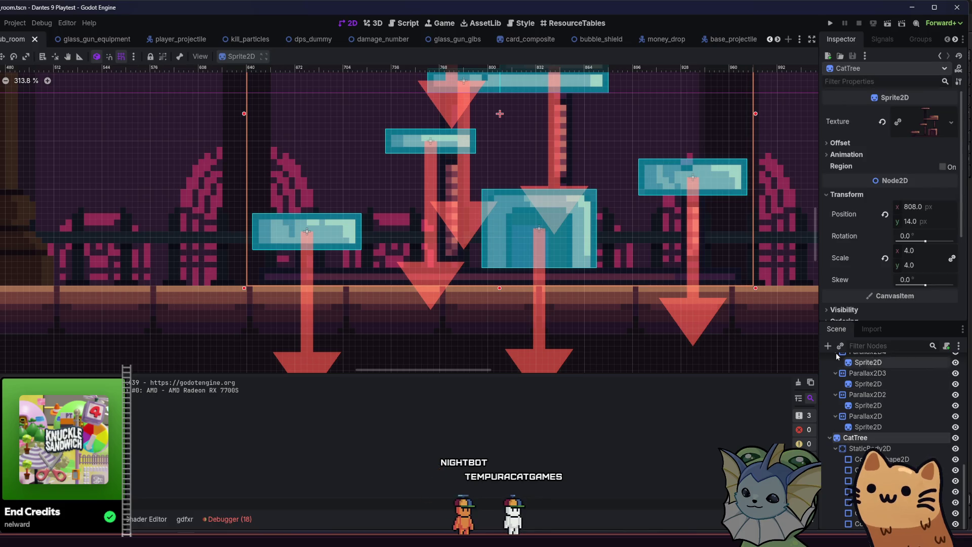
{"action": "left_click", "coordinate": [825, 343]}
{"action": "type", "text": "rg"}
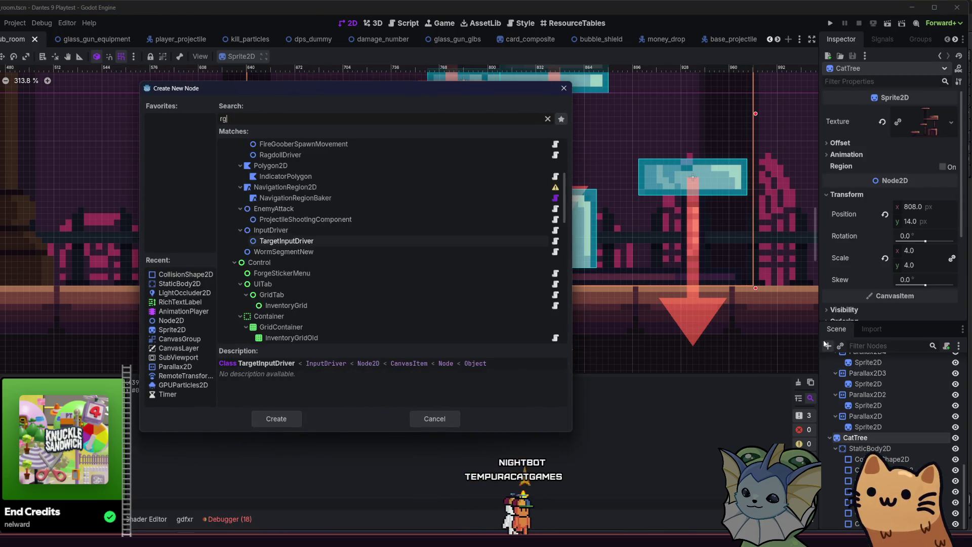
{"action": "key", "text": "BackSpace"}
{"action": "type", "text": "ig"}
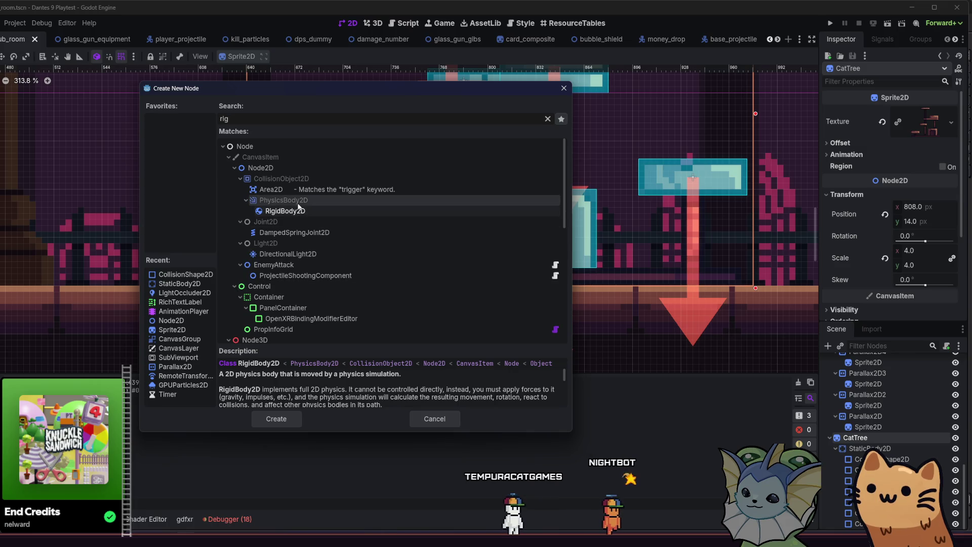
{"action": "double_click", "coordinate": [284, 211]}
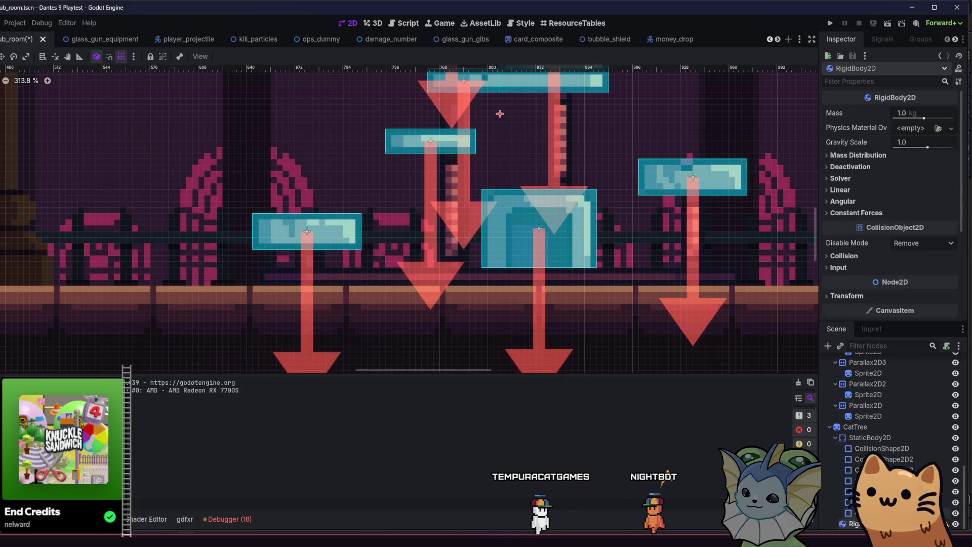
Step: Add a PinJoint2D under the StaticBody2D platform, then reselect the RigidBody2D
{"action": "left_click", "coordinate": [870, 437]}
{"action": "left_click", "coordinate": [827, 346]}
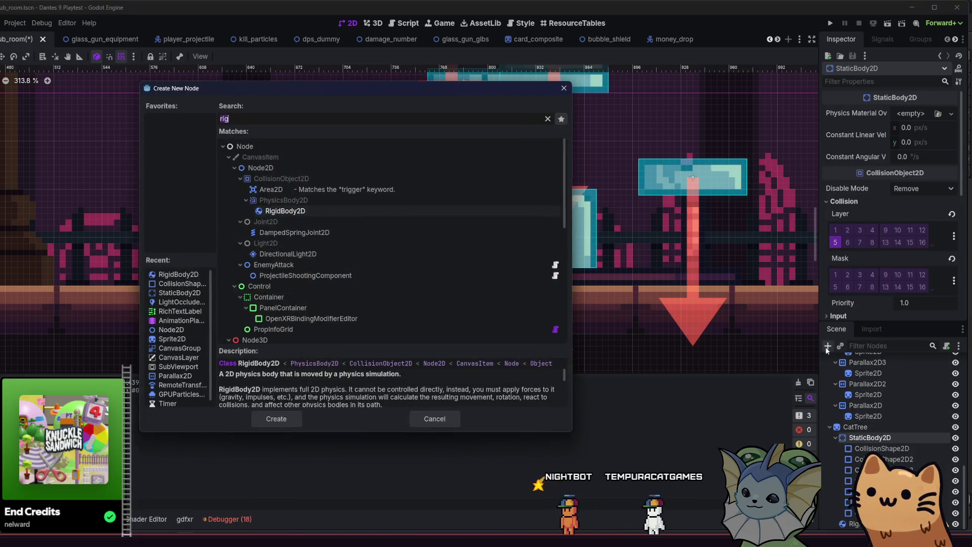
{"action": "type", "text": "pin"}
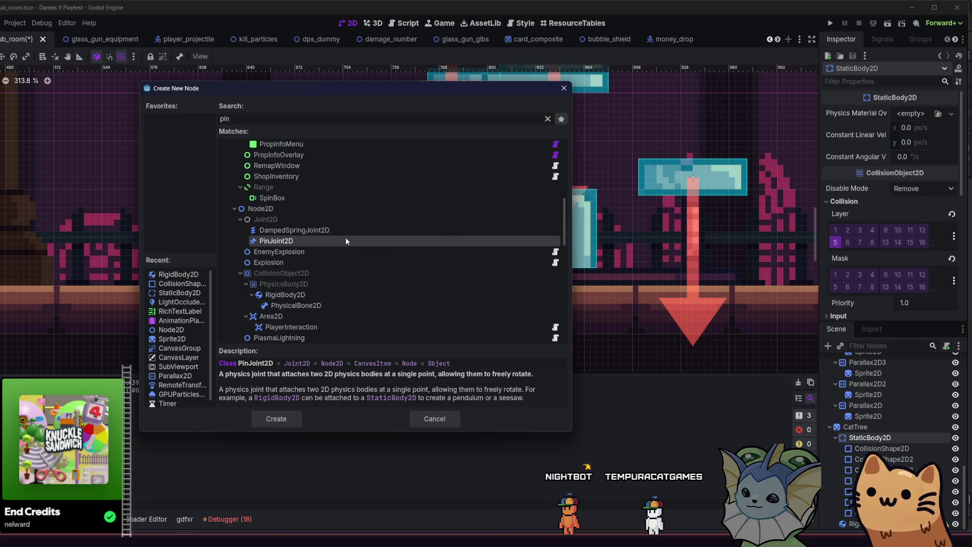
{"action": "double_click", "coordinate": [345, 241]}
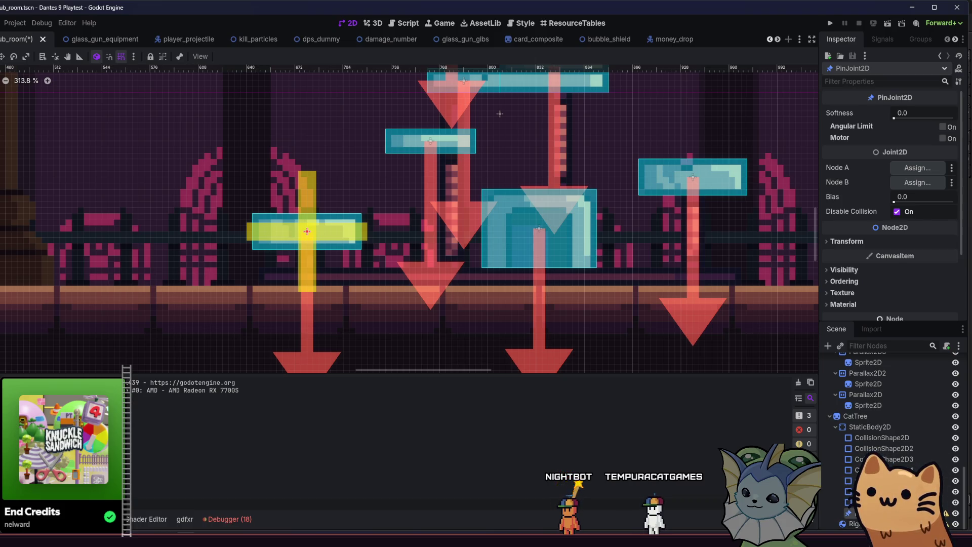
{"action": "left_click", "coordinate": [855, 524]}
{"action": "left_click", "coordinate": [856, 524]}
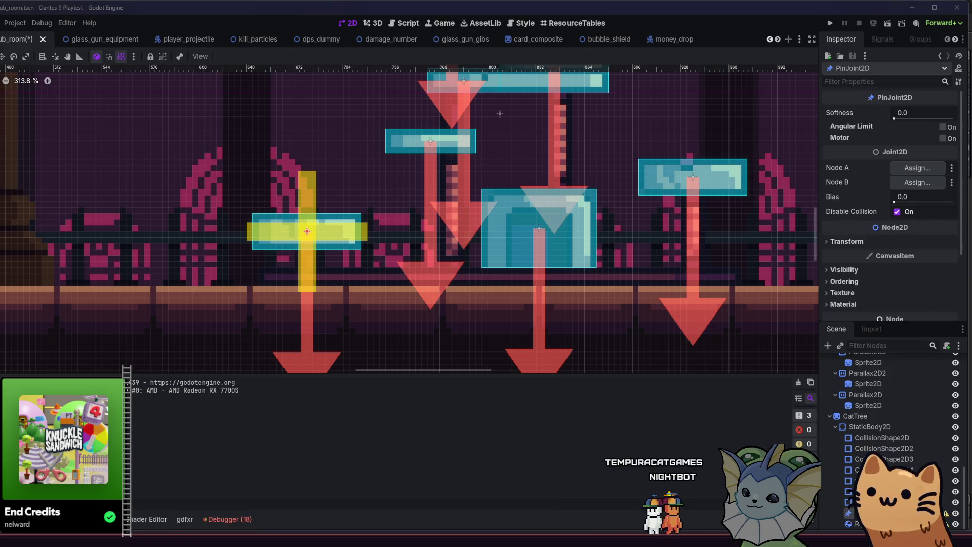
{"action": "left_click", "coordinate": [855, 524]}
{"action": "left_click", "coordinate": [833, 346]}
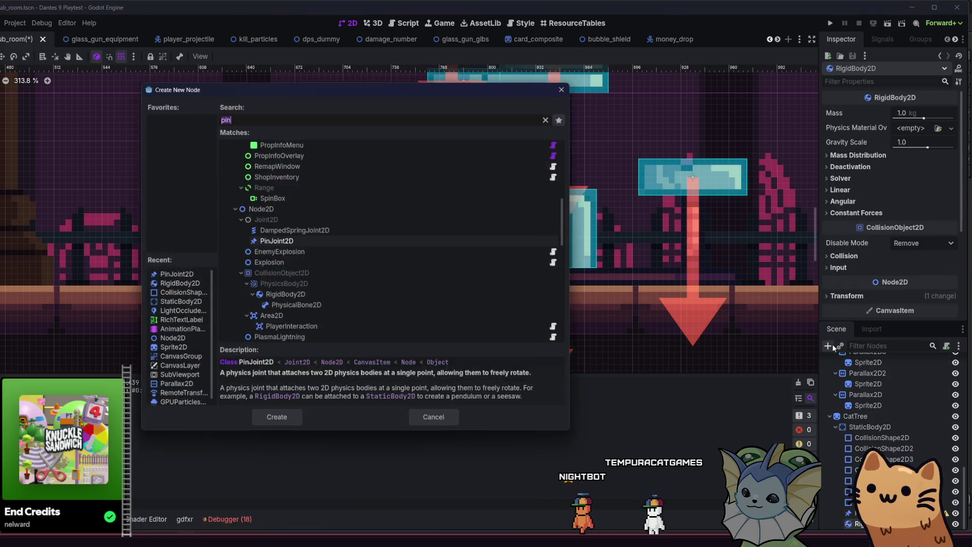
Step: Add a CollisionShape2D to the RigidBody2D and give it a new CircleShape2D
{"action": "type", "text": "coll"}
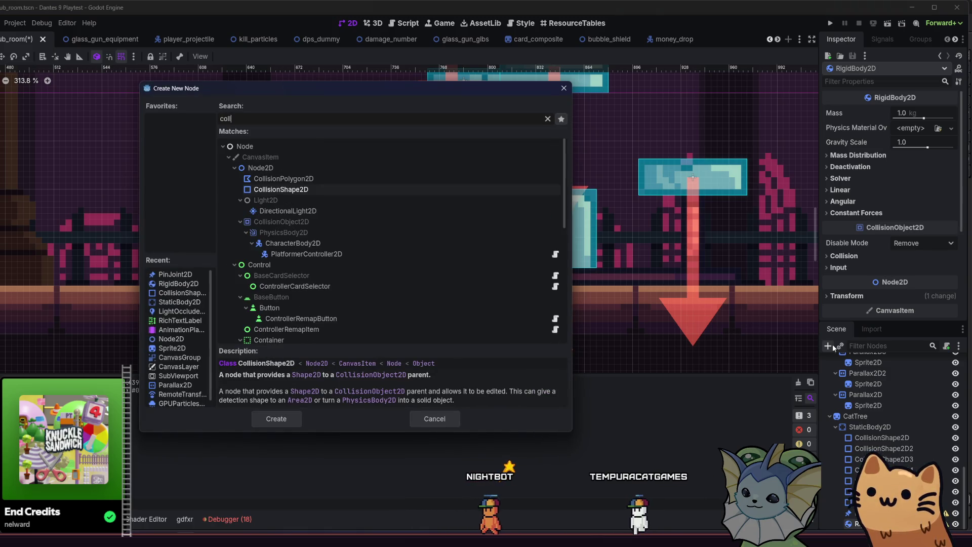
{"action": "double_click", "coordinate": [382, 192]}
{"action": "scroll", "coordinate": [381, 187], "scroll_direction": "down", "scroll_amount": 4}
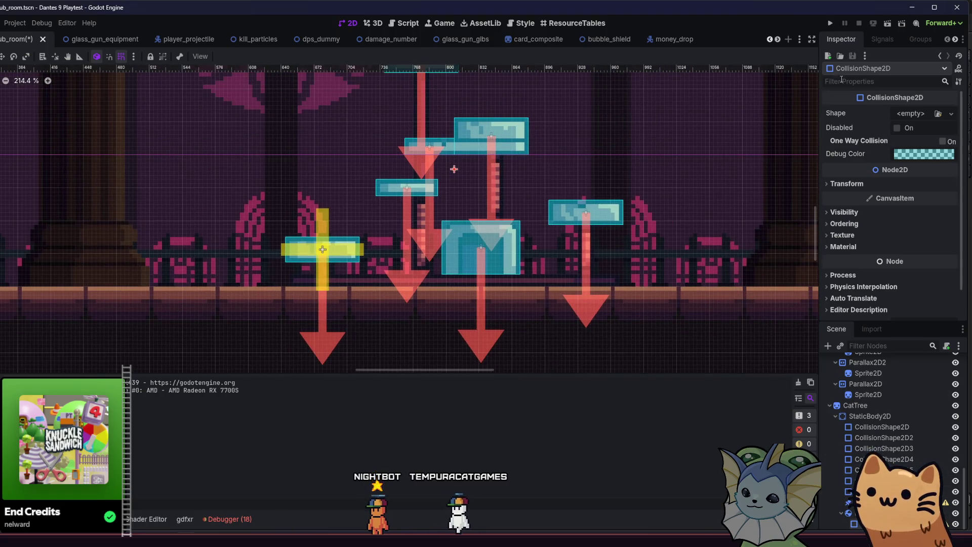
{"action": "left_click", "coordinate": [937, 113]}
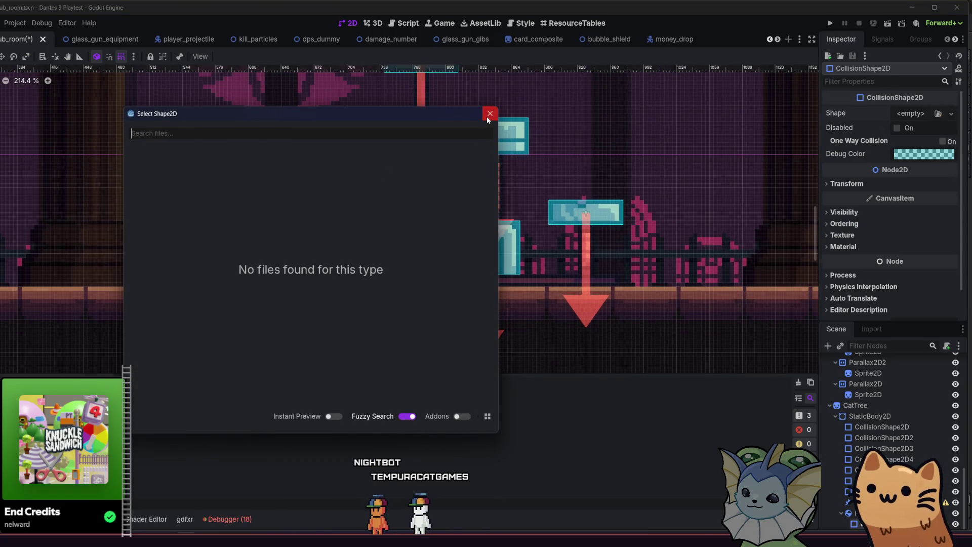
{"action": "left_click", "coordinate": [488, 117]}
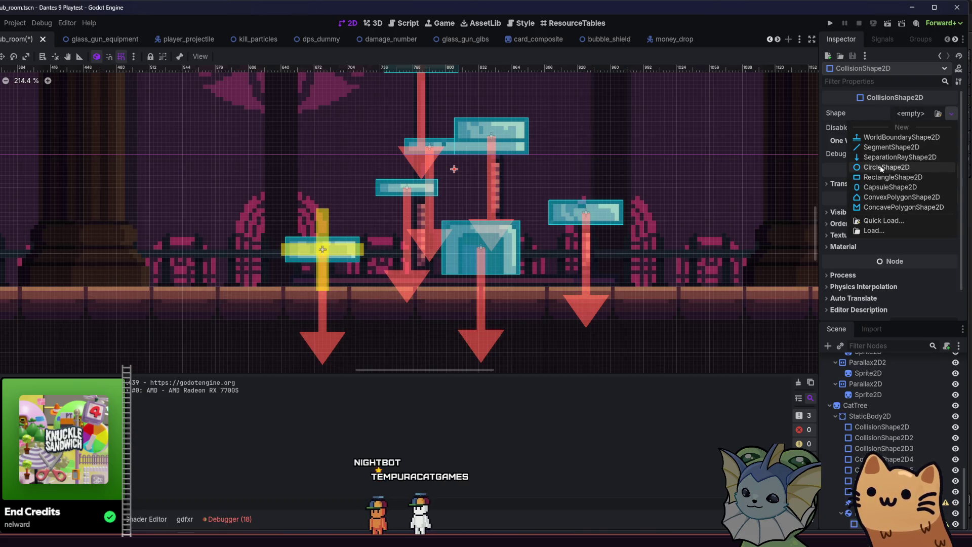
{"action": "left_click", "coordinate": [887, 167]}
Step: Shrink the circle shape to a small radius and save the hub_room scene
{"action": "scroll", "coordinate": [530, 163], "scroll_direction": "up", "scroll_amount": 6}
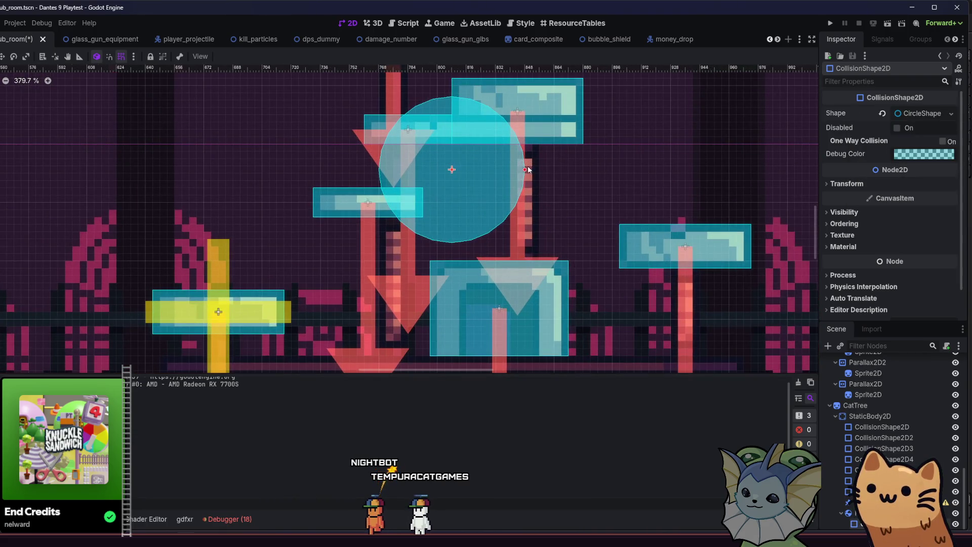
{"action": "left_click_drag", "start_coordinate": [527, 168], "coordinate": [464, 175]}
{"action": "key", "text": "ctrl+s"}
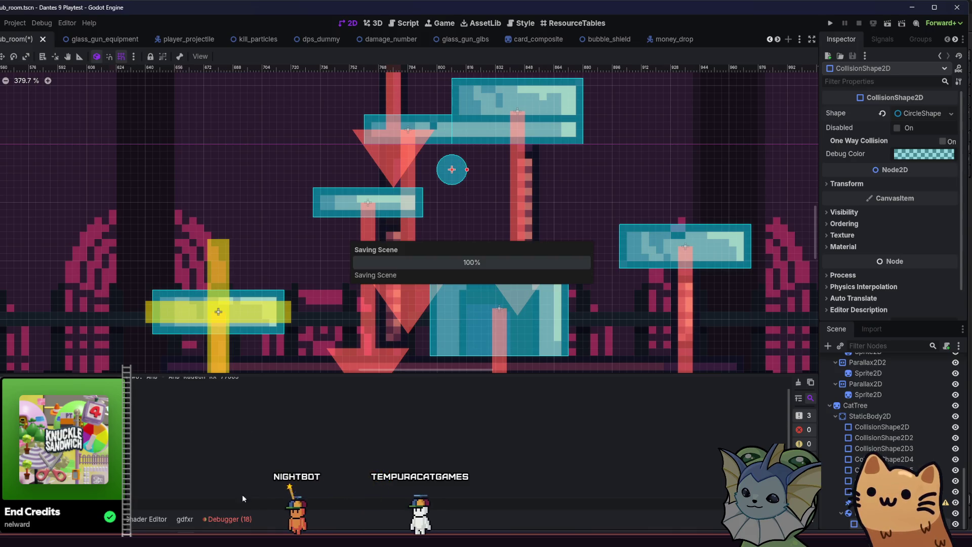
{"action": "key", "text": "alt+Tab"}
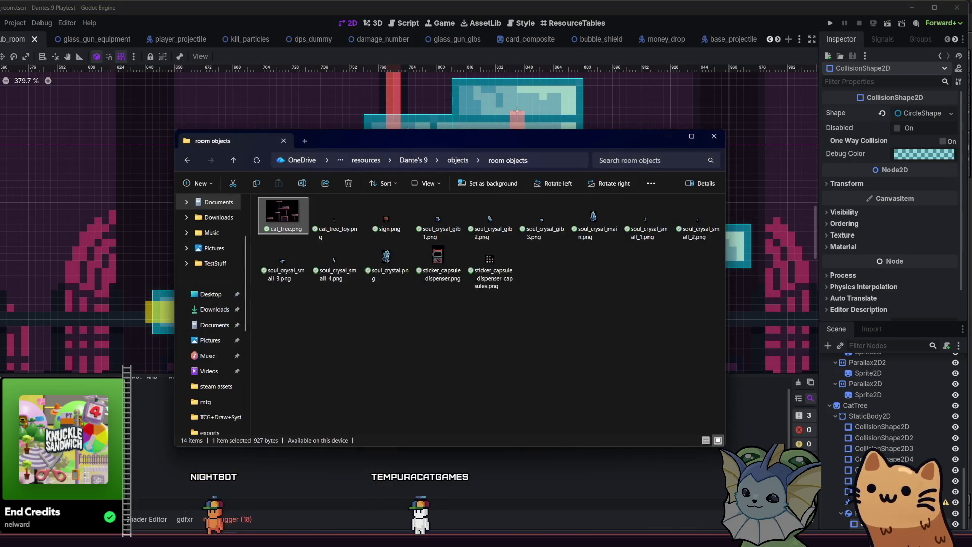
{"action": "key", "text": "alt+Tab"}
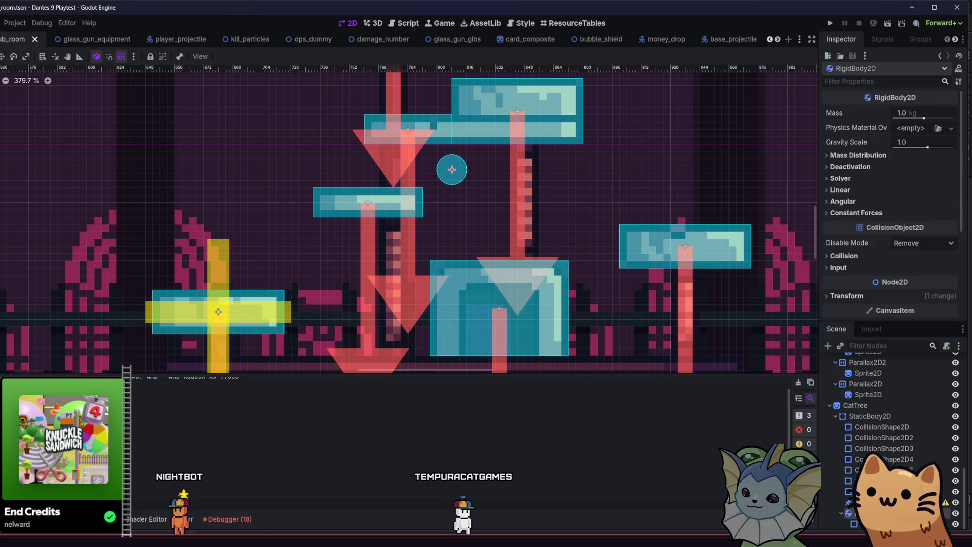
Step: Clear RigidBody2D collision mask bit 1, enable bits 5 and 6, and shift its circle down-left
{"action": "left_click", "coordinate": [844, 255]}
{"action": "scroll", "coordinate": [840, 228], "scroll_direction": "down", "scroll_amount": 3}
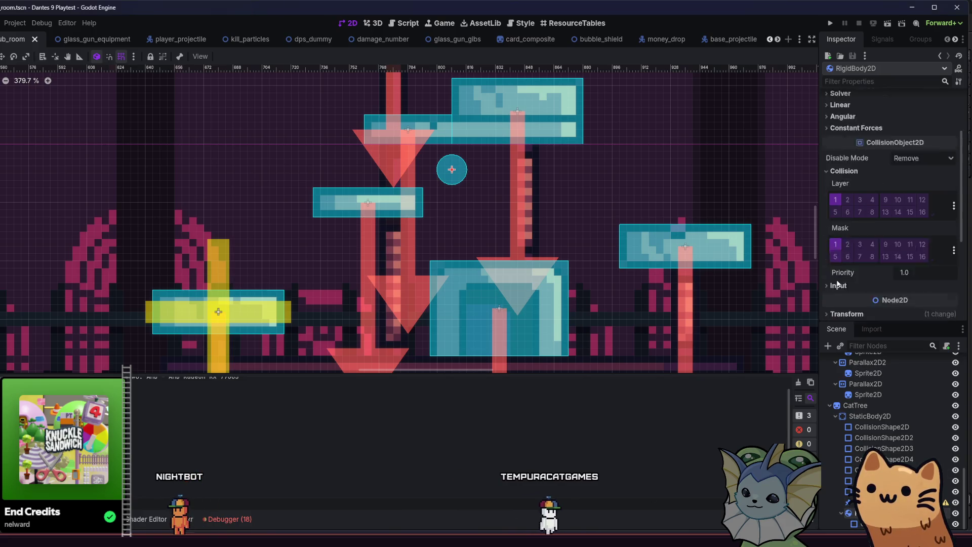
{"action": "left_click", "coordinate": [835, 187]}
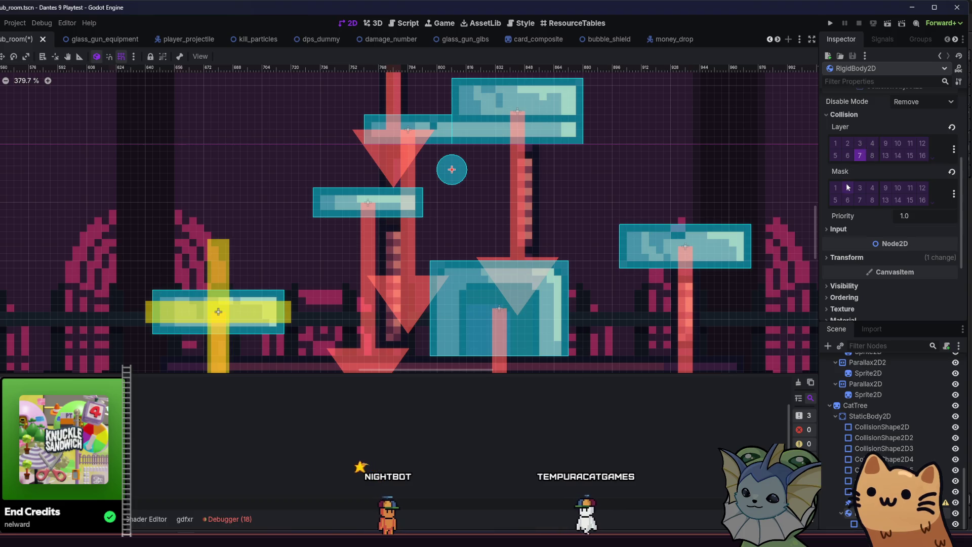
{"action": "left_click", "coordinate": [847, 201]}
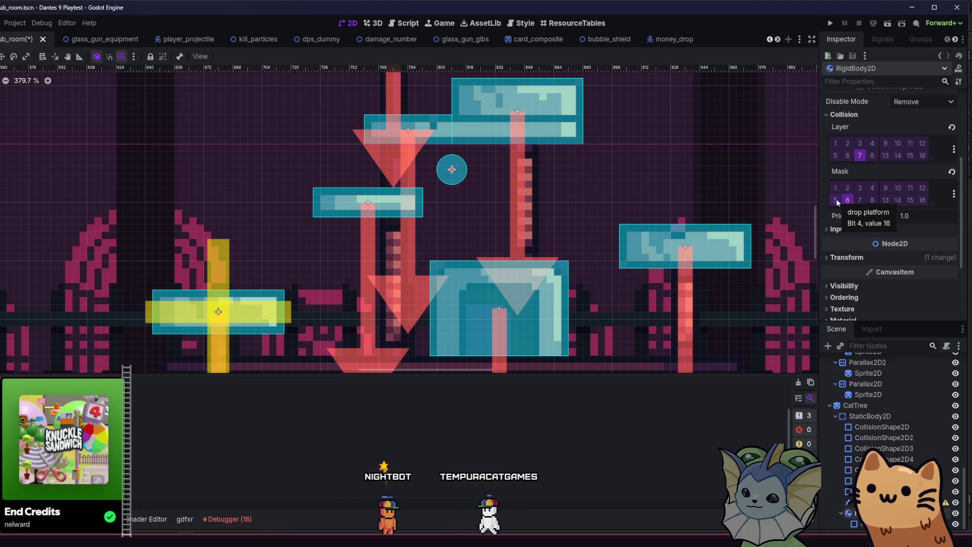
{"action": "left_click", "coordinate": [835, 201]}
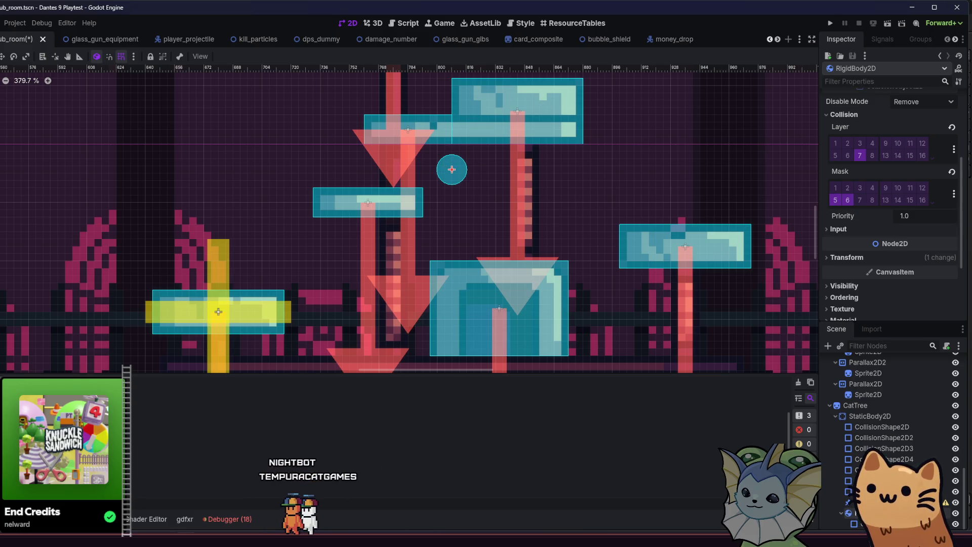
{"action": "mouse_move", "coordinate": [459, 174]}
{"action": "left_mouse_down"}
{"action": "mouse_move", "coordinate": [410, 226]}
{"action": "mouse_move", "coordinate": [317, 252]}
{"action": "left_mouse_up"}
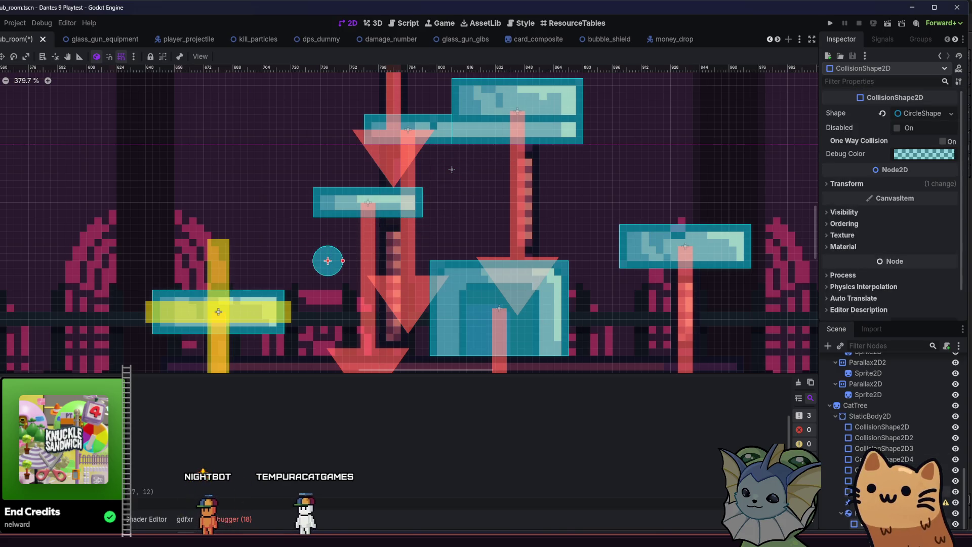
Step: Drag the PinJoint2D up onto the small left platform, just above the circle shape
{"action": "left_click", "coordinate": [457, 192]}
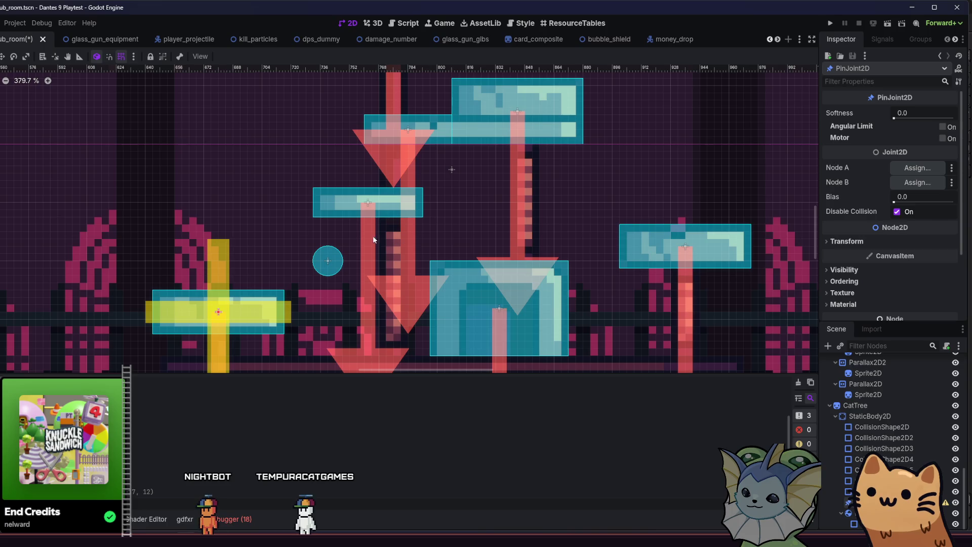
{"action": "mouse_move", "coordinate": [84, 173]}
{"action": "left_mouse_down"}
{"action": "mouse_move", "coordinate": [149, 102]}
{"action": "mouse_move", "coordinate": [185, 79]}
{"action": "left_mouse_up"}
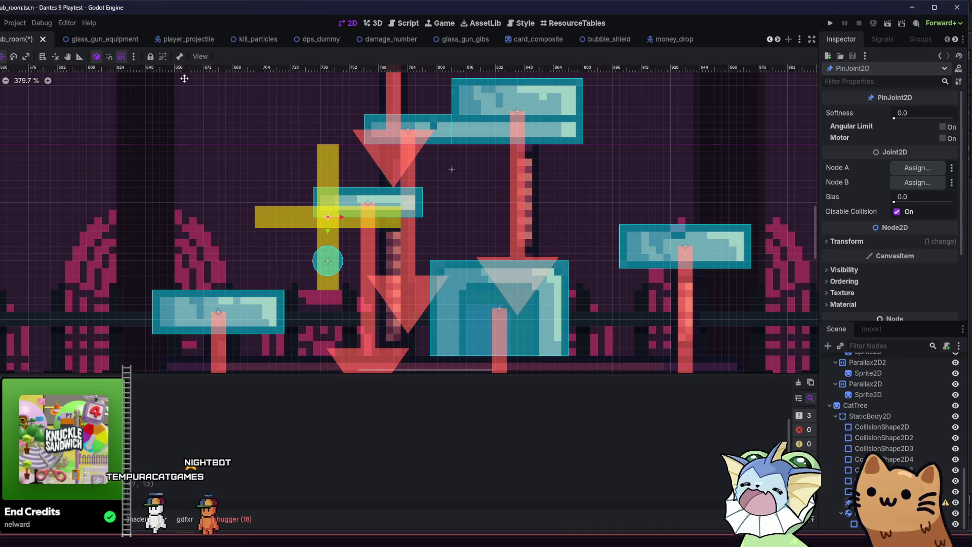
{"action": "scroll", "coordinate": [294, 164], "scroll_direction": "left", "scroll_amount": 2}
{"action": "left_click_drag", "start_coordinate": [294, 164], "coordinate": [373, 159]}
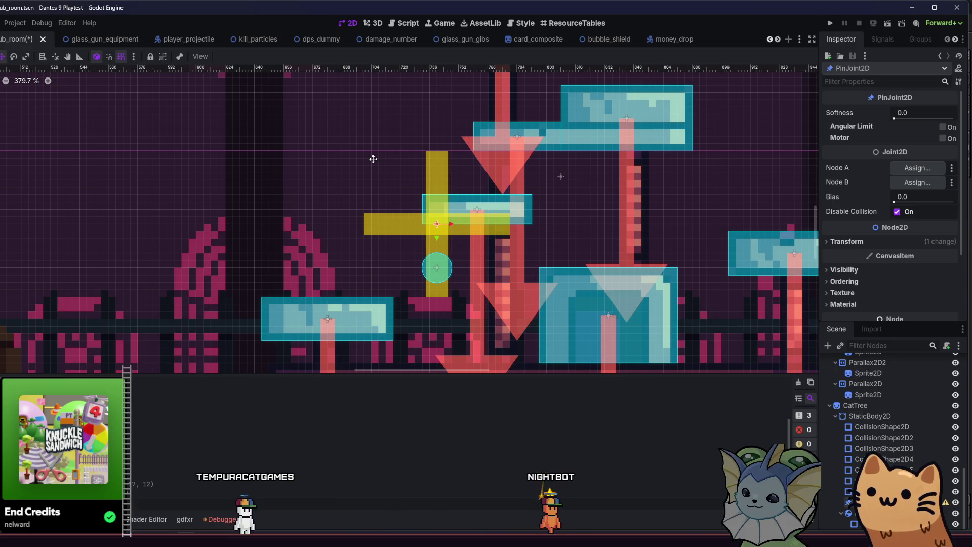
{"action": "left_click_drag", "start_coordinate": [373, 174], "coordinate": [348, 165]}
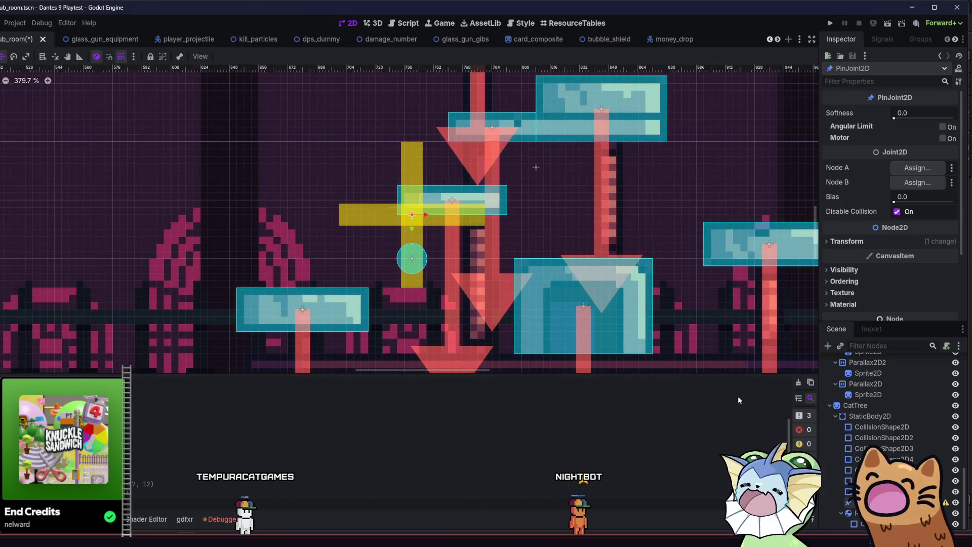
{"action": "left_click_drag", "start_coordinate": [392, 311], "coordinate": [376, 302]}
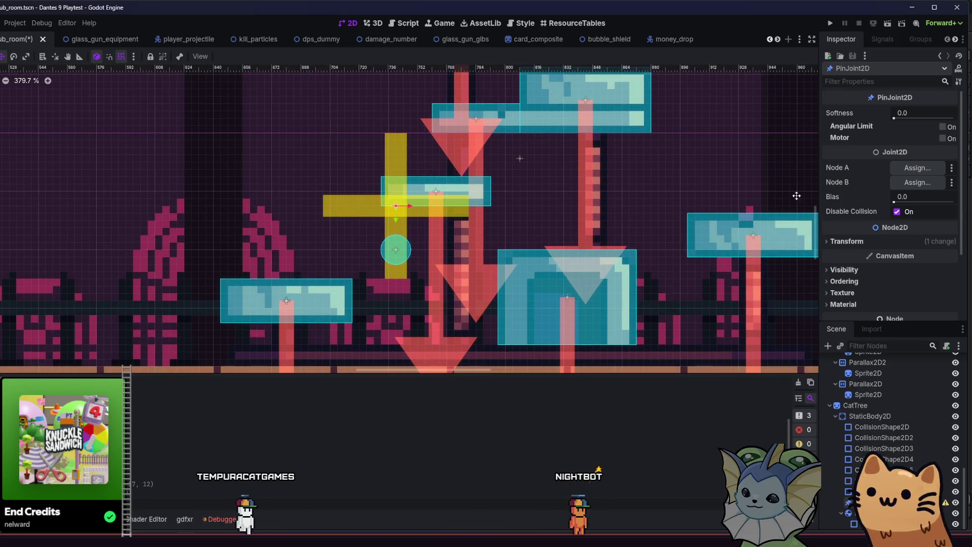
{"action": "mouse_move", "coordinate": [940, 126]}
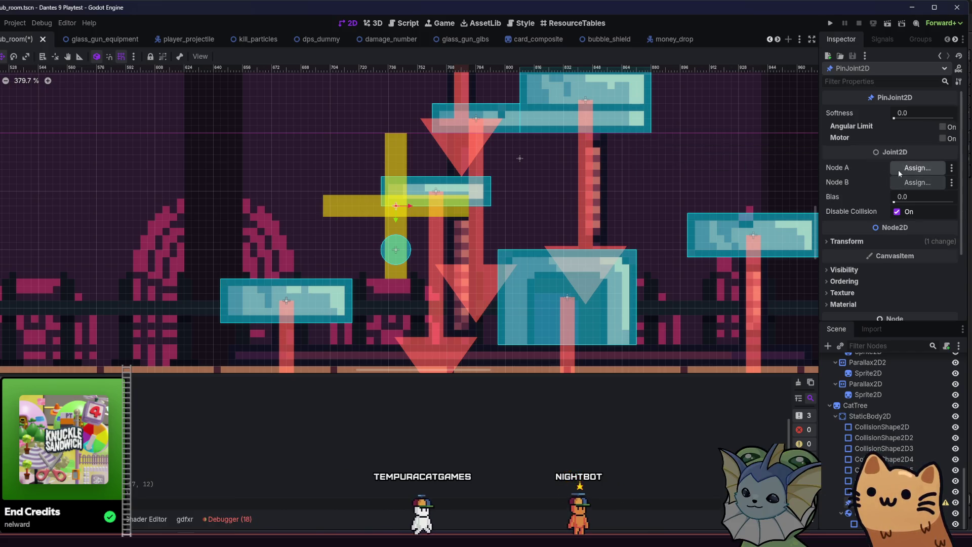
Step: Set the PinJoint2D's Node A to StaticBody2D and Node B to RigidBody2D, then save
{"action": "left_click", "coordinate": [898, 169]}
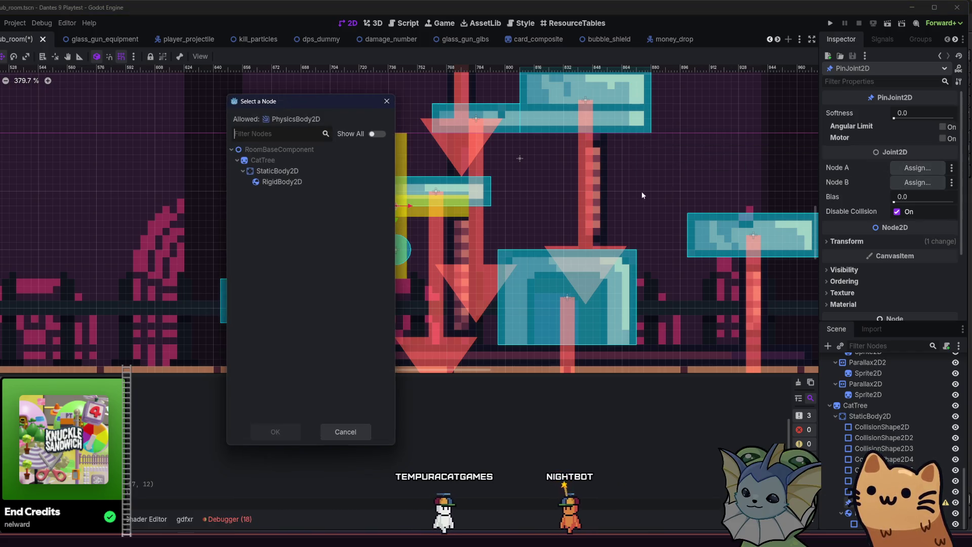
{"action": "double_click", "coordinate": [280, 174]}
{"action": "left_click", "coordinate": [917, 182]}
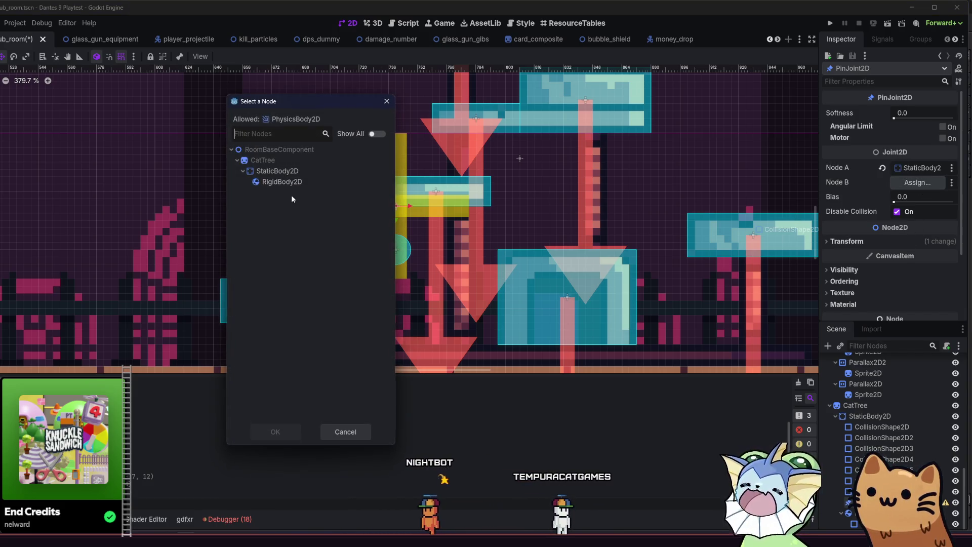
{"action": "double_click", "coordinate": [286, 182]}
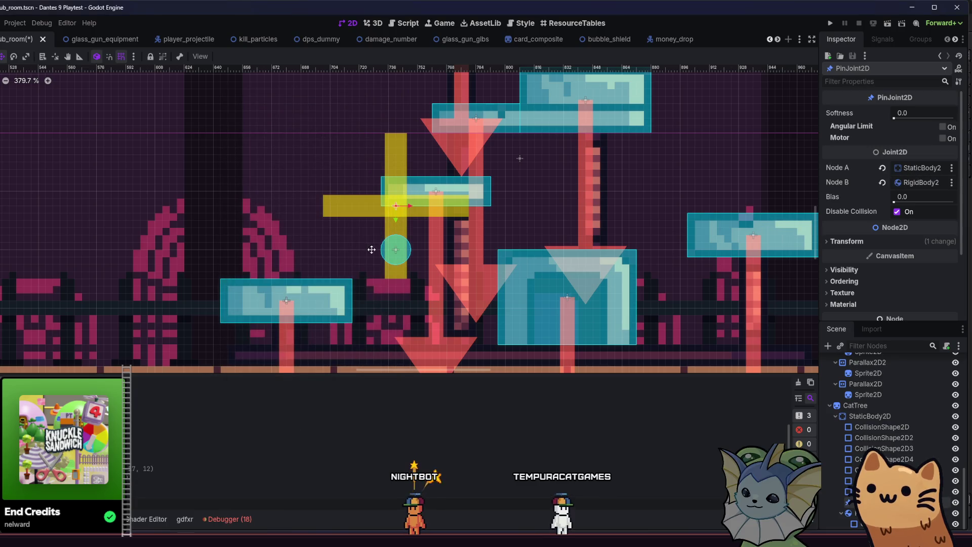
{"action": "key", "text": "ctrl+s"}
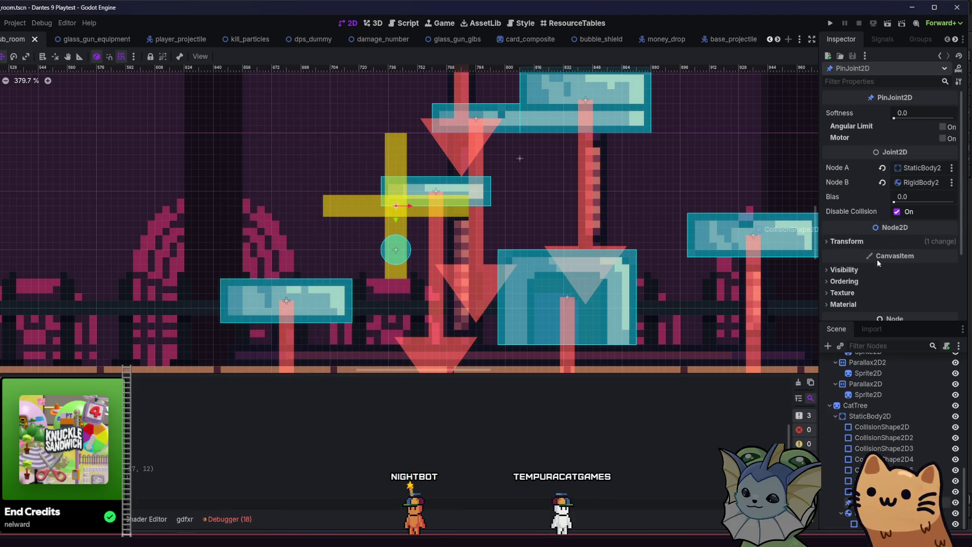
Step: With the hanging RigidBody2D selected, import cat_tree_toy.png into the project's FileSystem
{"action": "left_click", "coordinate": [519, 158]}
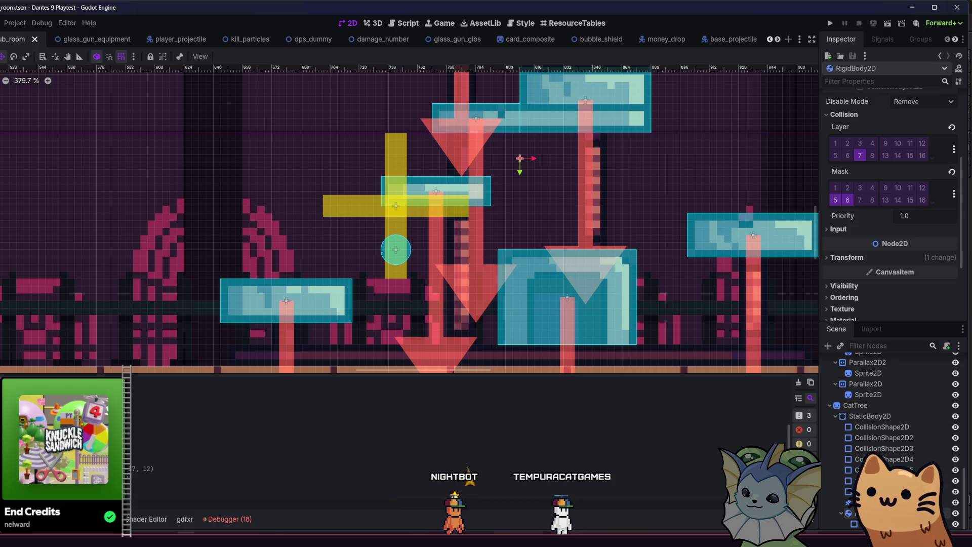
{"action": "left_click", "coordinate": [255, 483]}
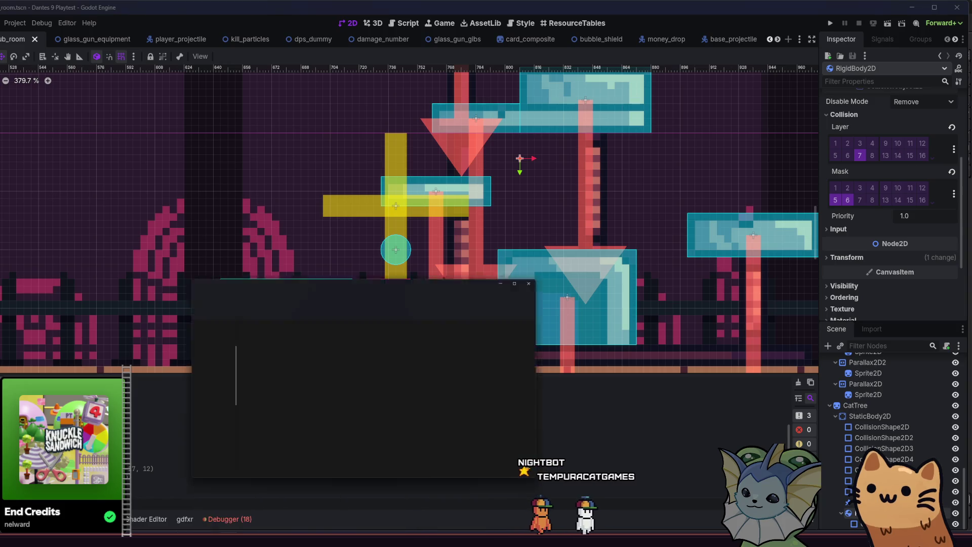
{"action": "key", "text": "alt+Tab"}
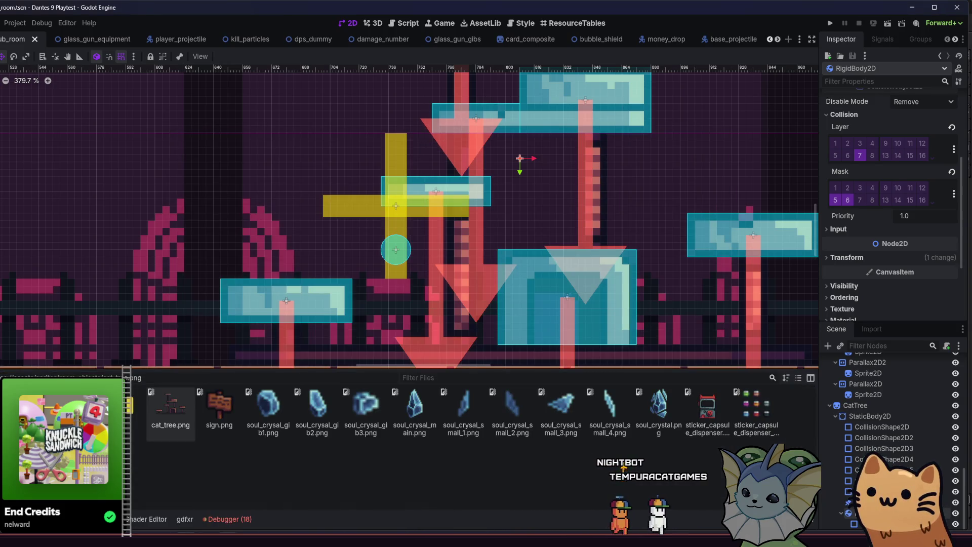
{"action": "key", "text": "alt+Tab"}
{"action": "left_click_drag", "start_coordinate": [344, 213], "coordinate": [272, 477]}
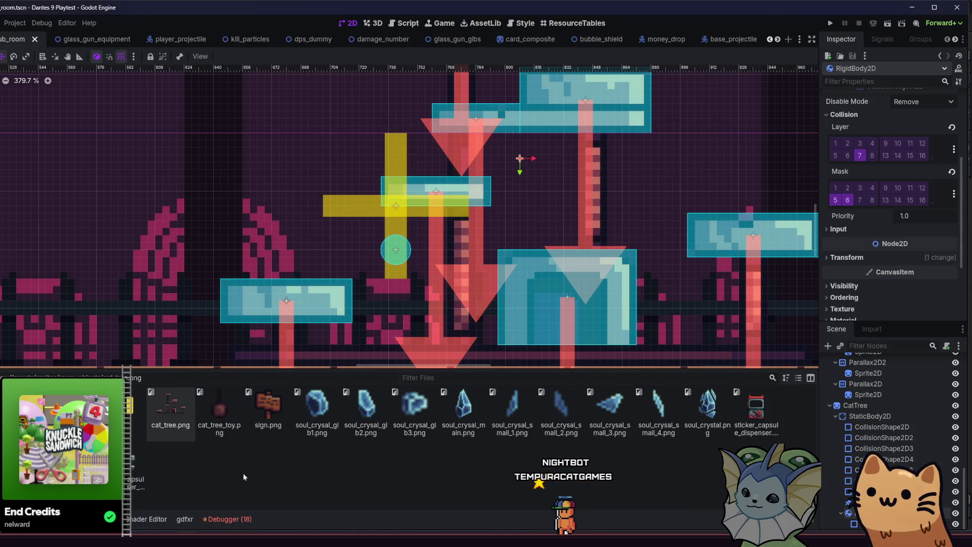
Step: Drop cat_tree_toy.png onto the rigid body's circle shape as a CatTreeToy Sprite2D
{"action": "left_click", "coordinate": [214, 430]}
{"action": "mouse_move", "coordinate": [214, 430]}
{"action": "left_mouse_down"}
{"action": "mouse_move", "coordinate": [627, 501]}
{"action": "mouse_move", "coordinate": [455, 284]}
{"action": "mouse_move", "coordinate": [838, 483]}
{"action": "left_mouse_up"}
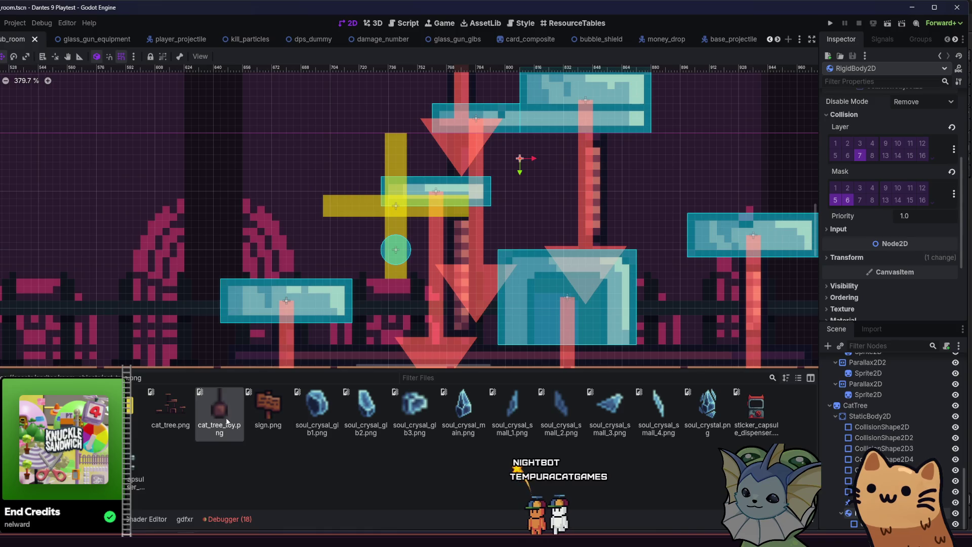
{"action": "left_click_drag", "start_coordinate": [219, 407], "coordinate": [382, 291]}
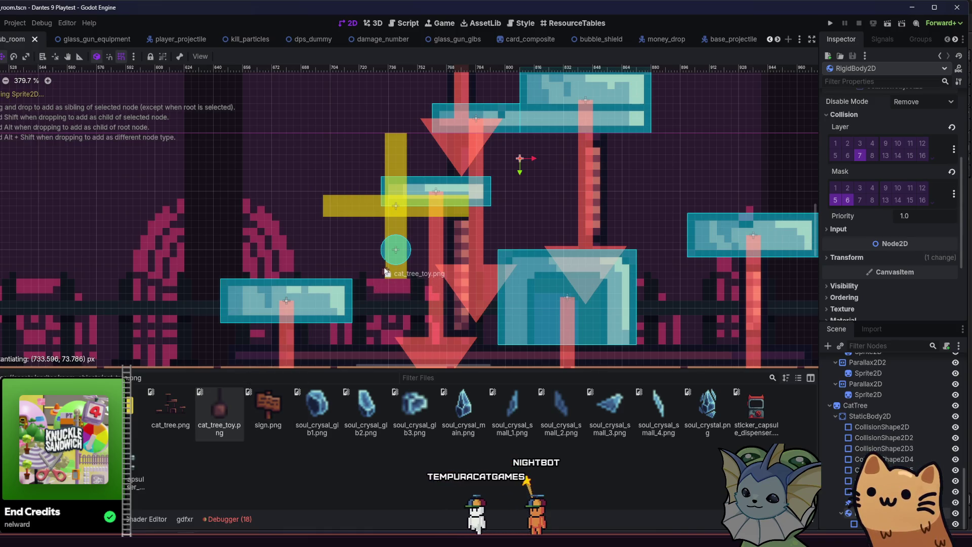
{"action": "mouse_move", "coordinate": [385, 272]}
{"action": "left_mouse_down"}
{"action": "mouse_move", "coordinate": [395, 257]}
{"action": "mouse_move", "coordinate": [399, 265]}
{"action": "mouse_move", "coordinate": [396, 242]}
{"action": "left_mouse_up"}
{"action": "scroll", "coordinate": [400, 275], "scroll_direction": "up", "scroll_amount": 3}
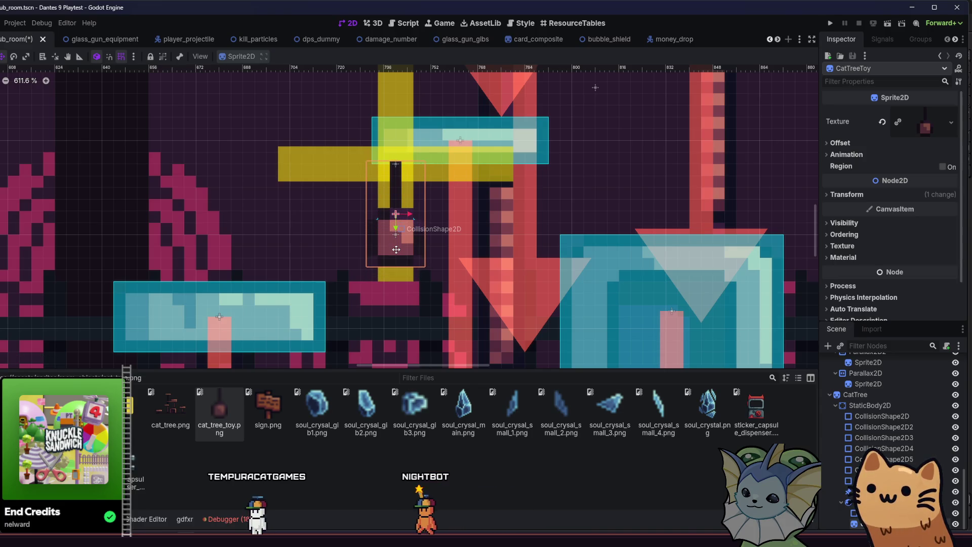
Step: Nudge the CatTreeToy sprite up slightly and enable Show Behind Parent on it
{"action": "key", "text": "Up"}
{"action": "key", "text": "Up"}
{"action": "key", "text": "Up"}
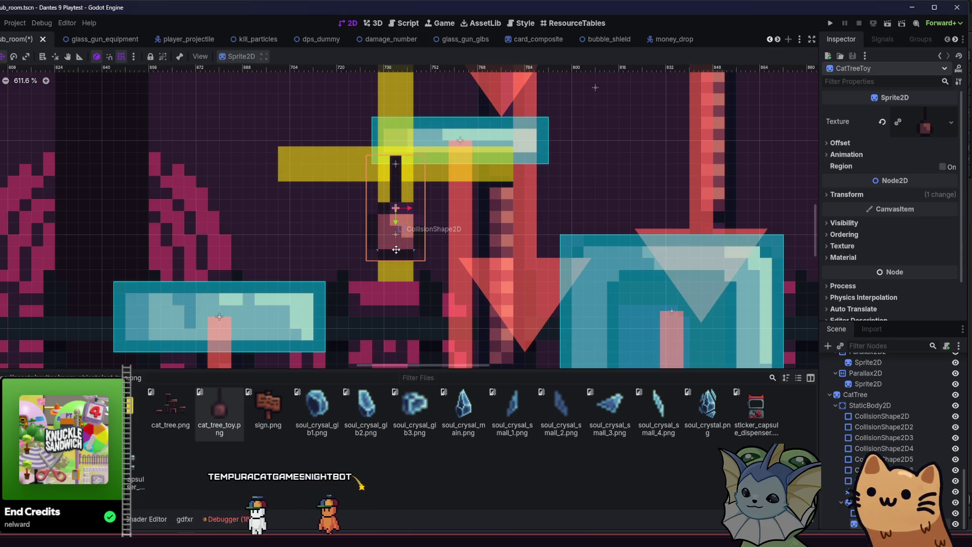
{"action": "left_click", "coordinate": [855, 234]}
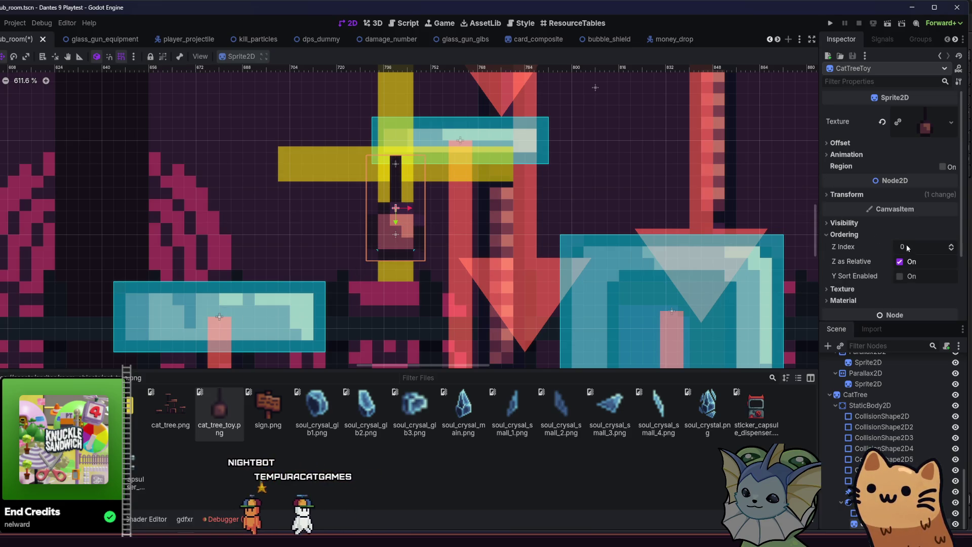
{"action": "left_click", "coordinate": [864, 235]}
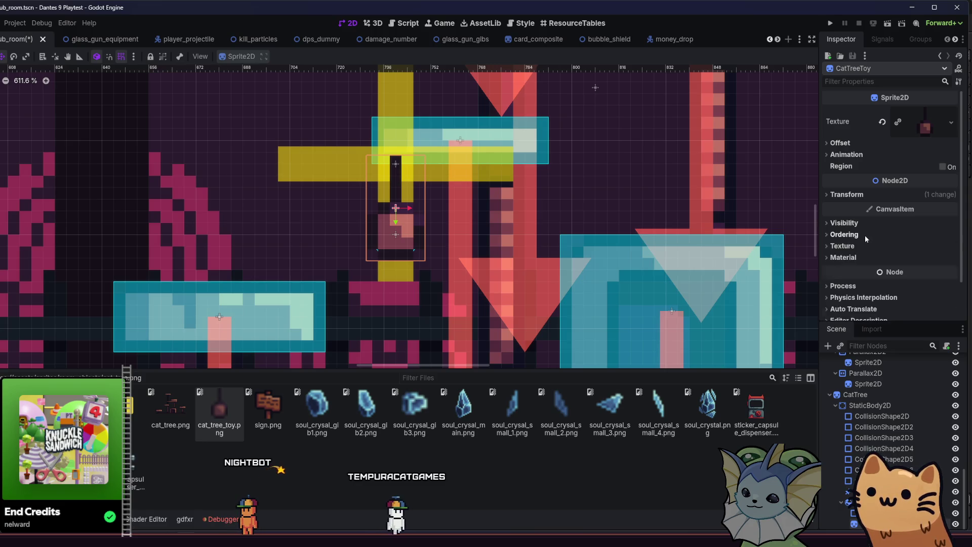
{"action": "left_click", "coordinate": [861, 226]}
{"action": "left_click", "coordinate": [900, 279]}
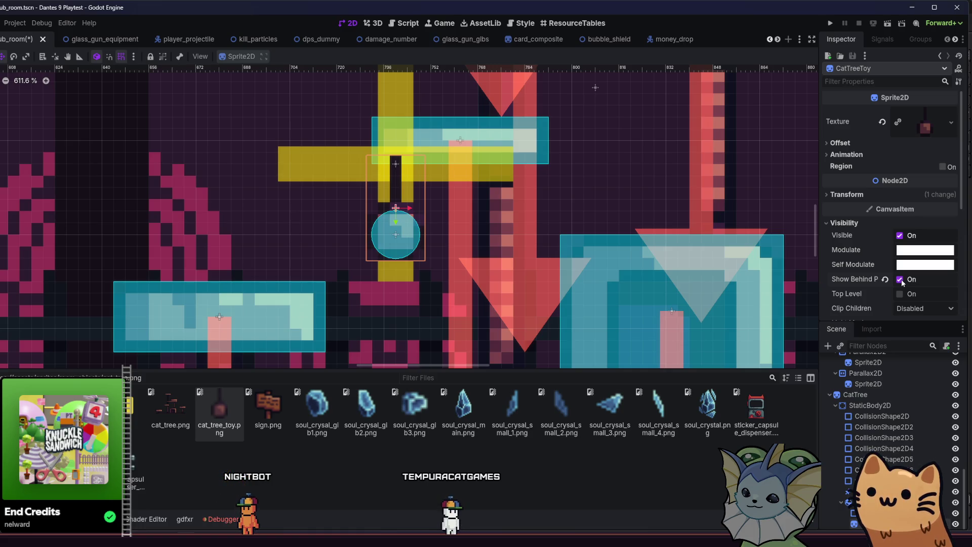
Step: Enable Show Behind Parent on the RigidBody2D, save hub_room, and run the project
{"action": "left_click", "coordinate": [871, 512]}
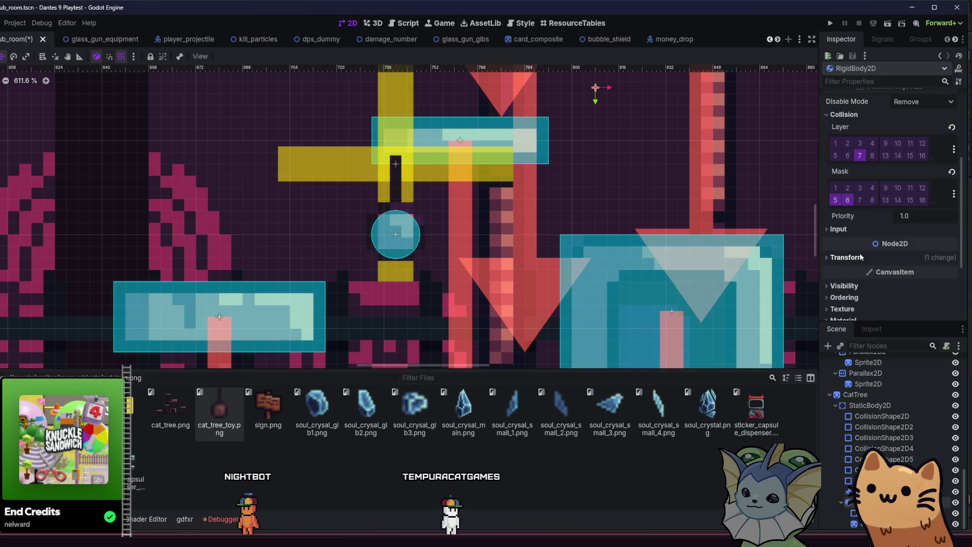
{"action": "left_click", "coordinate": [870, 287]}
{"action": "scroll", "coordinate": [870, 286], "scroll_direction": "down", "scroll_amount": 3}
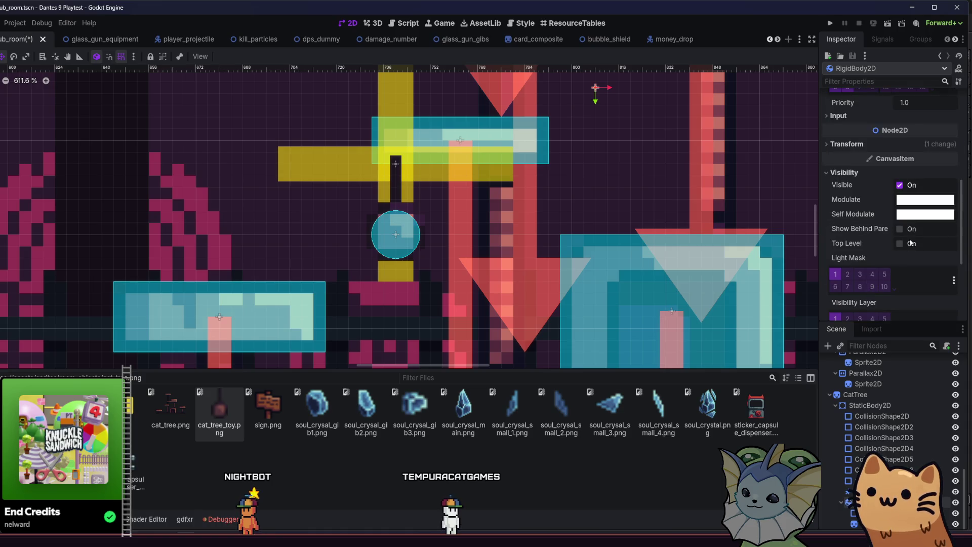
{"action": "left_click", "coordinate": [912, 231]}
{"action": "key", "text": "ctrl+s"}
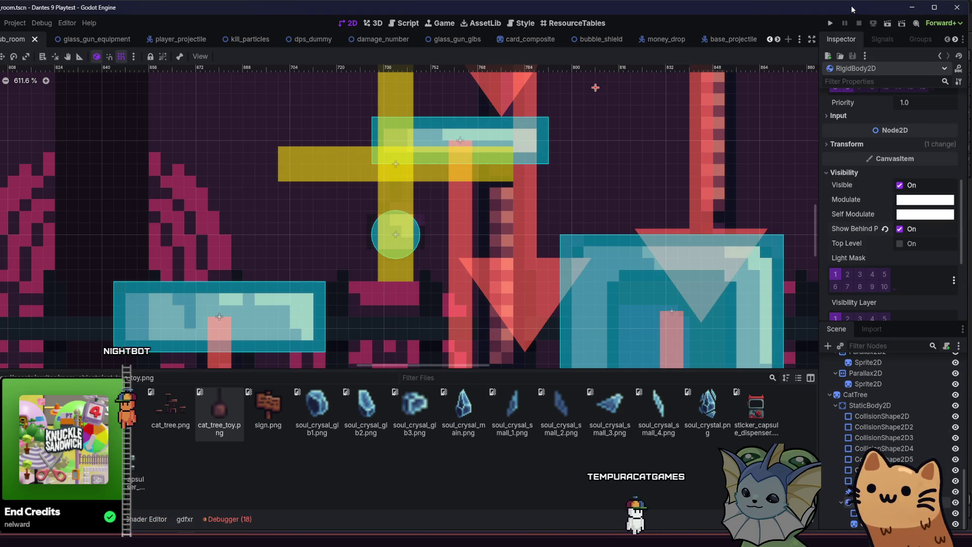
{"action": "left_click", "coordinate": [831, 24]}
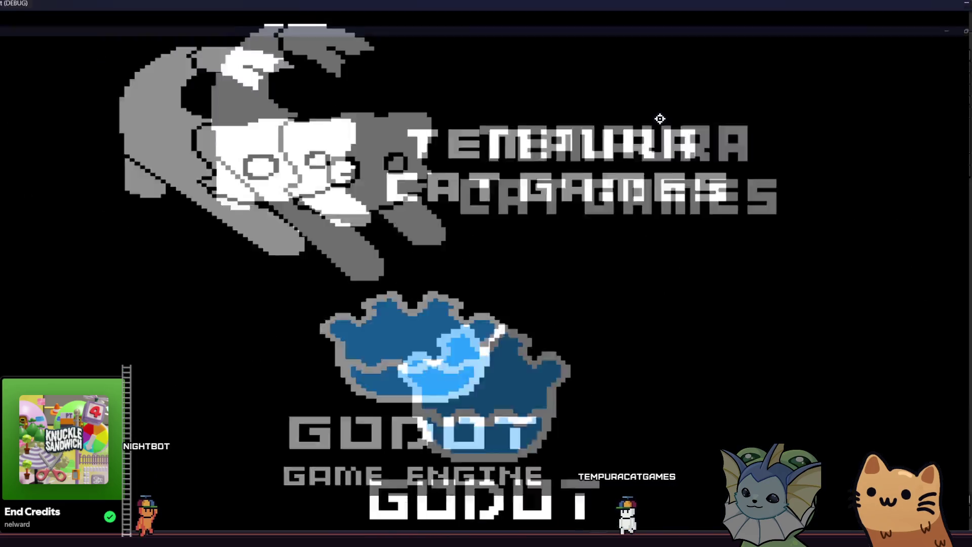
Step: Maximize the debug game window with Super+Up and choose Start Game on Dante's 9 menu
{"action": "key", "text": "super+Up"}
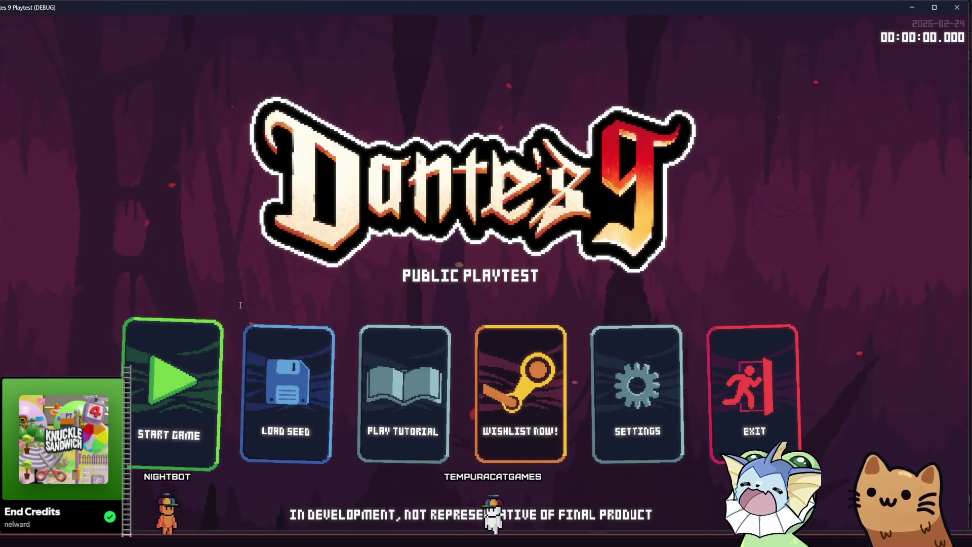
{"action": "left_click", "coordinate": [184, 367]}
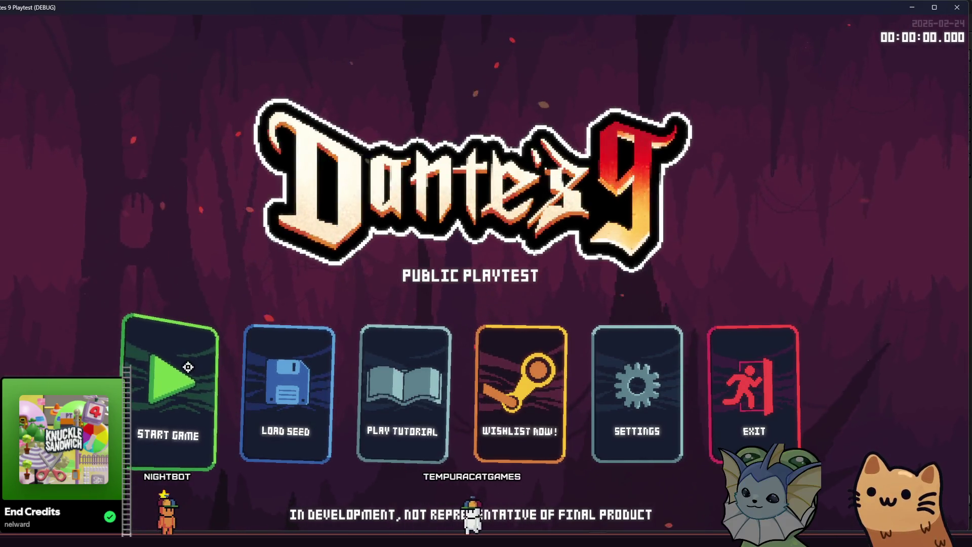
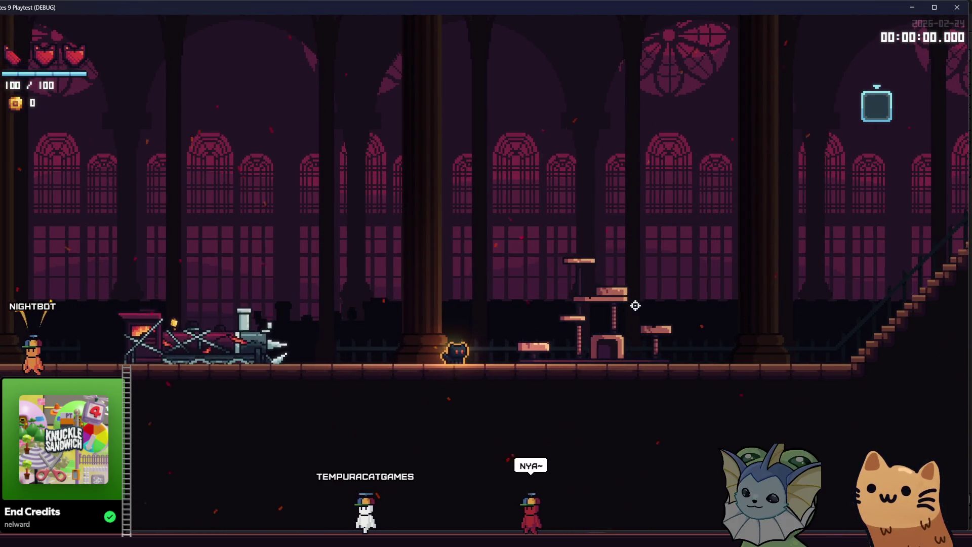
Step: Walk the cat right past the platforms, then stop the playtest to return to the editor
{"action": "key", "text": "d"}
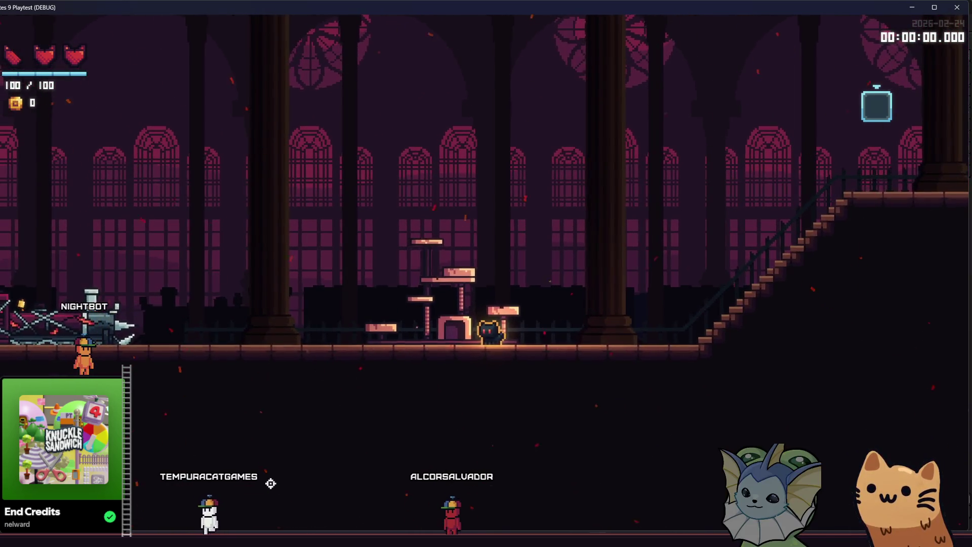
{"action": "key", "text": "F8"}
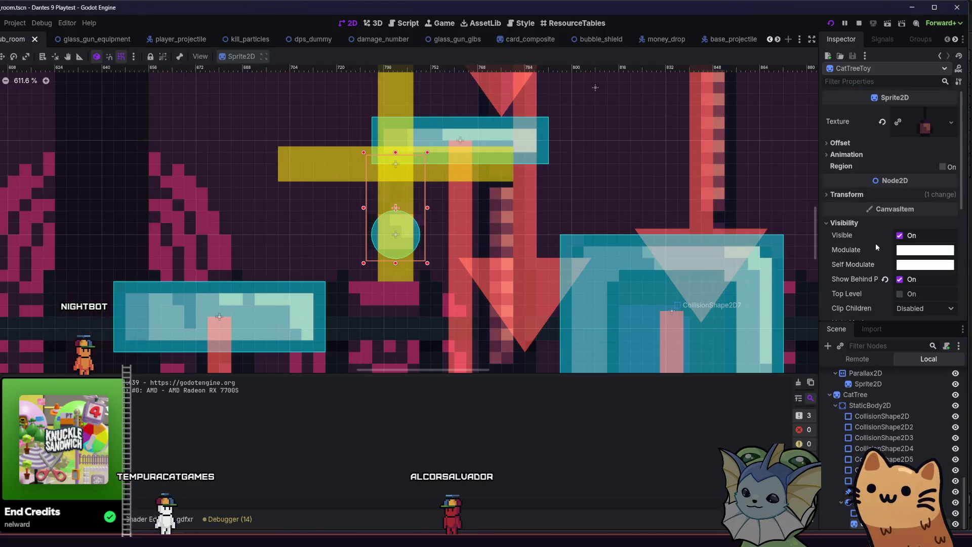
Step: Set the toy sprite's scale to 4 and launch the playtest
{"action": "left_click", "coordinate": [871, 192]}
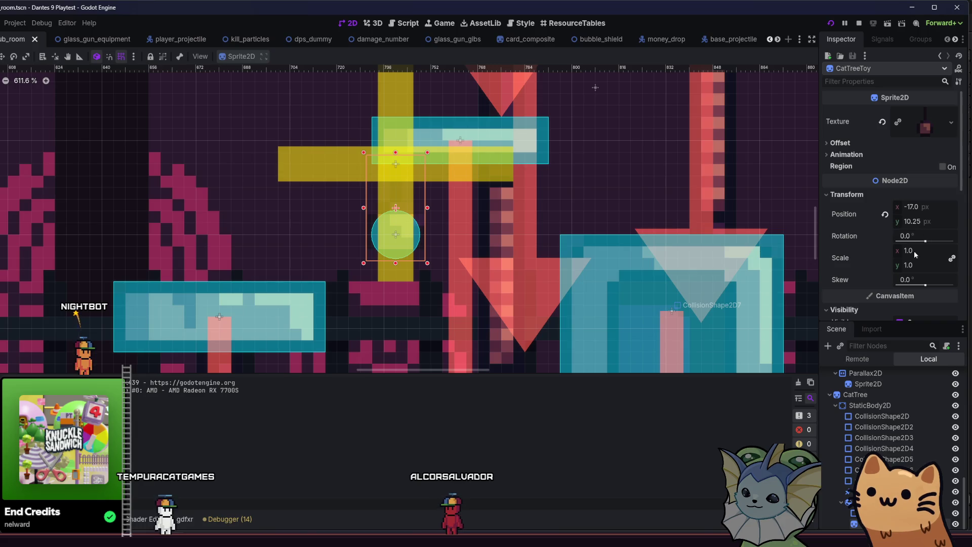
{"action": "type", "text": "4"}
{"action": "key", "text": "Return"}
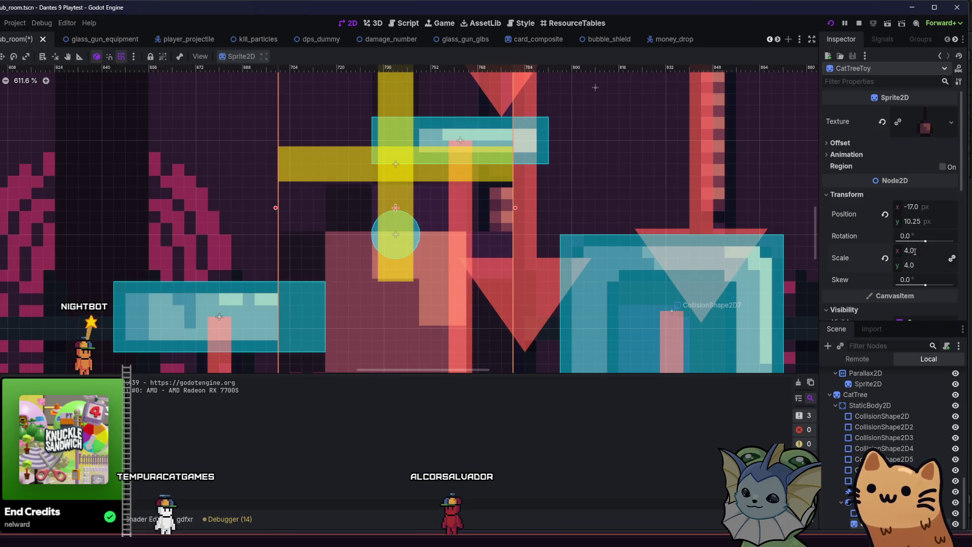
{"action": "key", "text": "F5"}
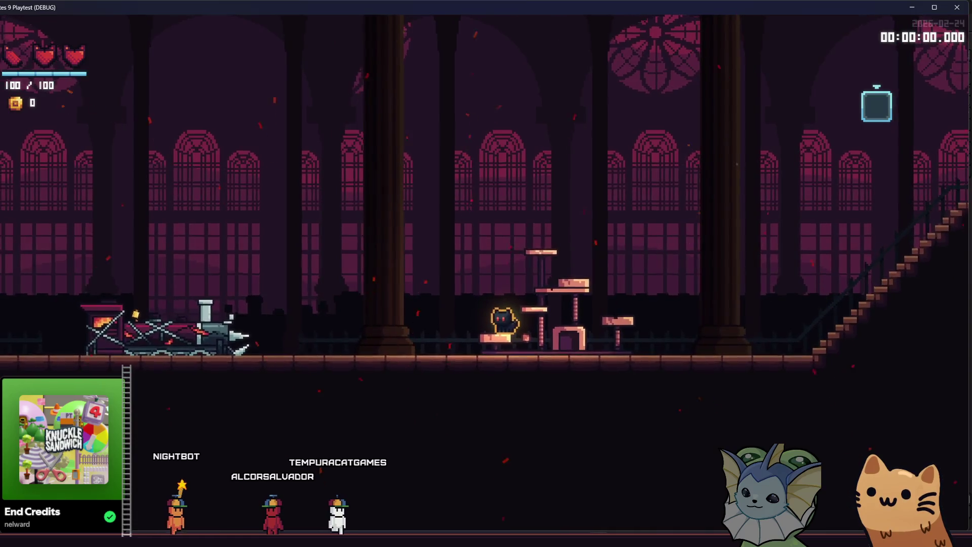
Step: Enable collision mask layers 1 and 6 on the toy's RigidBody2D and relaunch the game
{"action": "key", "text": "alt+Tab"}
{"action": "scroll", "coordinate": [868, 254], "scroll_direction": "down", "scroll_amount": 3}
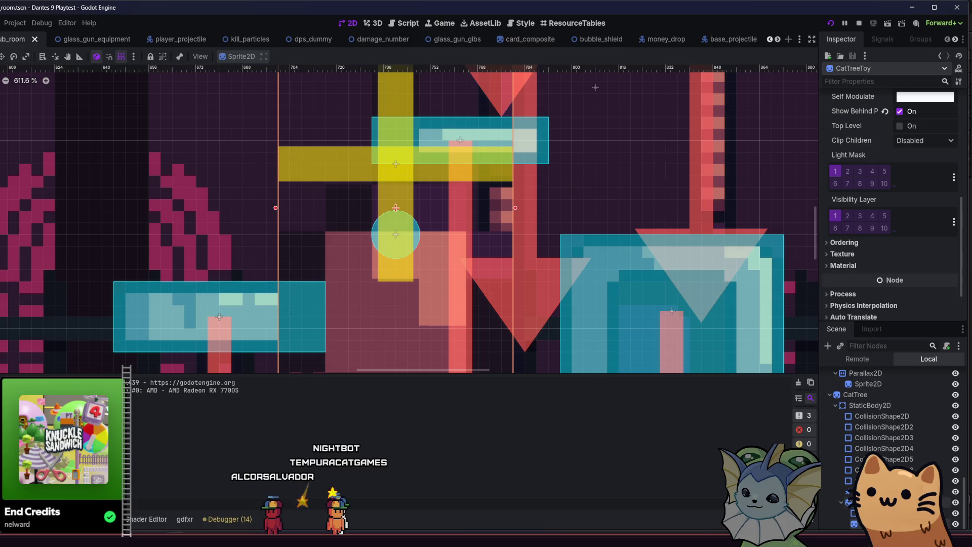
{"action": "left_click", "coordinate": [860, 513]}
{"action": "left_click", "coordinate": [860, 502]}
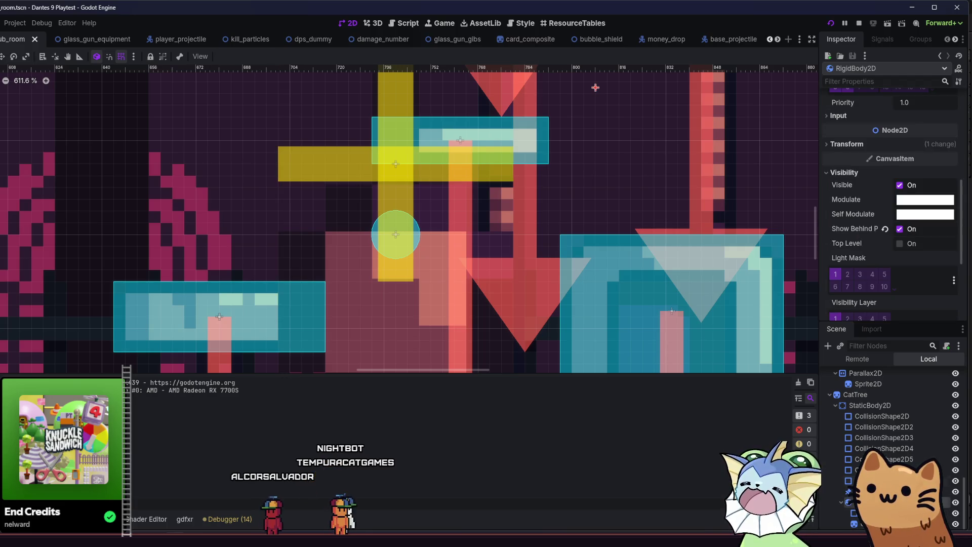
{"action": "scroll", "coordinate": [841, 213], "scroll_direction": "up", "scroll_amount": 5}
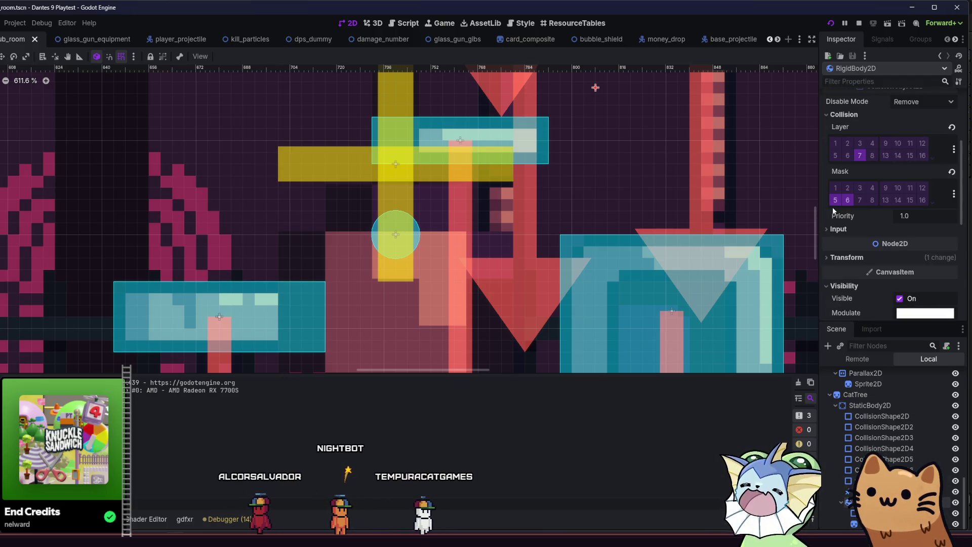
{"action": "left_click", "coordinate": [847, 200]}
{"action": "left_click", "coordinate": [835, 188]}
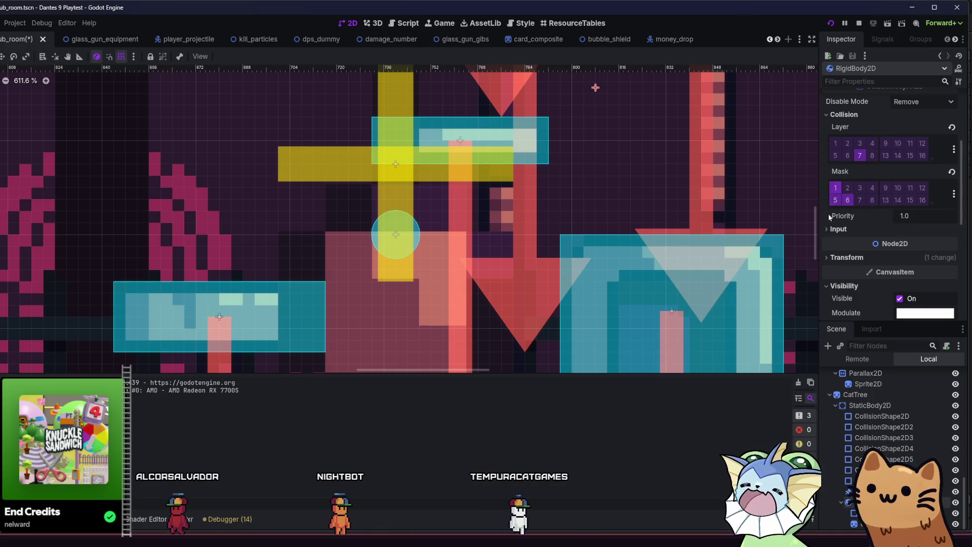
{"action": "key", "text": "F5"}
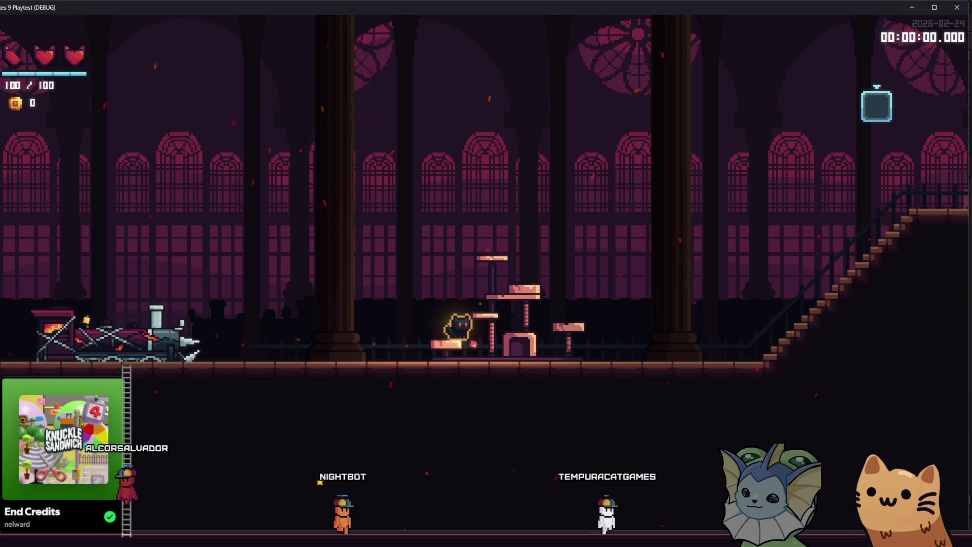
Step: Walk the cat right and left and jump it above the platforms
{"action": "key", "text": "d"}
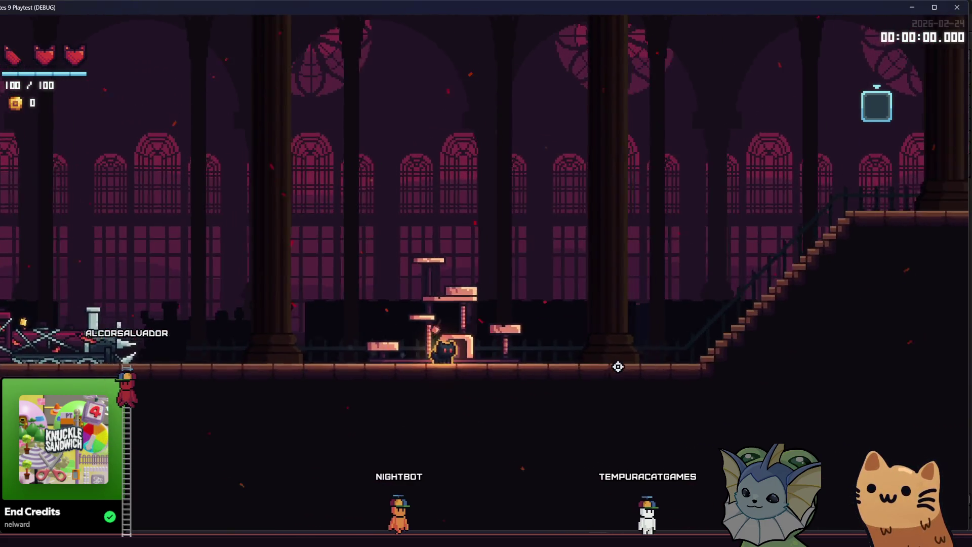
{"action": "key", "text": "a"}
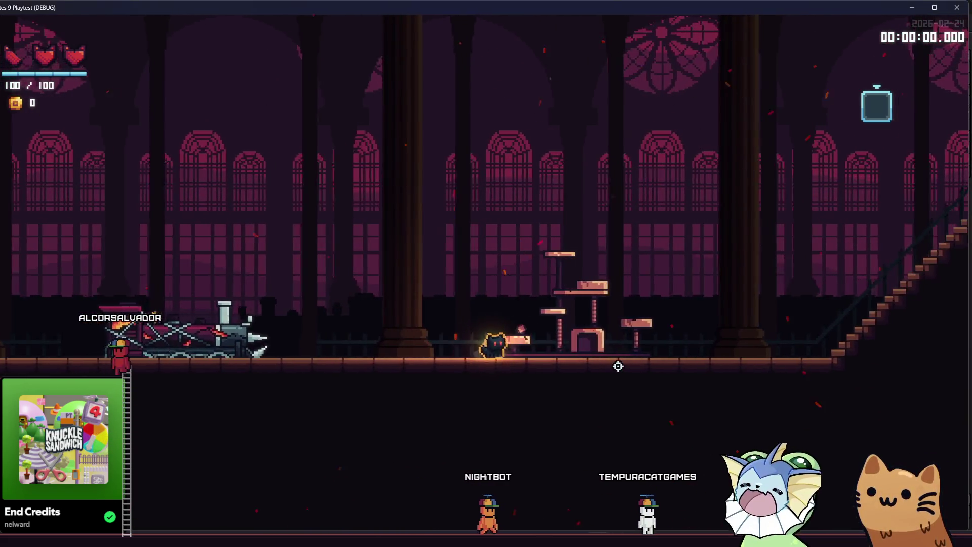
{"action": "key", "text": "space"}
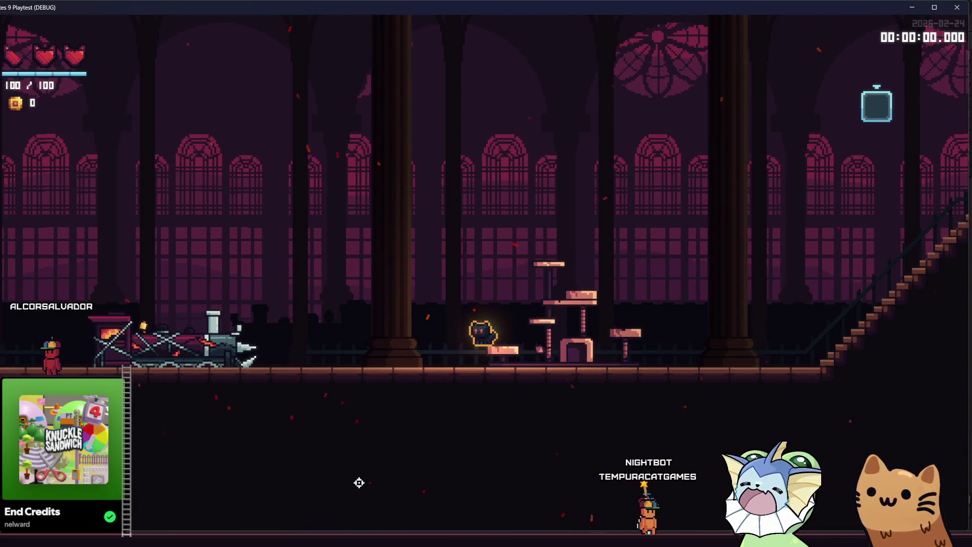
Step: Enable collision mask layer 2 on the rigid body and save to relaunch the playtest
{"action": "mouse_move", "coordinate": [196, 544]}
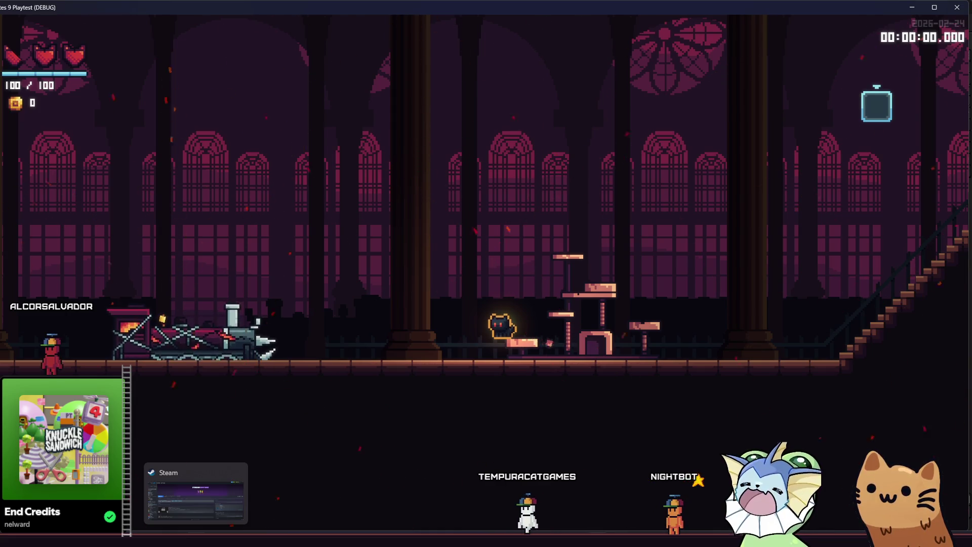
{"action": "key", "text": "alt+Tab"}
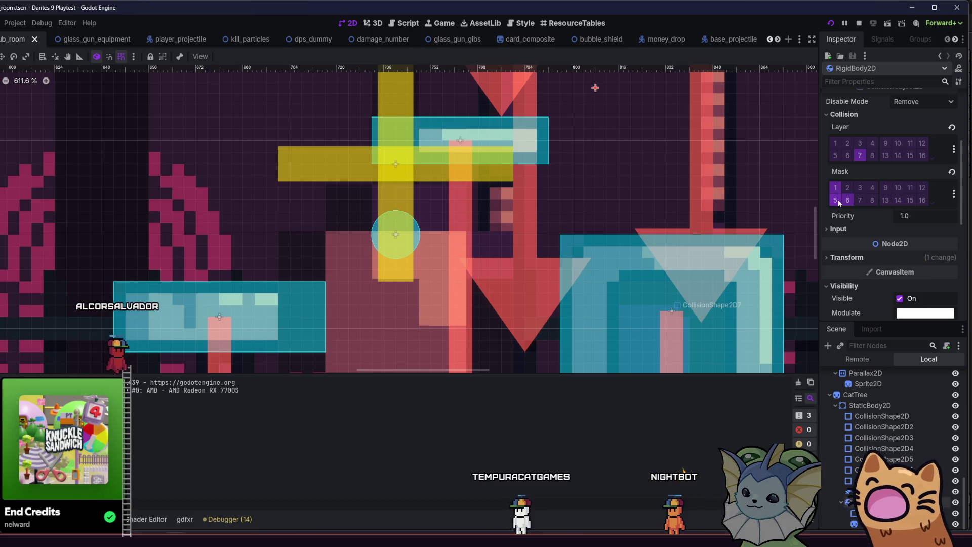
{"action": "left_click", "coordinate": [851, 191]}
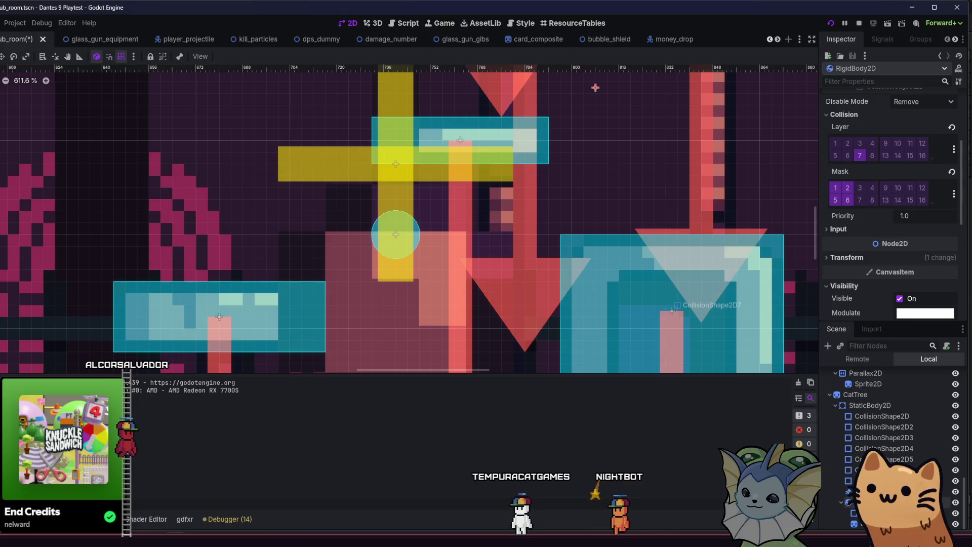
{"action": "key", "text": "ctrl+s"}
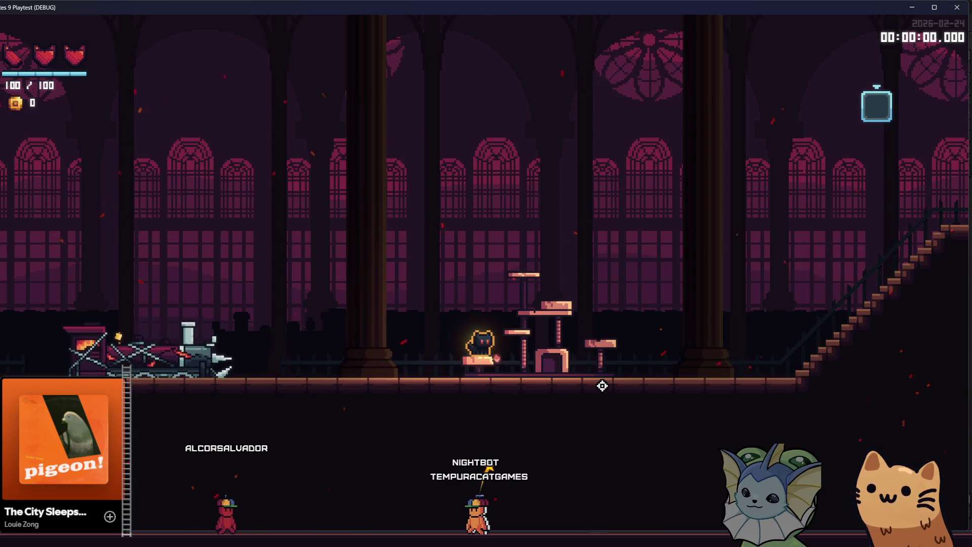
Step: Run the cat back and forth along the floor, jump the platforms, then return to the editor
{"action": "key", "text": "a"}
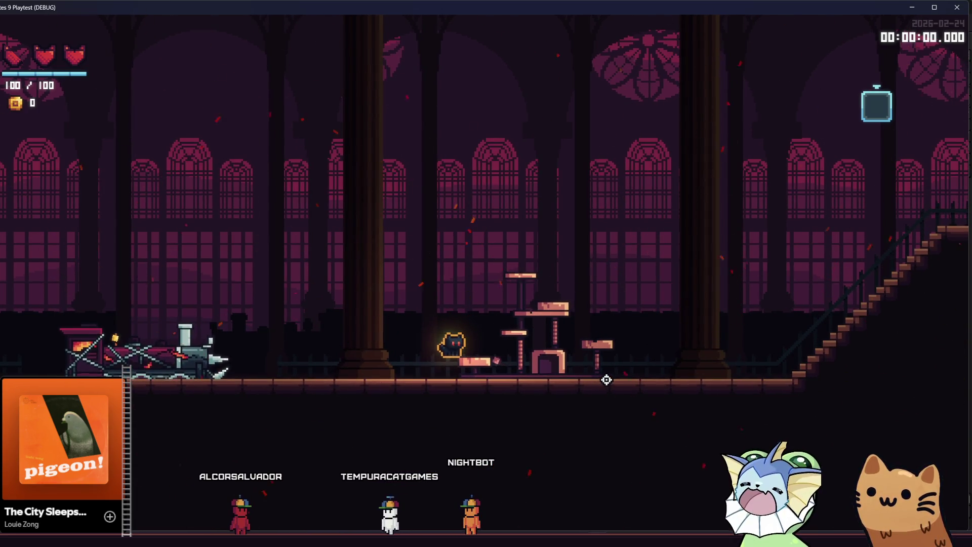
{"action": "key", "text": "d"}
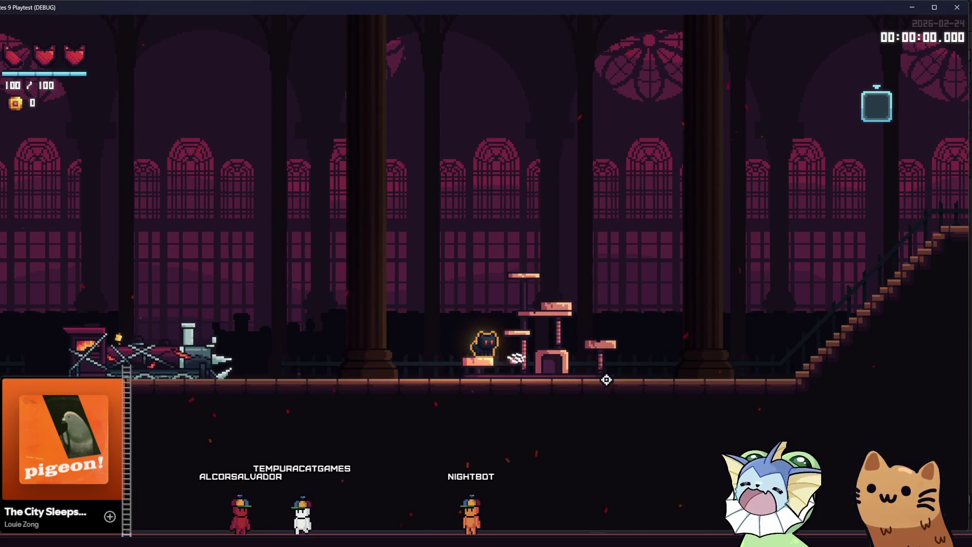
{"action": "key", "text": "a"}
{"action": "key", "text": "d"}
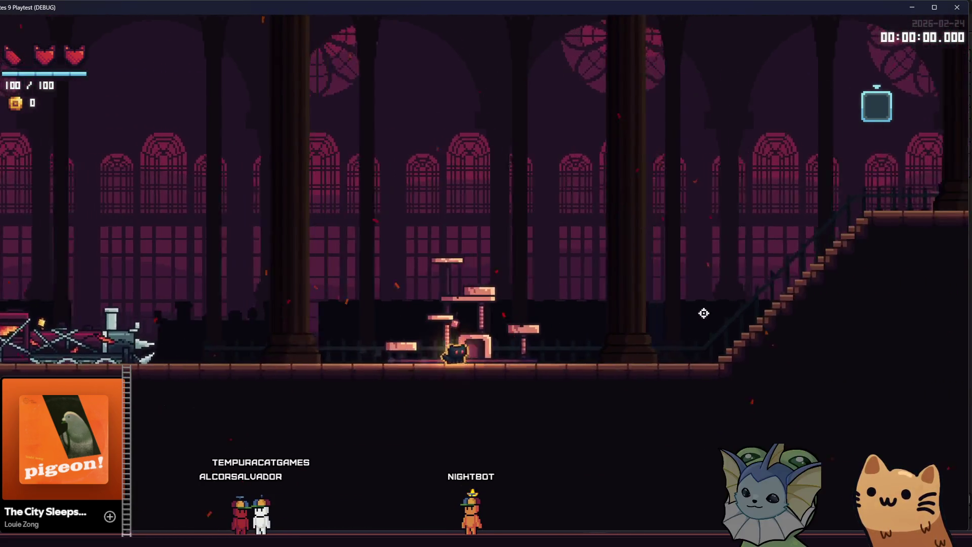
{"action": "key", "text": "a"}
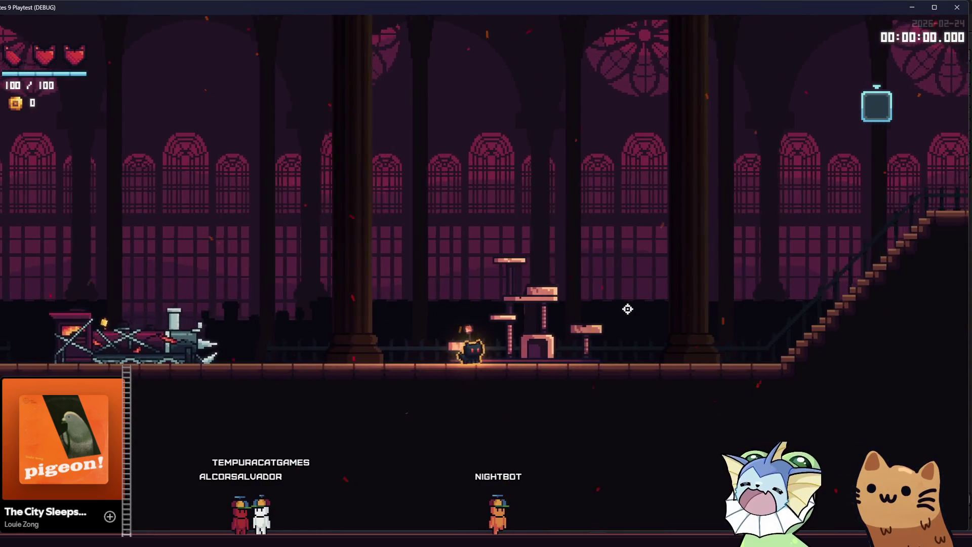
{"action": "key", "text": "a"}
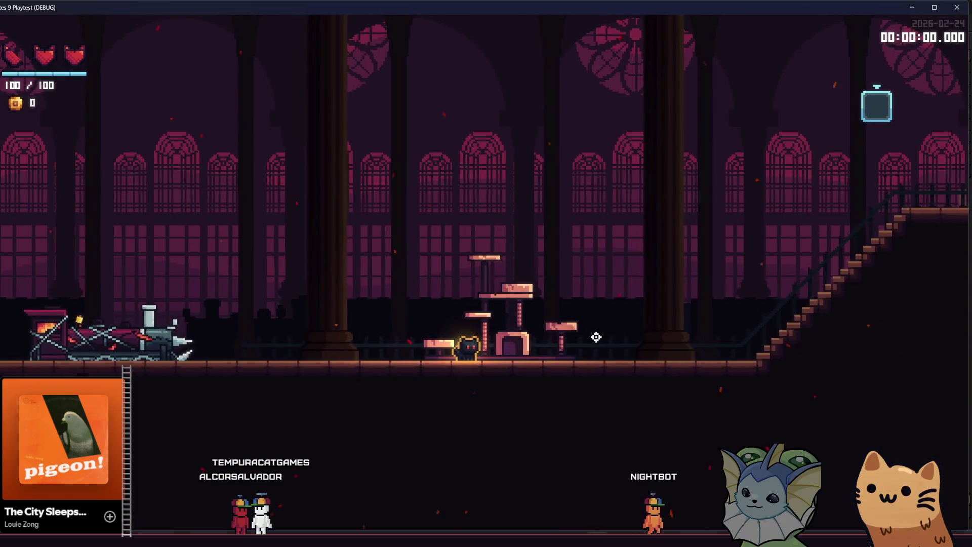
{"action": "key", "text": "d"}
{"action": "key", "text": "a"}
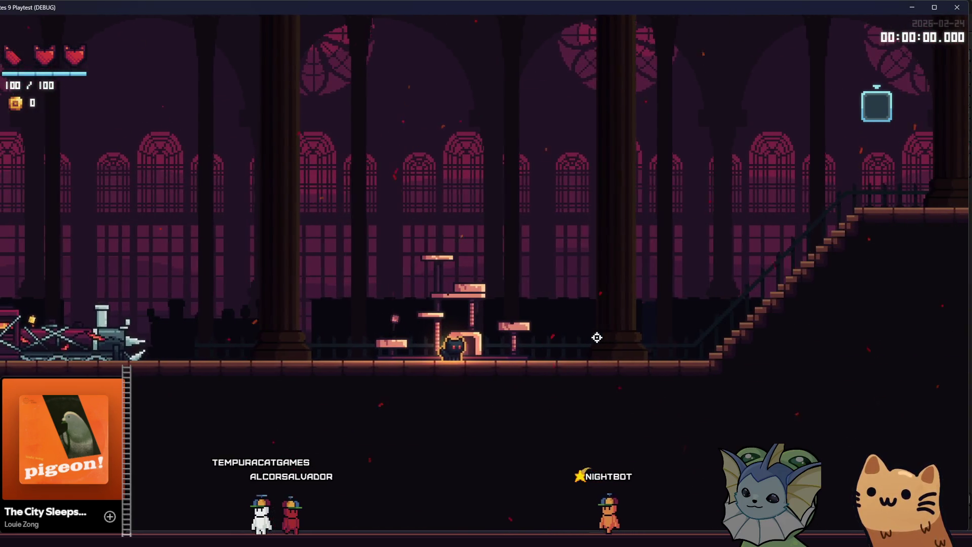
{"action": "key", "text": "space"}
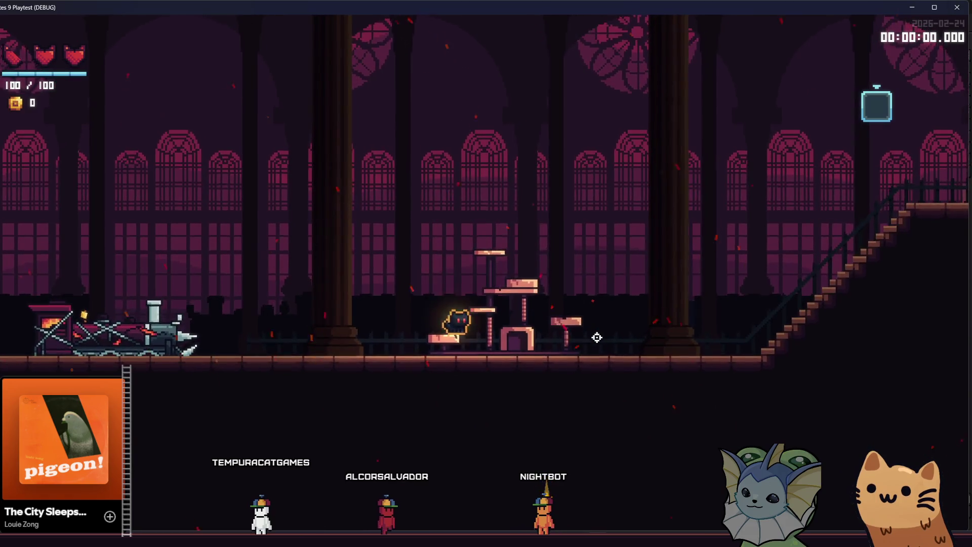
{"action": "key", "text": "d"}
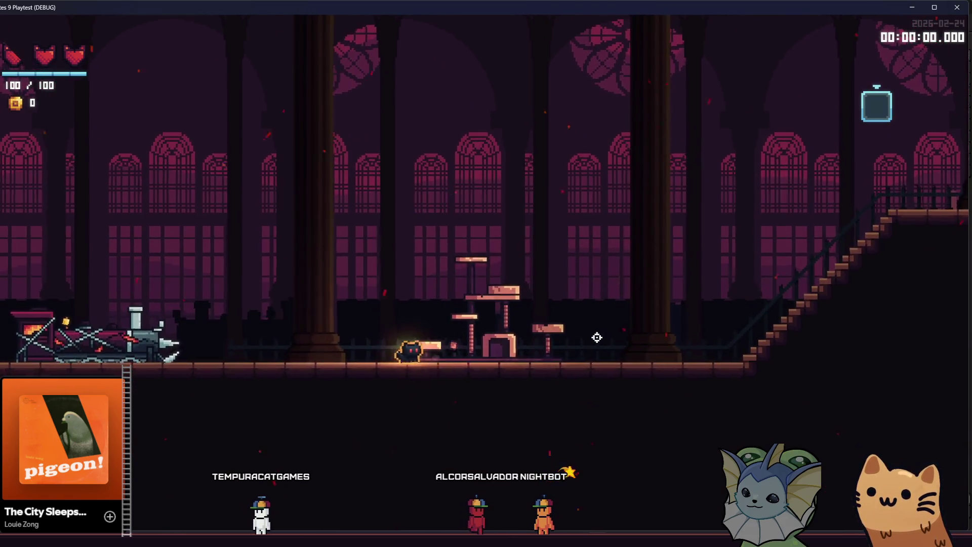
{"action": "key", "text": "d"}
{"action": "key", "text": "space"}
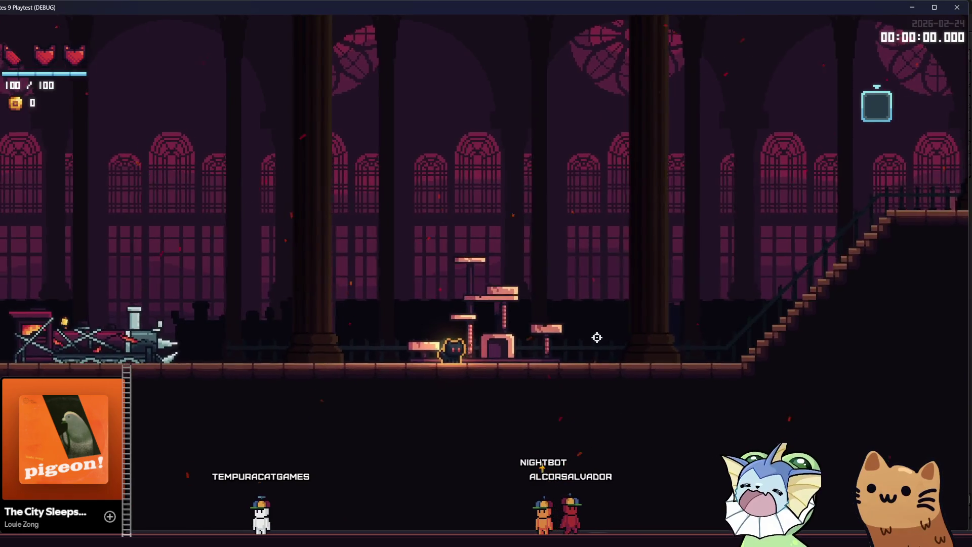
{"action": "key", "text": "a"}
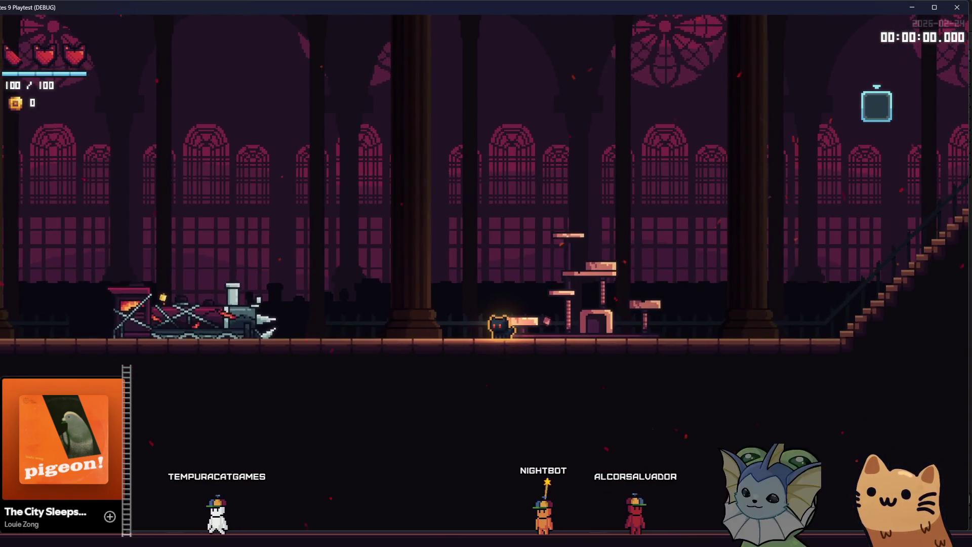
{"action": "key", "text": "alt+Tab"}
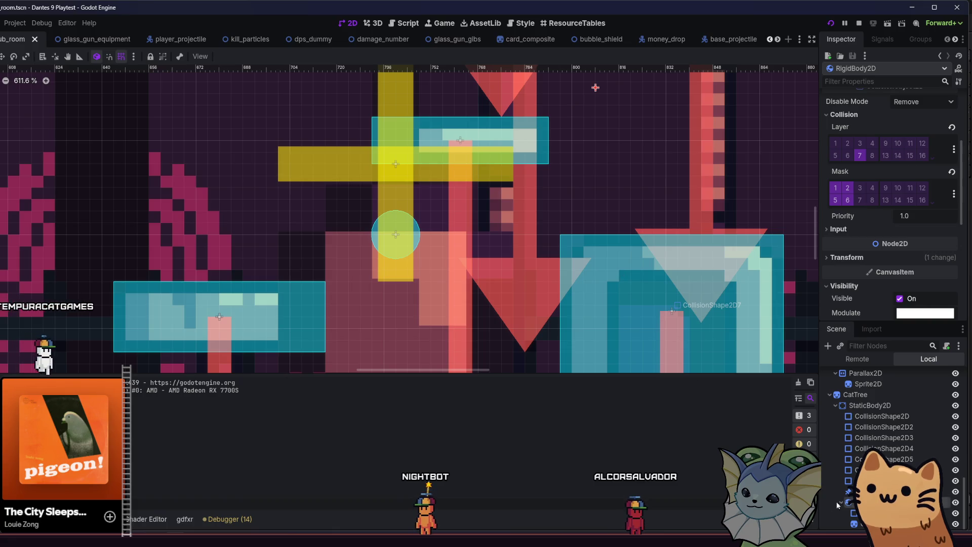
Step: Drag CatTreeToy slightly upward in the room, save the scene, and relaunch the game
{"action": "left_click", "coordinate": [538, 280]}
{"action": "scroll", "coordinate": [537, 280], "scroll_direction": "down", "scroll_amount": 3}
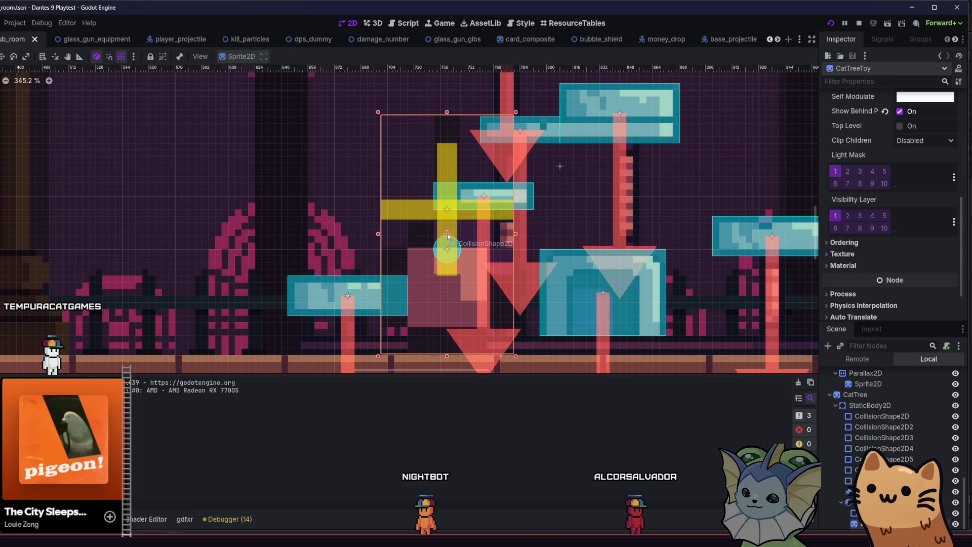
{"action": "left_click_drag", "start_coordinate": [441, 275], "coordinate": [441, 246]}
{"action": "key", "text": "ctrl+s"}
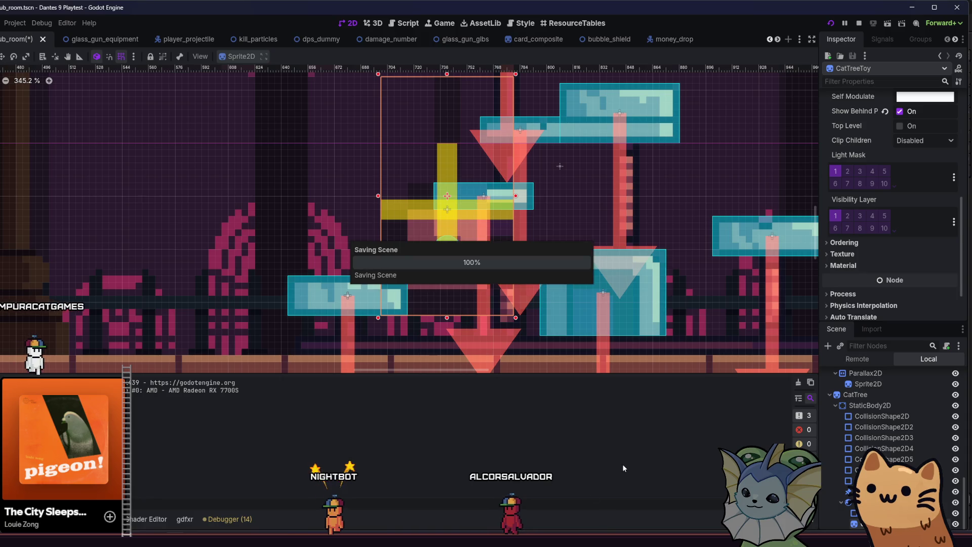
{"action": "left_click", "coordinate": [831, 24]}
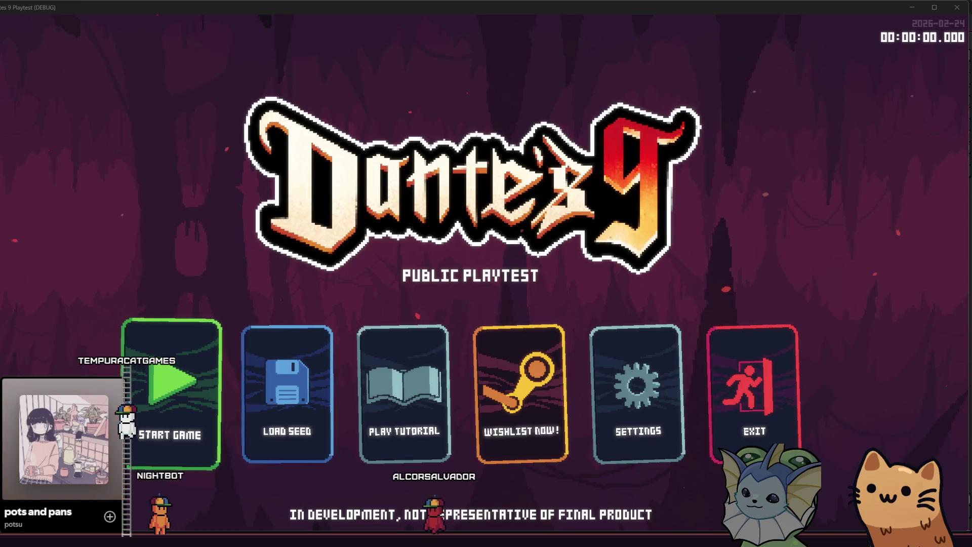
{"action": "key", "text": "super+shift+s"}
{"action": "key", "text": "Escape"}
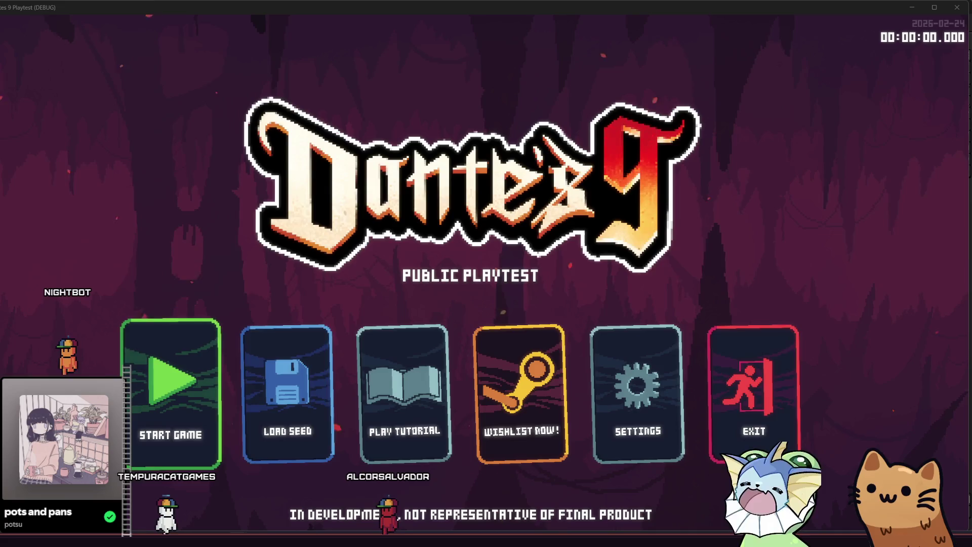
{"action": "key", "text": "super+shift+s"}
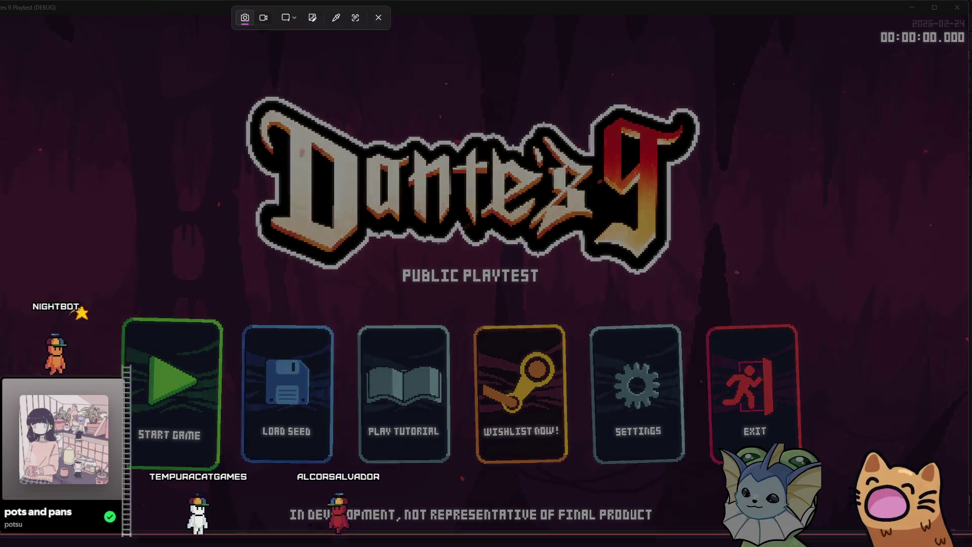
{"action": "key", "text": "Escape"}
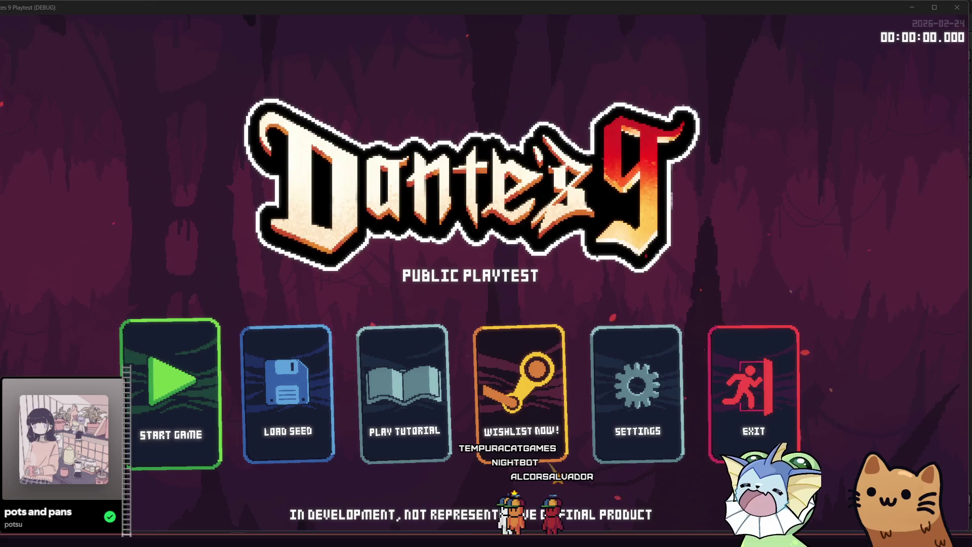
{"action": "left_click", "coordinate": [133, 341]}
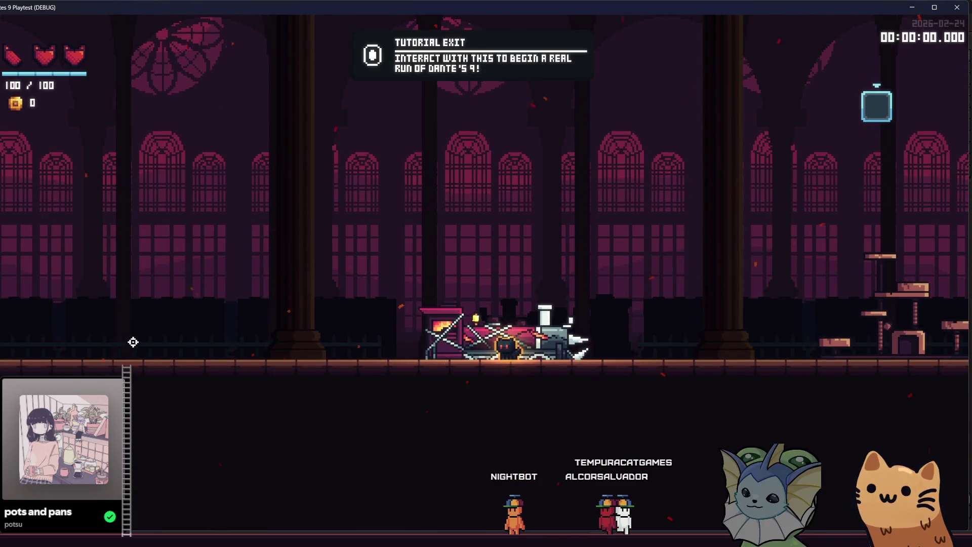
Step: Run the cat right, jump, move it back and forth, then stop the debug run
{"action": "key", "text": "d"}
{"action": "key", "text": "space"}
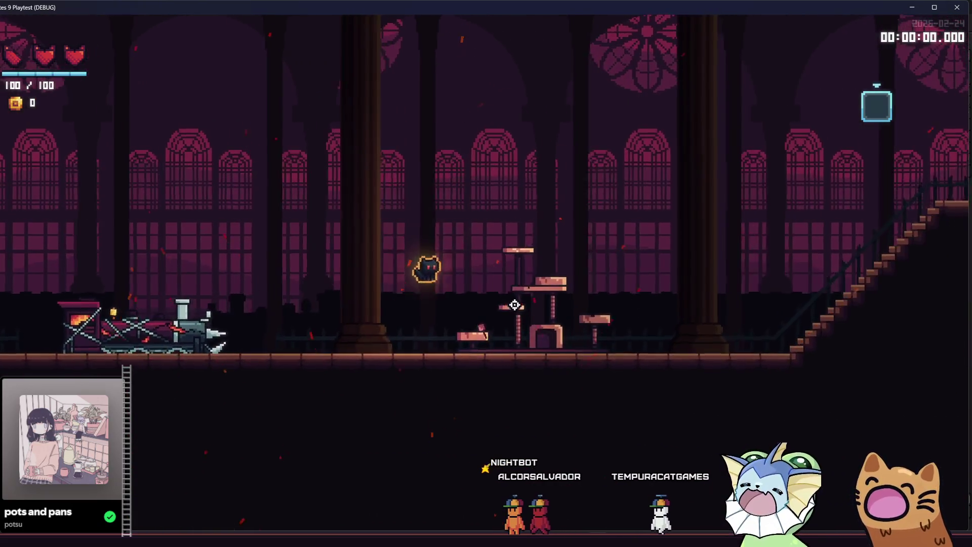
{"action": "key", "text": "a"}
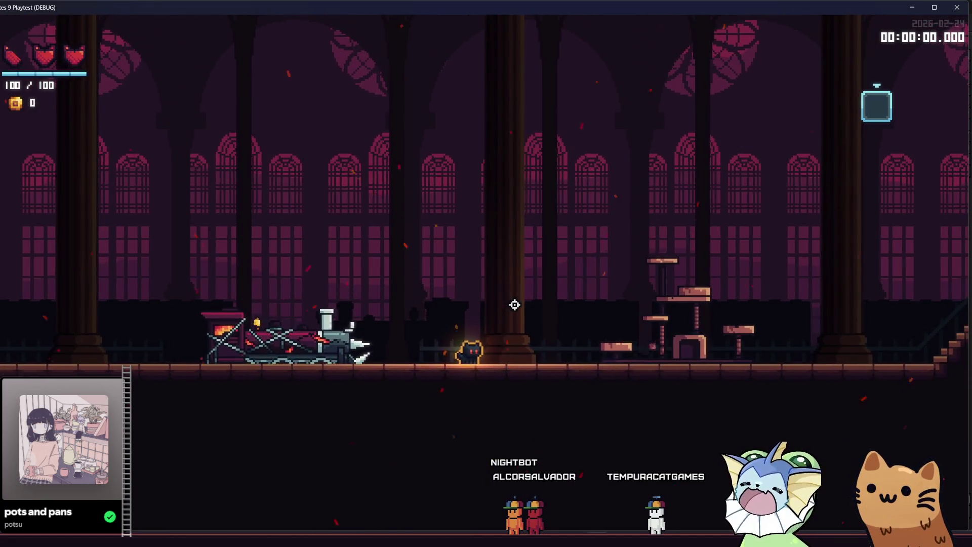
{"action": "key", "text": "d"}
{"action": "key", "text": "a"}
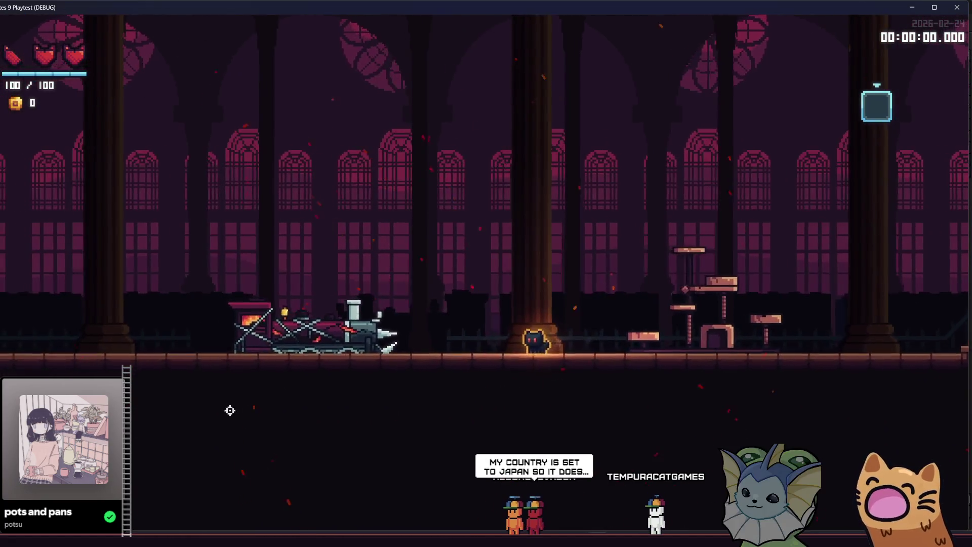
{"action": "key", "text": "F8"}
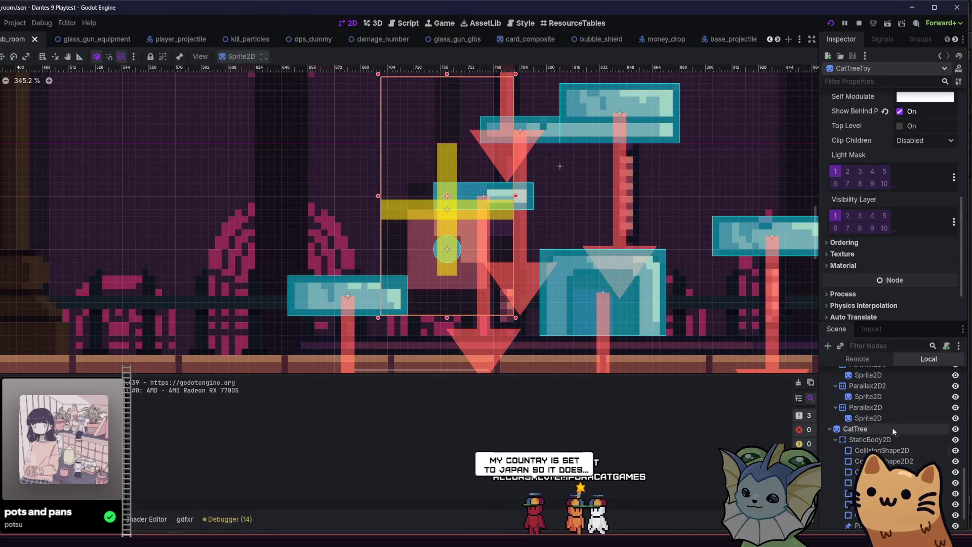
Step: Select the cat tree's PinJoint2D and clear its Node A and Node B links
{"action": "left_click", "coordinate": [871, 491]}
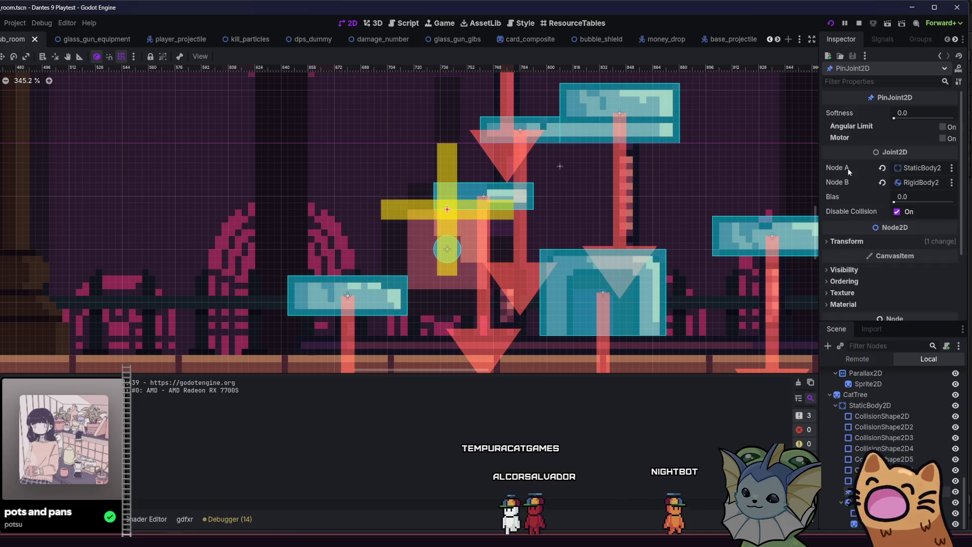
{"action": "left_click", "coordinate": [883, 168]}
{"action": "left_click", "coordinate": [882, 182]}
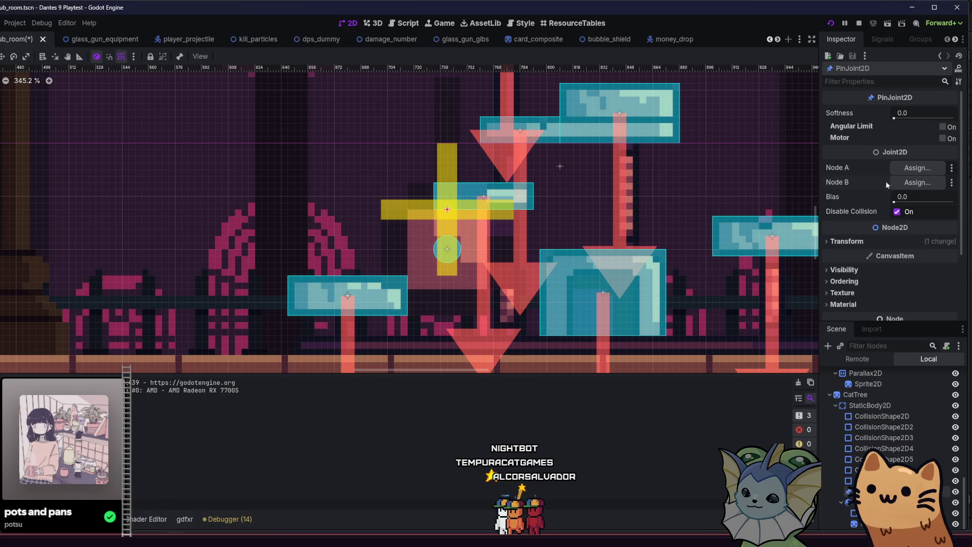
{"action": "left_click", "coordinate": [855, 242]}
{"action": "left_click", "coordinate": [854, 243]}
{"action": "left_click", "coordinate": [854, 243]}
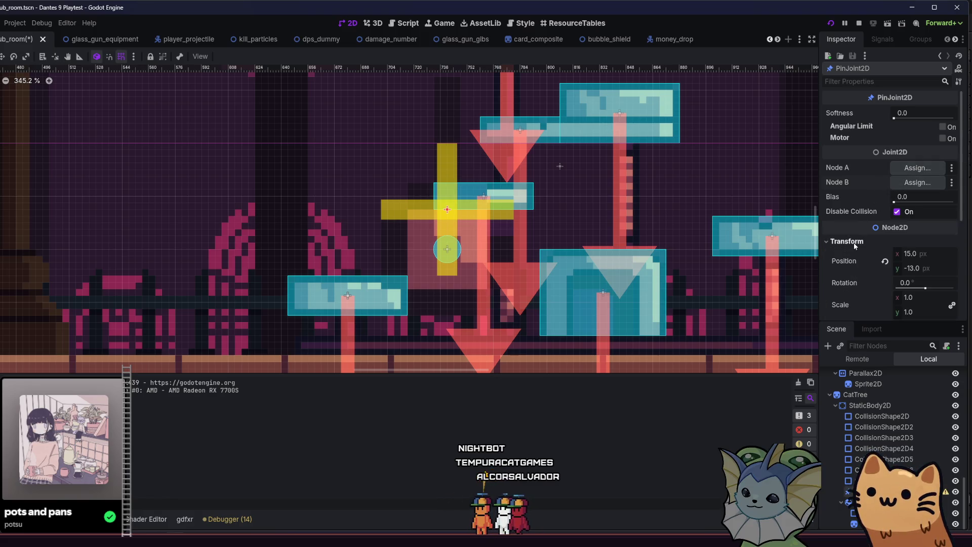
{"action": "left_click", "coordinate": [854, 243]}
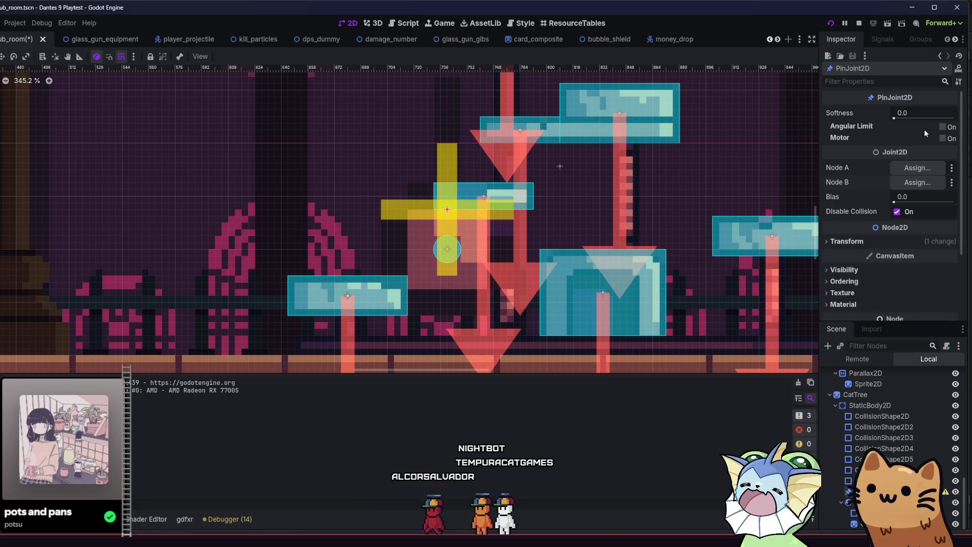
Step: Assign RigidBody2D as Node A and StaticBody2D as Node B, then run the scene
{"action": "left_click", "coordinate": [907, 167]}
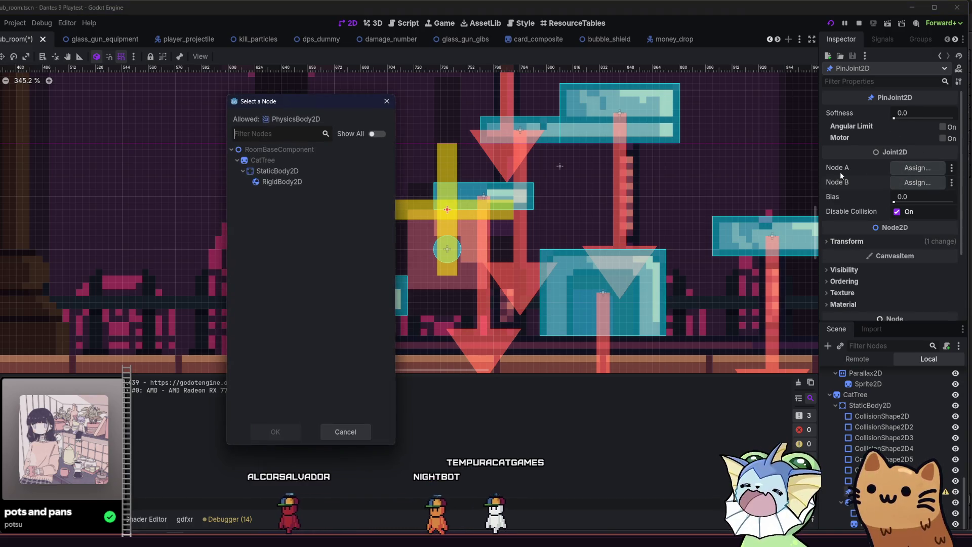
{"action": "double_click", "coordinate": [307, 183]}
{"action": "left_click", "coordinate": [892, 185]}
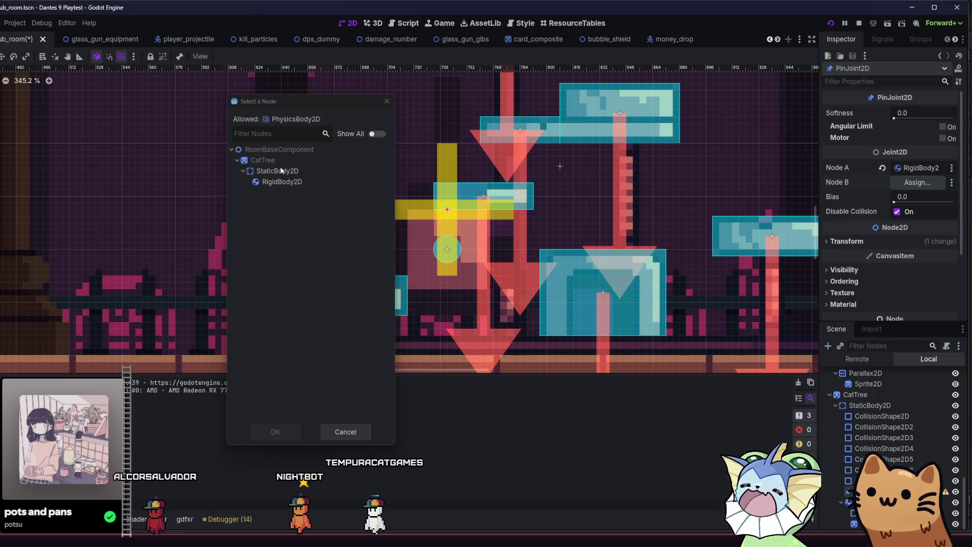
{"action": "double_click", "coordinate": [281, 166]}
{"action": "key", "text": "F6"}
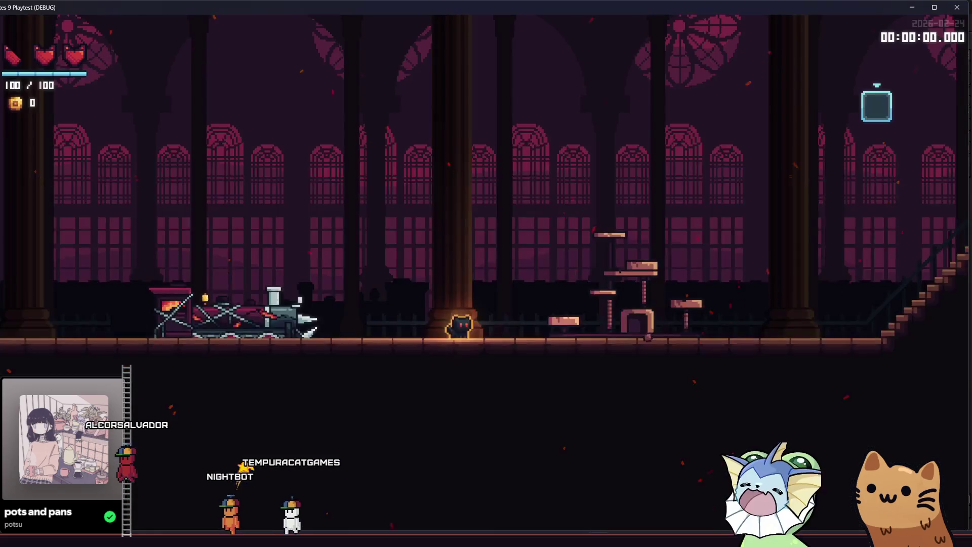
Step: Run the cat right past the cat tree in the scene playtest, then close it
{"action": "key", "text": "d"}
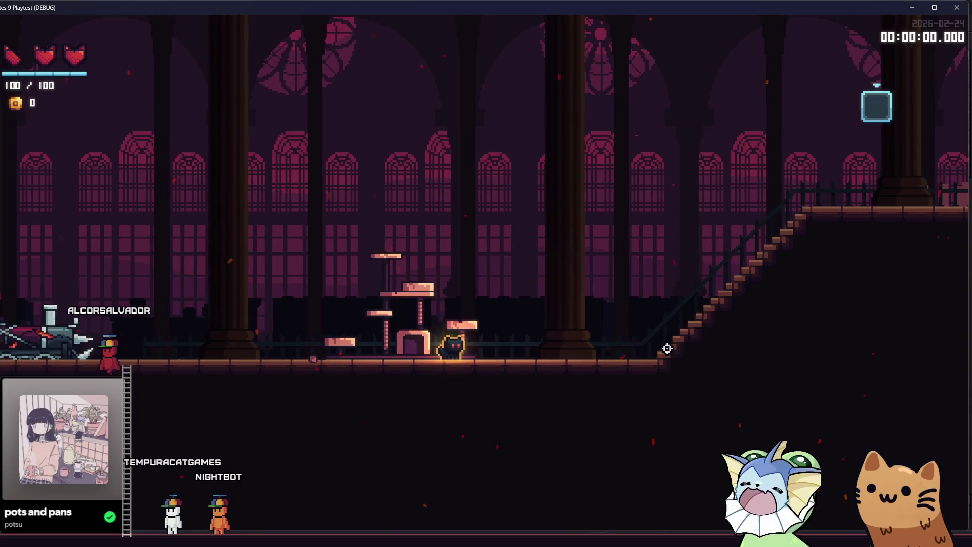
{"action": "left_click", "coordinate": [938, 10]}
{"action": "key", "text": "F8"}
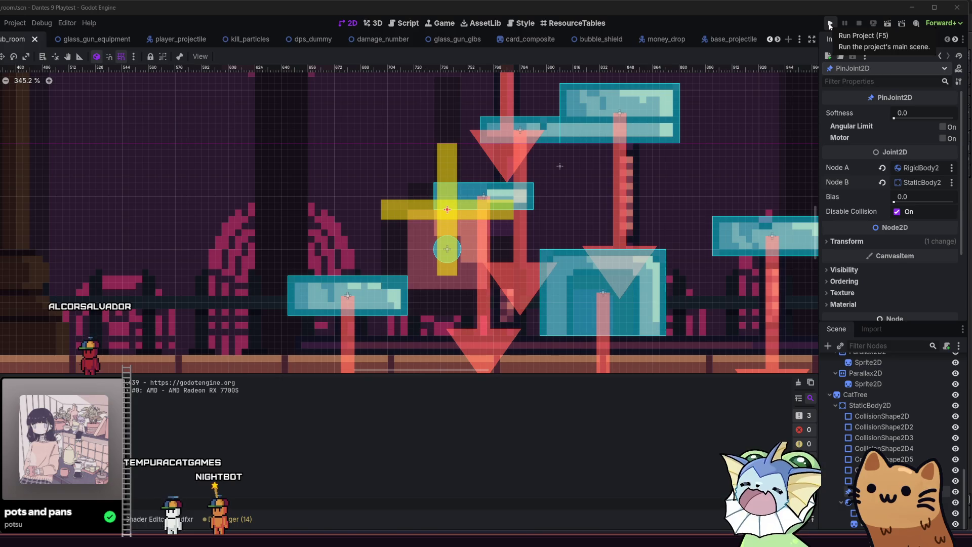
Step: Launch the whole project full-screen, start a new game, then close it back to the editor
{"action": "left_click", "coordinate": [830, 24]}
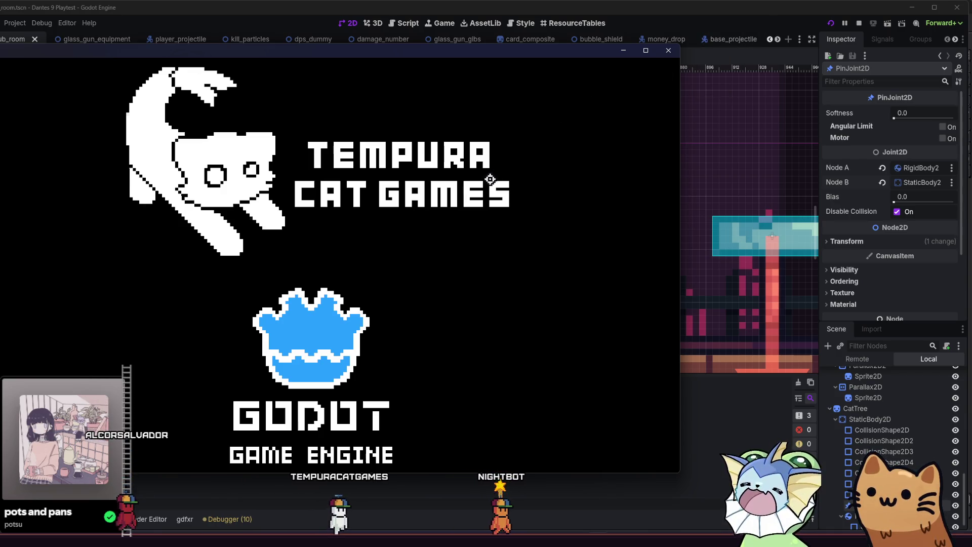
{"action": "key", "text": "super+Up"}
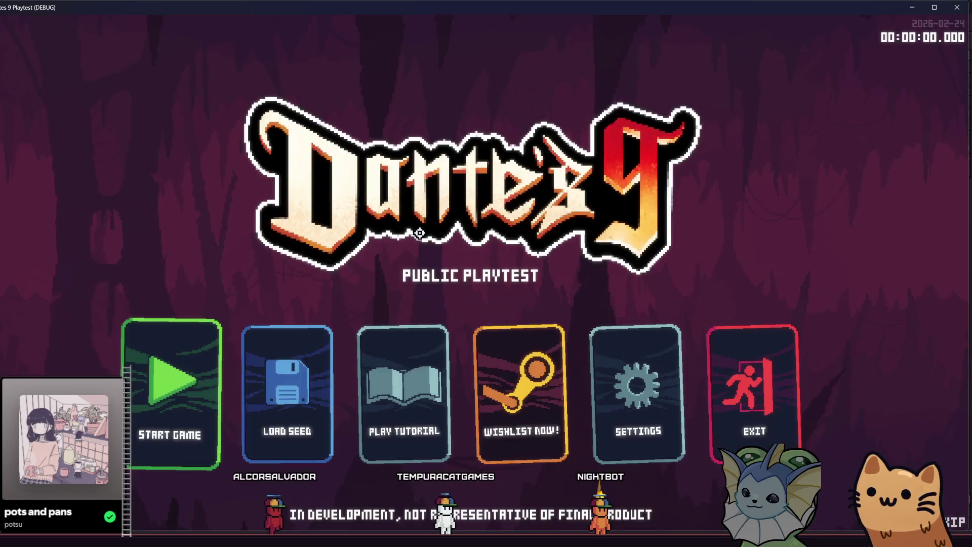
{"action": "left_click", "coordinate": [172, 385]}
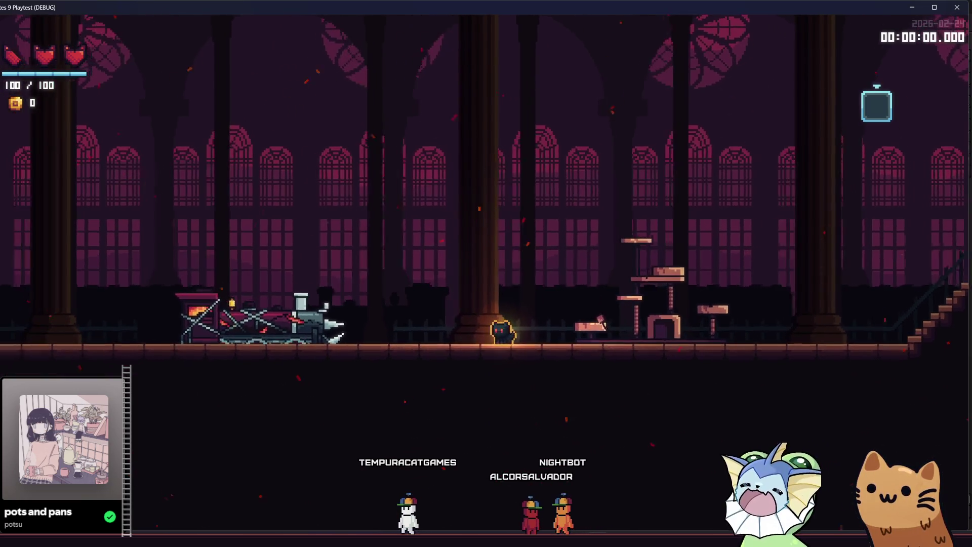
{"action": "key", "text": "alt+F4"}
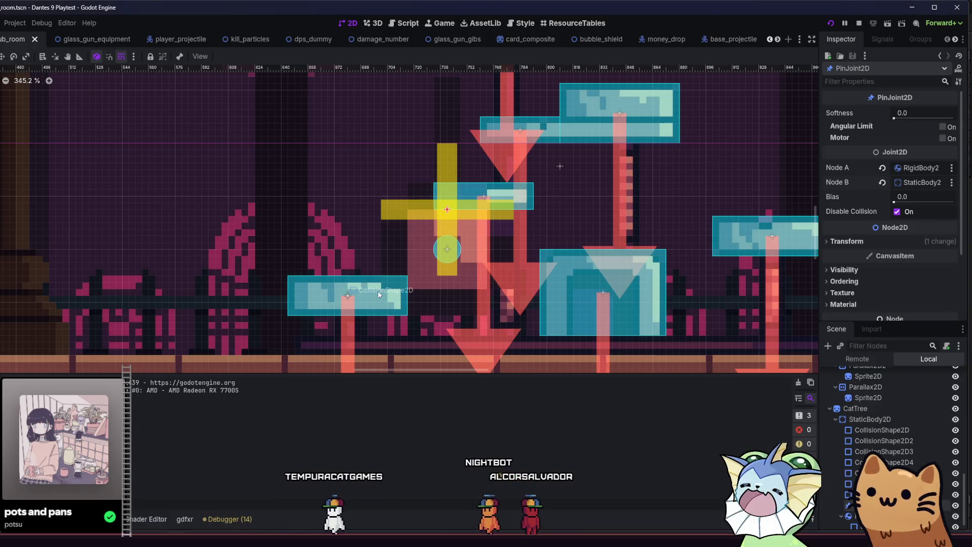
Step: Move the cat tree's circular collision shape up and to the right
{"action": "left_click", "coordinate": [456, 266]}
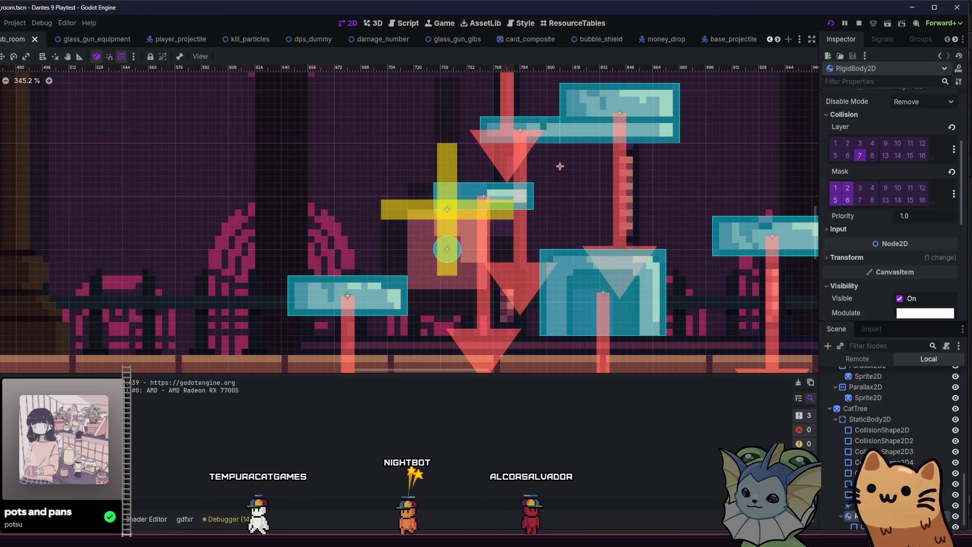
{"action": "scroll", "coordinate": [420, 251], "scroll_direction": "up", "scroll_amount": 4}
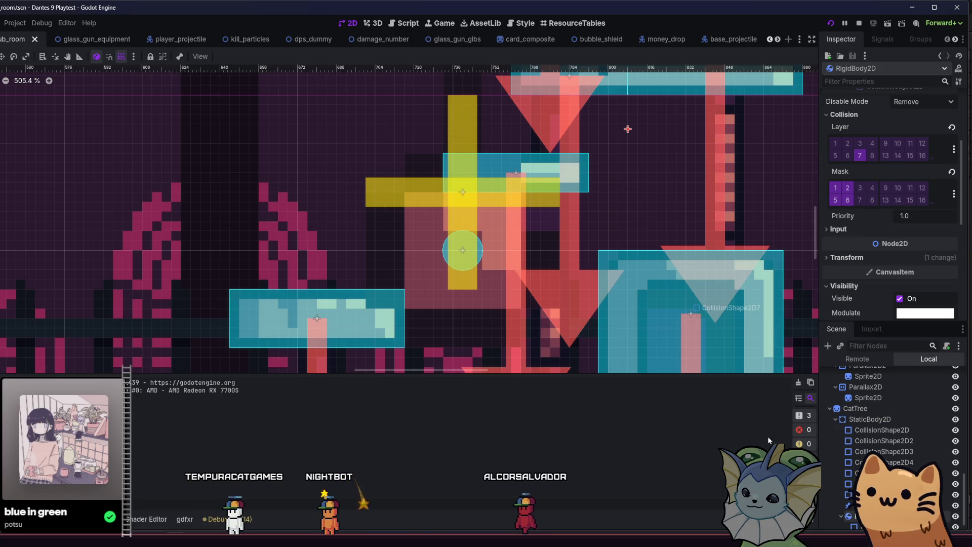
{"action": "left_click", "coordinate": [462, 250]}
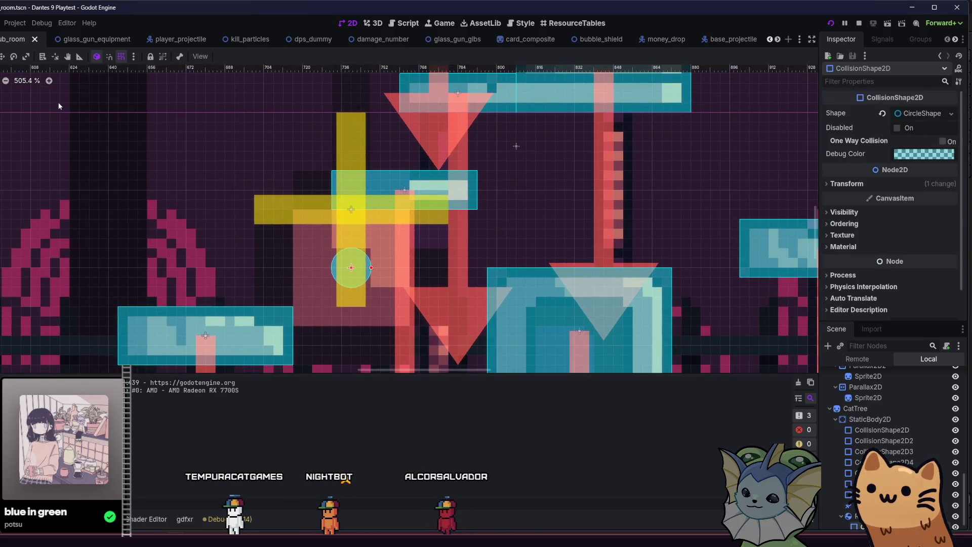
{"action": "mouse_move", "coordinate": [236, 285]}
{"action": "left_mouse_down"}
{"action": "mouse_move", "coordinate": [403, 163]}
{"action": "mouse_move", "coordinate": [393, 163]}
{"action": "left_mouse_up"}
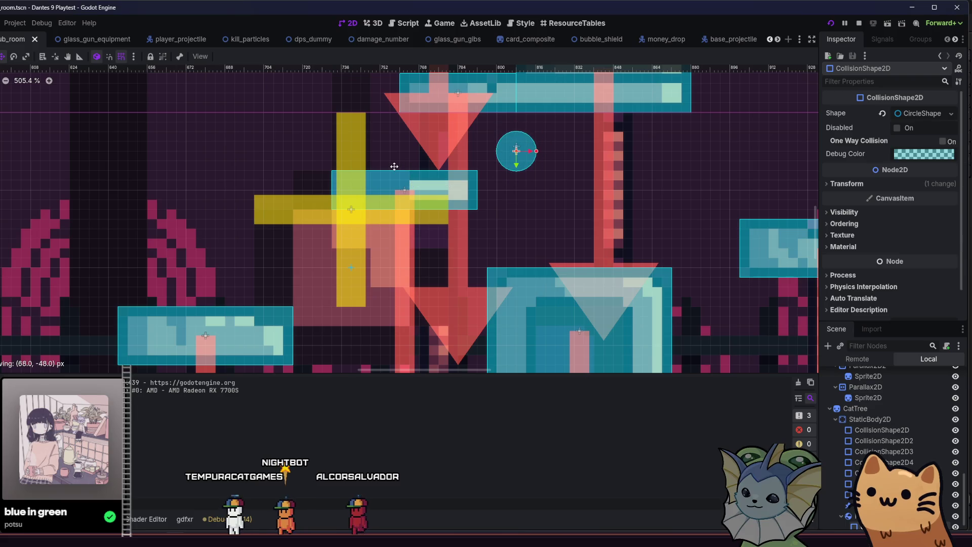
{"action": "scroll", "coordinate": [487, 162], "scroll_direction": "up", "scroll_amount": 2}
{"action": "key", "text": "Up"}
{"action": "key", "text": "Up"}
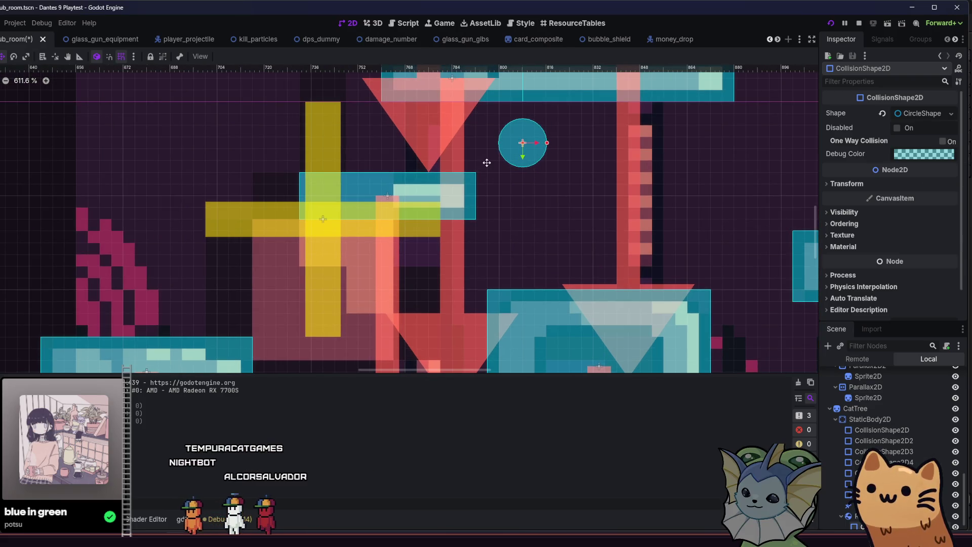
Step: Reset the CatTreeToy sprite to position 0, 0, shift the RigidBody2D down-left, and relaunch
{"action": "left_click", "coordinate": [614, 167]}
{"action": "scroll", "coordinate": [614, 167], "scroll_direction": "up", "scroll_amount": 2}
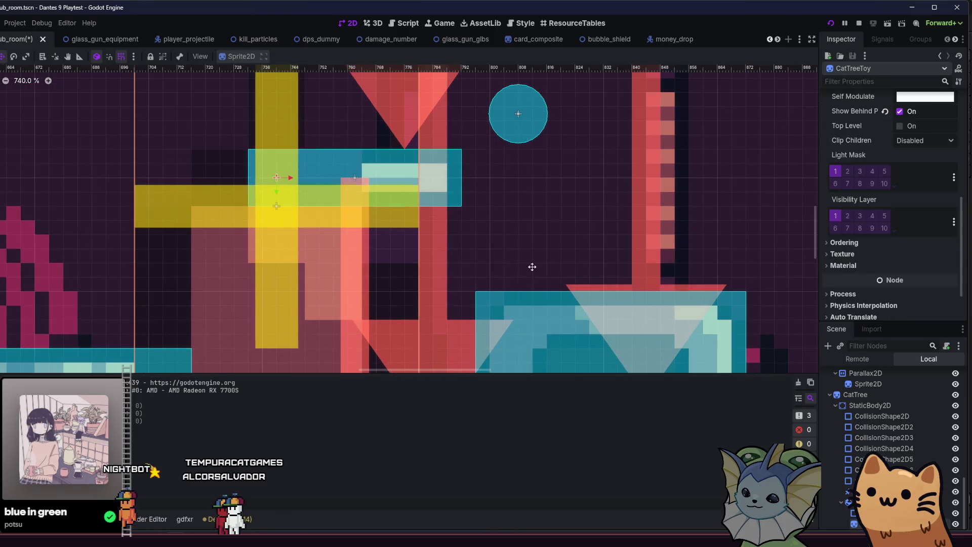
{"action": "scroll", "coordinate": [490, 253], "scroll_direction": "down", "scroll_amount": 5}
{"action": "scroll", "coordinate": [883, 253], "scroll_direction": "up", "scroll_amount": 5}
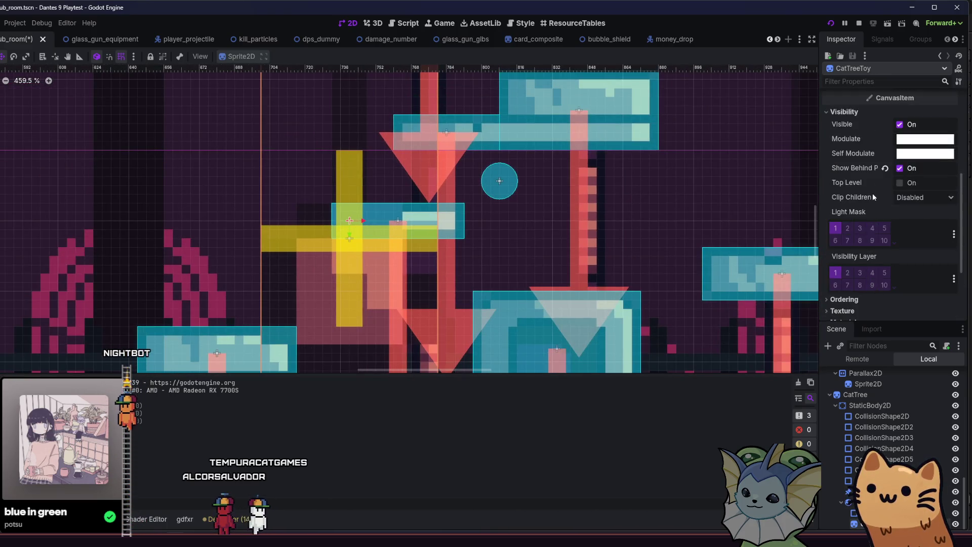
{"action": "left_click", "coordinate": [885, 187]}
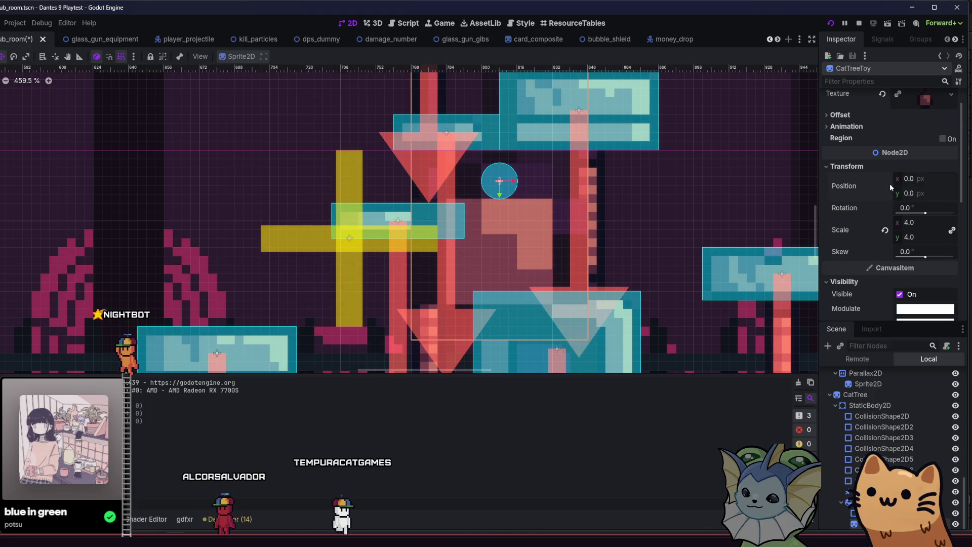
{"action": "scroll", "coordinate": [709, 191], "scroll_direction": "down", "scroll_amount": 5}
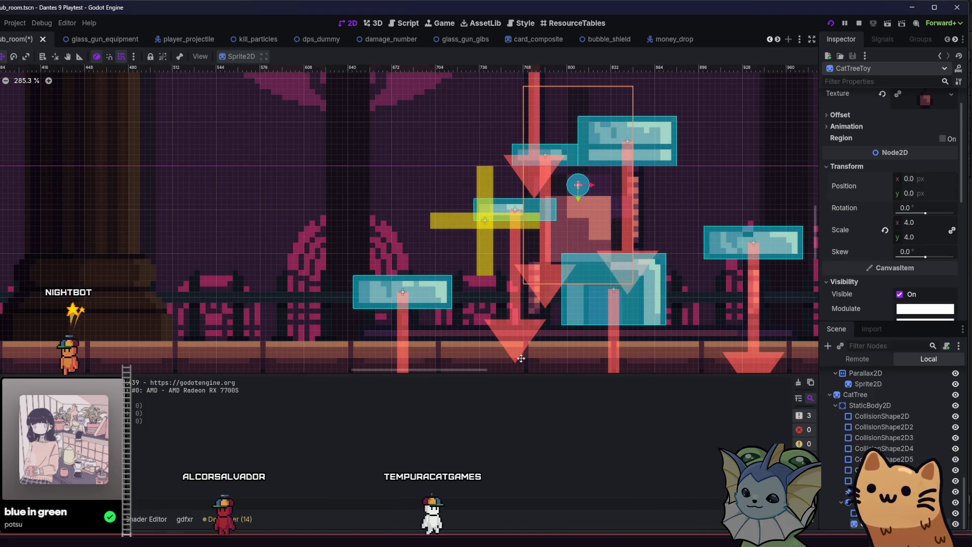
{"action": "left_click_drag", "start_coordinate": [545, 205], "coordinate": [445, 265]}
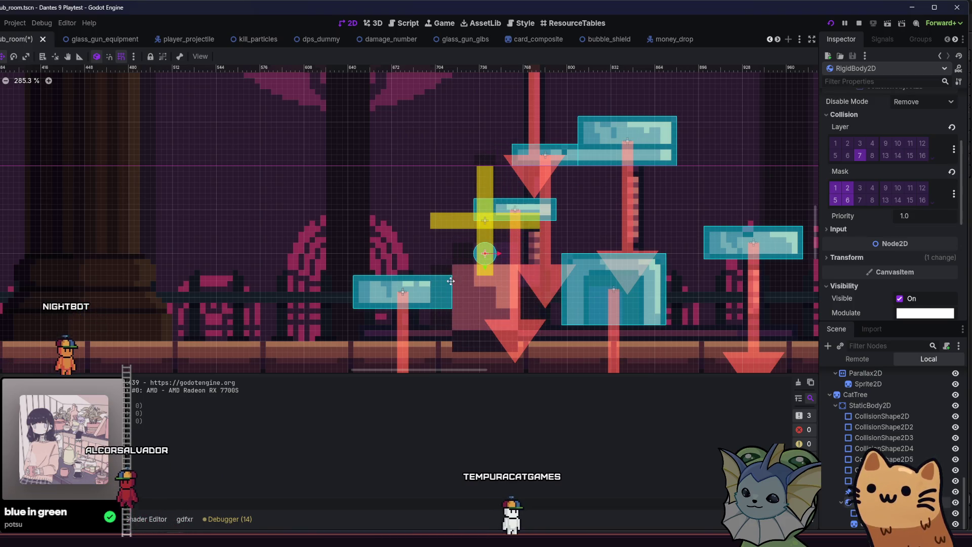
{"action": "key", "text": "F6"}
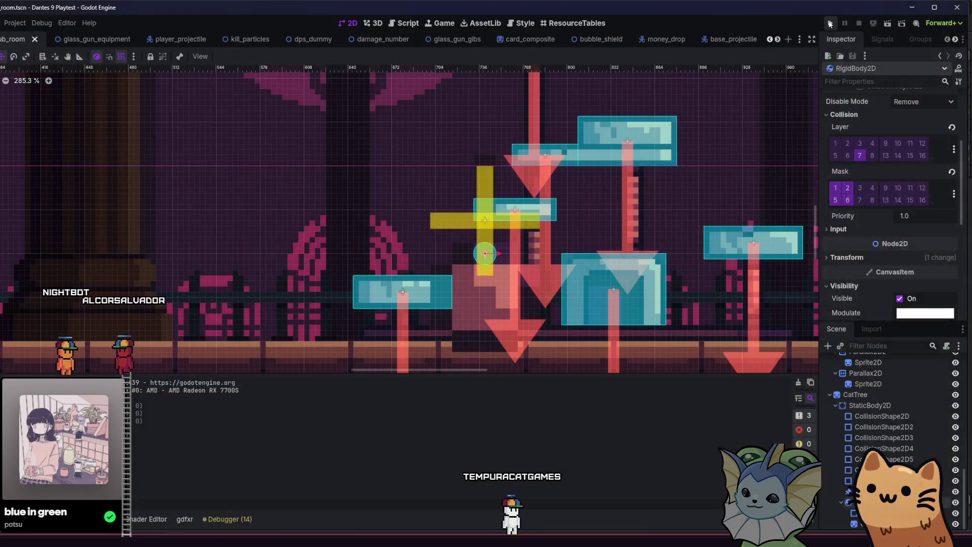
{"action": "left_click", "coordinate": [831, 24]}
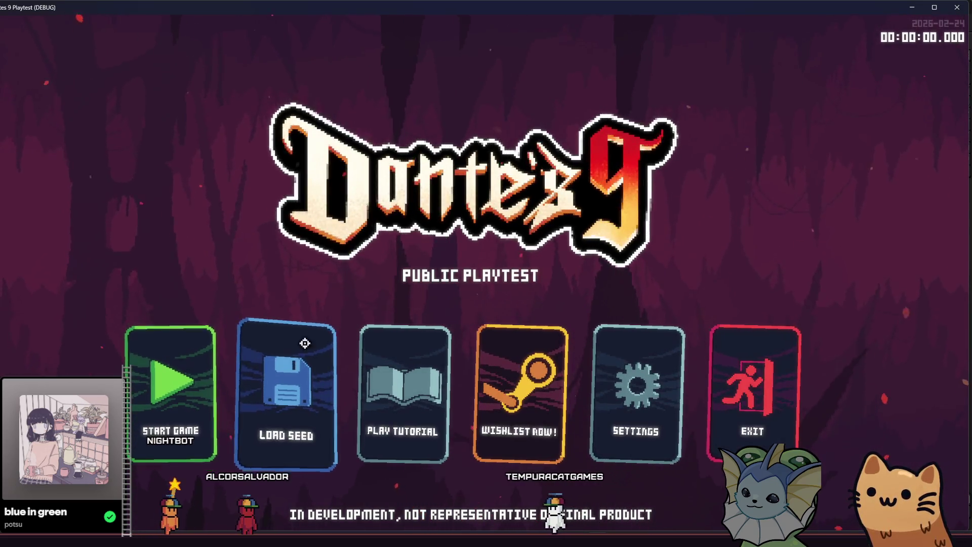
Step: Start a new game, walk the cat right and jump onto the cat tree, then return to the editor
{"action": "left_click", "coordinate": [286, 392]}
{"action": "left_click", "coordinate": [167, 380]}
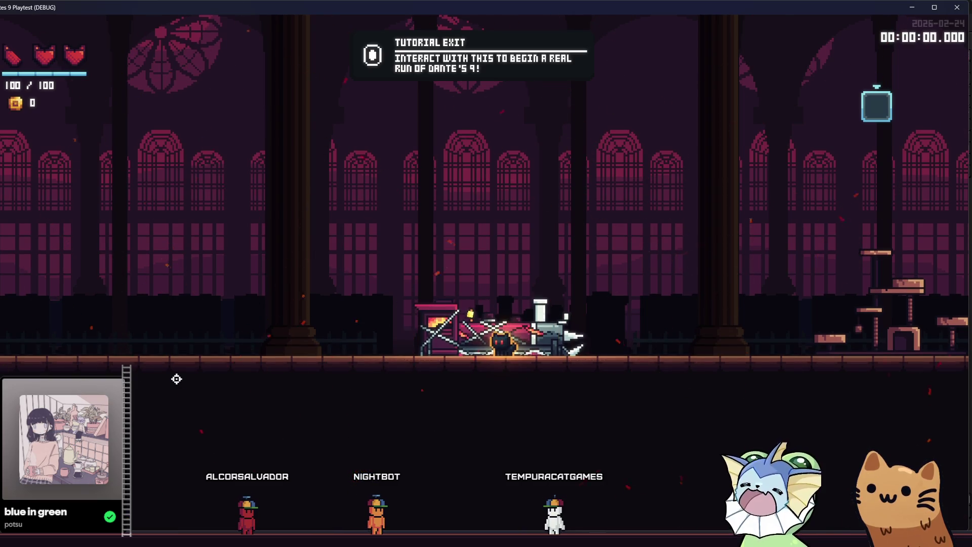
{"action": "key", "text": "d"}
{"action": "key", "text": "d"}
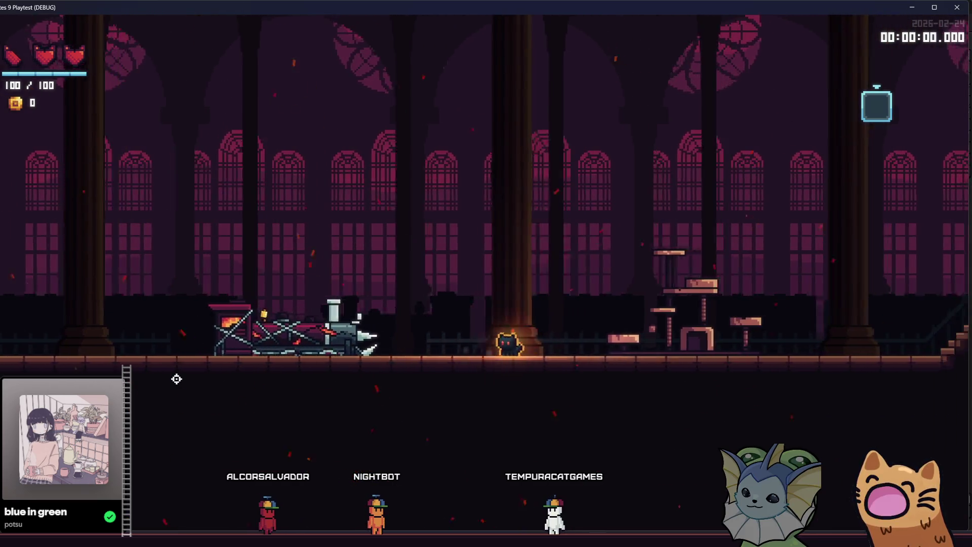
{"action": "key", "text": "space"}
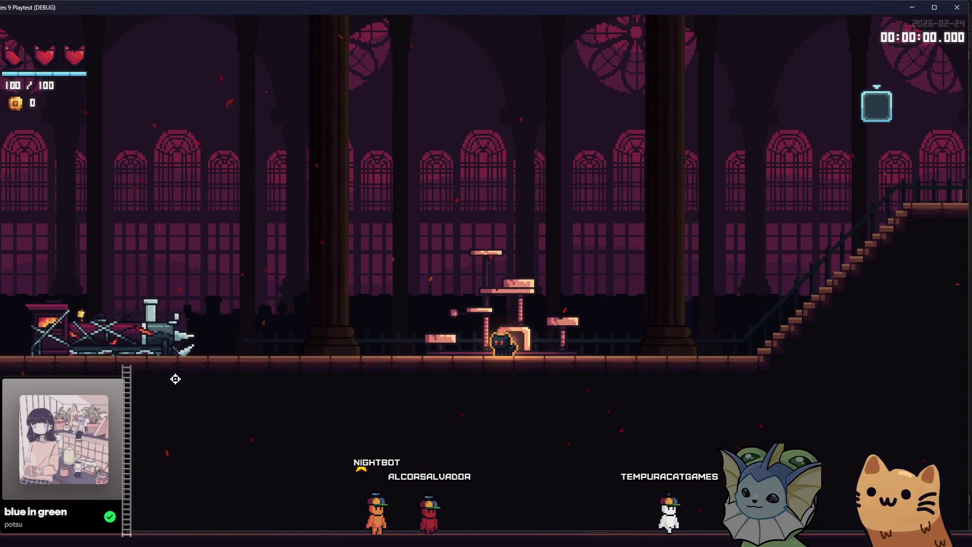
{"action": "key", "text": "d"}
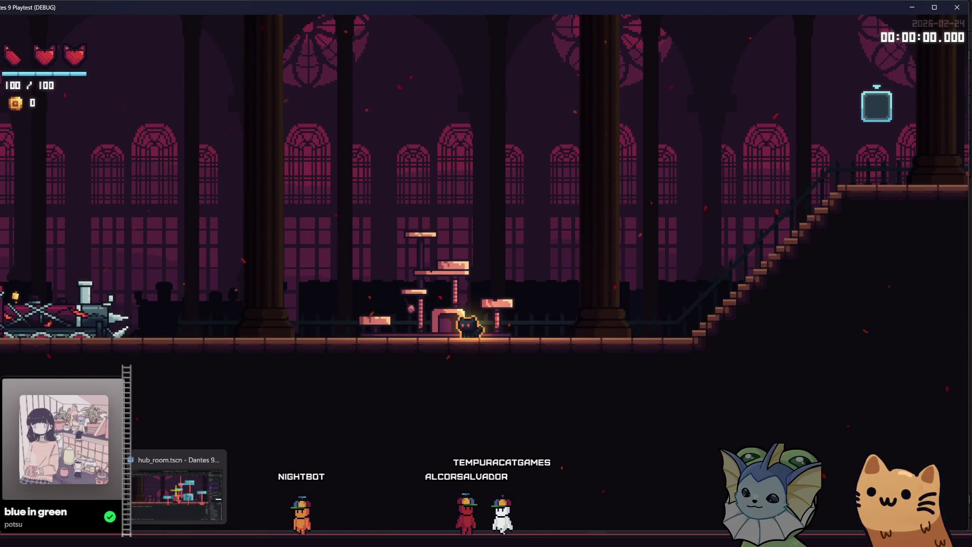
{"action": "key", "text": "alt+Tab"}
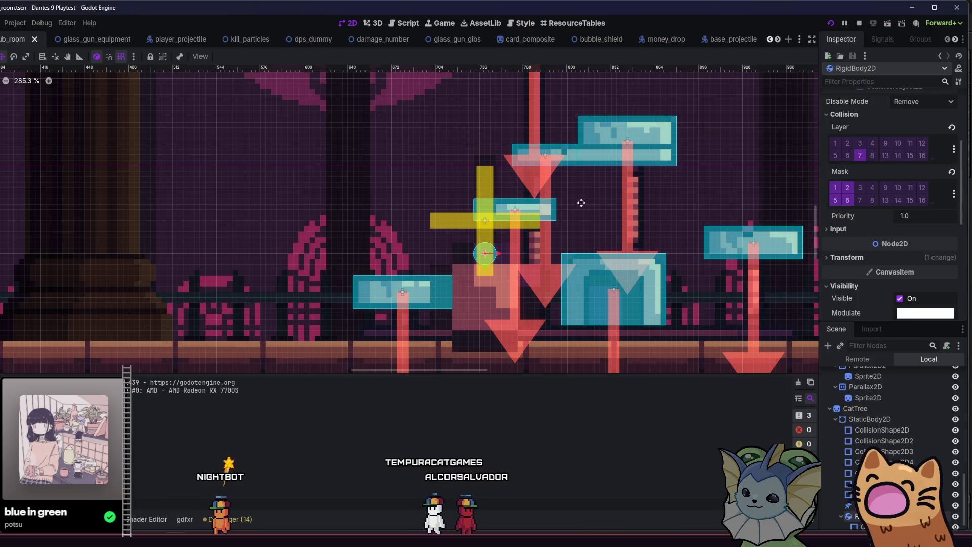
Step: Set the cat tree RigidBody2D's mass to 4.0 kg and save the scene
{"action": "scroll", "coordinate": [478, 275], "scroll_direction": "up", "scroll_amount": 4}
{"action": "scroll", "coordinate": [478, 274], "scroll_direction": "up", "scroll_amount": 2}
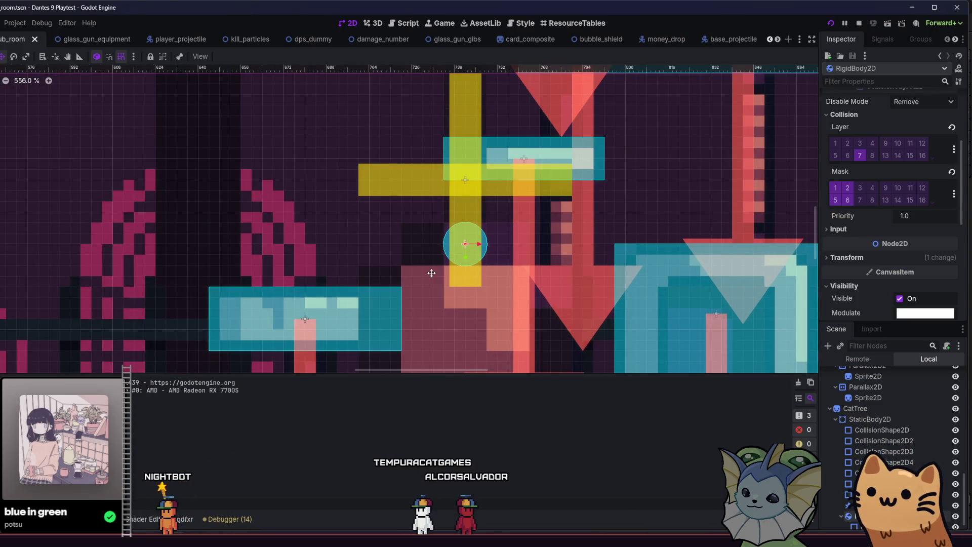
{"action": "left_click_drag", "start_coordinate": [431, 273], "coordinate": [433, 263]}
{"action": "right_click", "coordinate": [434, 266]}
{"action": "key", "text": "Escape"}
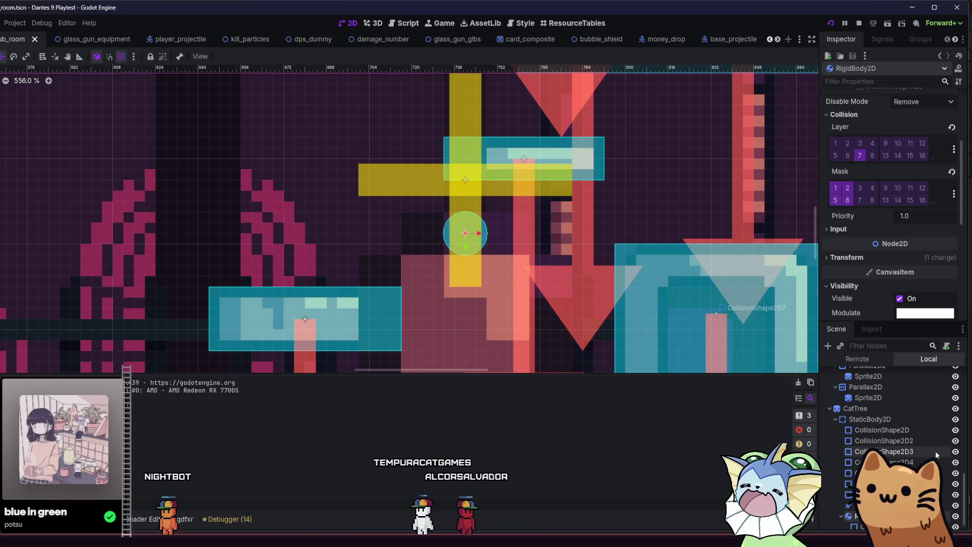
{"action": "scroll", "coordinate": [935, 454], "scroll_direction": "down", "scroll_amount": 1}
{"action": "scroll", "coordinate": [856, 232], "scroll_direction": "up", "scroll_amount": 3}
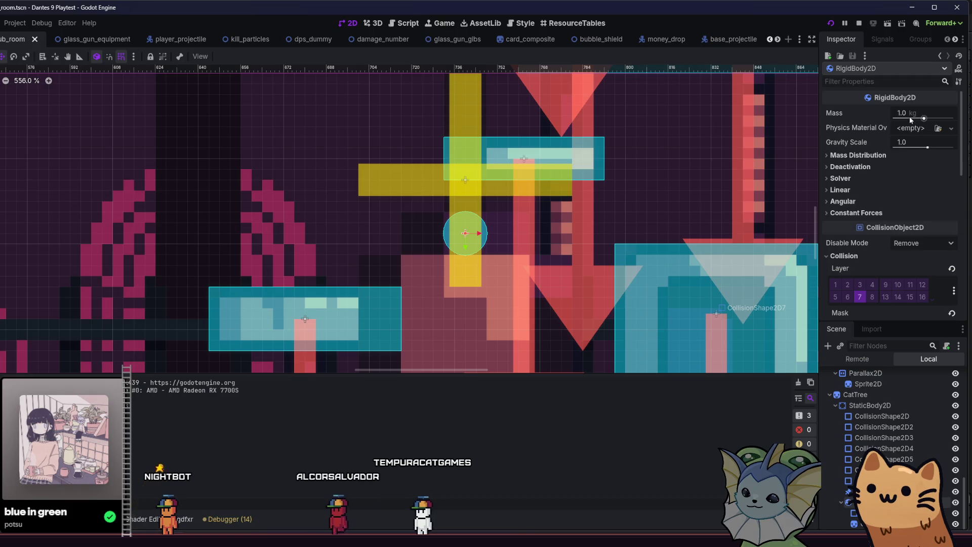
{"action": "type", "text": "4"}
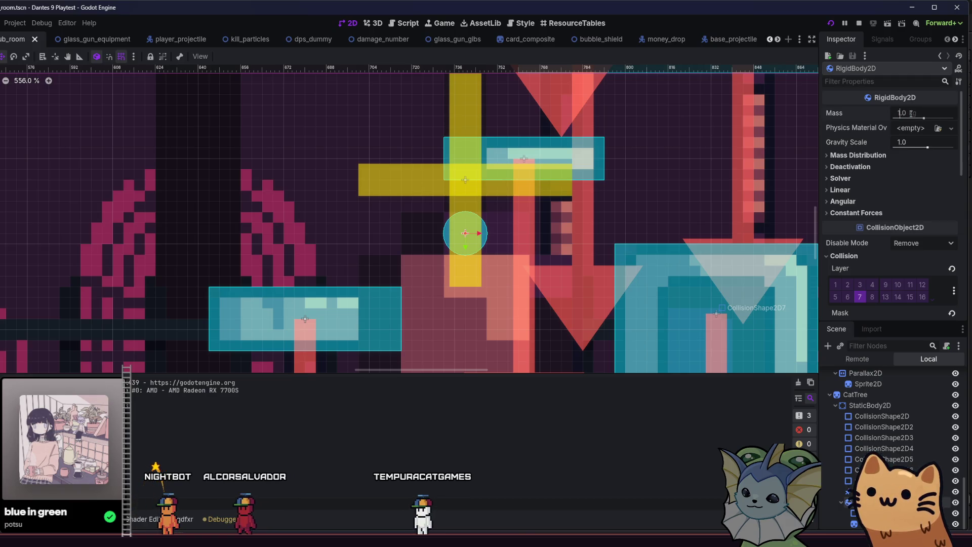
{"action": "key", "text": "Return"}
{"action": "key", "text": "ctrl+s"}
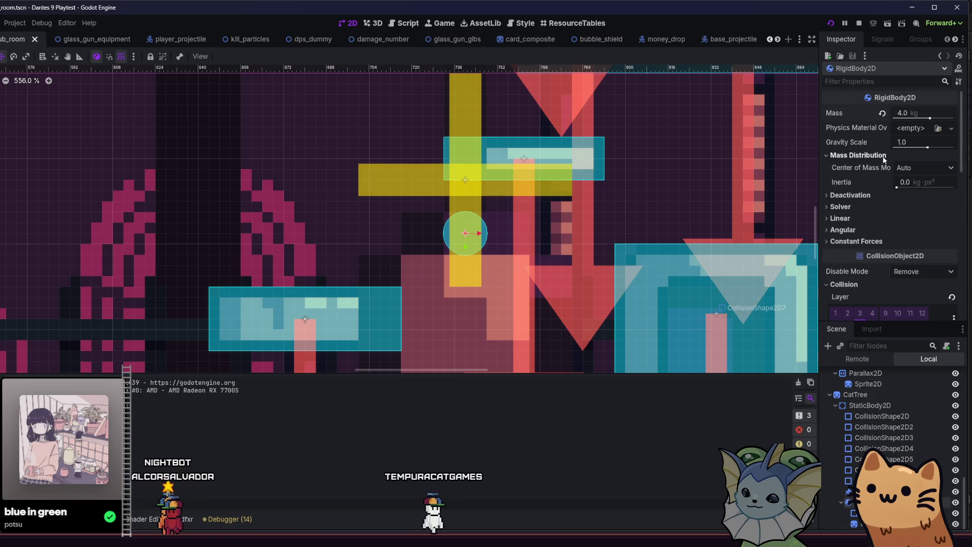
Step: Raise the RigidBody2D's angular damping above zero and save the scene
{"action": "left_click", "coordinate": [874, 168]}
{"action": "left_click", "coordinate": [872, 168]}
{"action": "left_click", "coordinate": [870, 169]}
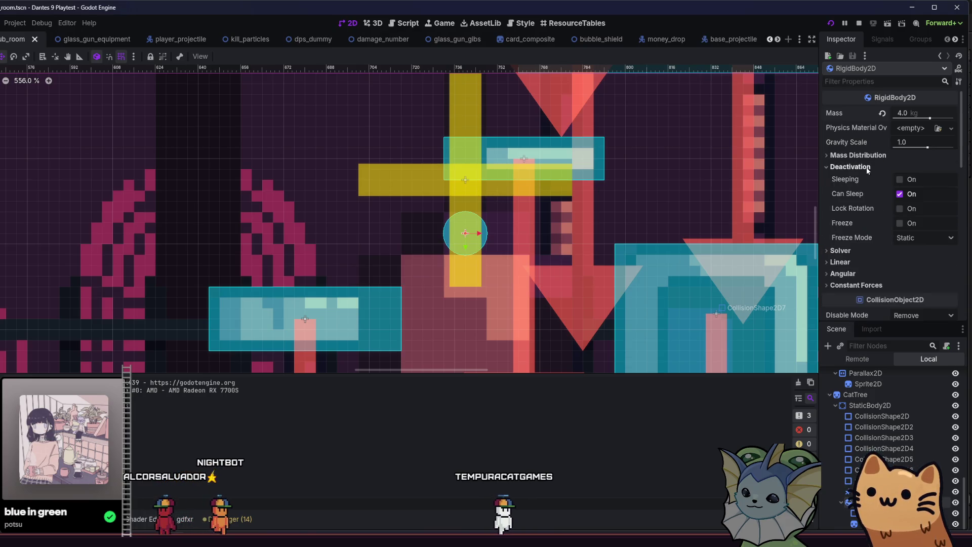
{"action": "left_click", "coordinate": [866, 169]}
{"action": "left_click", "coordinate": [865, 179]}
{"action": "left_click", "coordinate": [864, 178]}
{"action": "left_click", "coordinate": [867, 189]}
{"action": "left_click", "coordinate": [867, 190]}
{"action": "left_click", "coordinate": [864, 202]}
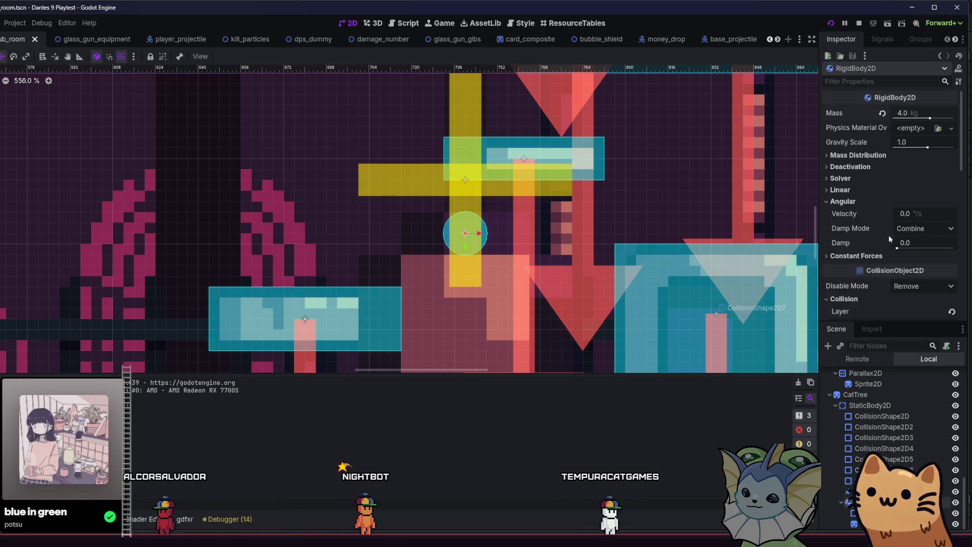
{"action": "left_click_drag", "start_coordinate": [897, 248], "coordinate": [899, 249]}
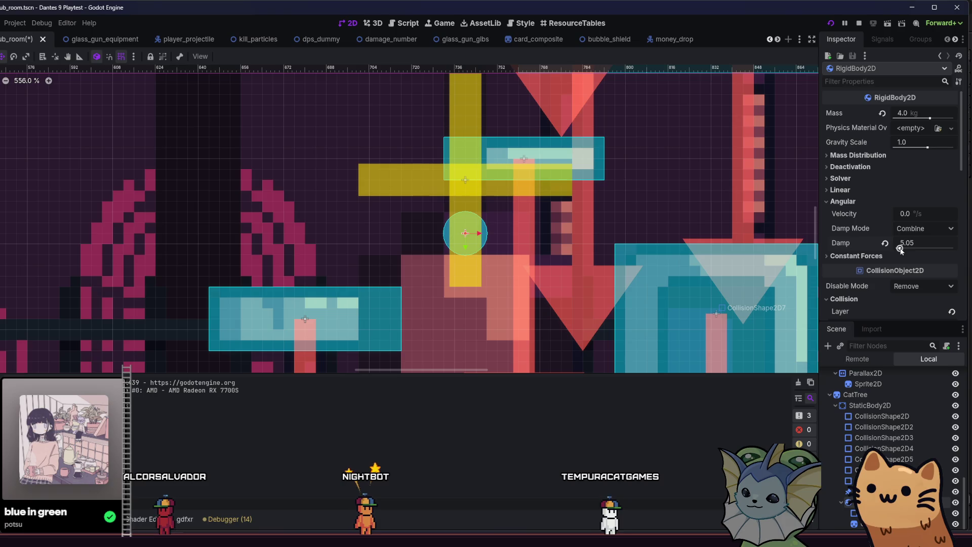
{"action": "left_click", "coordinate": [859, 202]}
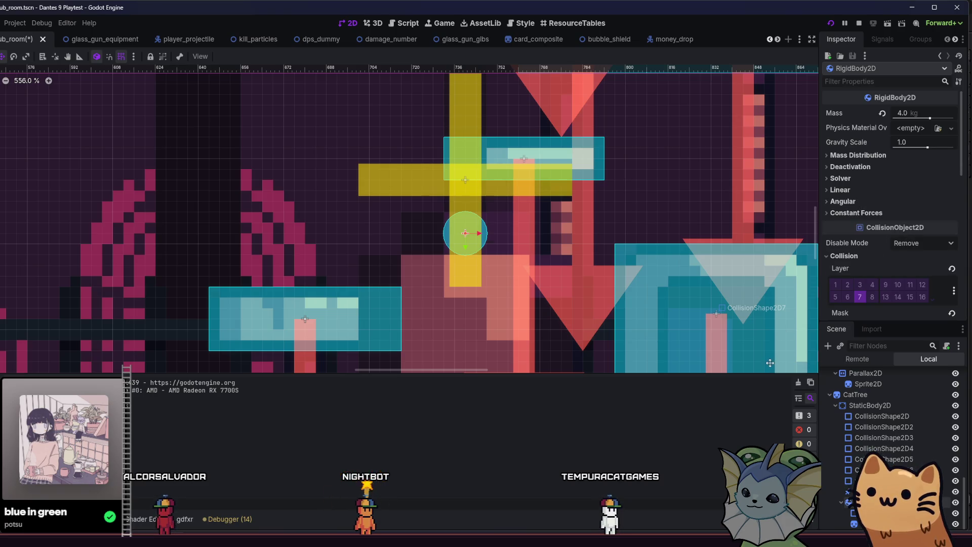
{"action": "key", "text": "ctrl+s"}
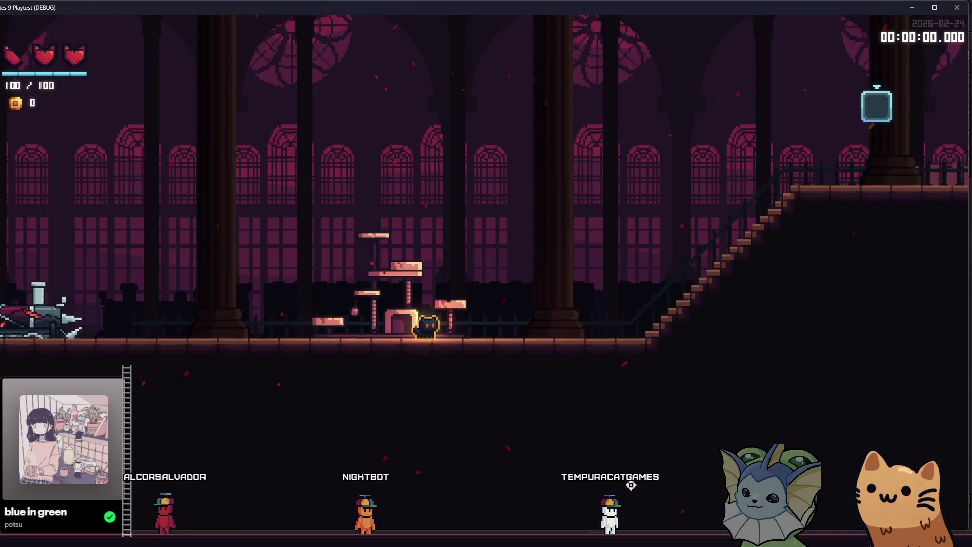
Step: Walk the cat right past the cat tree, then relaunch the game from the editor
{"action": "key", "text": "d"}
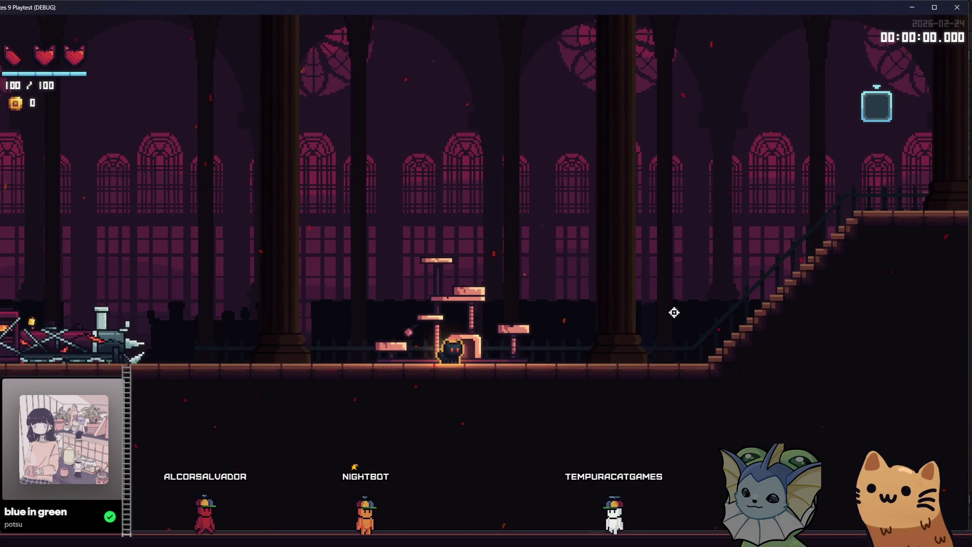
{"action": "key", "text": "d"}
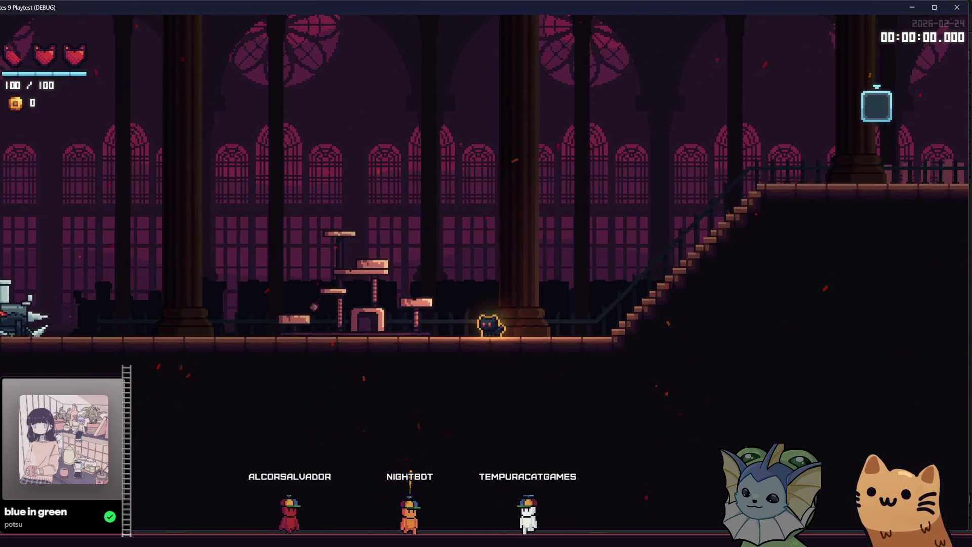
{"action": "mouse_move", "coordinate": [178, 544]}
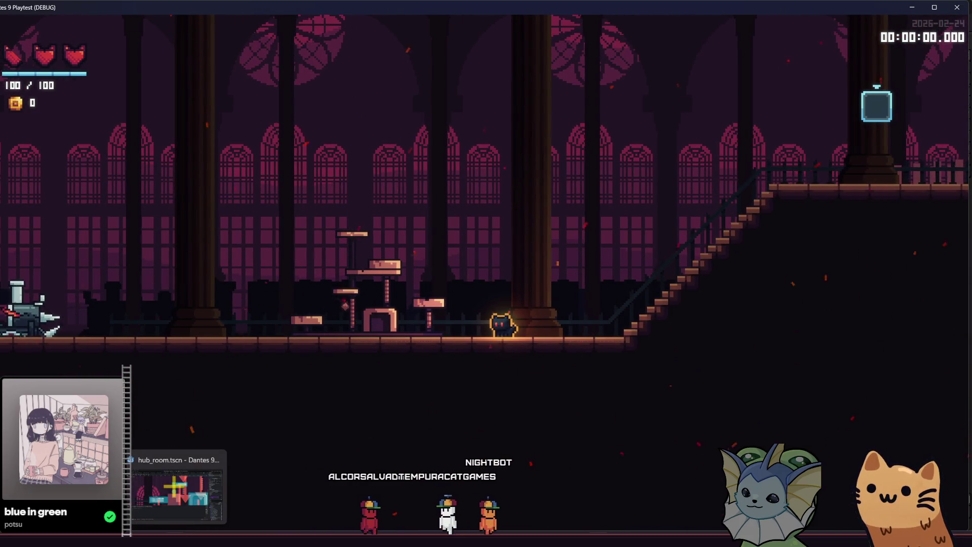
{"action": "left_click", "coordinate": [177, 494]}
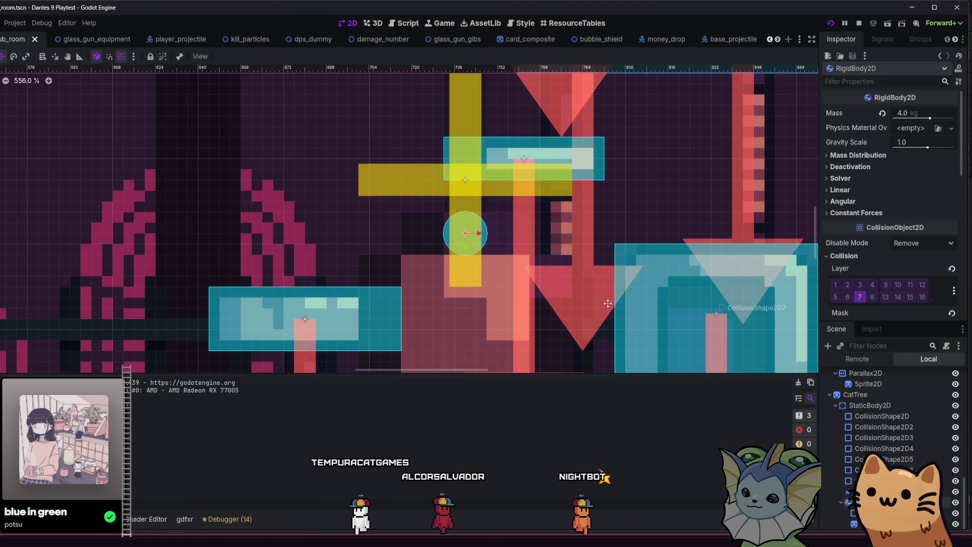
{"action": "left_click", "coordinate": [831, 24]}
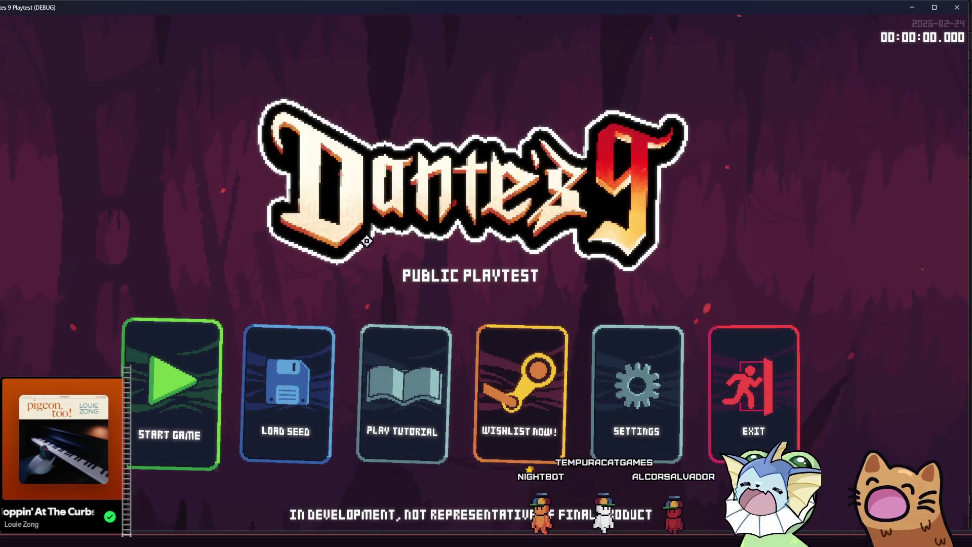
Step: Start a run, walk and jump the cat across the cat tree platforms, then close the game
{"action": "key", "text": "Return"}
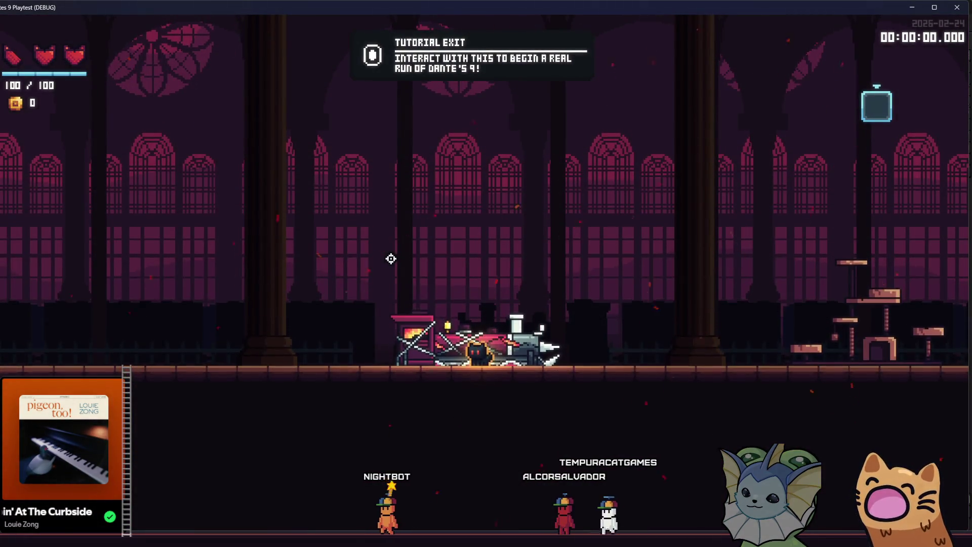
{"action": "key", "text": "d"}
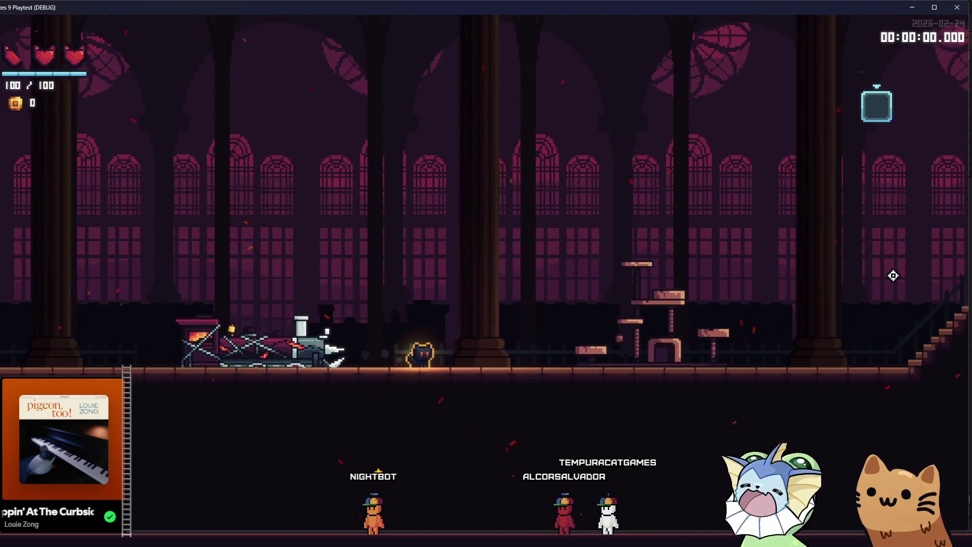
{"action": "key", "text": "d"}
{"action": "key", "text": "space"}
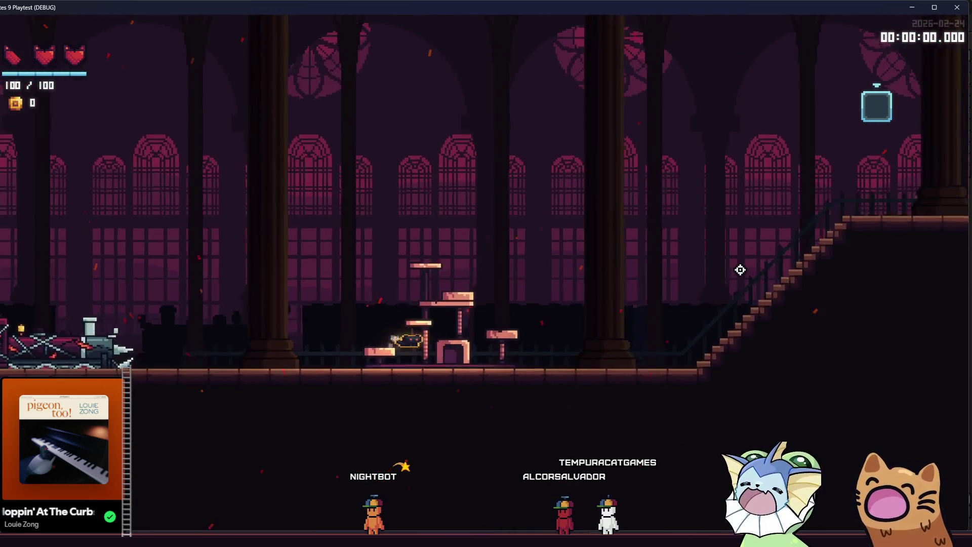
{"action": "key", "text": "d"}
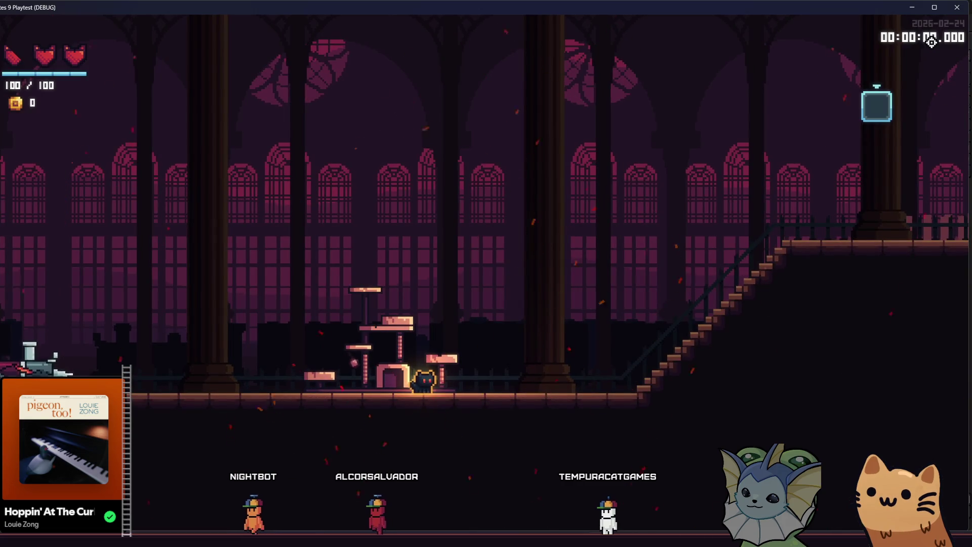
{"action": "left_click", "coordinate": [946, 14]}
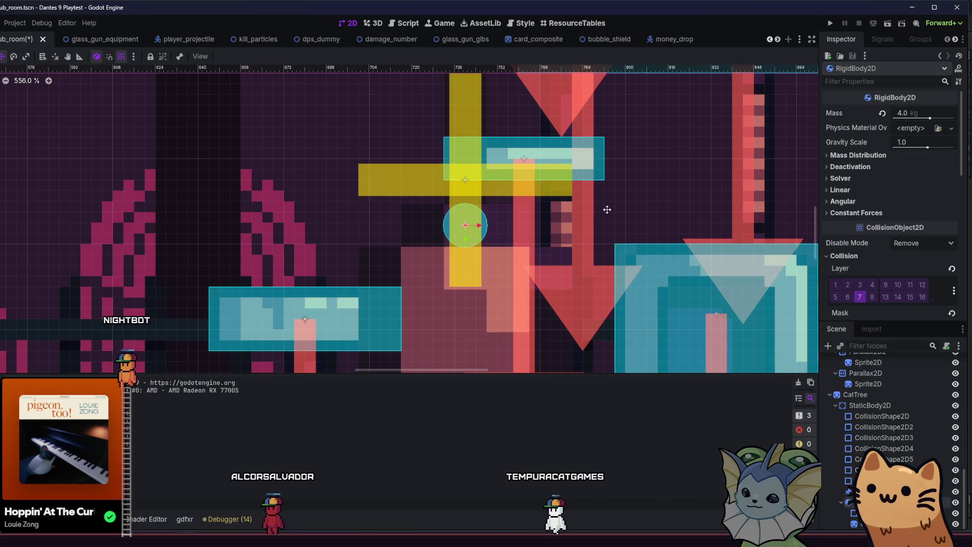
Step: Save the scene, then enable the PinJoint2D angular limit with a -90° lower limit
{"action": "key", "text": "ctrl+s"}
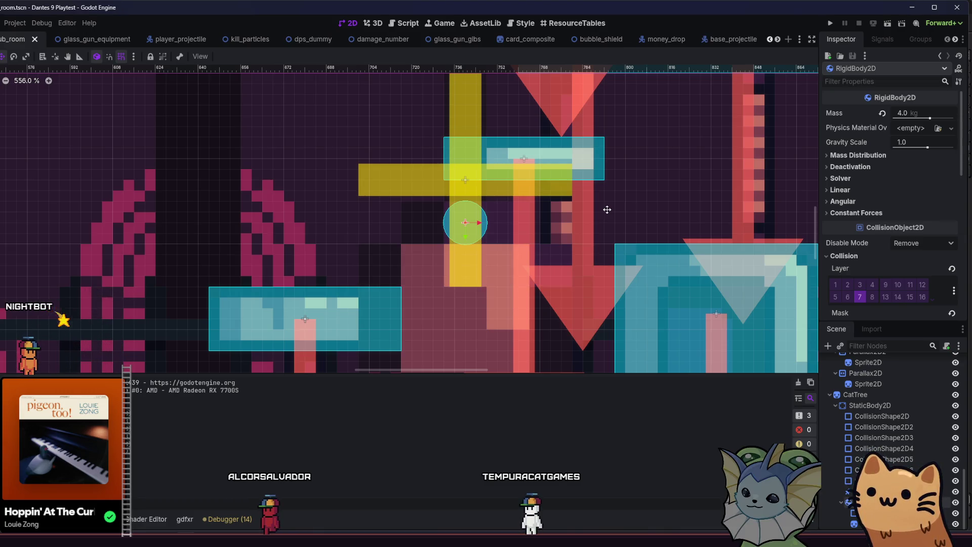
{"action": "left_click", "coordinate": [465, 179]}
{"action": "left_click", "coordinate": [943, 127]}
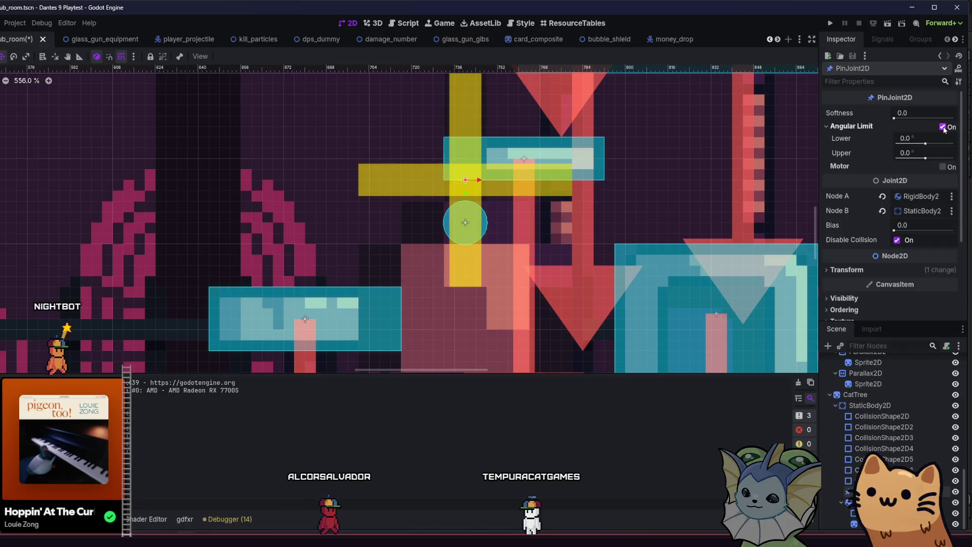
{"action": "left_click", "coordinate": [919, 137]}
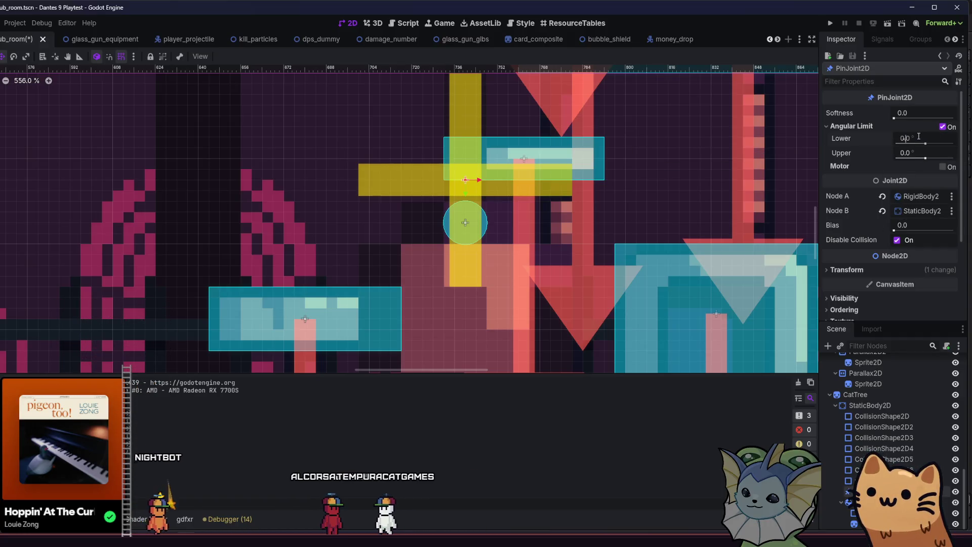
{"action": "type", "text": "-90"}
{"action": "key", "text": "Return"}
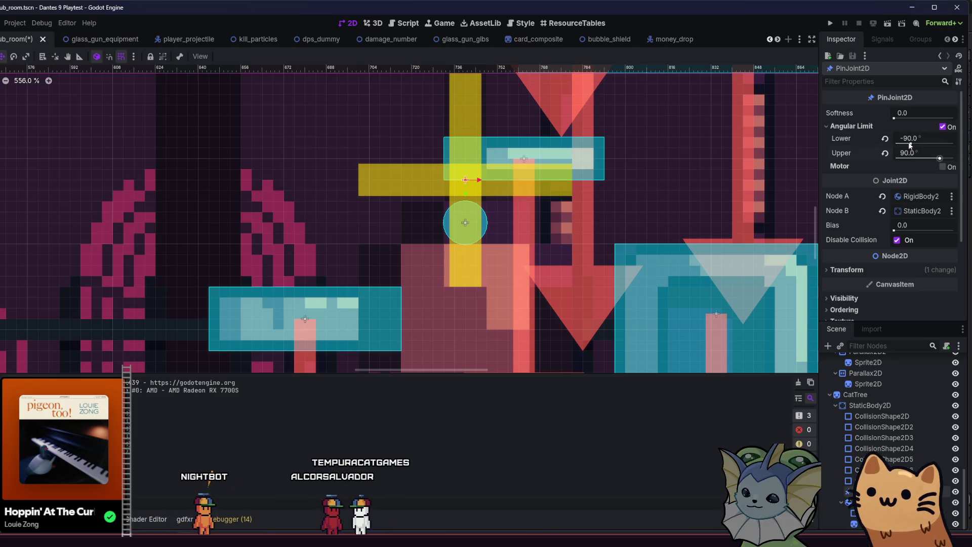
Step: Relaunch the game, start a run, walk the cat through the hub room, then return to the editor
{"action": "left_click", "coordinate": [830, 23]}
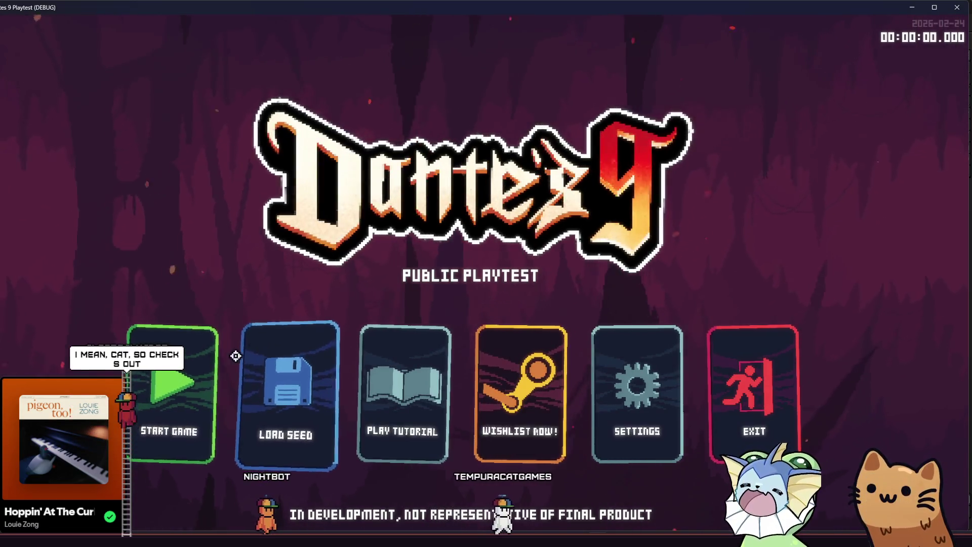
{"action": "left_click", "coordinate": [163, 379]}
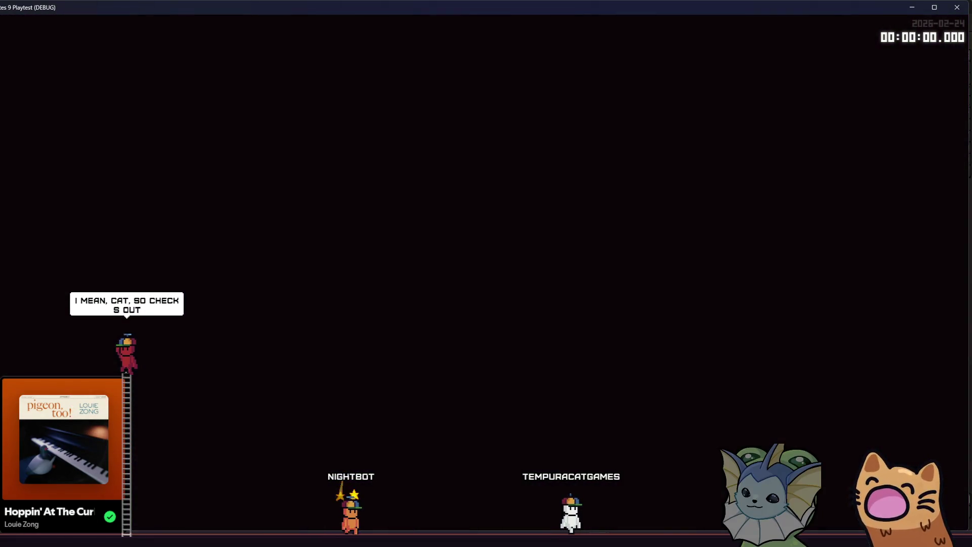
{"action": "key", "text": "Right"}
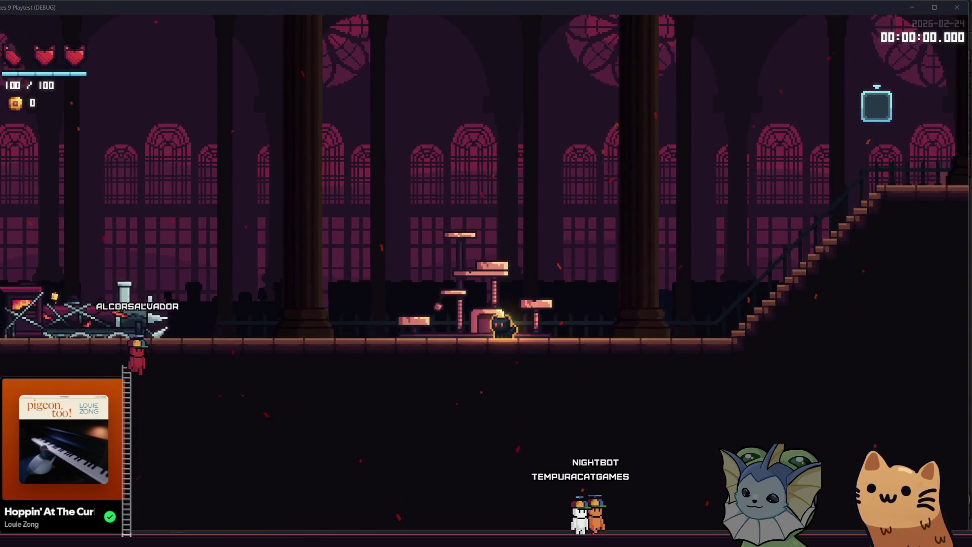
{"action": "key", "text": "alt+Tab"}
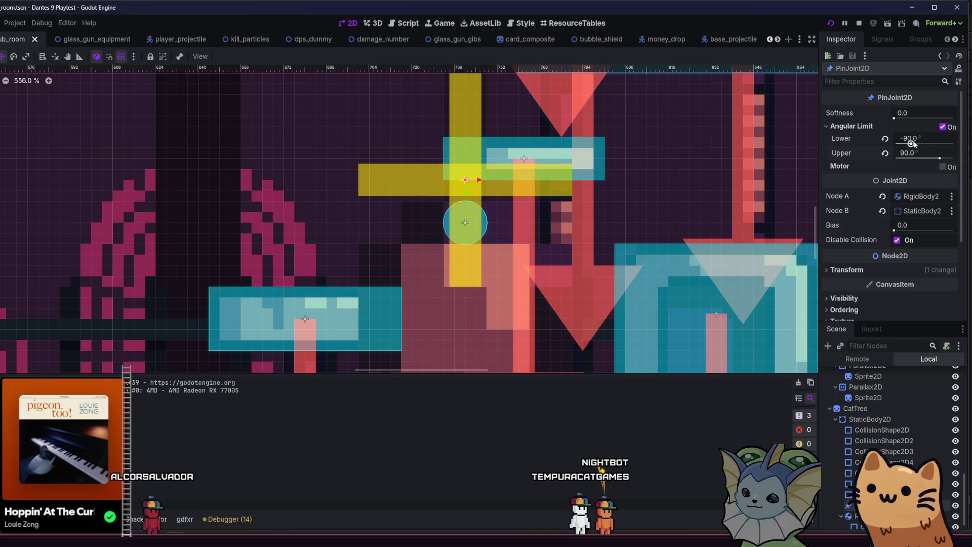
Step: After a quick test launch, set the pin joint's angular limits to -45° lower and 45° upper
{"action": "left_click_drag", "start_coordinate": [912, 143], "coordinate": [910, 144]}
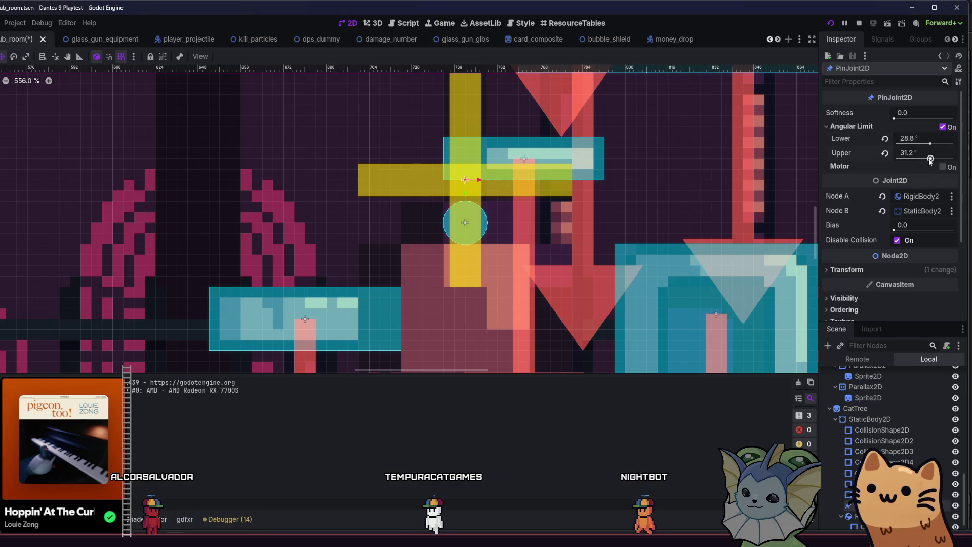
{"action": "key", "text": "F6"}
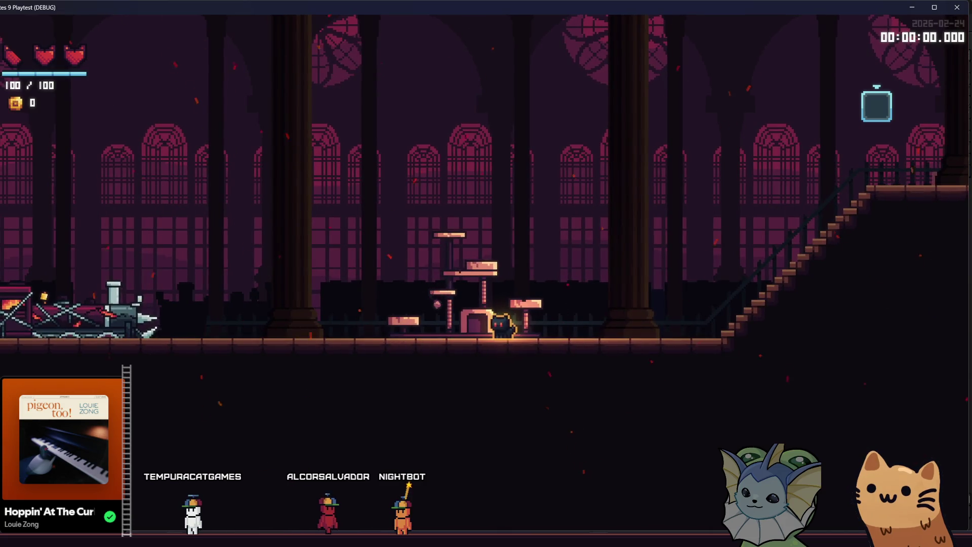
{"action": "key", "text": "F8"}
{"action": "left_click", "coordinate": [909, 139]}
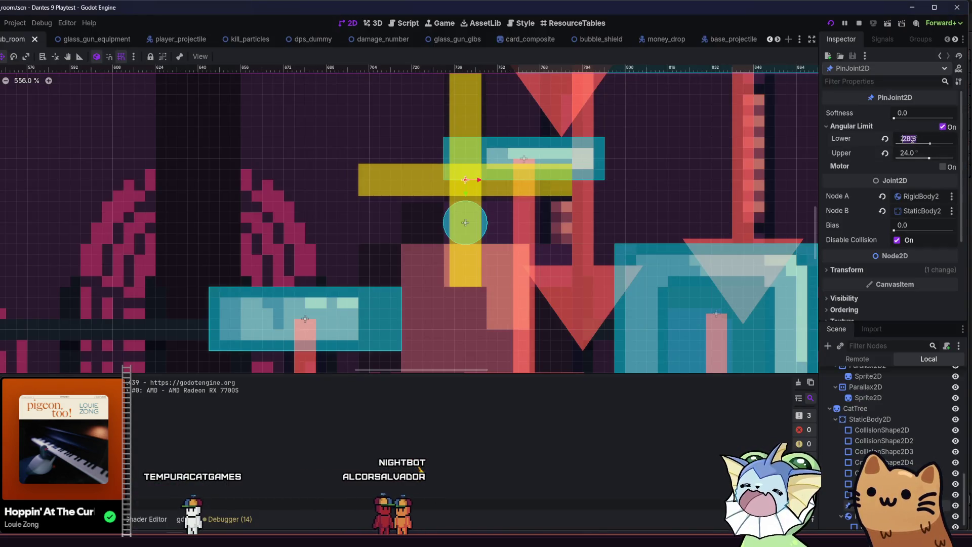
{"action": "type", "text": "-45"}
{"action": "key", "text": "Return"}
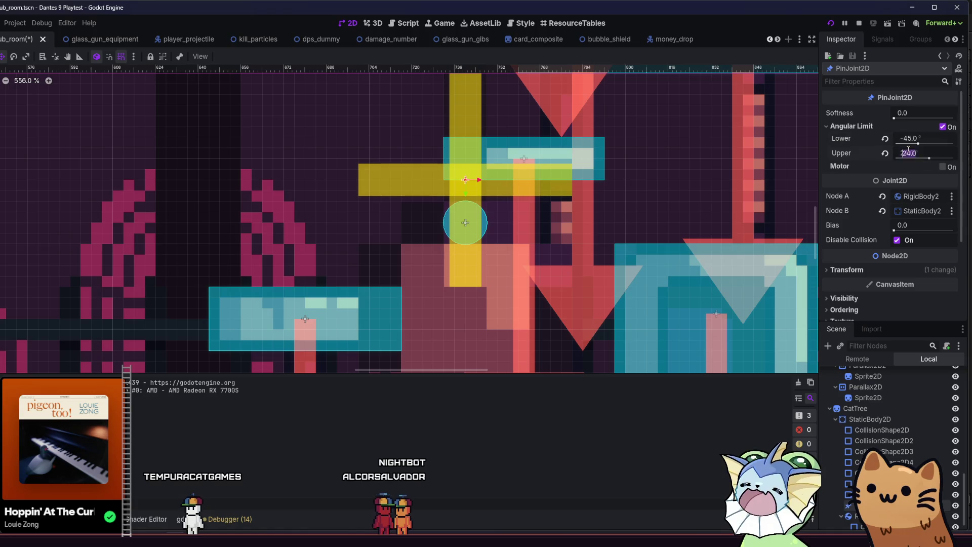
{"action": "type", "text": "45"}
{"action": "key", "text": "Return"}
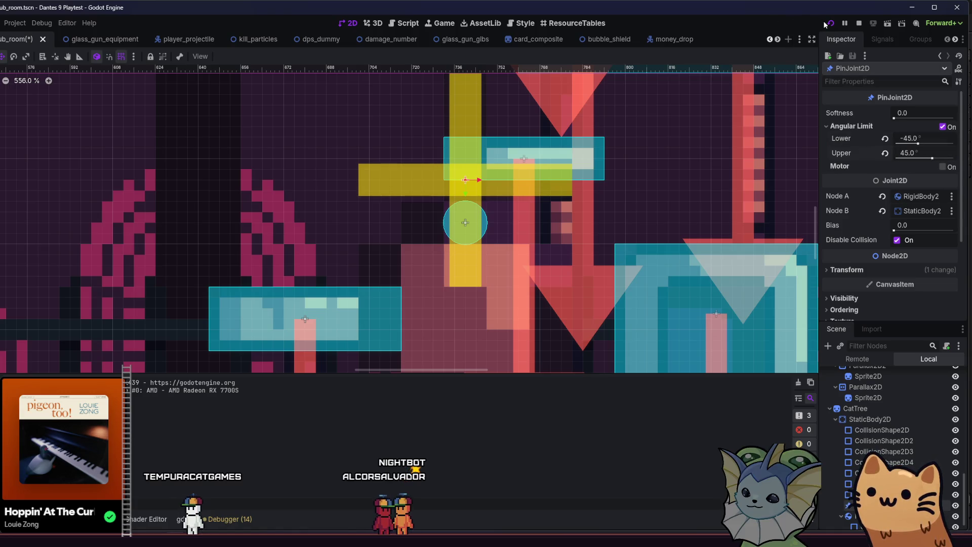
Step: Run the game, jump the cat up beside the cat tree, then return to the editor
{"action": "left_click", "coordinate": [826, 25]}
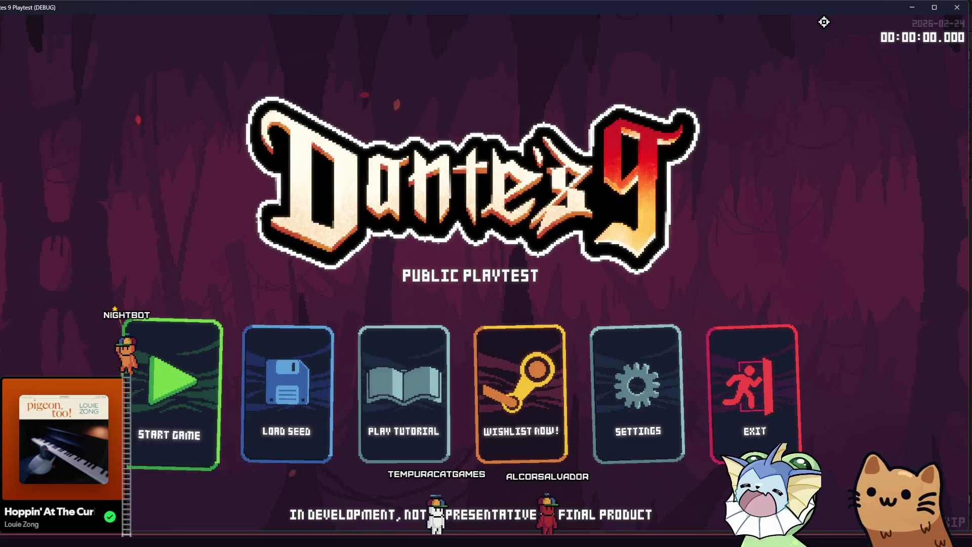
{"action": "left_click", "coordinate": [204, 350]}
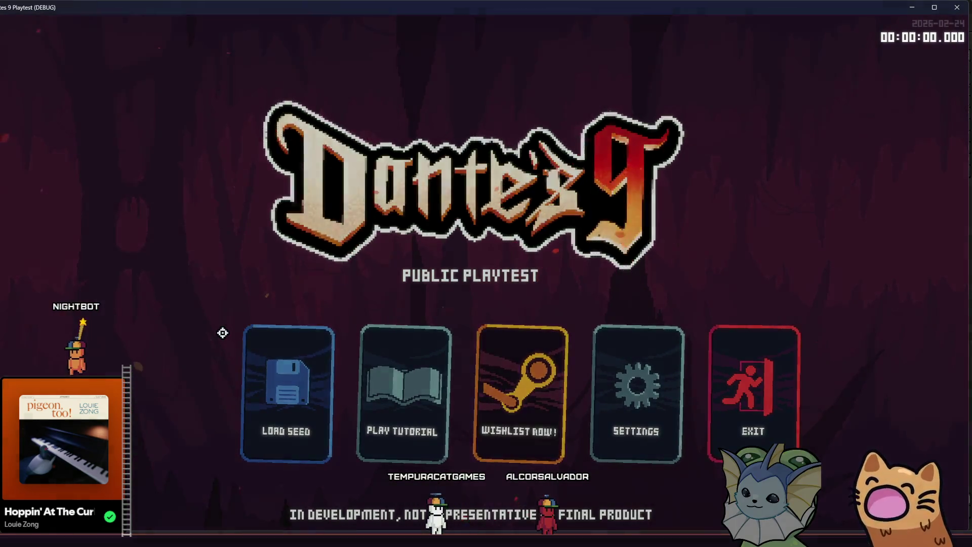
{"action": "key", "text": "d"}
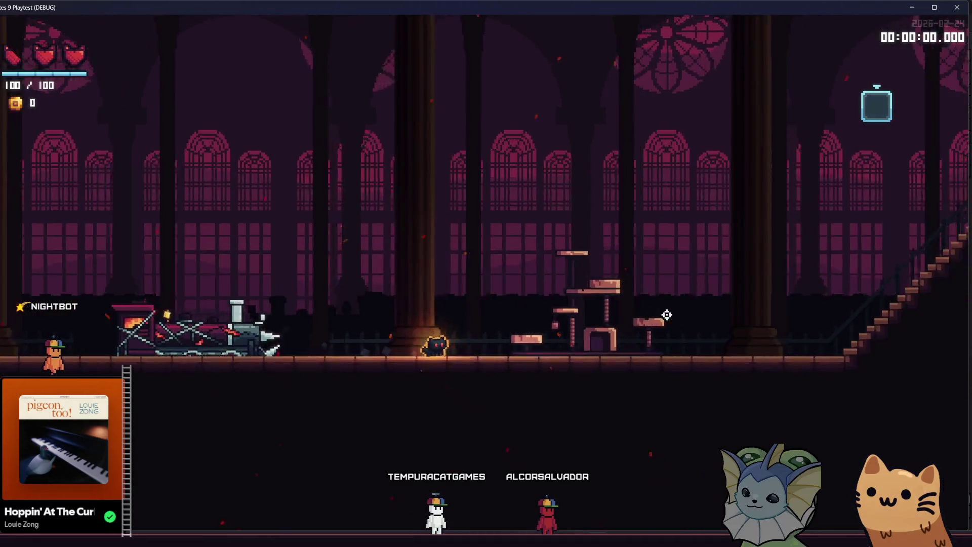
{"action": "key", "text": "space"}
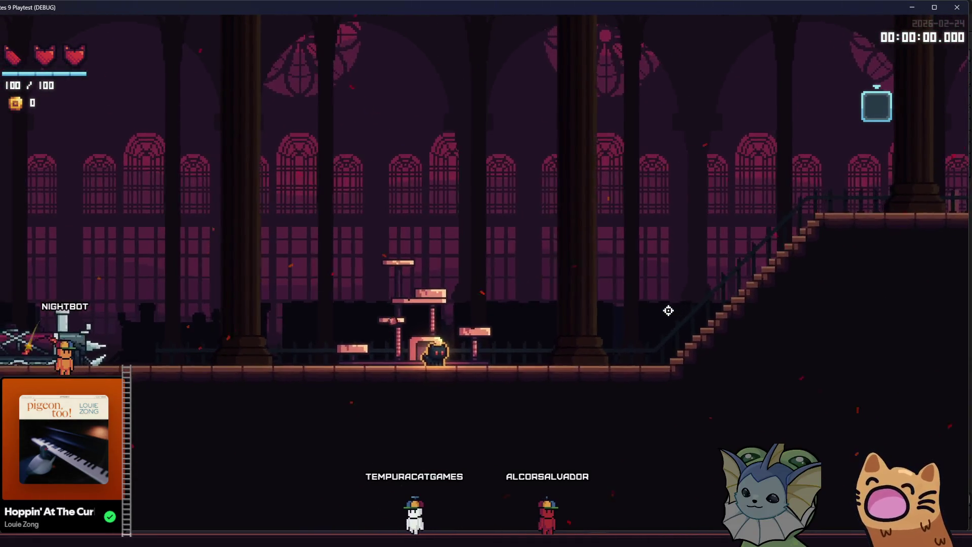
{"action": "key", "text": "space"}
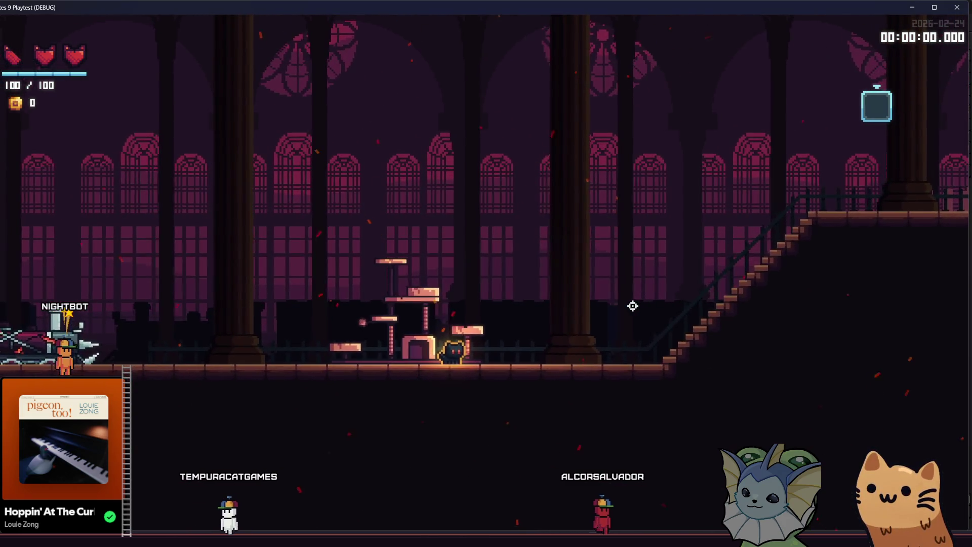
{"action": "key", "text": "a"}
{"action": "key", "text": "space"}
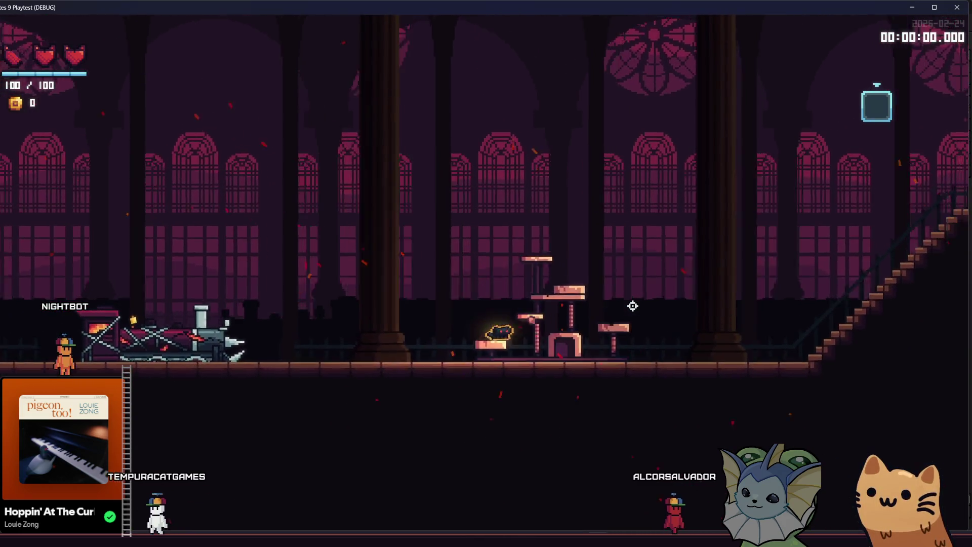
{"action": "key", "text": "d"}
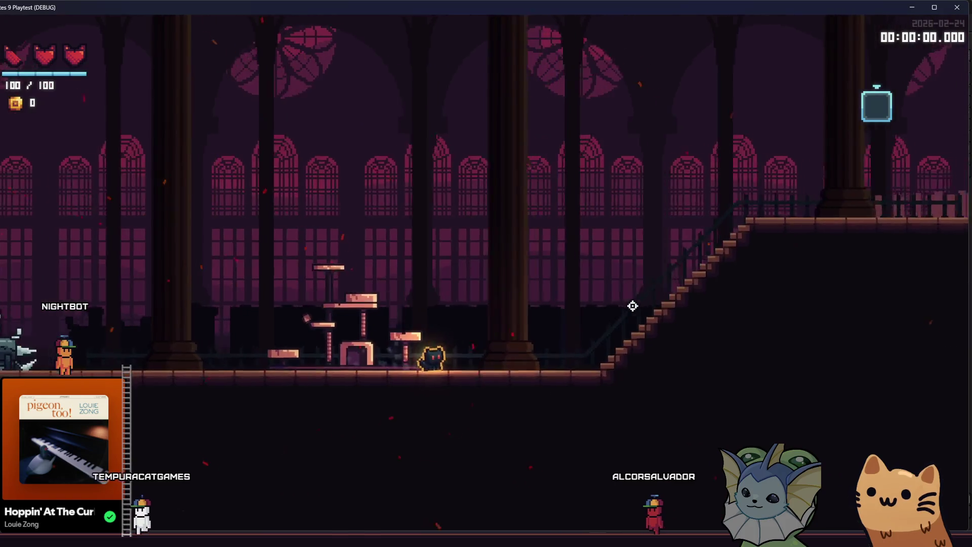
{"action": "key", "text": "a"}
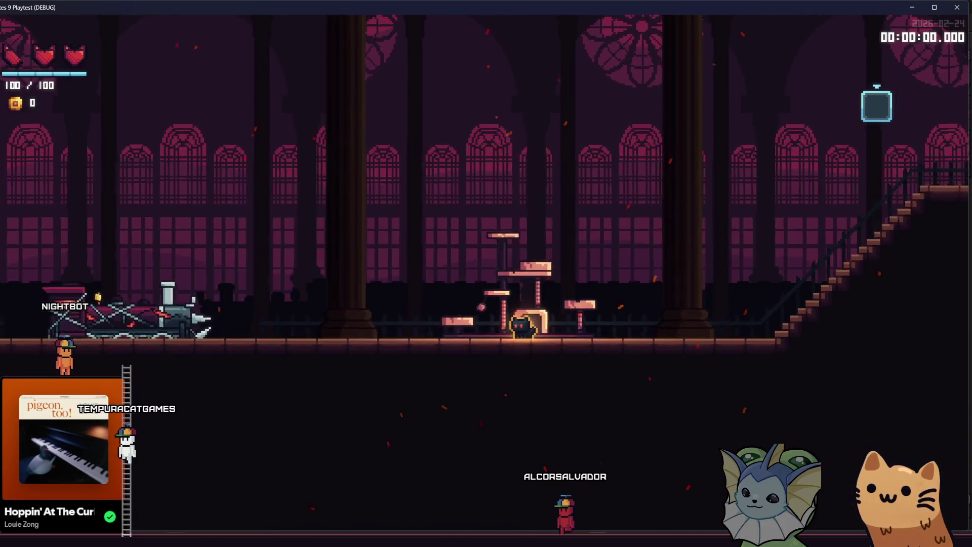
{"action": "mouse_move", "coordinate": [179, 544]}
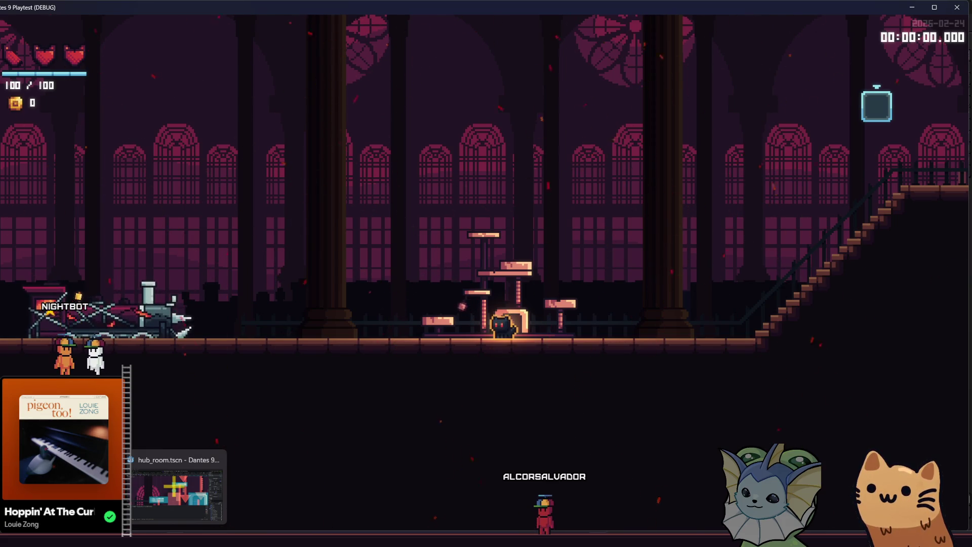
{"action": "left_click", "coordinate": [177, 486]}
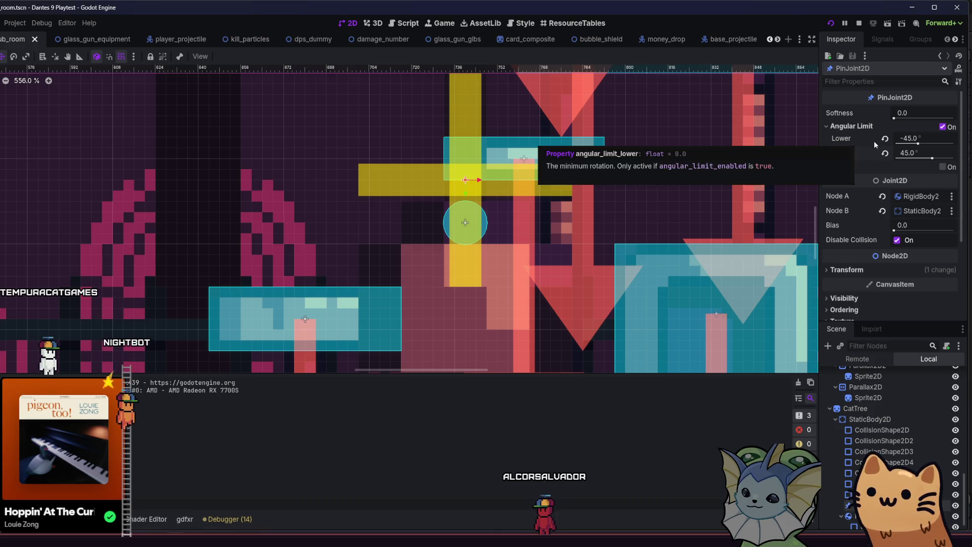
Step: Change the pin joint's lower angular limit to 45° and relaunch the game
{"action": "left_click", "coordinate": [908, 138]}
{"action": "type", "text": "45"}
{"action": "left_click", "coordinate": [831, 22]}
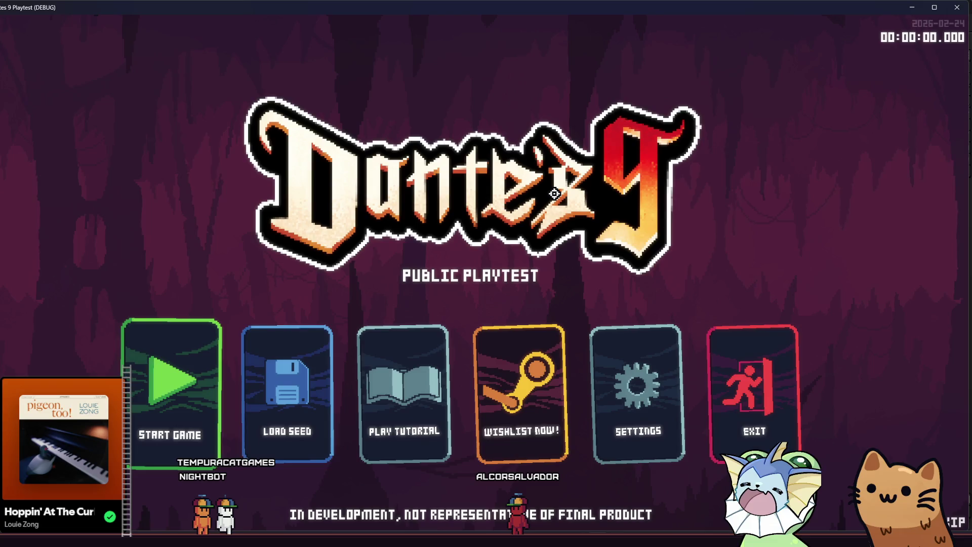
Step: Start a run, walk and jump the cat toward the cat tree, then stop the game
{"action": "left_click", "coordinate": [169, 389]}
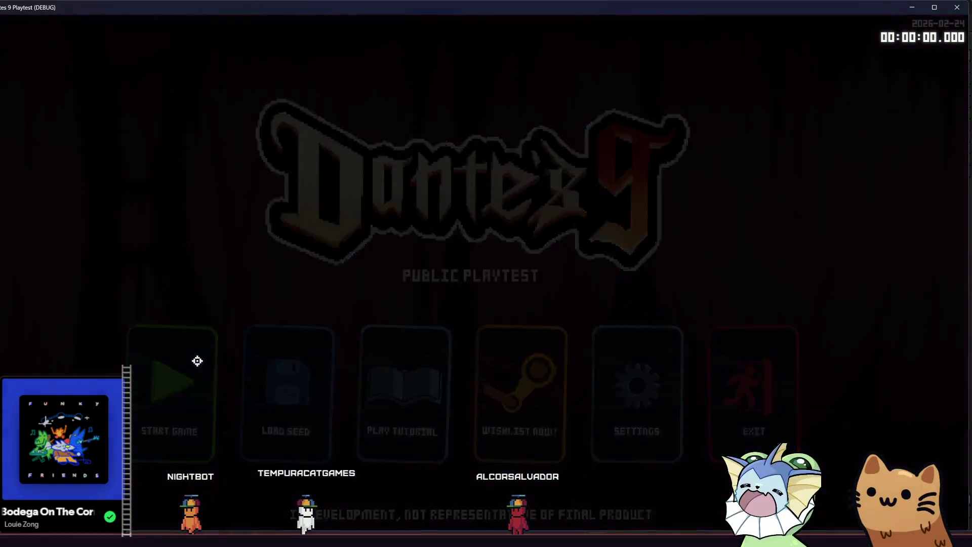
{"action": "key", "text": "d"}
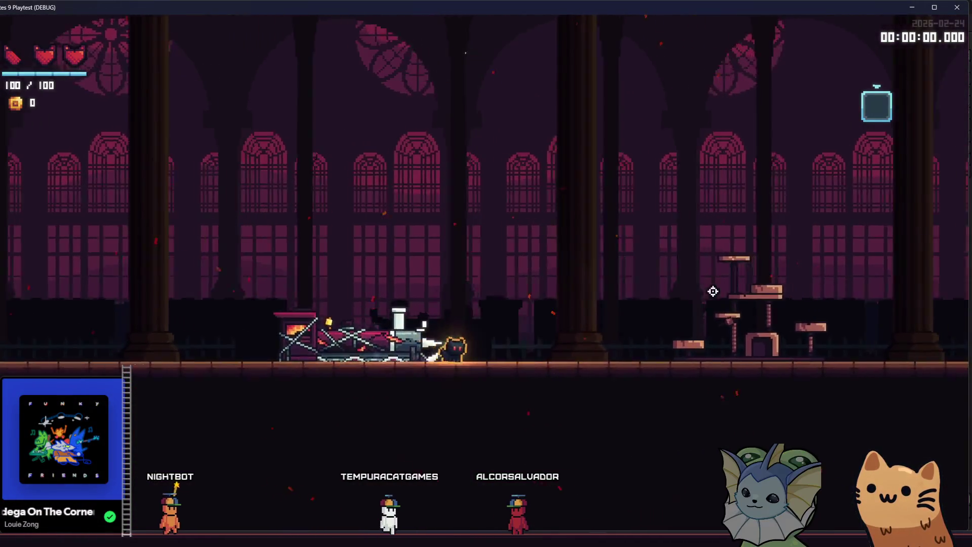
{"action": "key", "text": "space"}
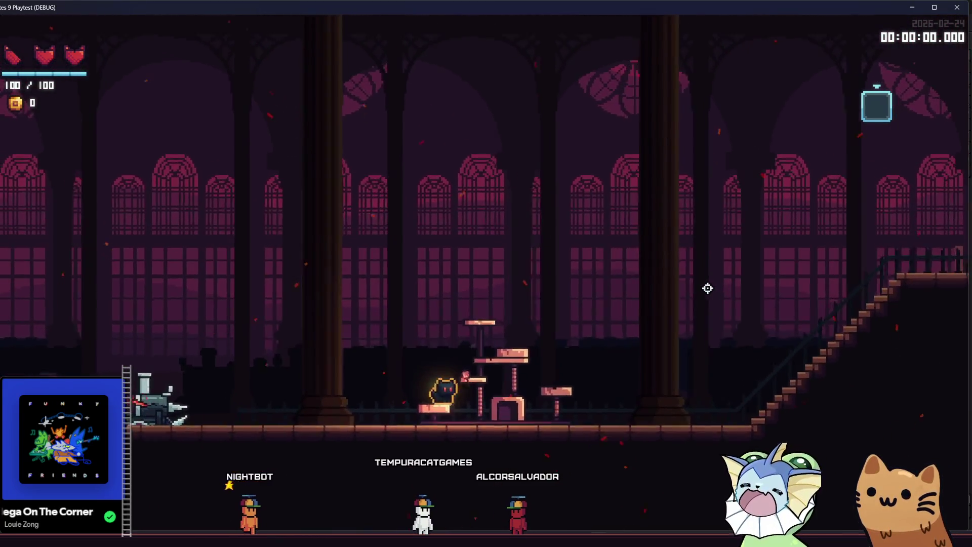
{"action": "key", "text": "d"}
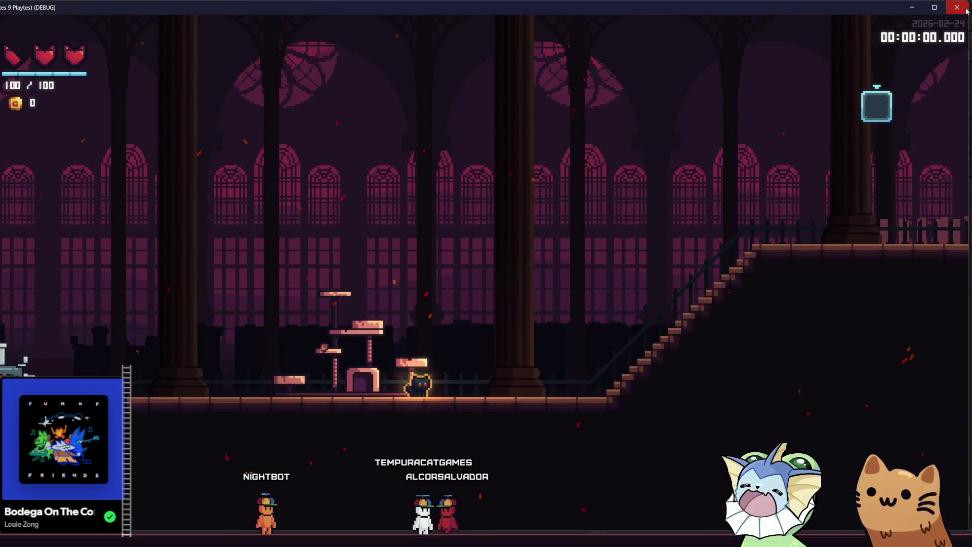
{"action": "key", "text": "F8"}
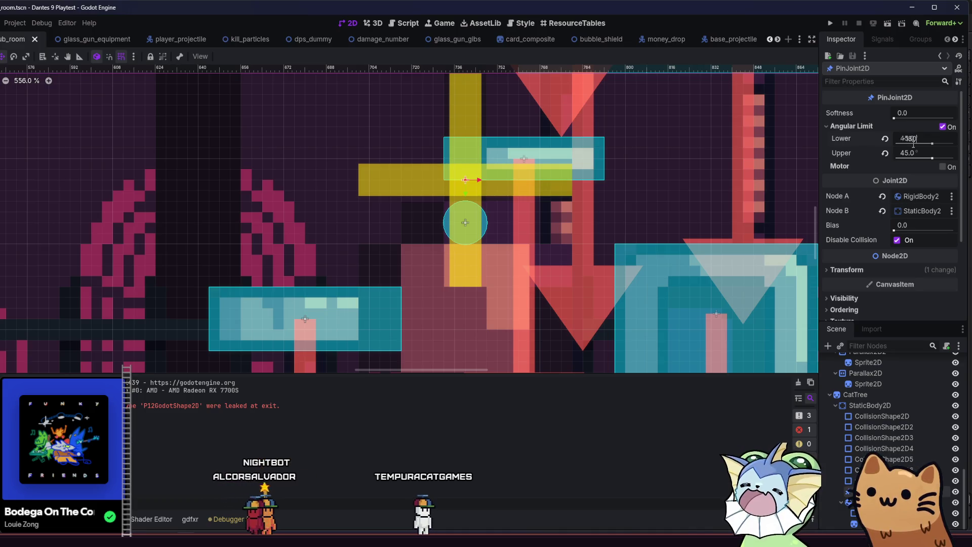
Step: Commit the 0° lower and 180° upper angular limits, save, and start another test run
{"action": "key", "text": "Return"}
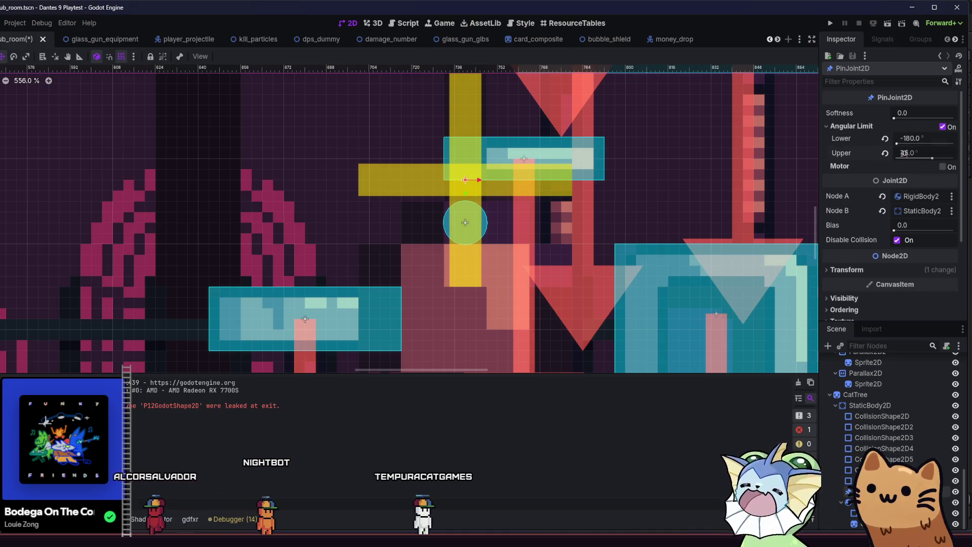
{"action": "type", "text": "0"}
{"action": "key", "text": "ctrl+s"}
{"action": "left_click", "coordinate": [831, 24]}
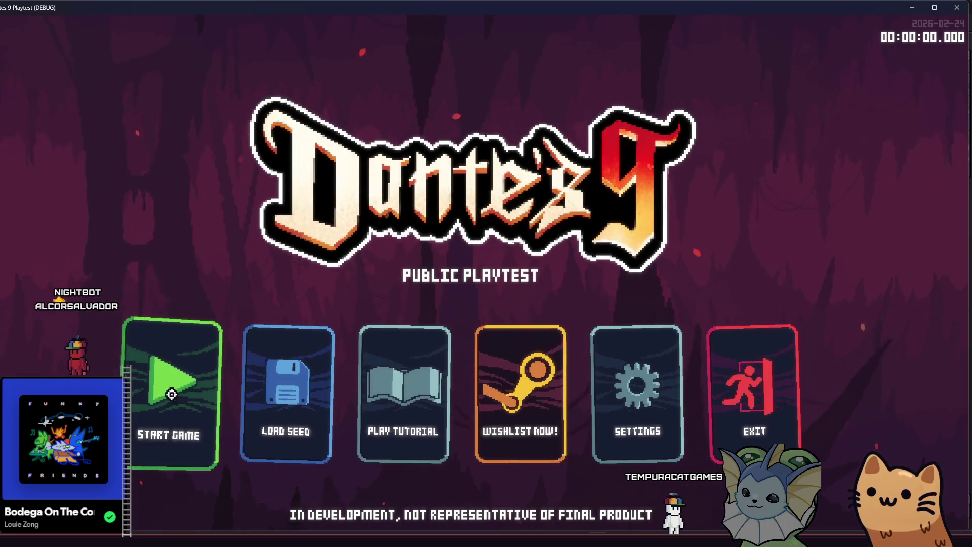
{"action": "left_click", "coordinate": [156, 404]}
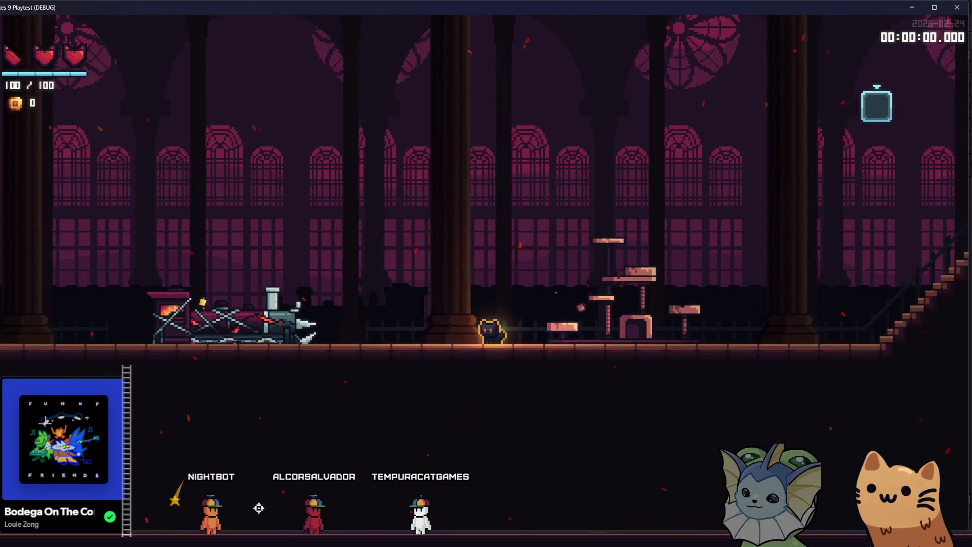
{"action": "key", "text": "alt+Tab"}
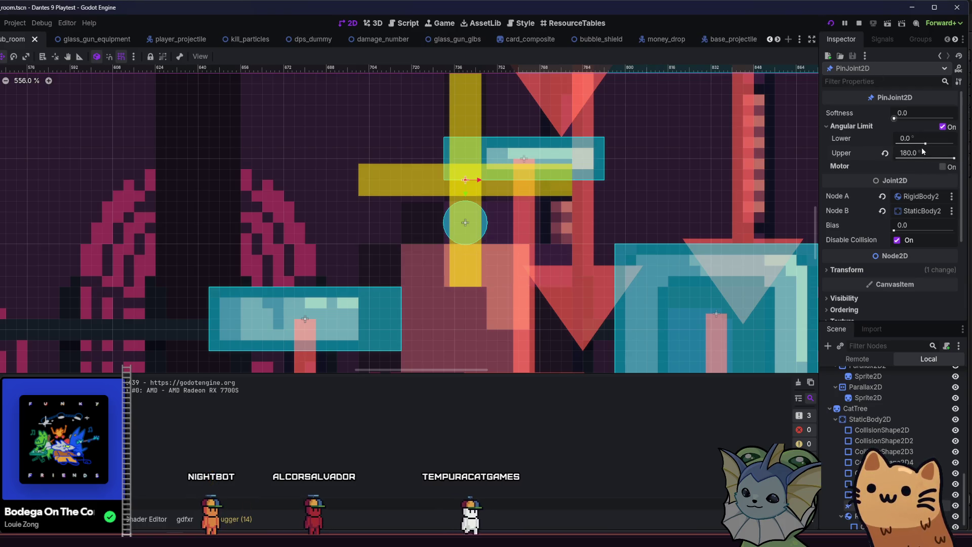
Step: Relaunch the game, start a run and jump the cat onto the cat tree
{"action": "left_click", "coordinate": [829, 25]}
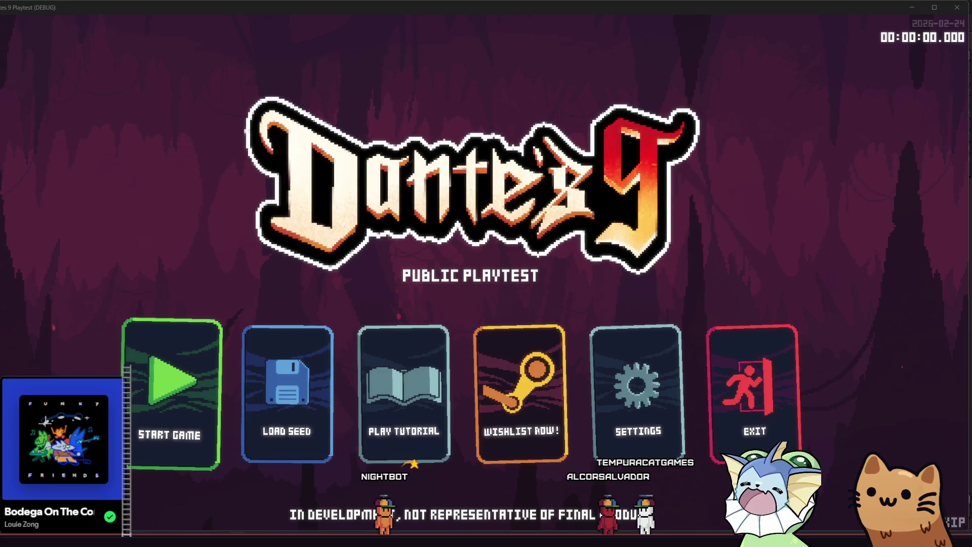
{"action": "left_click", "coordinate": [197, 366]}
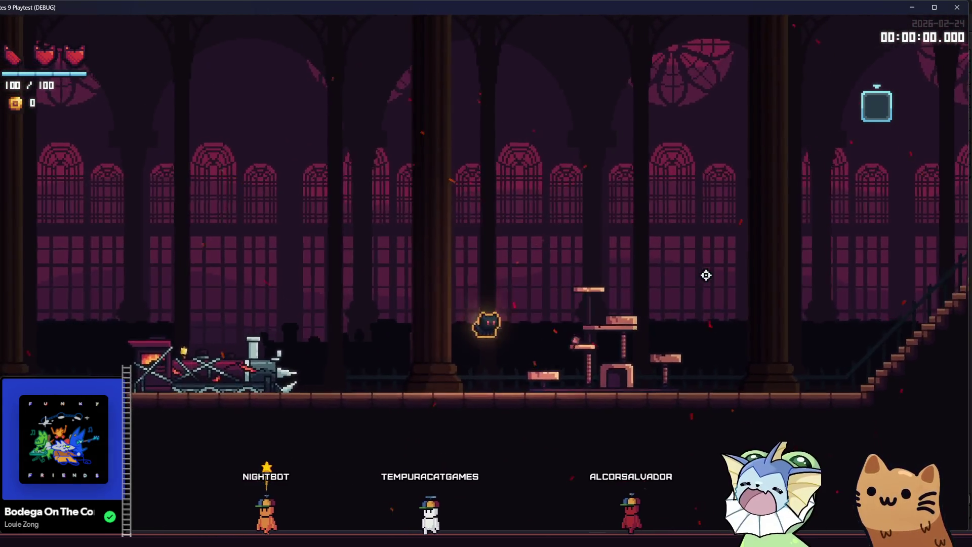
{"action": "key", "text": "d"}
{"action": "key", "text": "space"}
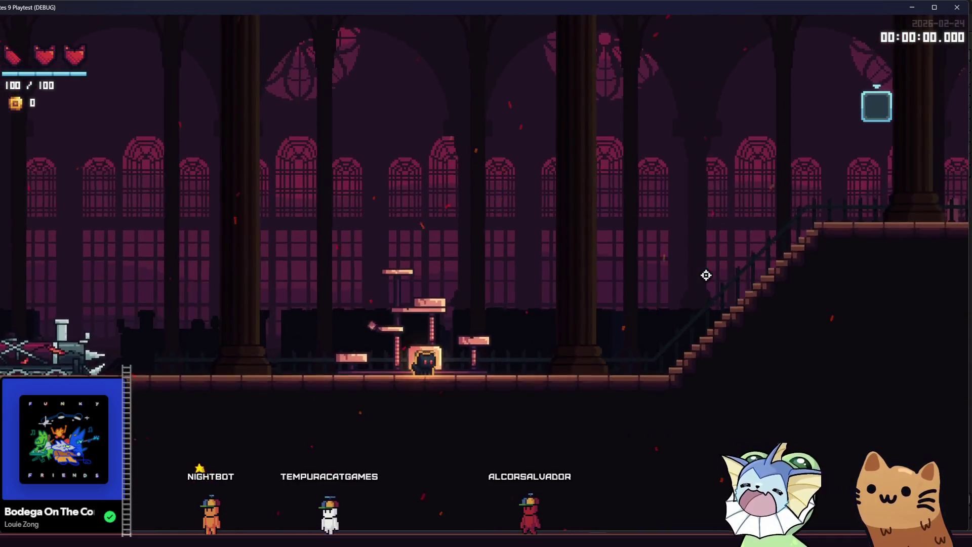
{"action": "key", "text": "space"}
{"action": "key", "text": "a"}
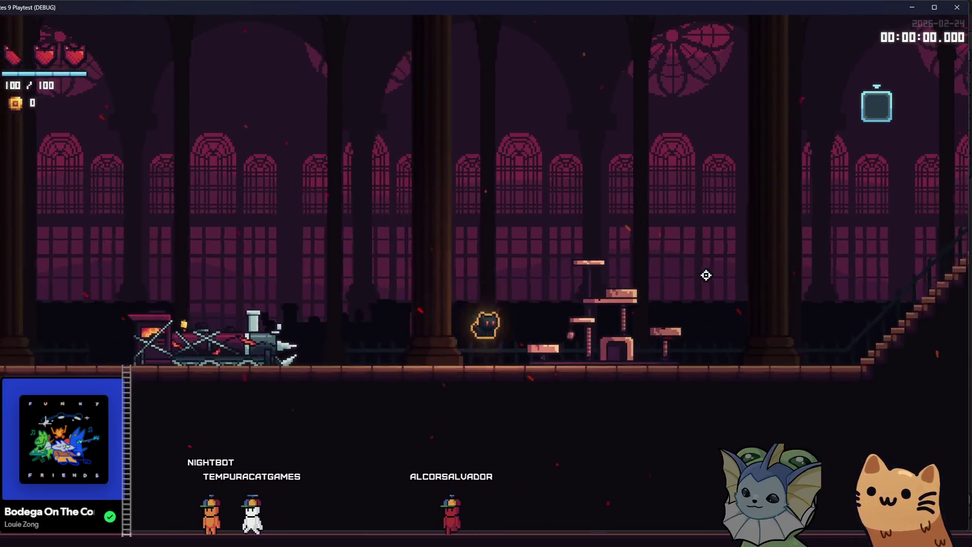
Step: Hop the cat back and forth across the cat-tree platforms, then stop the game
{"action": "key", "text": "d"}
{"action": "key", "text": "space"}
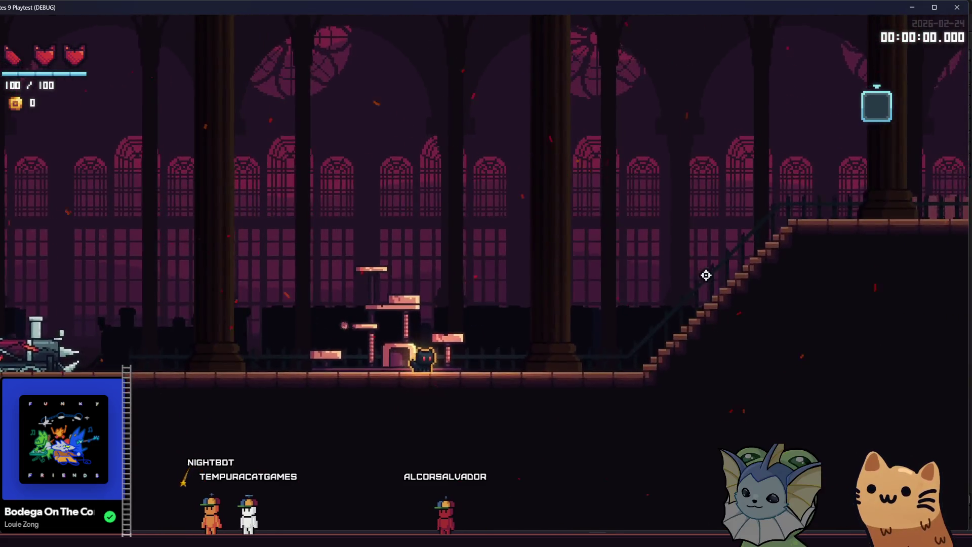
{"action": "key", "text": "a"}
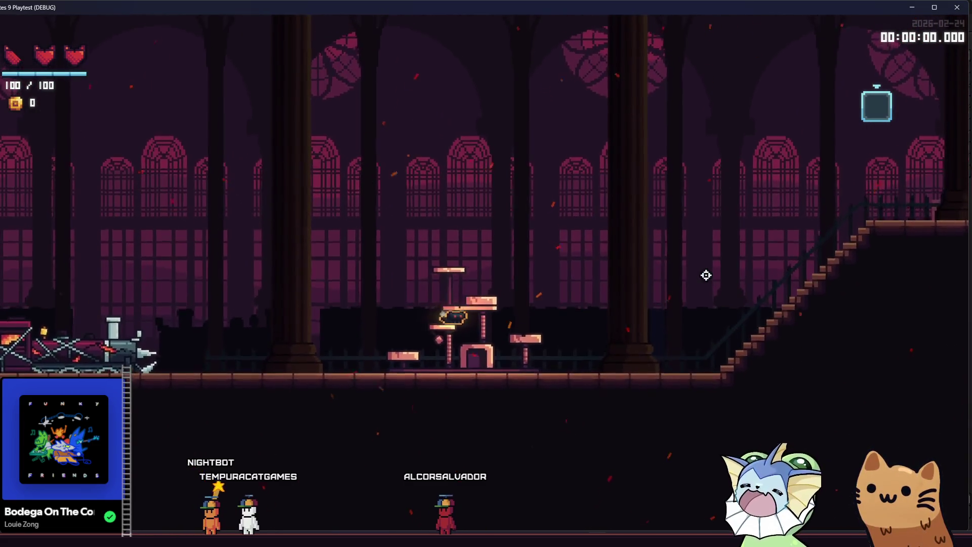
{"action": "key", "text": "space"}
{"action": "key", "text": "a"}
{"action": "key", "text": "d"}
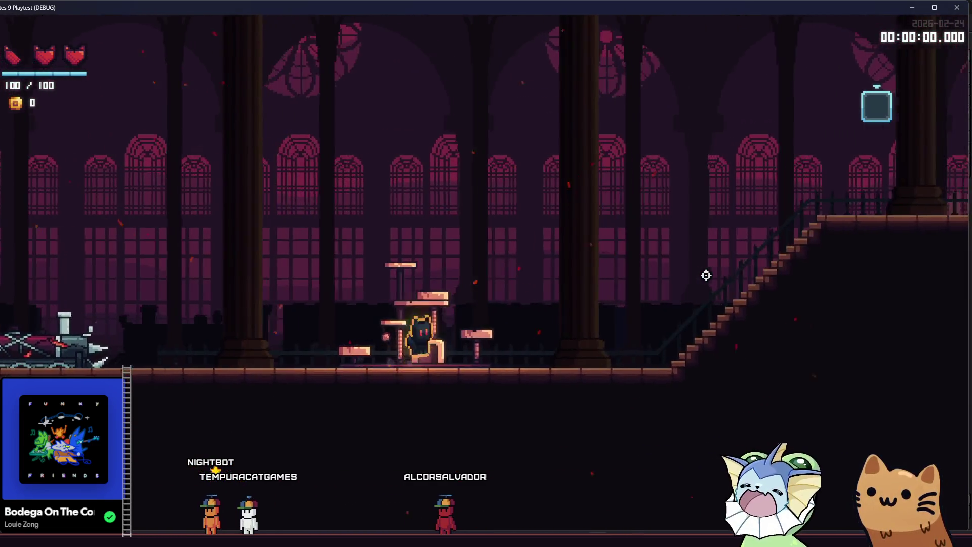
{"action": "key", "text": "space"}
{"action": "key", "text": "a"}
{"action": "key", "text": "d"}
{"action": "key", "text": "a"}
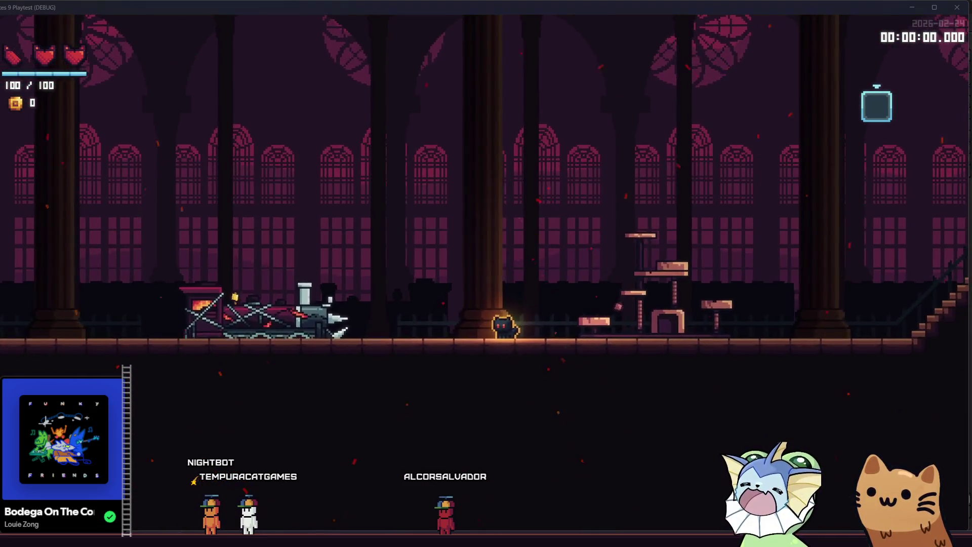
{"action": "key", "text": "F8"}
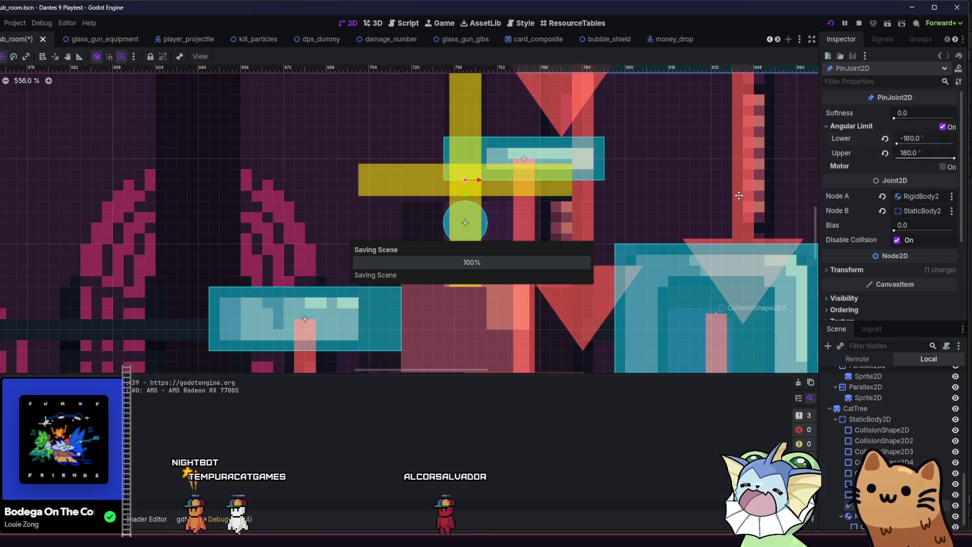
Step: Relaunch the game, climb the cat tree's ledges up to the top, then stop the game
{"action": "key", "text": "F5"}
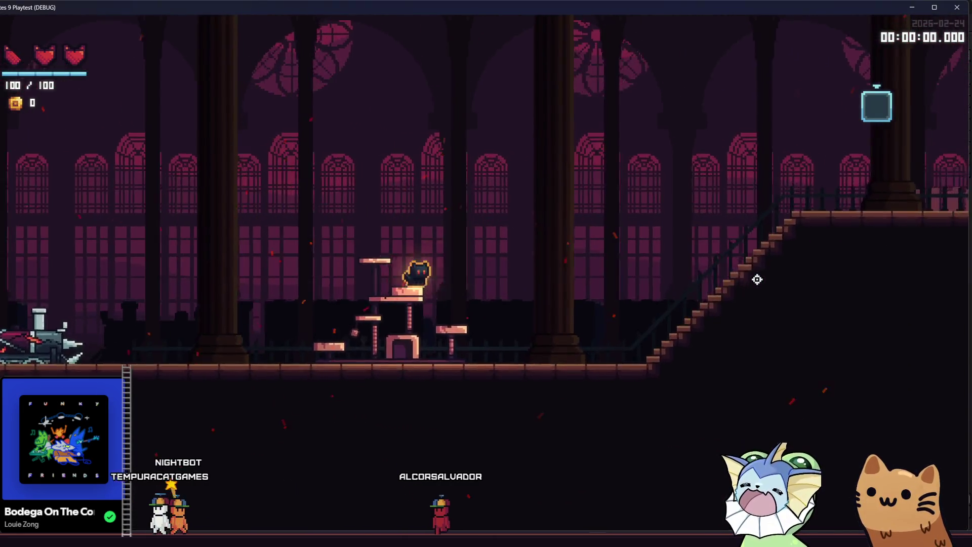
{"action": "key", "text": "space"}
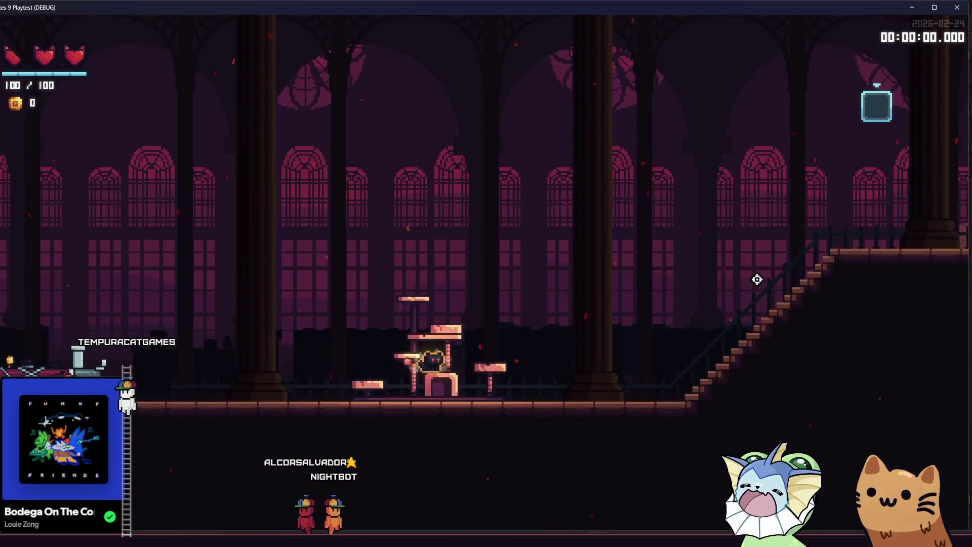
{"action": "key", "text": "space"}
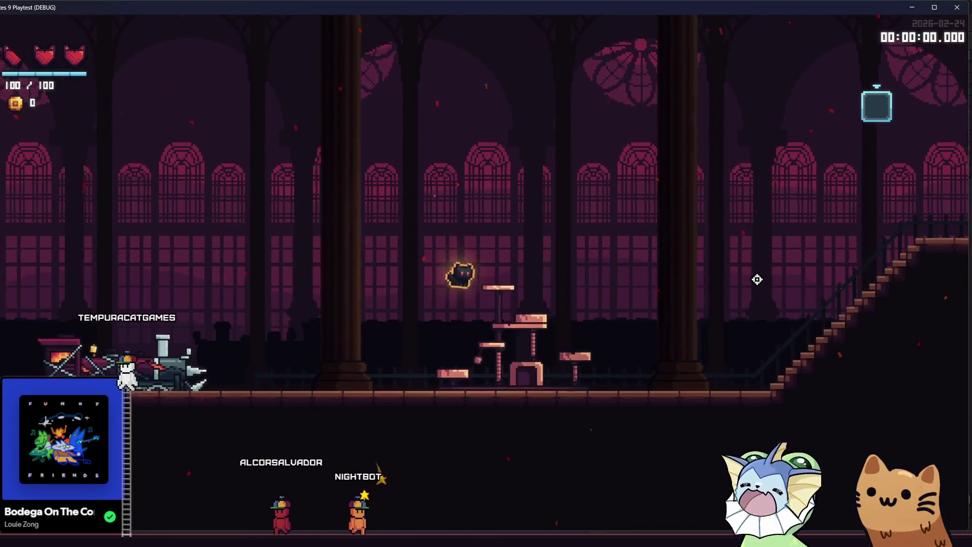
{"action": "key", "text": "space"}
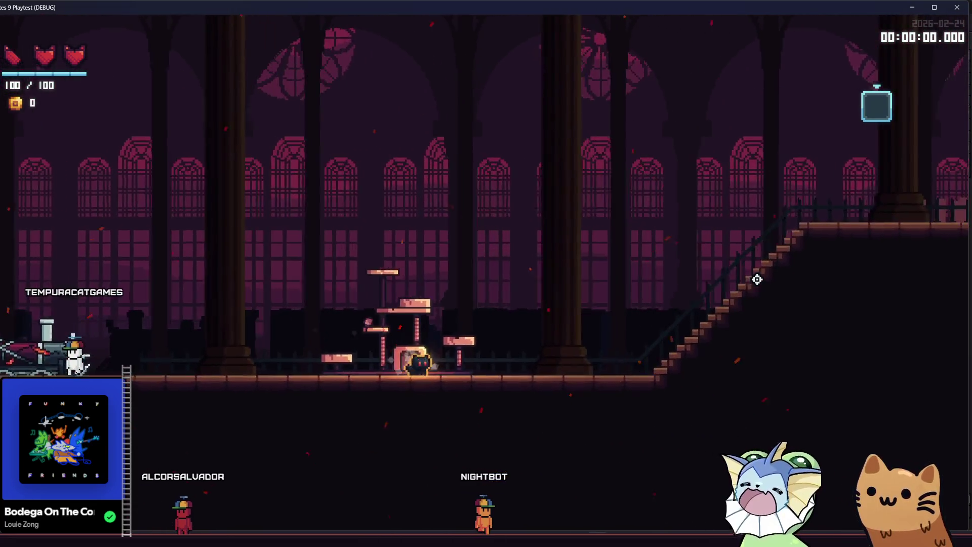
{"action": "key", "text": "space"}
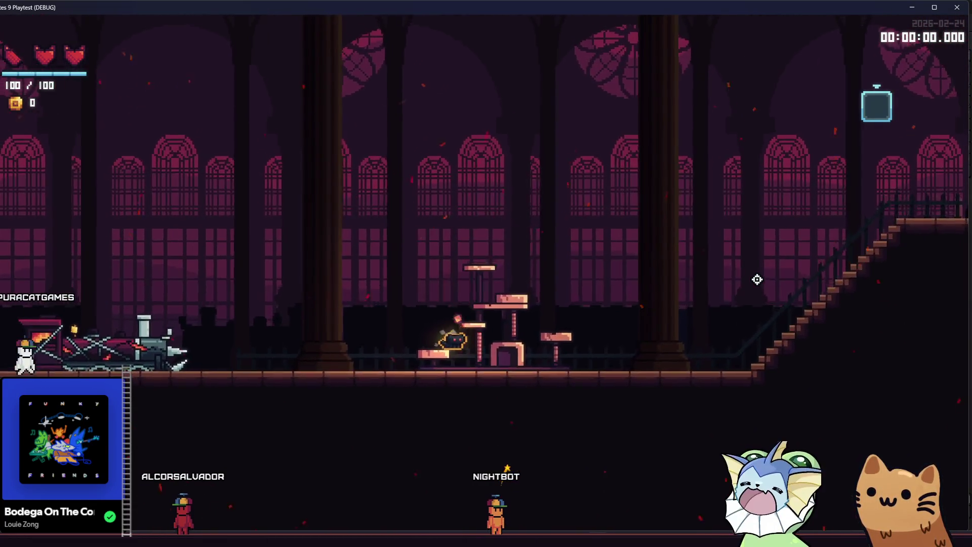
{"action": "key", "text": "space"}
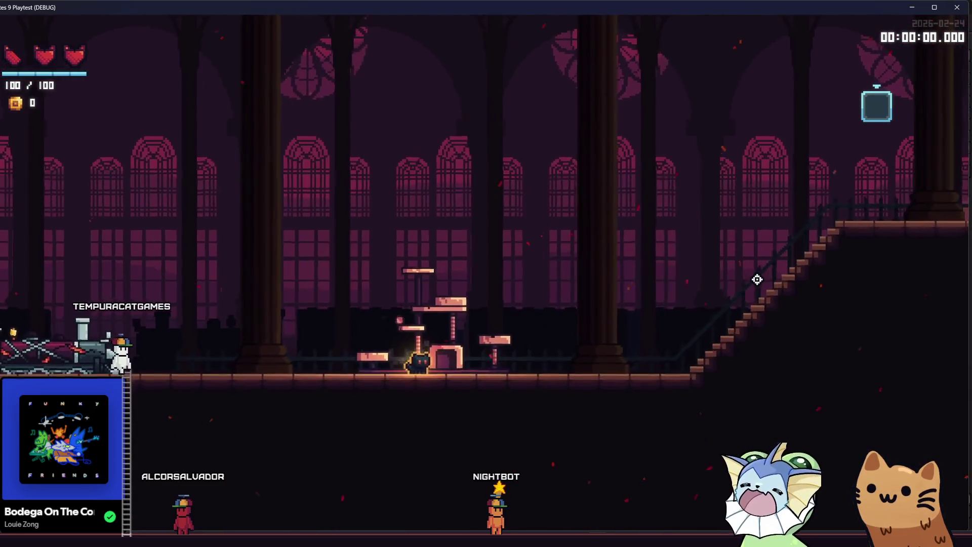
{"action": "key", "text": "space"}
{"action": "key", "text": "space"}
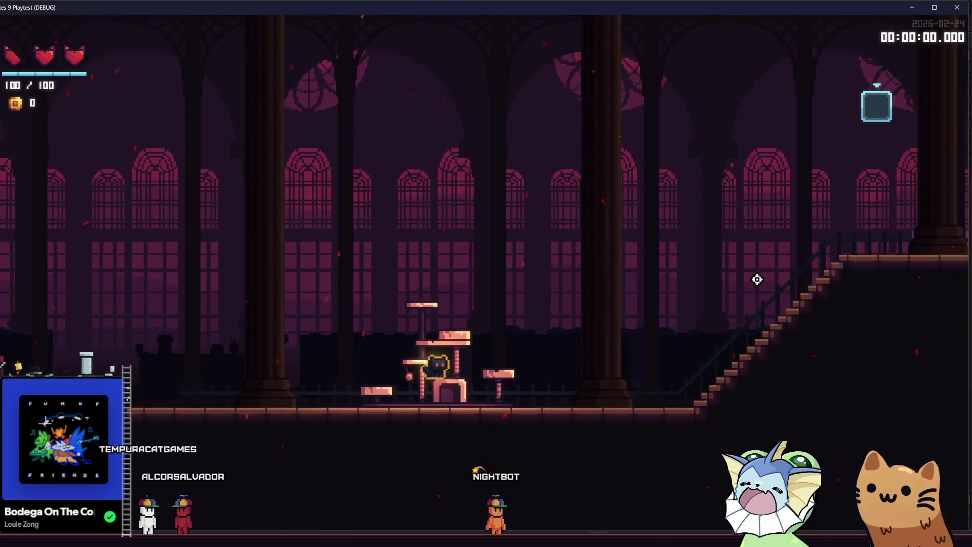
{"action": "key", "text": "a"}
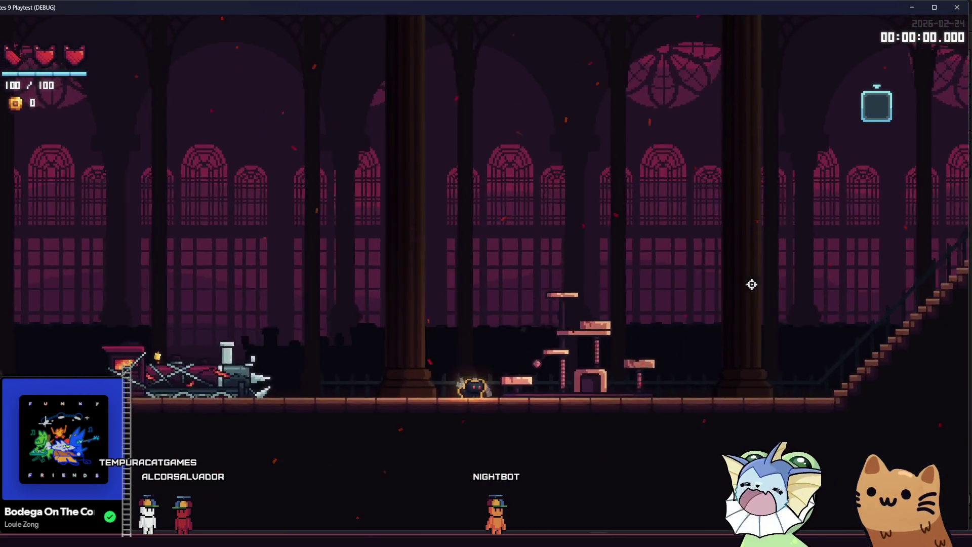
{"action": "key", "text": "F8"}
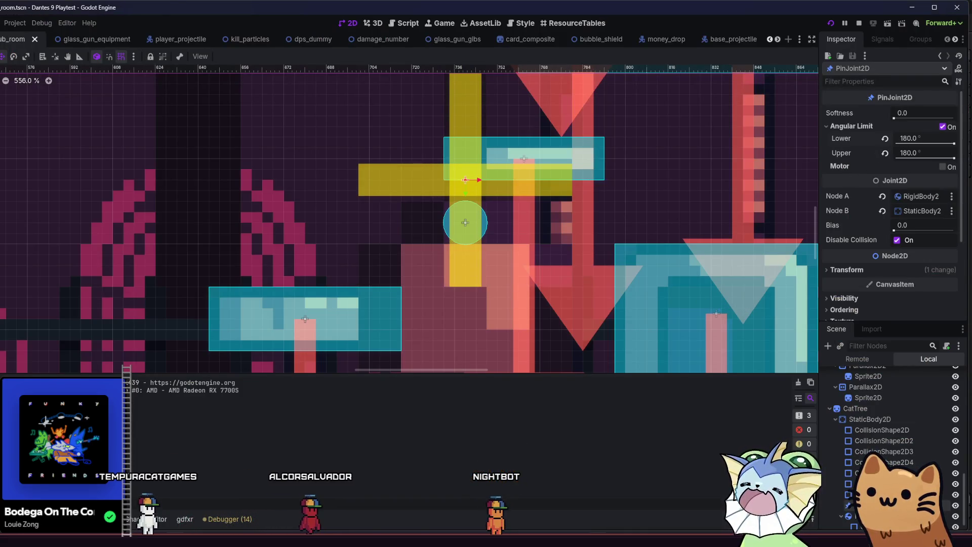
Step: Run another quick test, then back in the editor set the lower angular limit to 167°
{"action": "key", "text": "F5"}
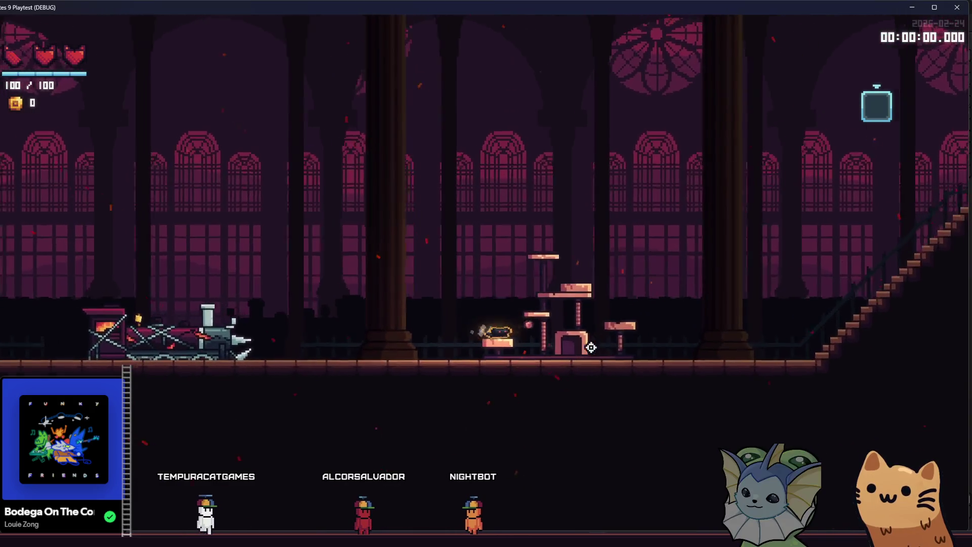
{"action": "key", "text": "d"}
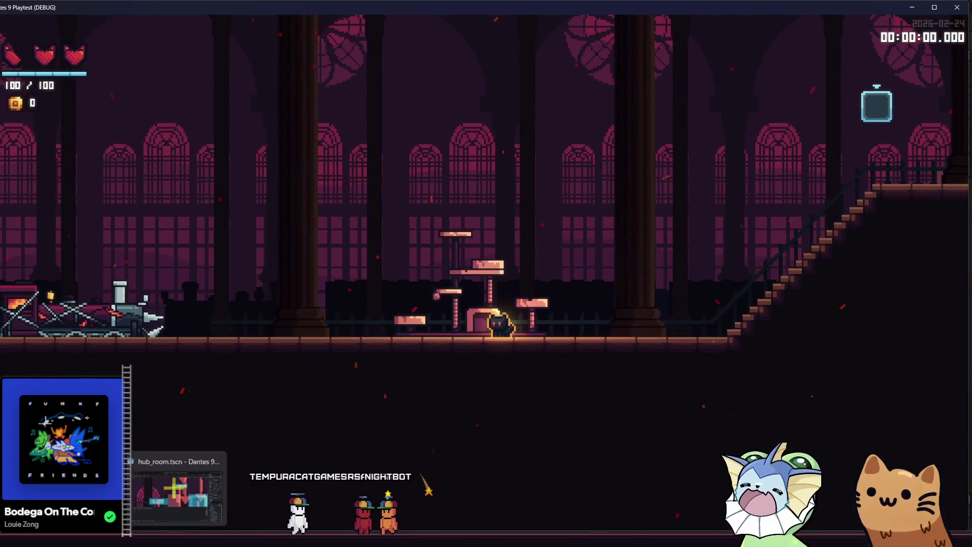
{"action": "left_click", "coordinate": [178, 491]}
{"action": "left_click_drag", "start_coordinate": [946, 144], "coordinate": [951, 145]}
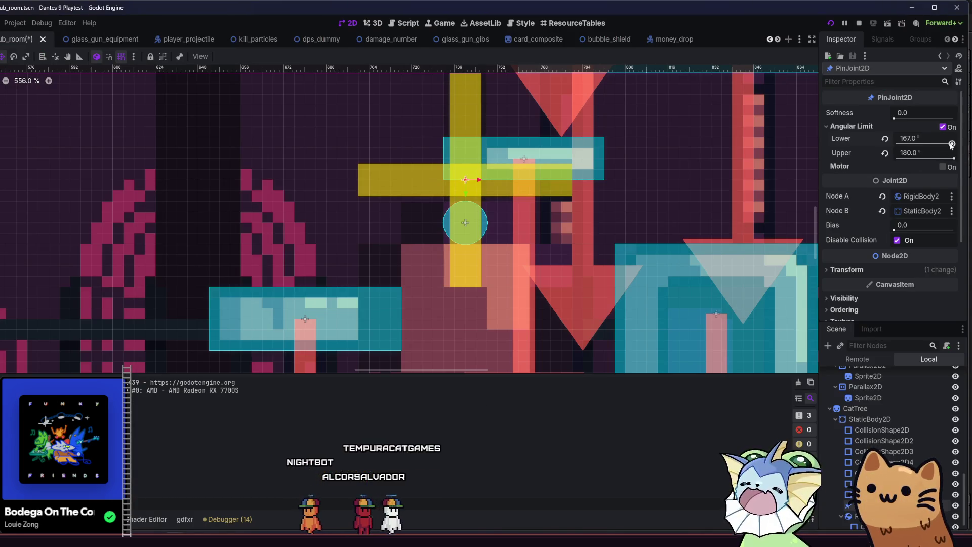
Step: After a brief run, reset the lower angular limit to 0°, set the upper to 45°, and relaunch
{"action": "key", "text": "F5"}
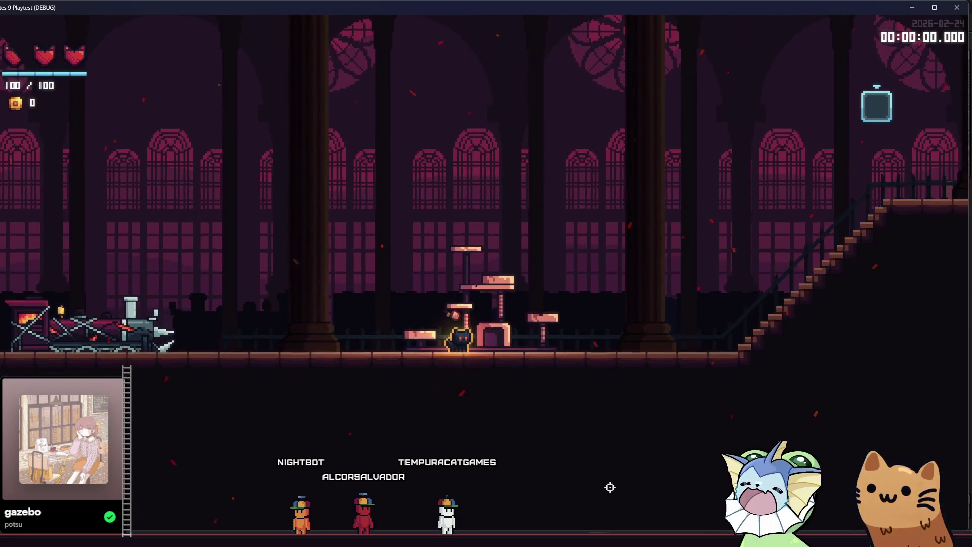
{"action": "key", "text": "F8"}
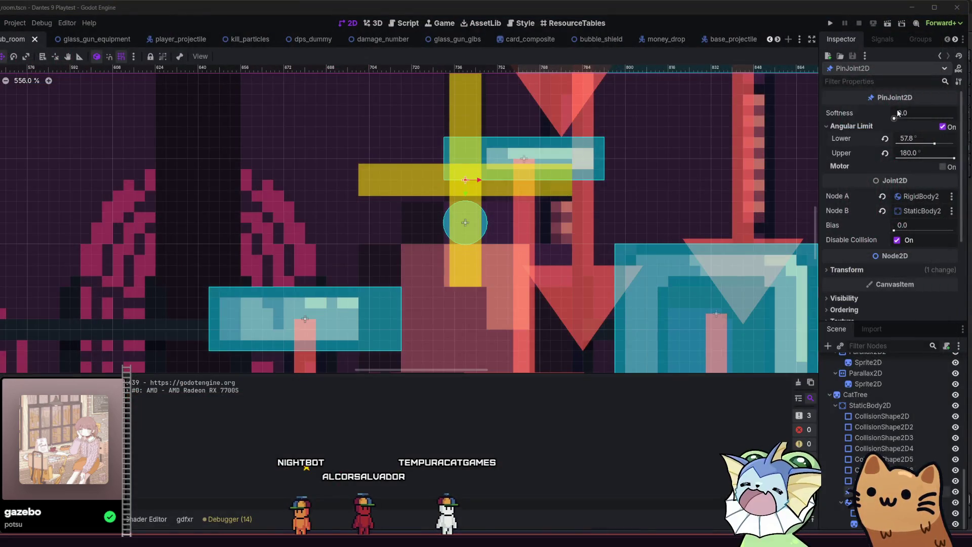
{"action": "left_click", "coordinate": [884, 138]}
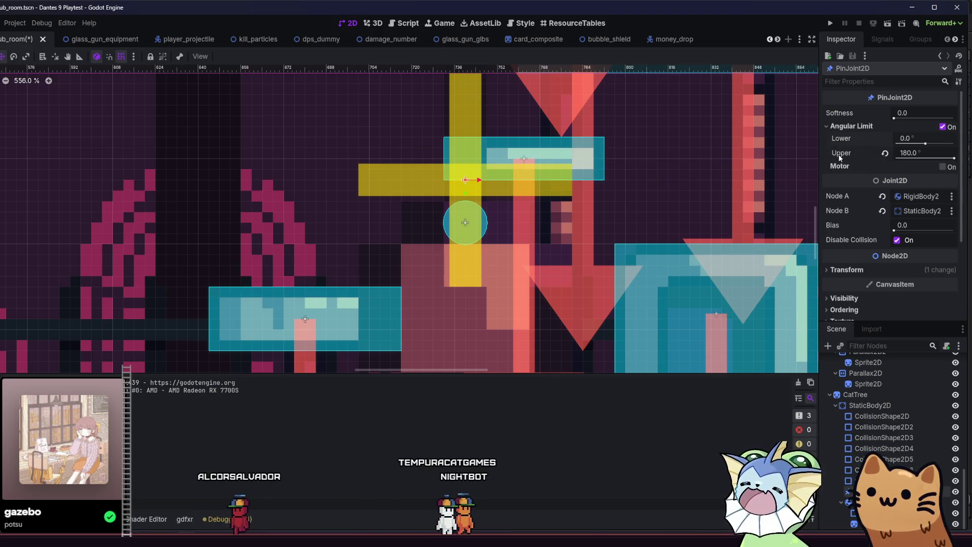
{"action": "mouse_move", "coordinate": [838, 154]}
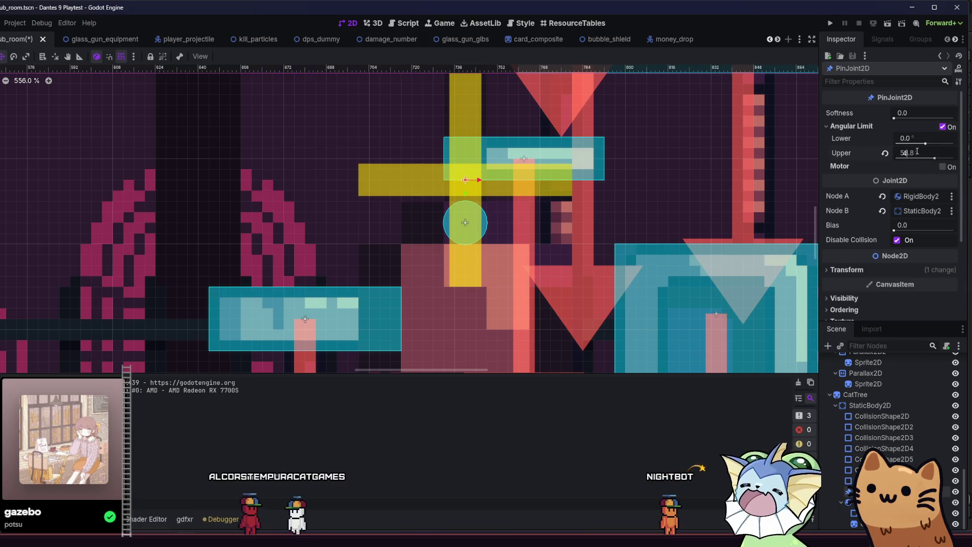
{"action": "type", "text": "45"}
{"action": "left_click", "coordinate": [830, 23]}
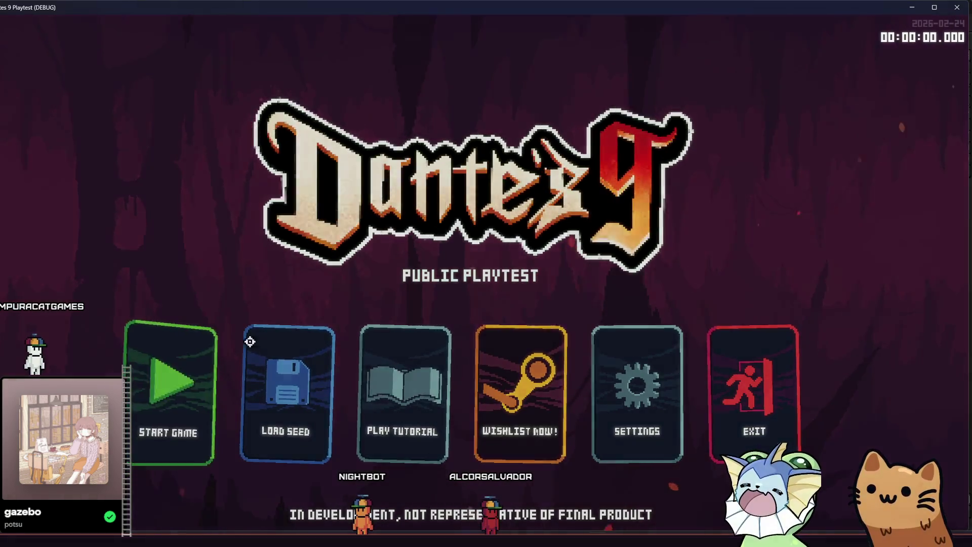
Step: Start a new game and run the cat right, jumping onto the cat-tree platforms
{"action": "left_click", "coordinate": [250, 341]}
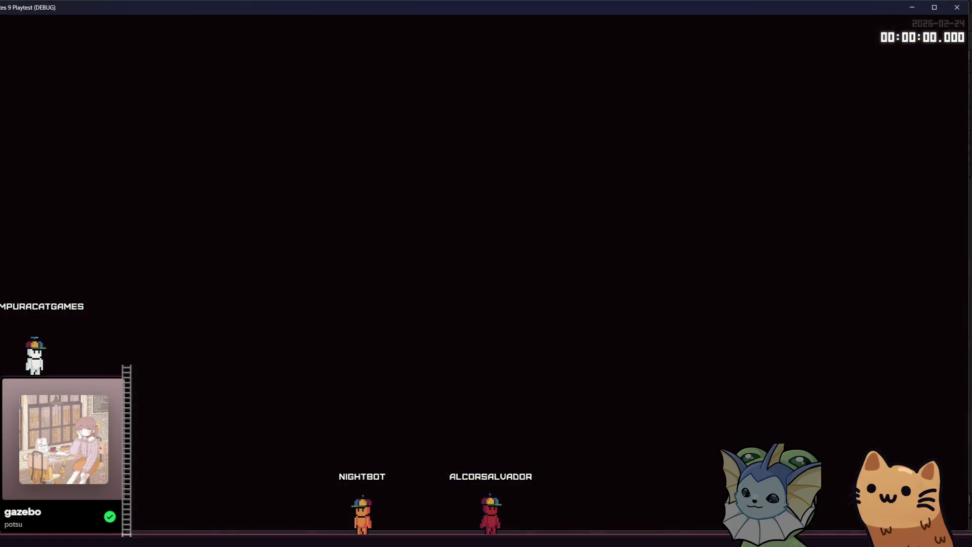
{"action": "key", "text": "d"}
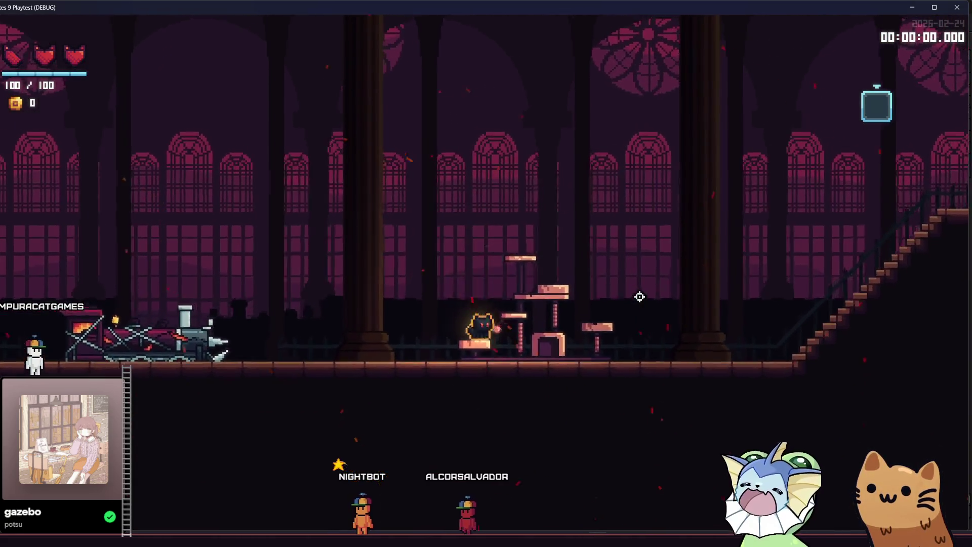
{"action": "key", "text": "d"}
{"action": "key", "text": "a"}
{"action": "key", "text": "space"}
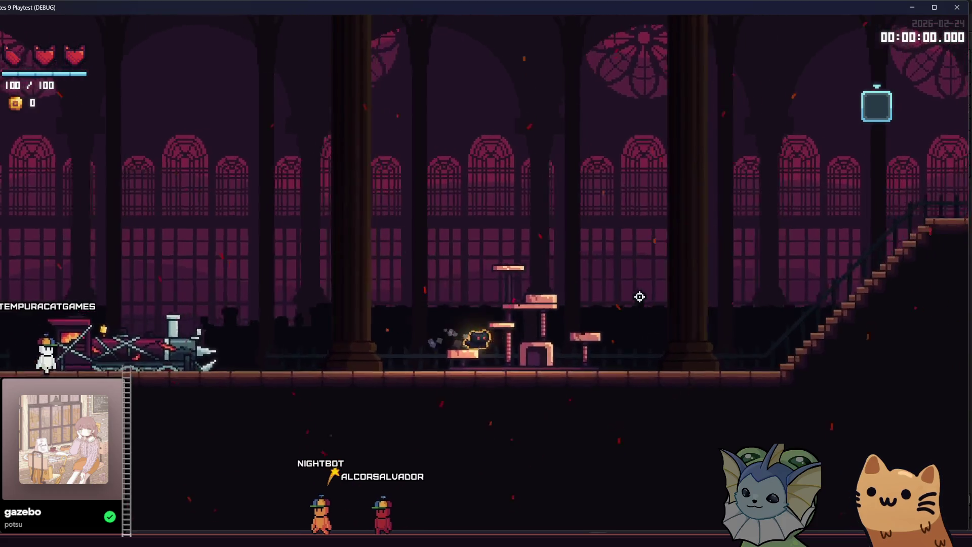
{"action": "key", "text": "d"}
{"action": "key", "text": "space"}
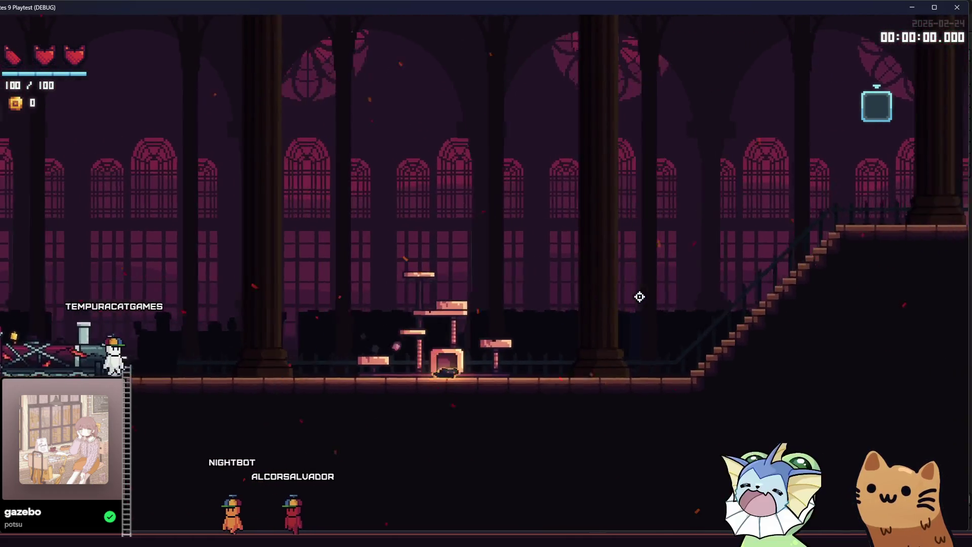
{"action": "key", "text": "a"}
{"action": "key", "text": "space"}
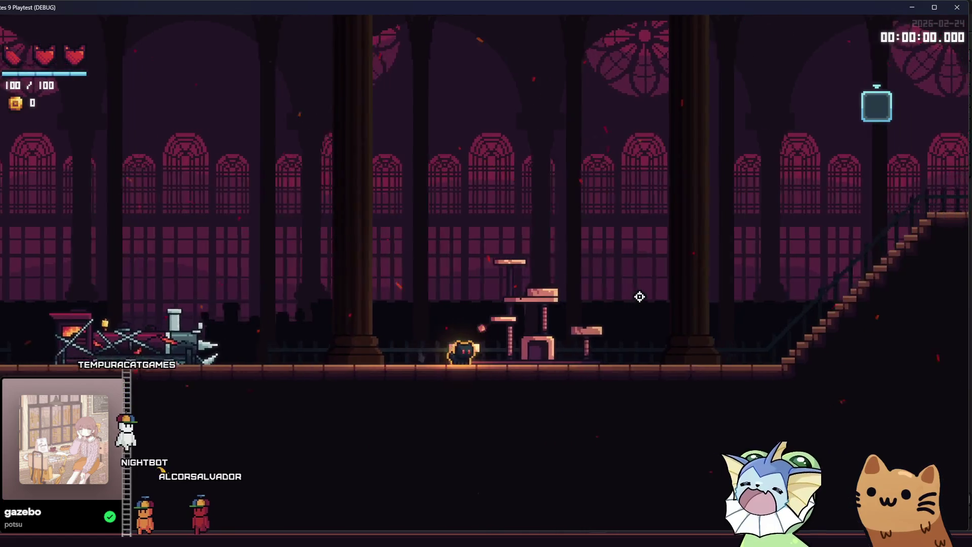
Step: Jump the cat repeatedly around the 0°–45° limited cat tree, then stop the game with F8
{"action": "key", "text": "space"}
{"action": "key", "text": "d"}
{"action": "key", "text": "a"}
{"action": "key", "text": "space"}
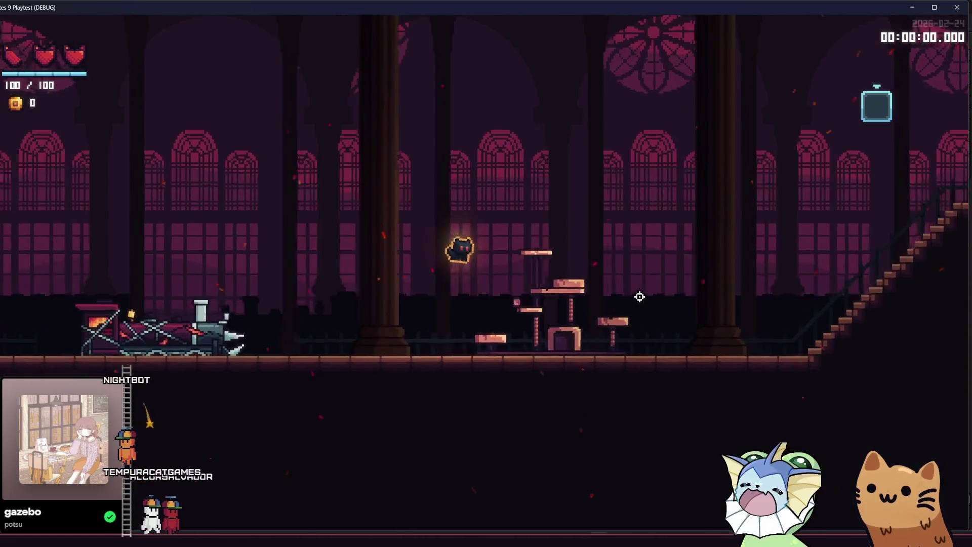
{"action": "key", "text": "d"}
{"action": "key", "text": "space"}
{"action": "key", "text": "a"}
{"action": "key", "text": "space"}
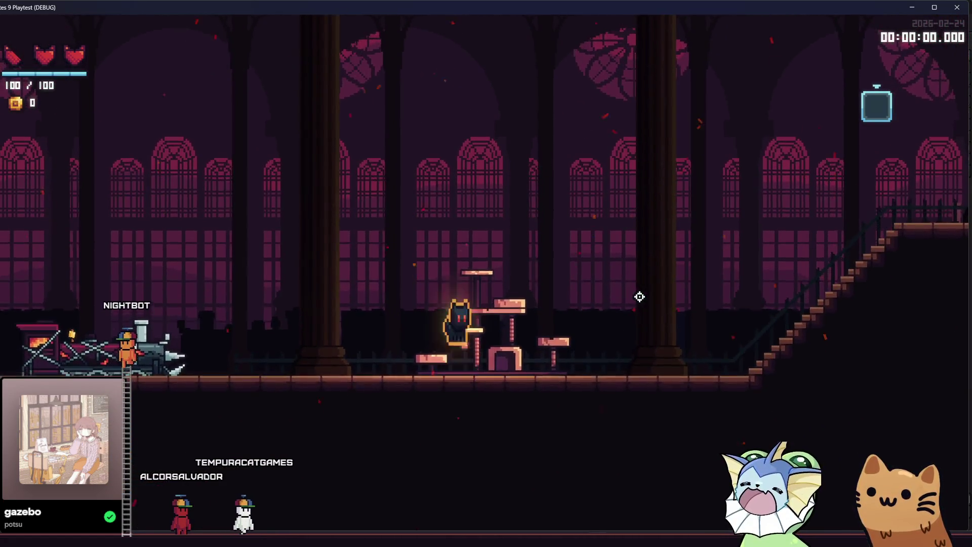
{"action": "key", "text": "a"}
{"action": "key", "text": "d"}
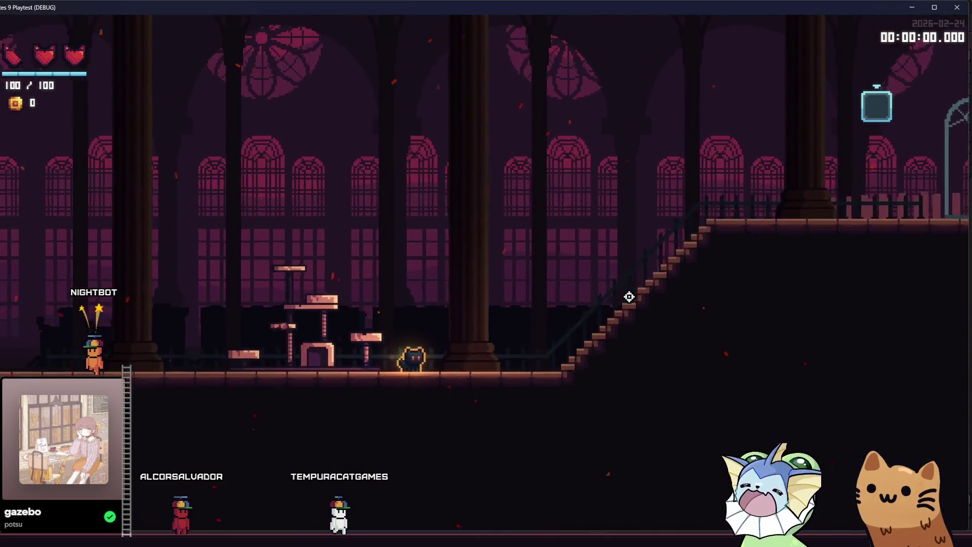
{"action": "key", "text": "a"}
{"action": "key", "text": "F8"}
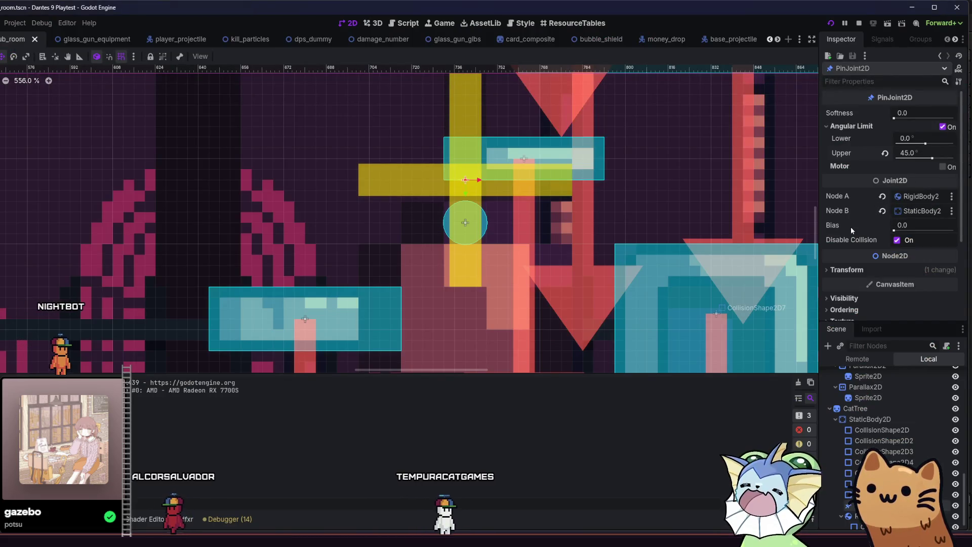
Step: Test the pin joint with Bias 0.9 in a quick run, then reset Bias to 0.0 and save
{"action": "mouse_move", "coordinate": [851, 229]}
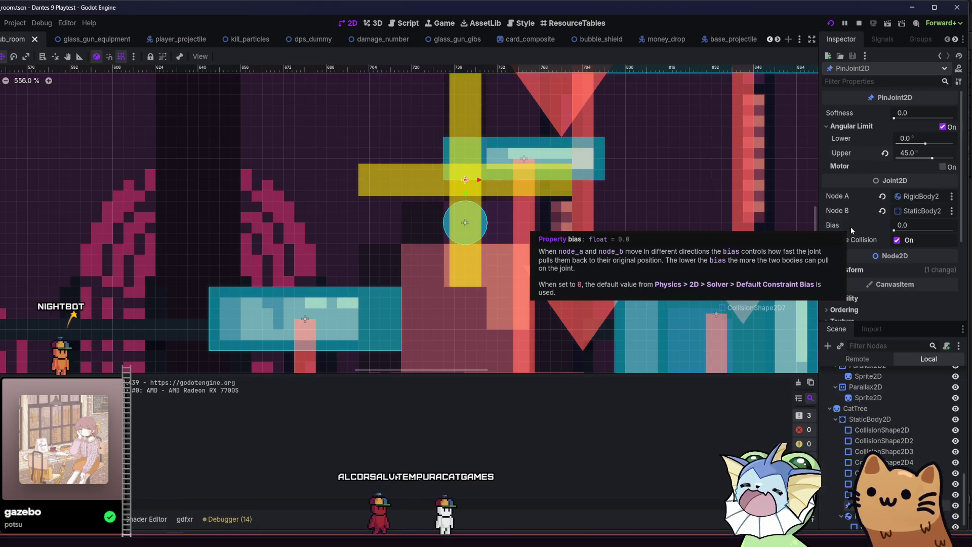
{"action": "left_click", "coordinate": [895, 231]}
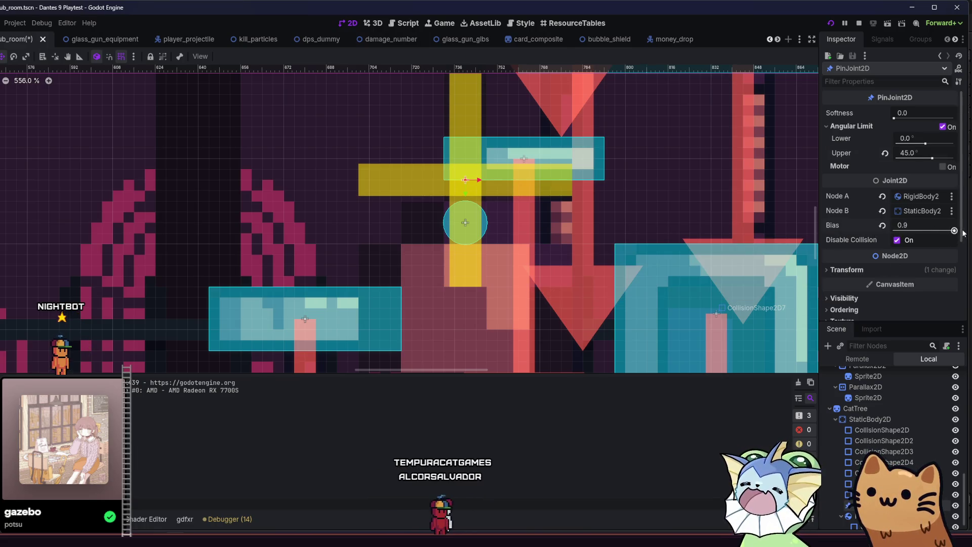
{"action": "key", "text": "F6"}
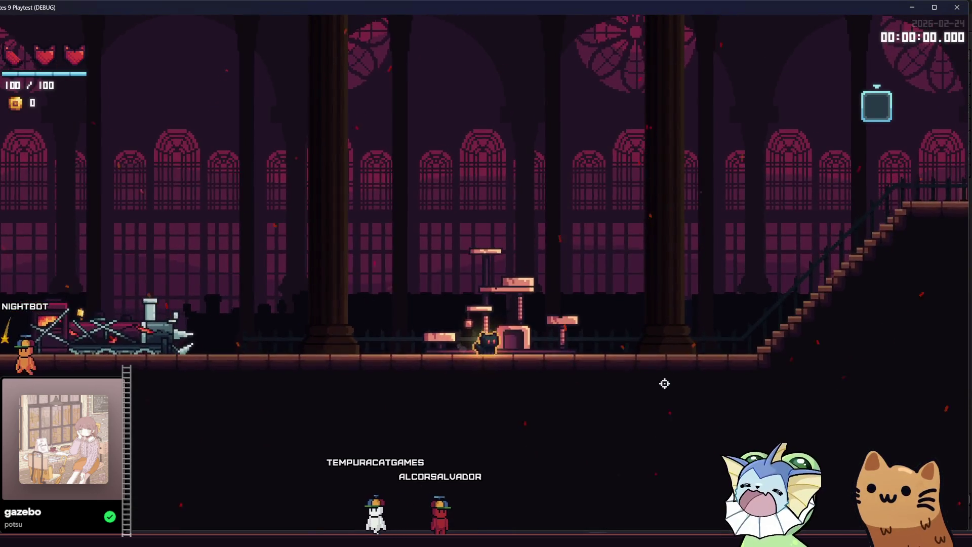
{"action": "key", "text": "d"}
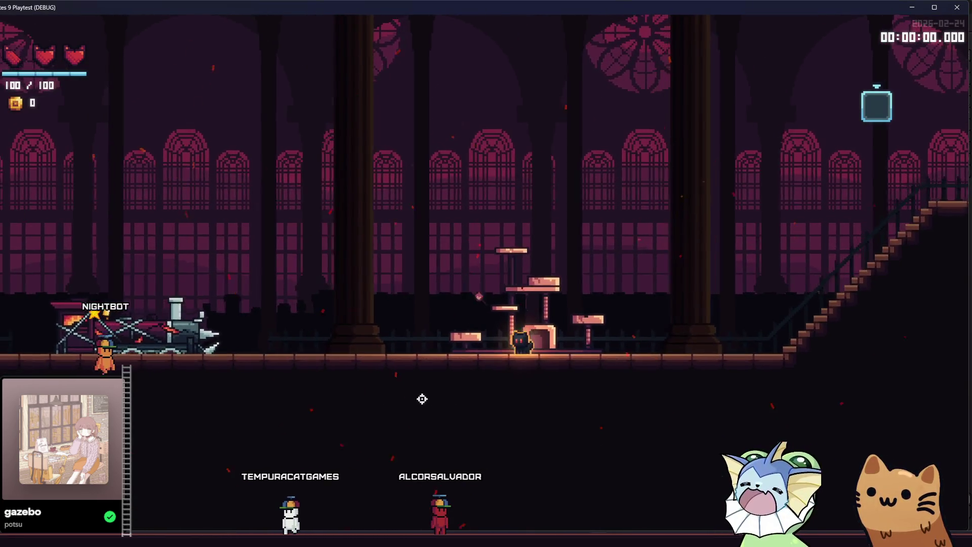
{"action": "key", "text": "F8"}
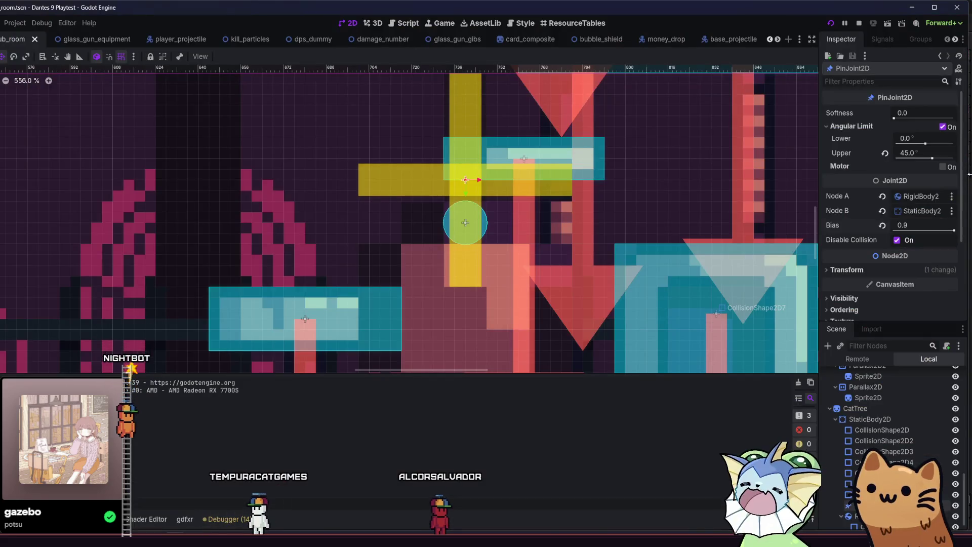
{"action": "left_click_drag", "start_coordinate": [919, 227], "coordinate": [894, 232]}
{"action": "key", "text": "ctrl+s"}
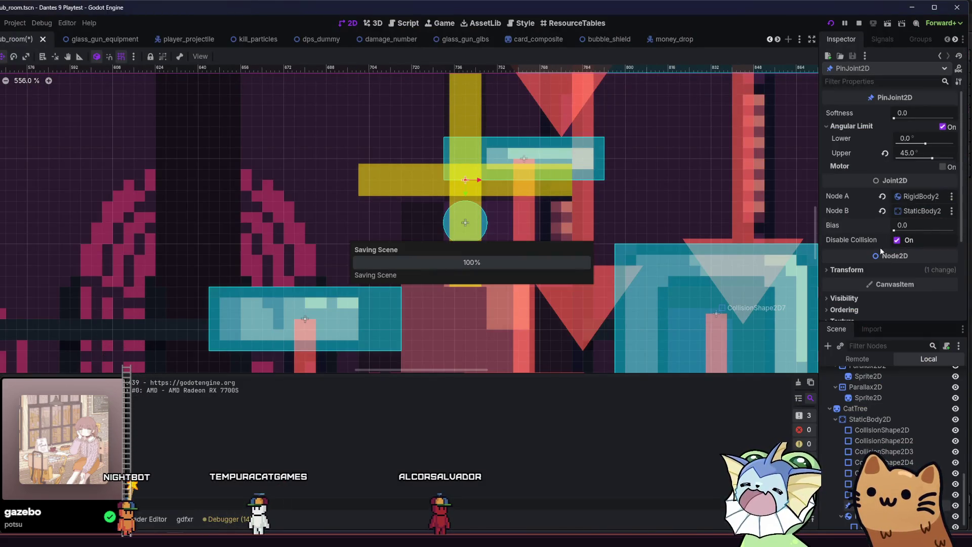
Step: Reconnect the pin joint with StaticBody2D as Node A and RigidBody2D as Node B, save, and run
{"action": "left_click", "coordinate": [844, 271]}
{"action": "left_click", "coordinate": [844, 271]}
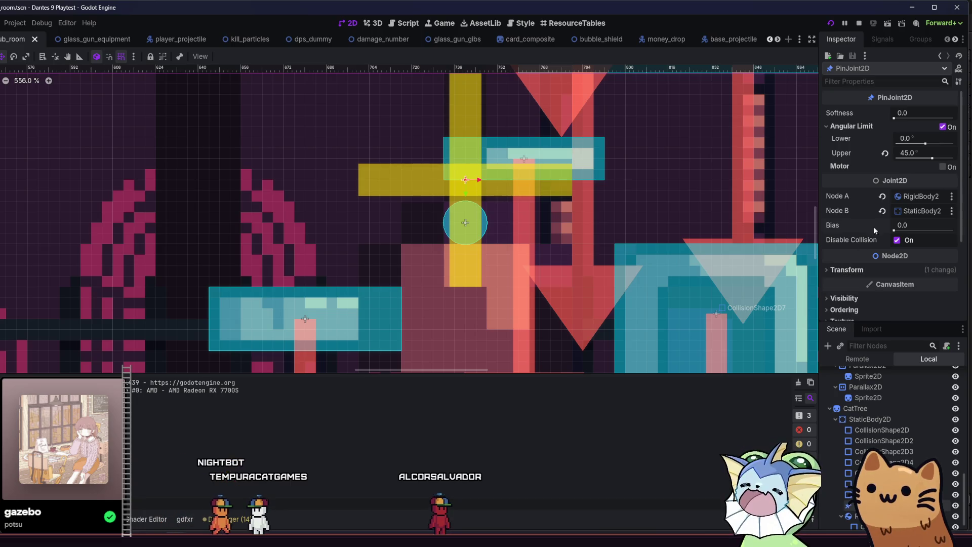
{"action": "left_click", "coordinate": [882, 210]}
{"action": "left_click", "coordinate": [882, 196]}
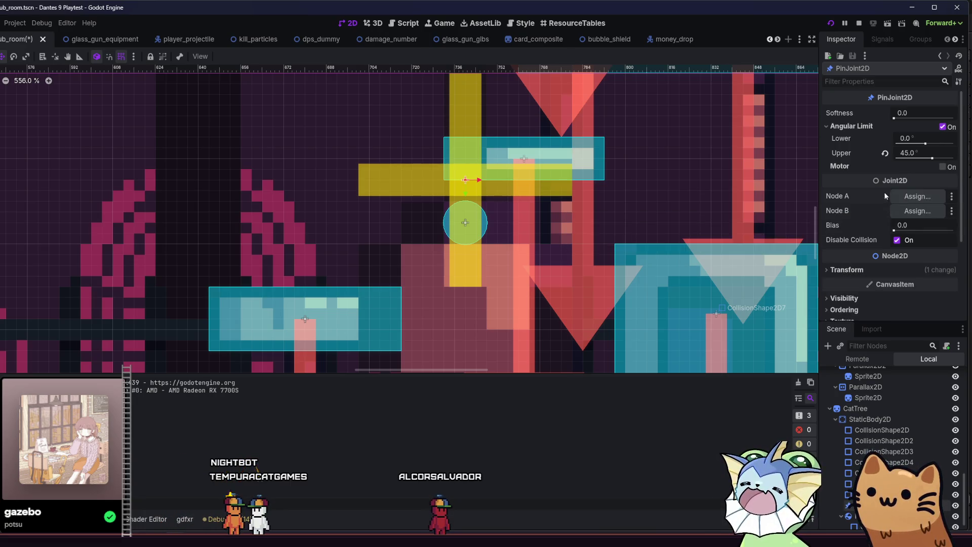
{"action": "left_click", "coordinate": [917, 196]}
{"action": "double_click", "coordinate": [337, 168]}
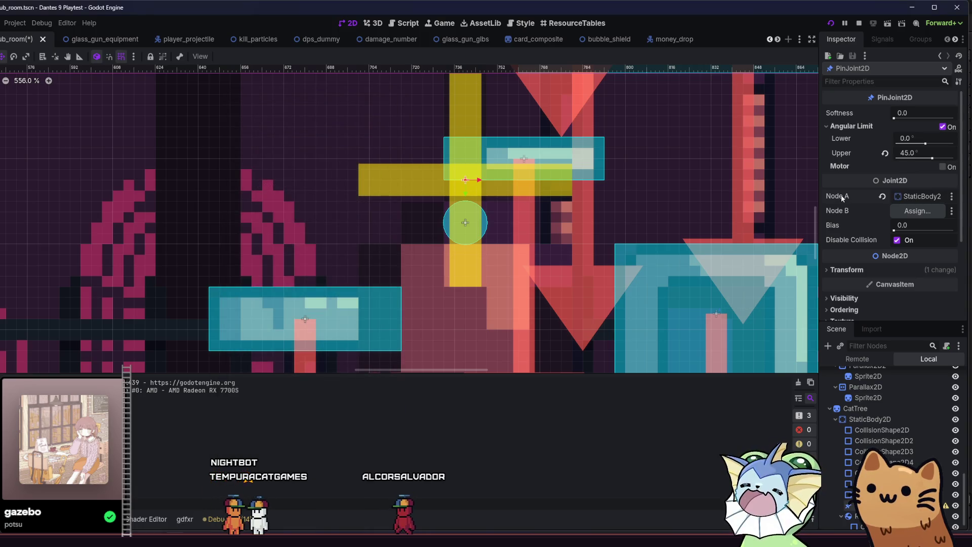
{"action": "left_click", "coordinate": [898, 211]}
{"action": "double_click", "coordinate": [292, 184]}
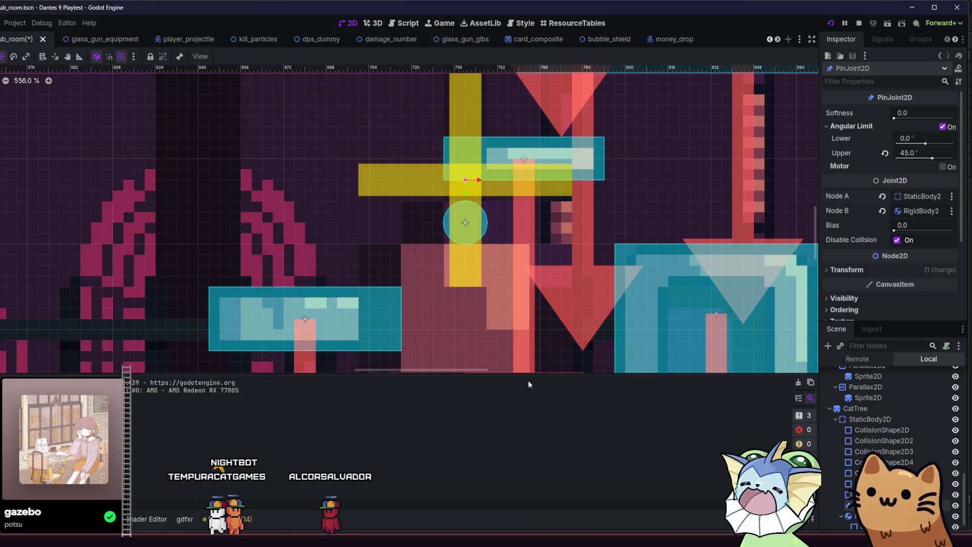
{"action": "key", "text": "ctrl+s"}
{"action": "left_click", "coordinate": [829, 25]}
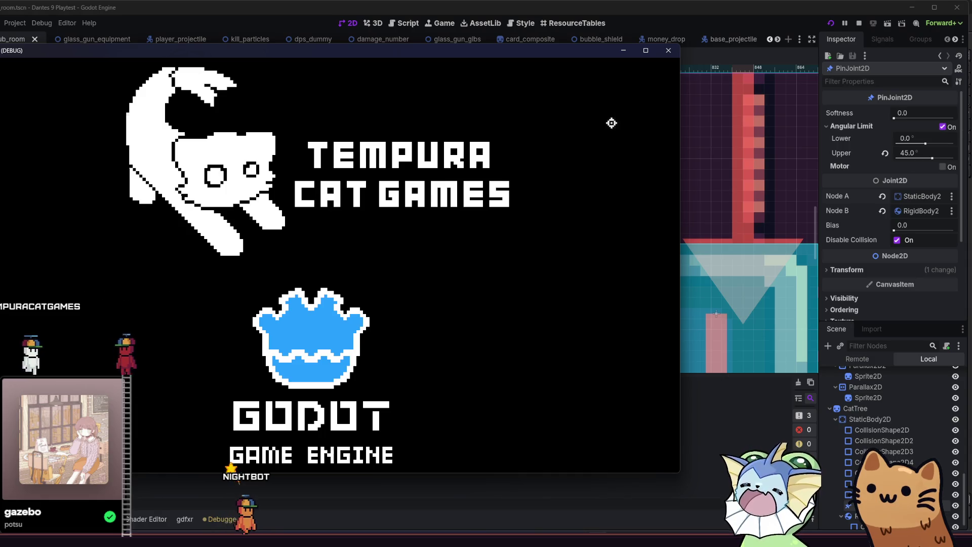
Step: Play the reconnected-joint test in a maximized game window, then close the game
{"action": "key", "text": "super+Up"}
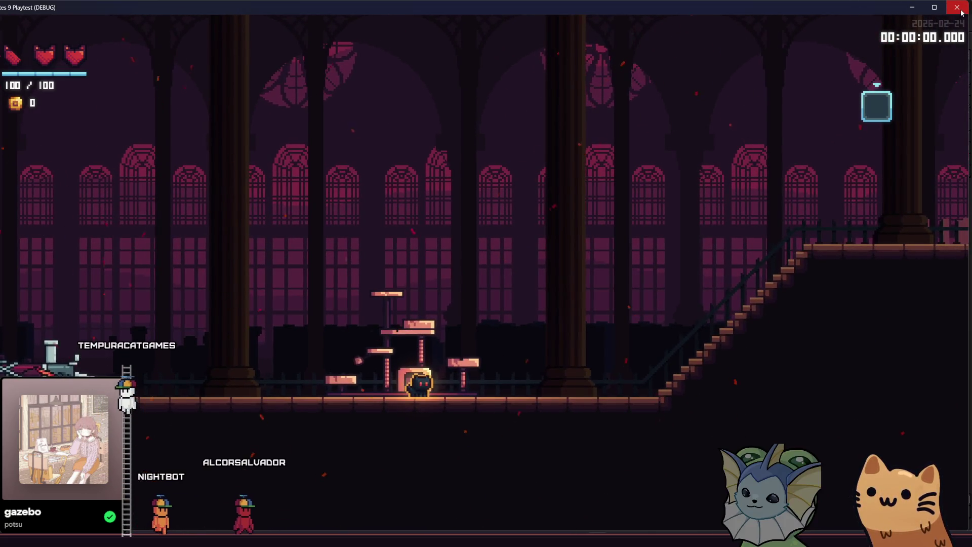
{"action": "key", "text": "F8"}
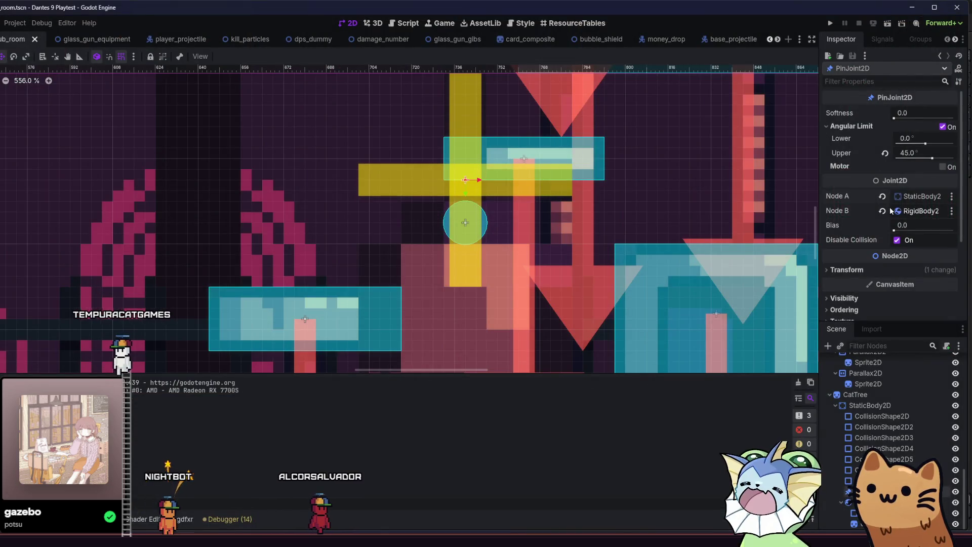
Step: Undo to restore RigidBody2D as Node A and StaticBody2D as Node B, then start a maximized new game
{"action": "key", "text": "ctrl+z"}
{"action": "key", "text": "ctrl+z"}
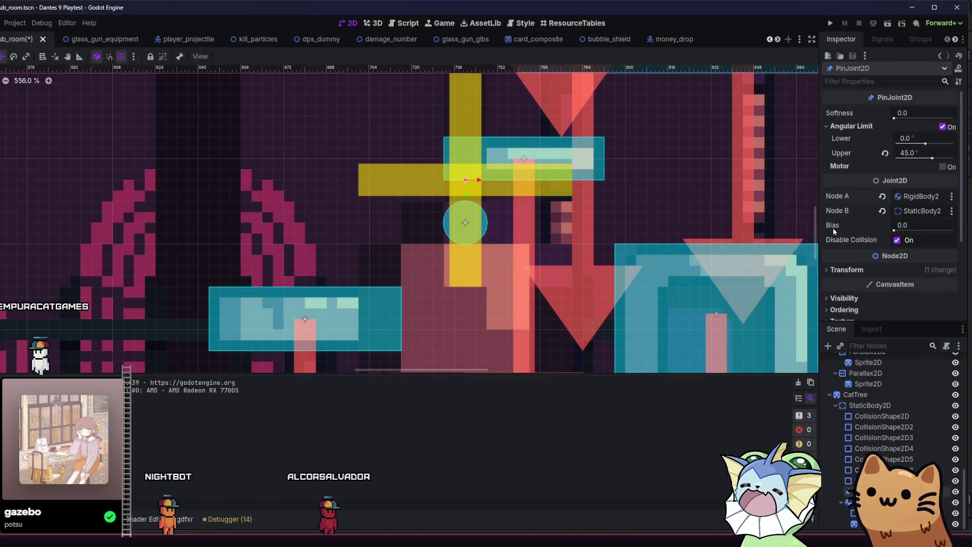
{"action": "key", "text": "F5"}
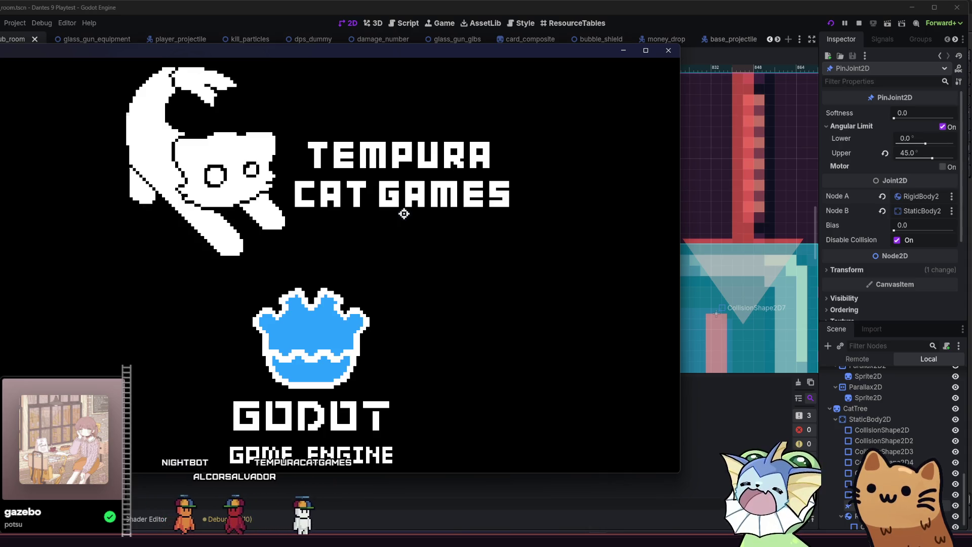
{"action": "key", "text": "super+Up"}
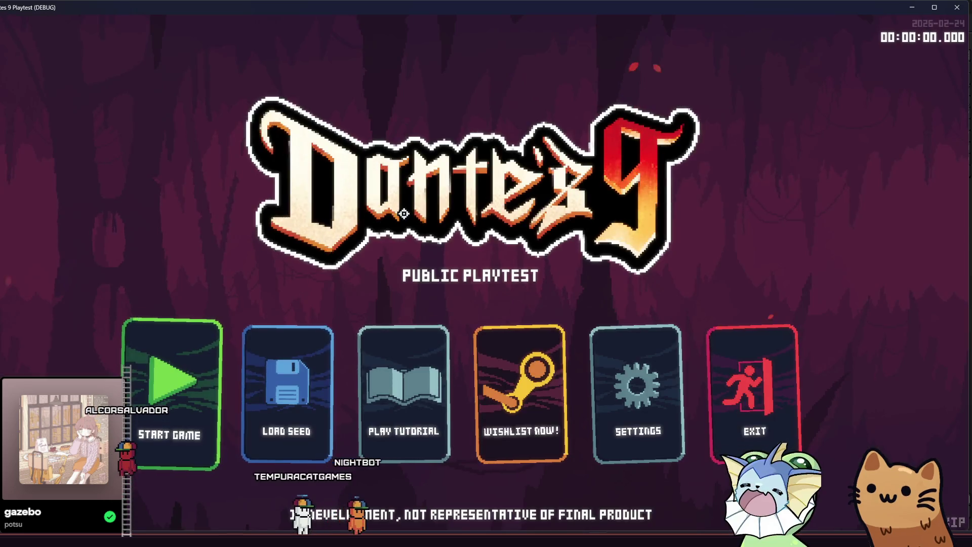
{"action": "left_click", "coordinate": [156, 334]}
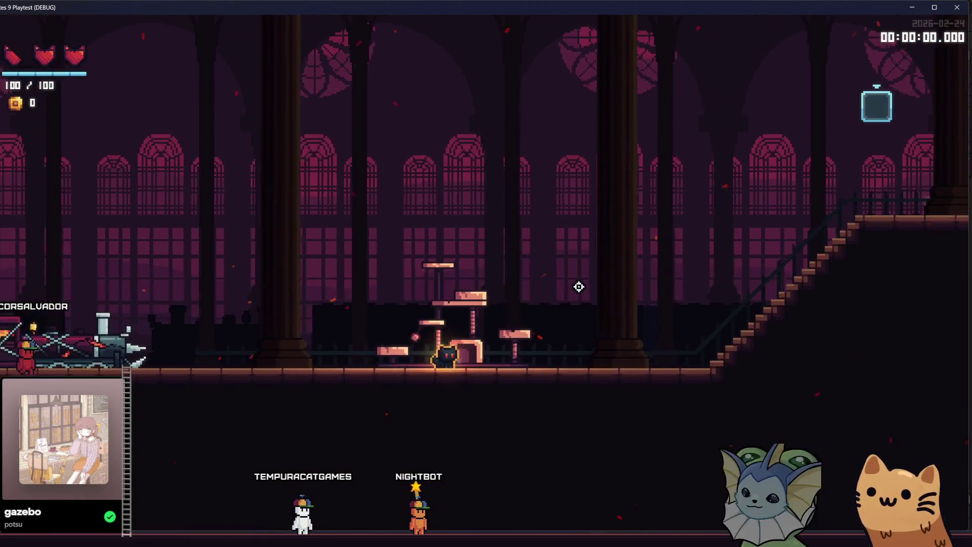
Step: Jump the cat onto the cat tree platforms and drop it back to the floor
{"action": "key", "text": "space"}
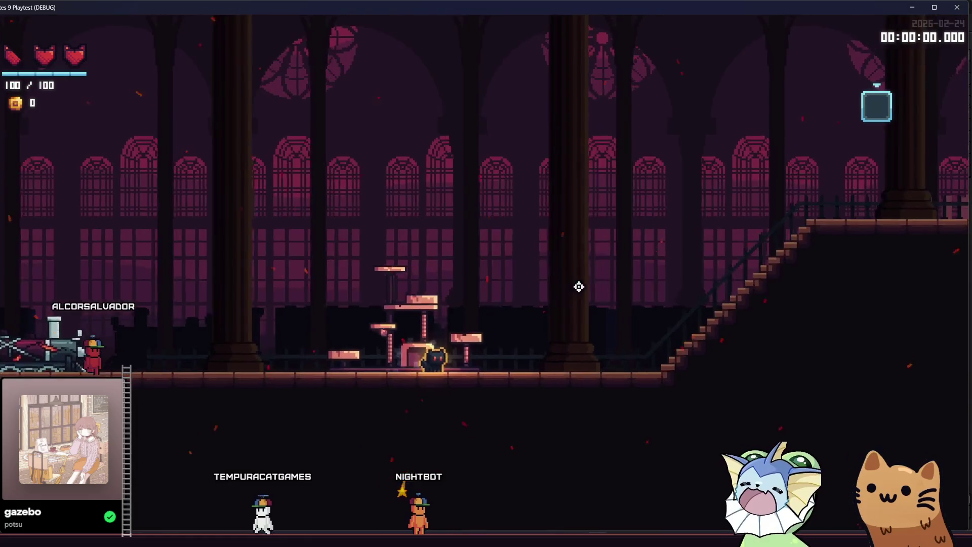
{"action": "key", "text": "space"}
{"action": "key", "text": "space"}
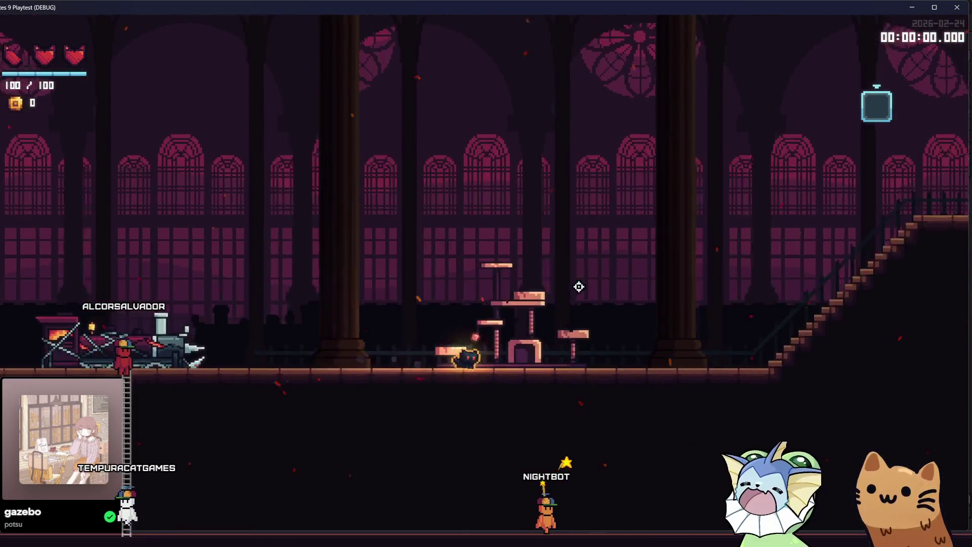
{"action": "key", "text": "space"}
{"action": "key", "text": "a"}
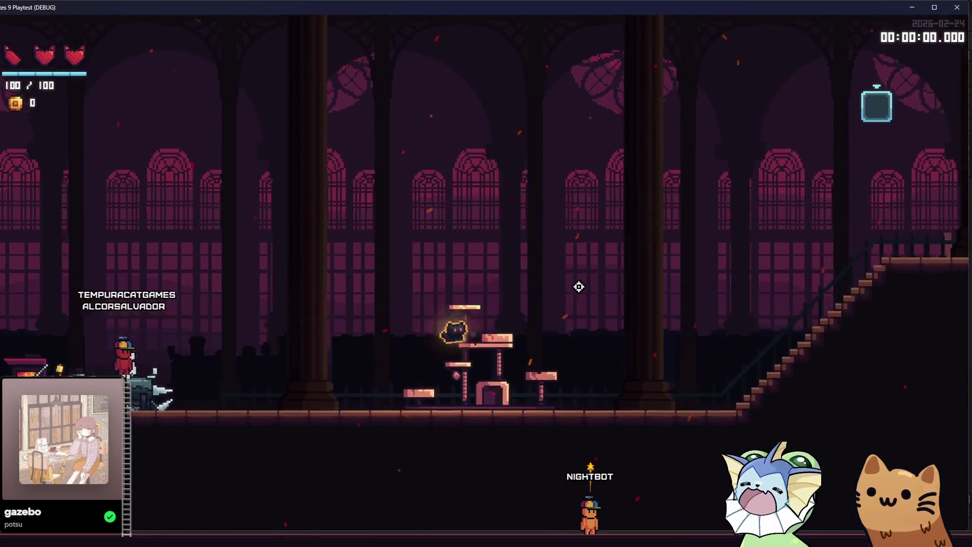
{"action": "key", "text": "space"}
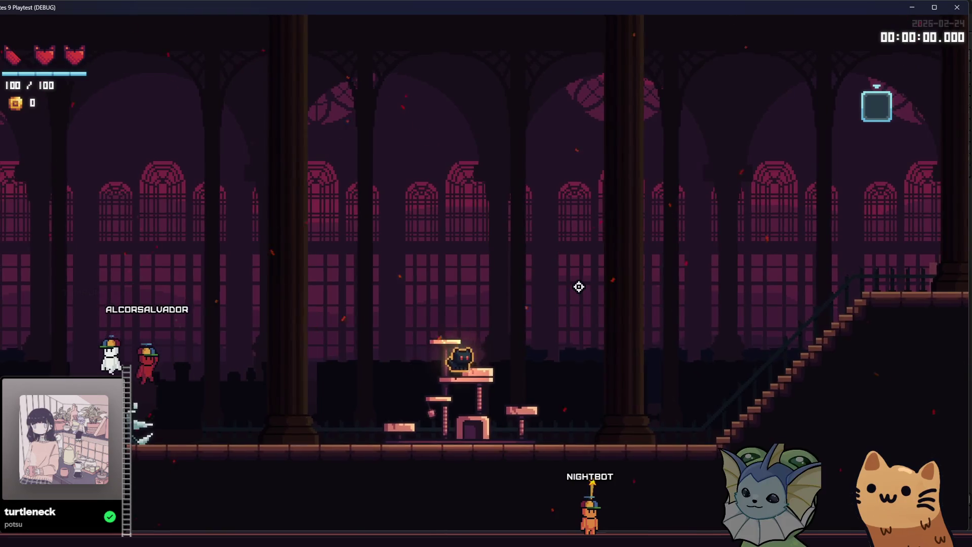
{"action": "key", "text": "a"}
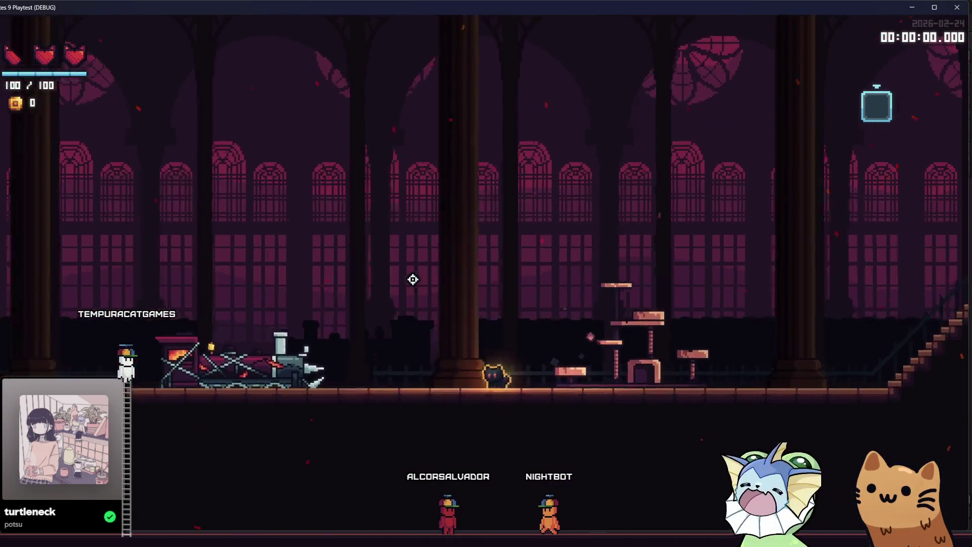
Step: Run the cat left and right past the cat tree, hopping onto the low platform
{"action": "key", "text": "s"}
{"action": "key", "text": "s"}
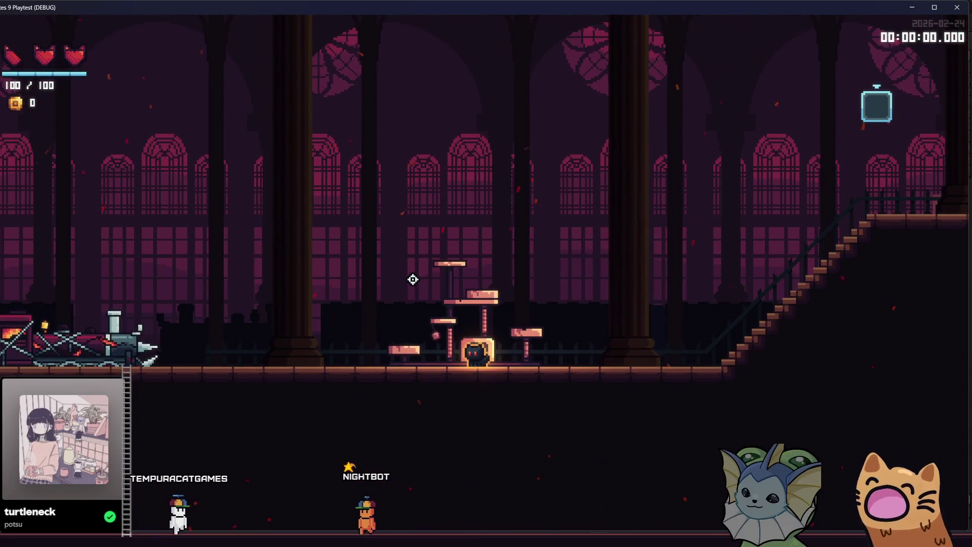
{"action": "key", "text": "a"}
{"action": "key", "text": "space"}
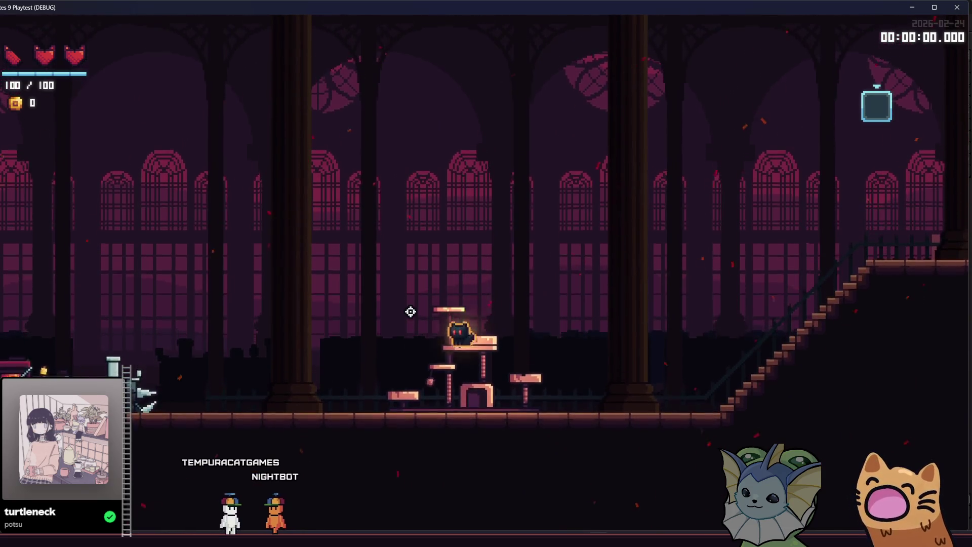
{"action": "key", "text": "a"}
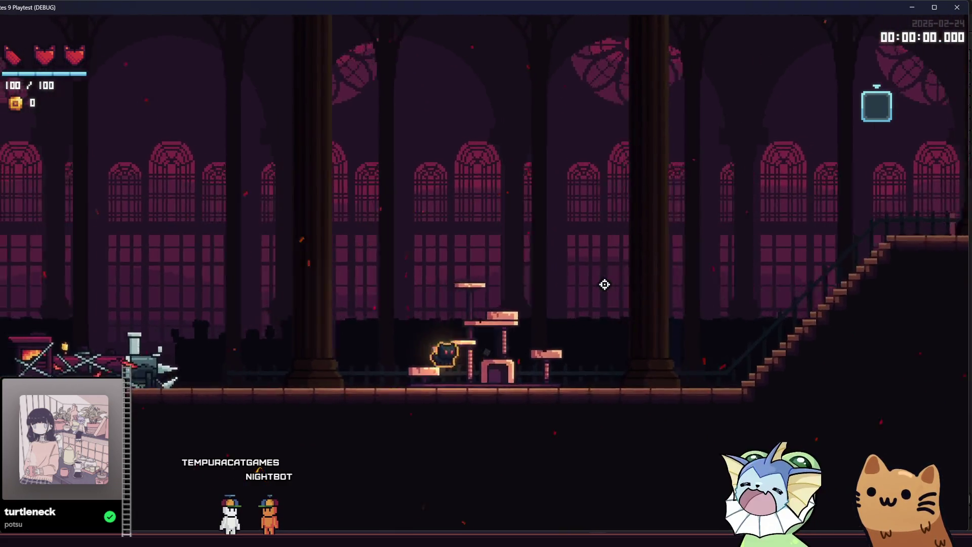
{"action": "key", "text": "d"}
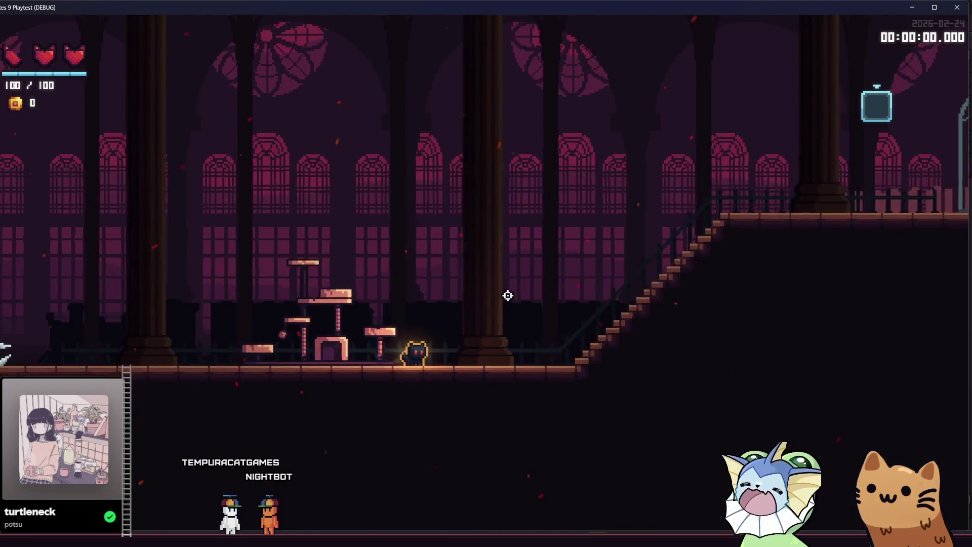
{"action": "key", "text": "a"}
{"action": "key", "text": "space"}
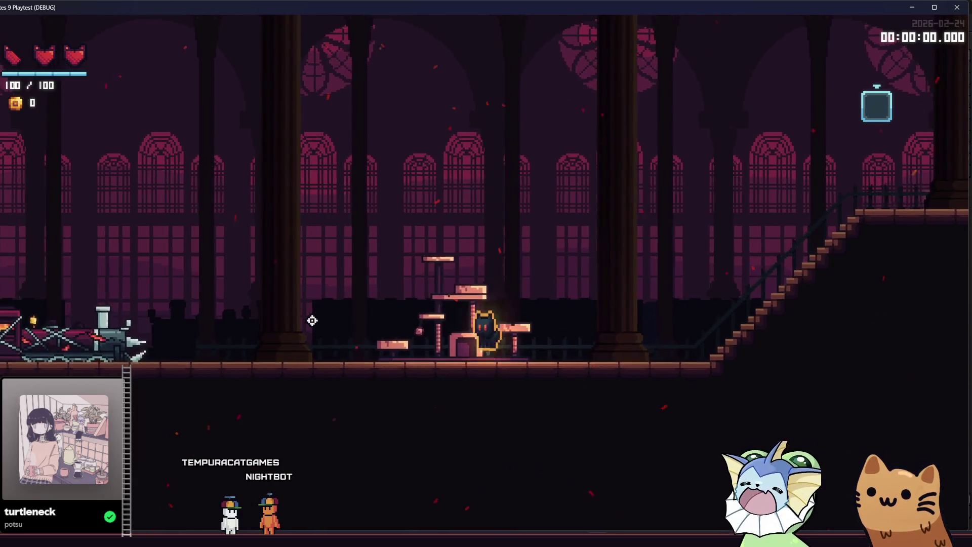
{"action": "key", "text": "a"}
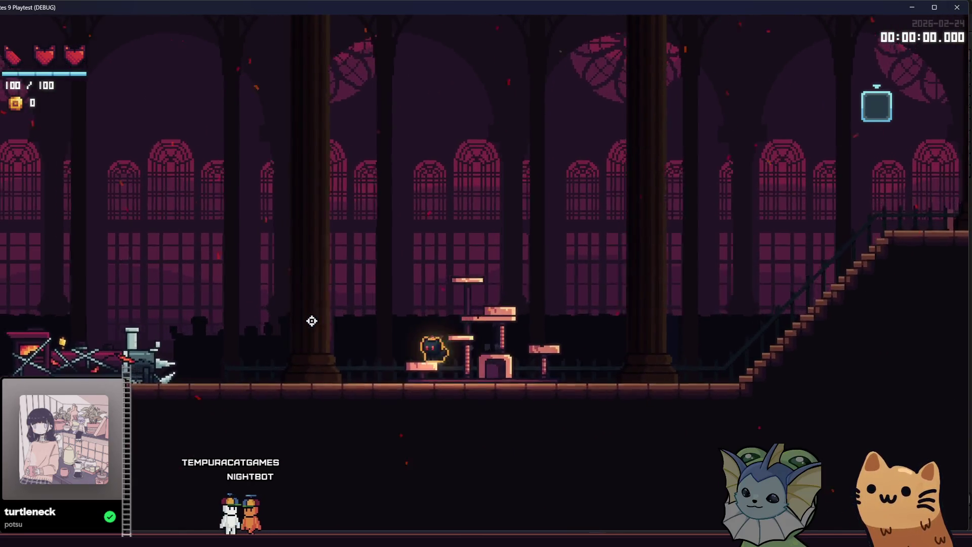
{"action": "key", "text": "a"}
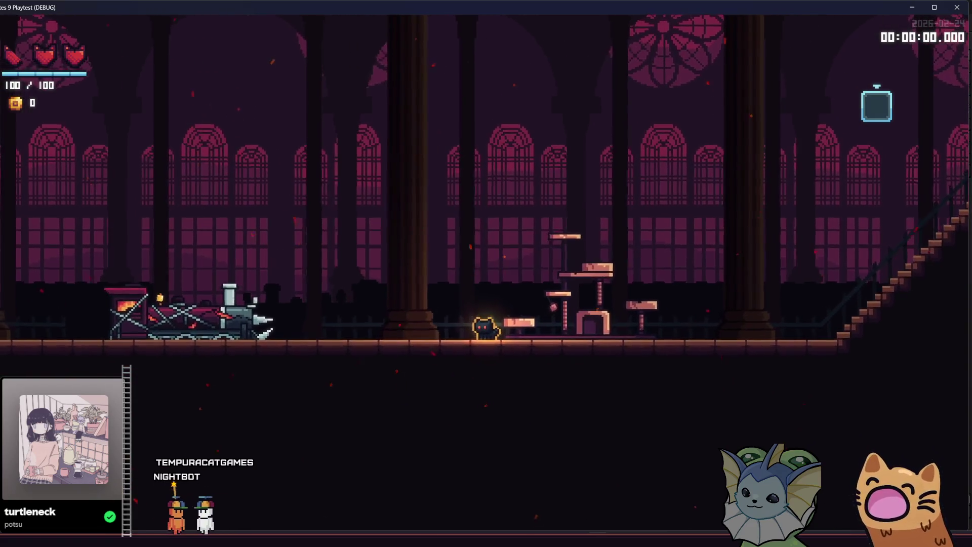
Step: Close the playtest and select the RigidBody2D in the cat tree scene
{"action": "key", "text": "F8"}
{"action": "scroll", "coordinate": [550, 244], "scroll_direction": "down", "scroll_amount": 3}
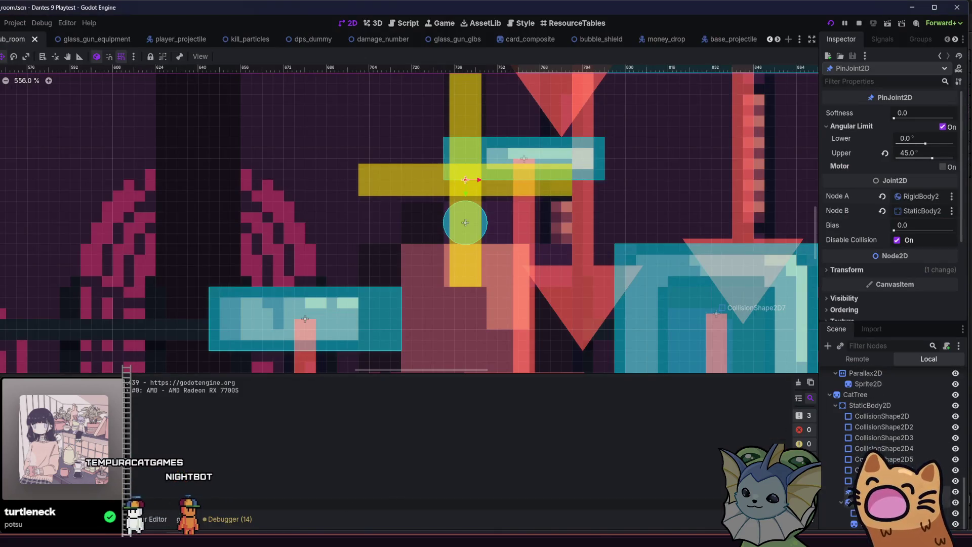
{"action": "left_click", "coordinate": [549, 243]}
{"action": "scroll", "coordinate": [550, 244], "scroll_direction": "down", "scroll_amount": 6}
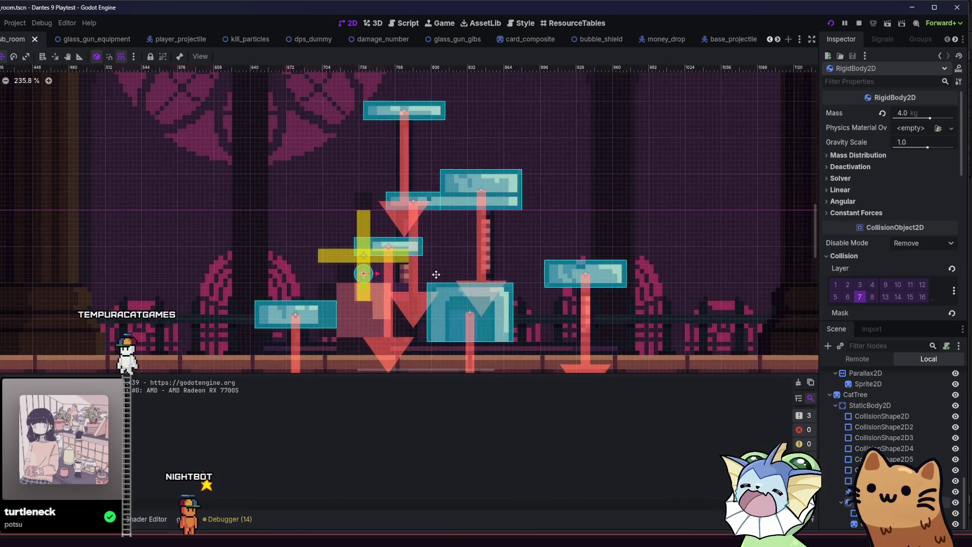
Step: Finish the current playtest with a last jump and close the game
{"action": "left_click_drag", "start_coordinate": [436, 274], "coordinate": [476, 258]}
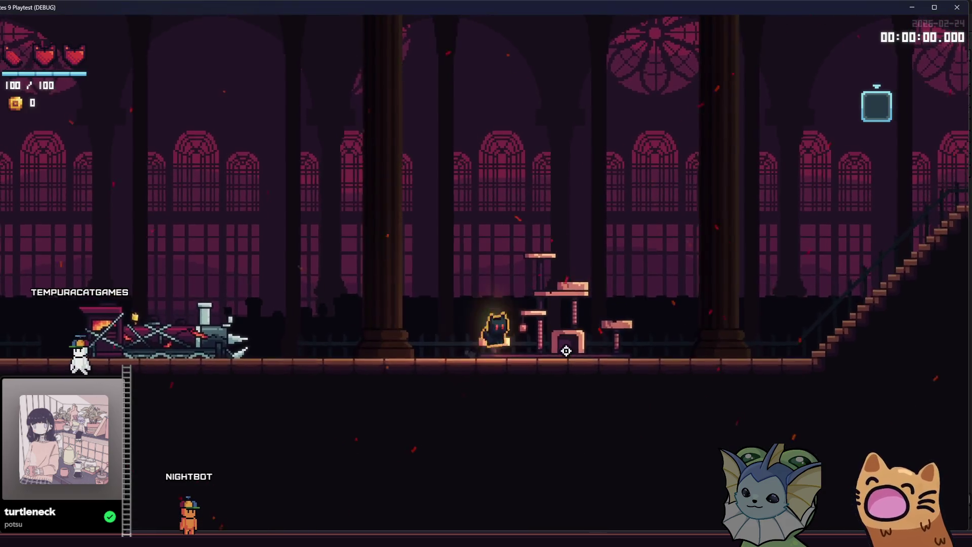
{"action": "key", "text": "space"}
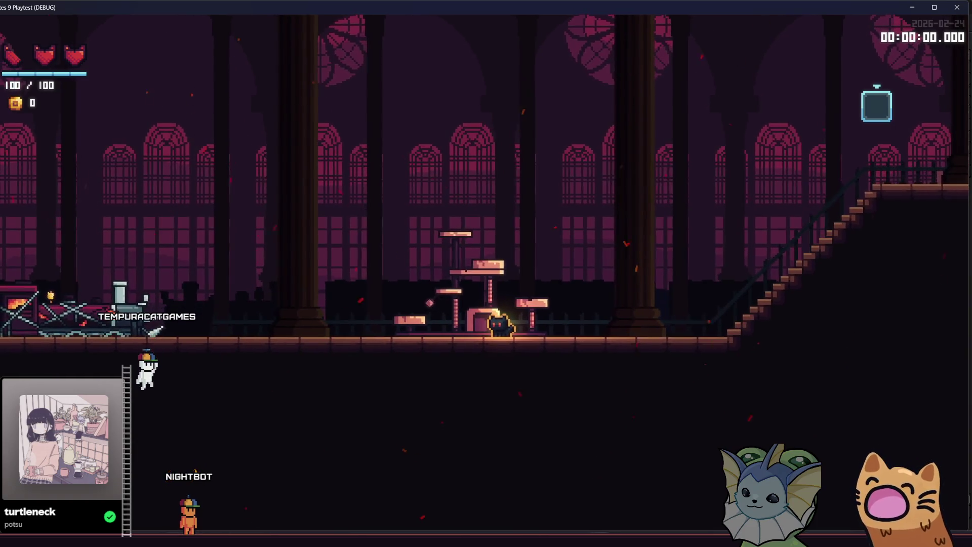
{"action": "key", "text": "F8"}
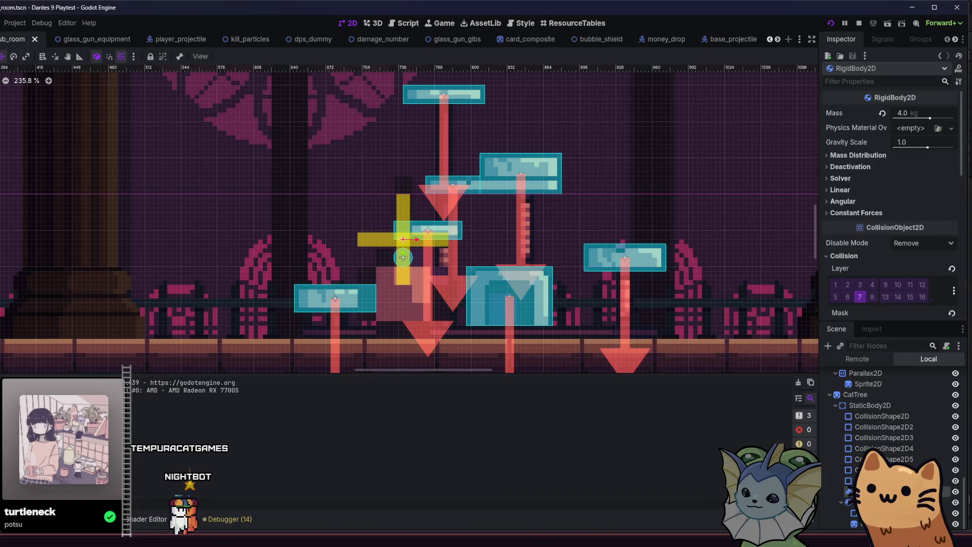
Step: Set the PinJoint2D's Angular Limit Upper to 45°, save, and relaunch the game
{"action": "left_click", "coordinate": [860, 491]}
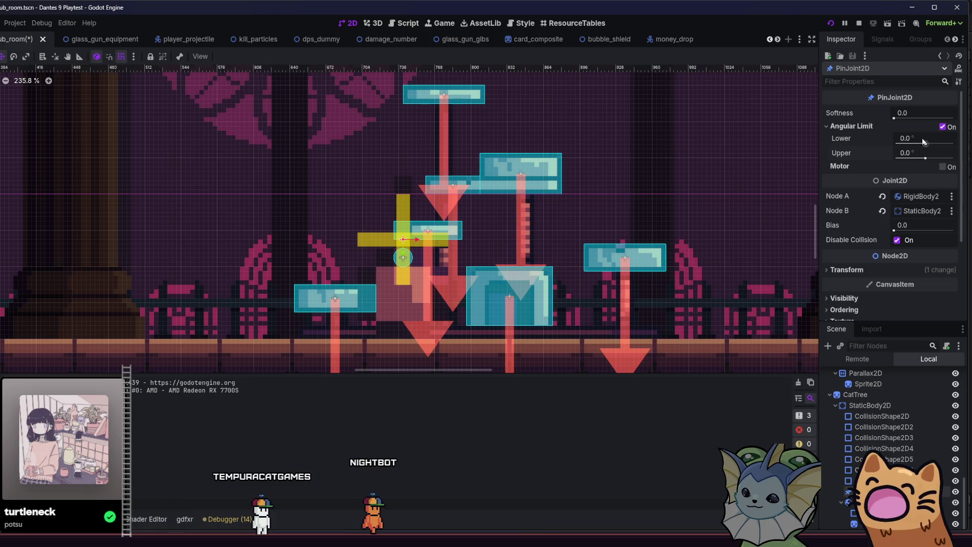
{"action": "left_click", "coordinate": [942, 126]}
{"action": "key", "text": "ctrl+z"}
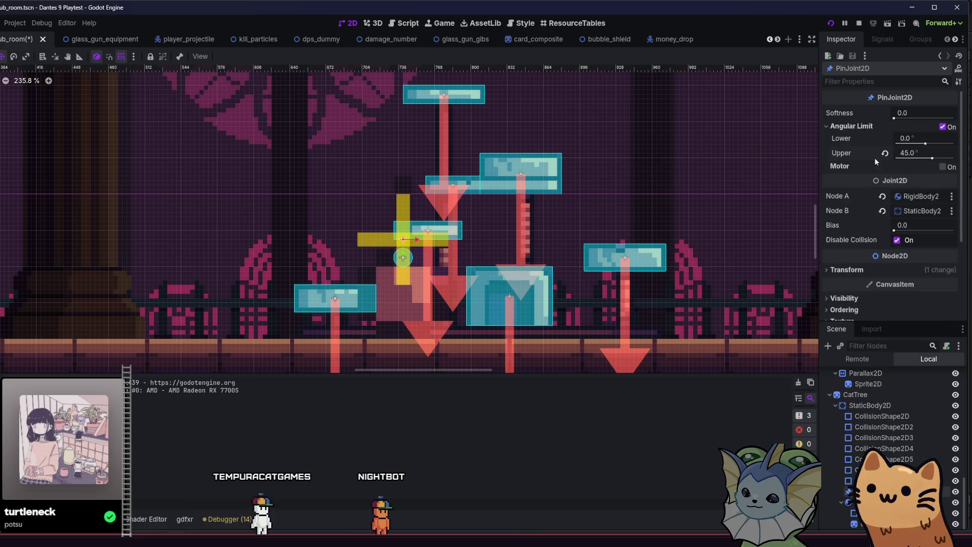
{"action": "key", "text": "ctrl+s"}
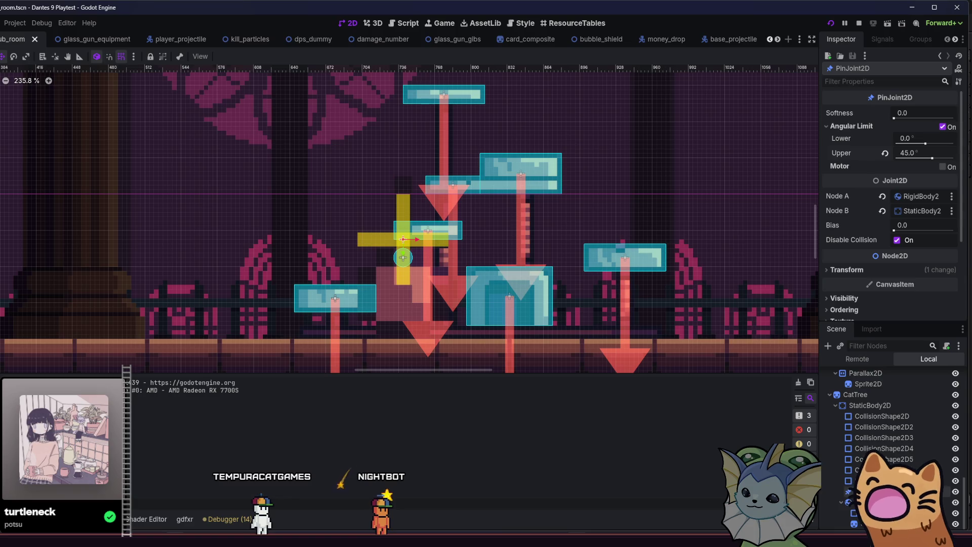
{"action": "key", "text": "F6"}
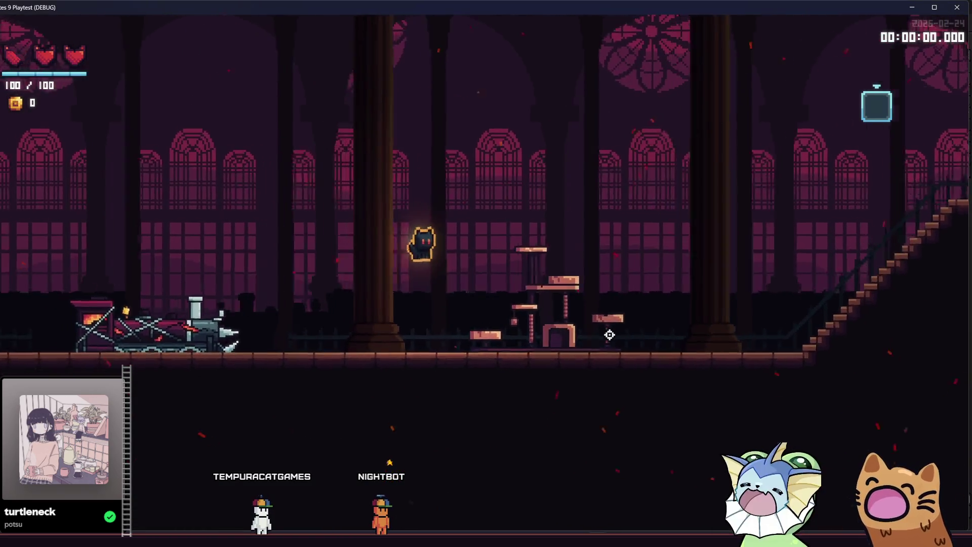
Step: Run the cat back and forth with jumps between the cat tree and the staircase
{"action": "key", "text": "d"}
{"action": "key", "text": "a"}
{"action": "key", "text": "space"}
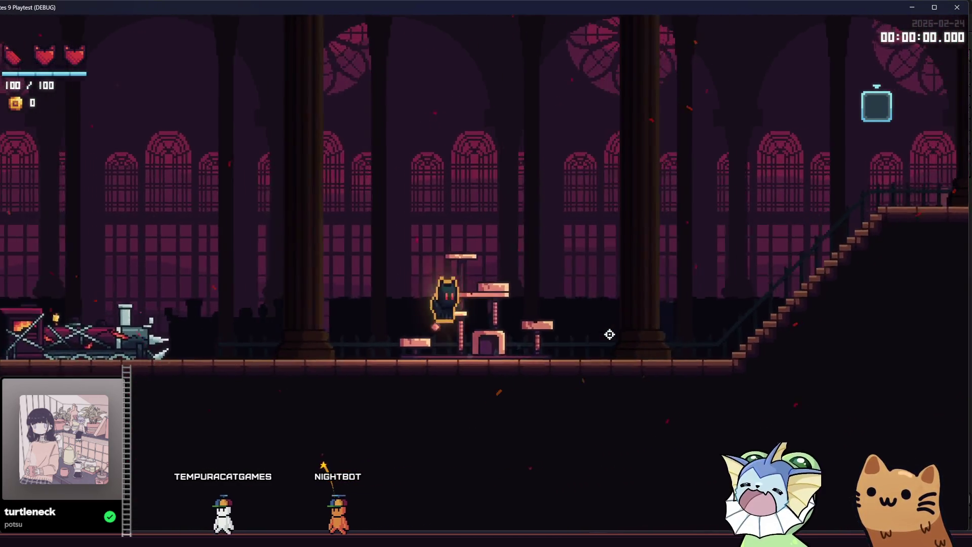
{"action": "key", "text": "d"}
{"action": "key", "text": "a"}
{"action": "key", "text": "space"}
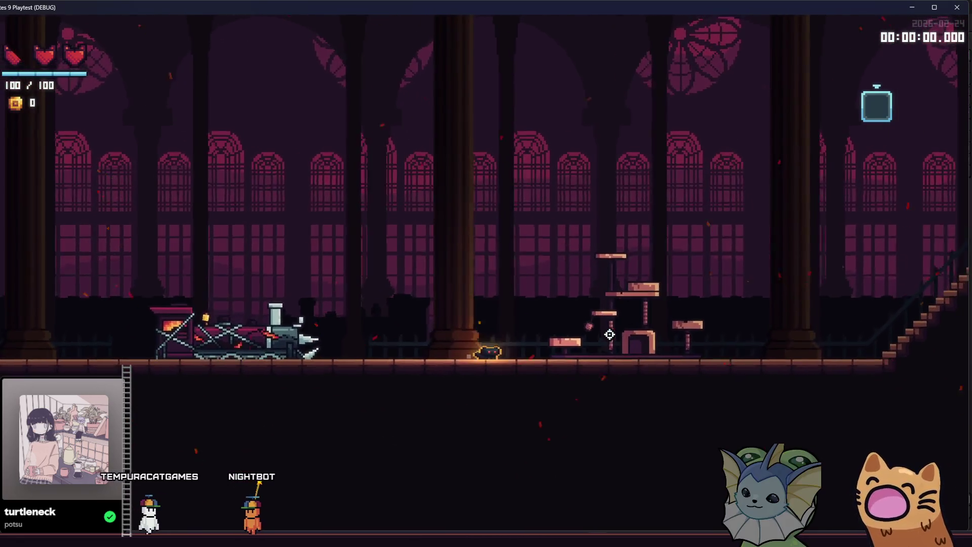
{"action": "key", "text": "d"}
{"action": "key", "text": "a"}
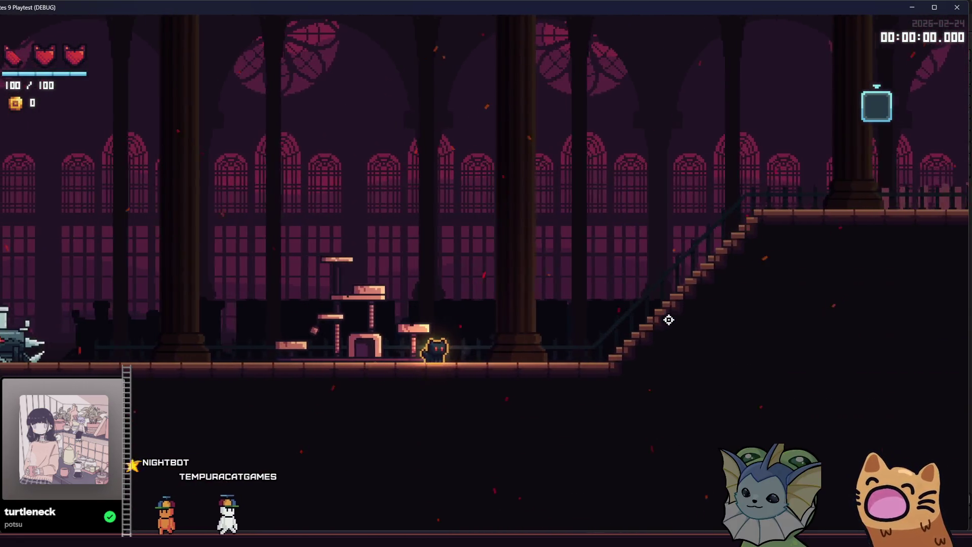
Step: Run the cat left and right past the tower platforms, jumping while heading left
{"action": "key", "text": "a"}
{"action": "key", "text": "d"}
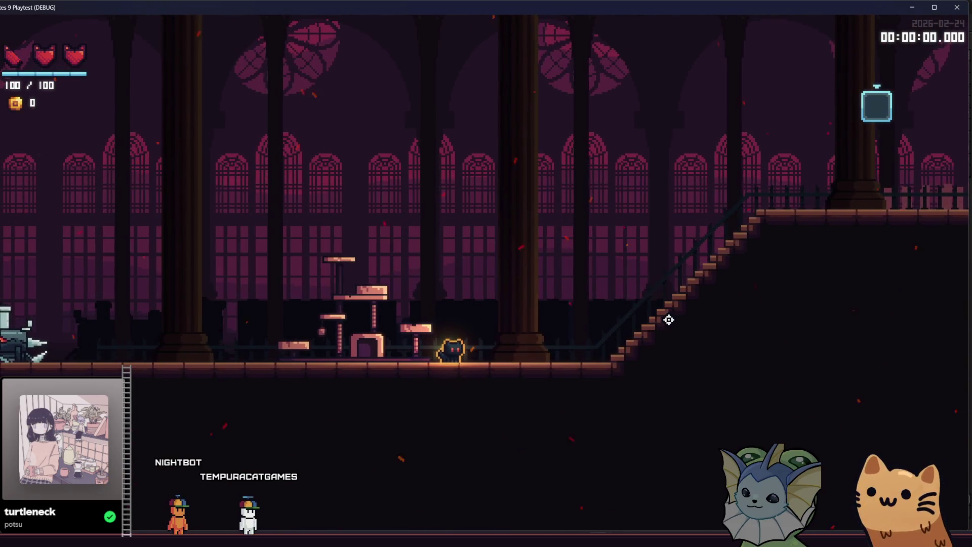
{"action": "key", "text": "a"}
{"action": "key", "text": "space"}
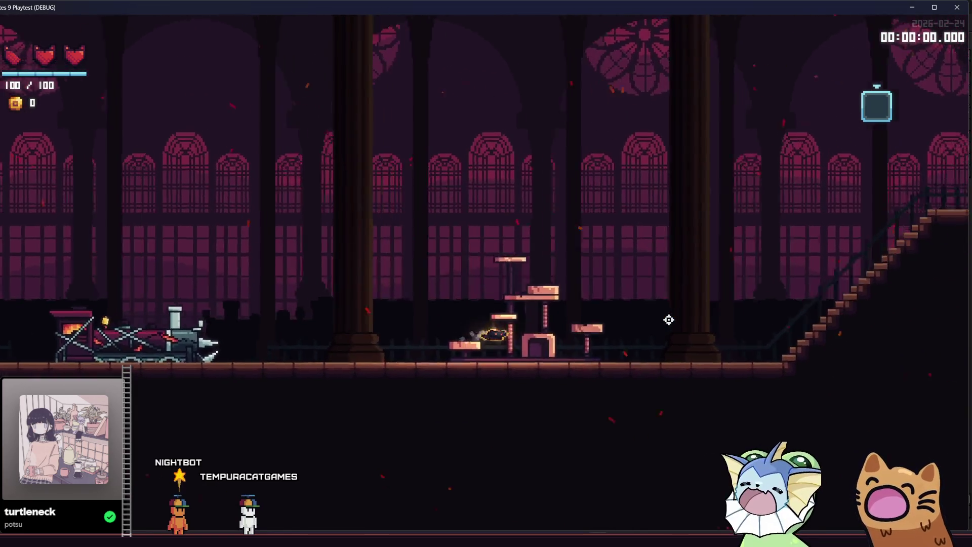
{"action": "key", "text": "a"}
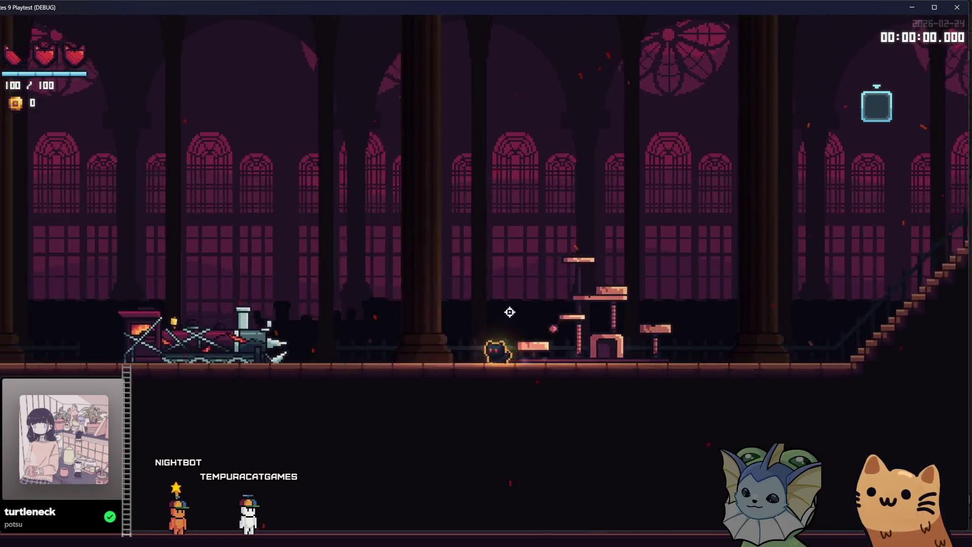
{"action": "key", "text": "d"}
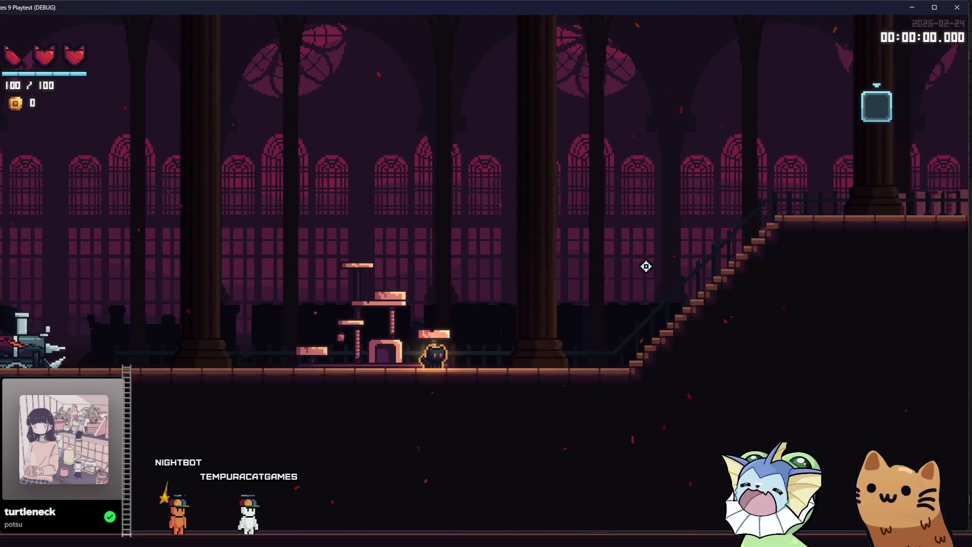
{"action": "key", "text": "a"}
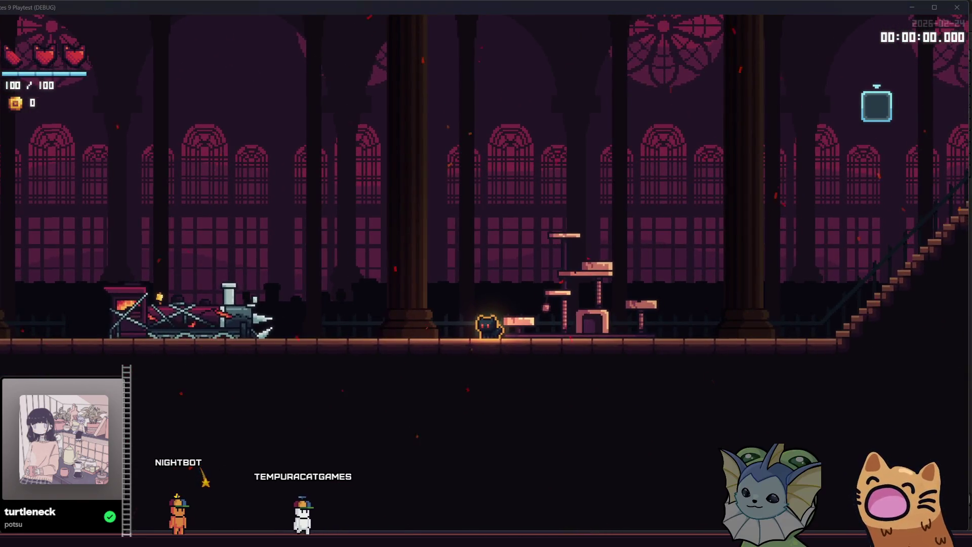
{"action": "mouse_move", "coordinate": [314, 539]}
{"action": "left_click", "coordinate": [248, 498]}
Step: Duplicate the cat tree's top platform to its right in the sprite sheet, then return to the game
{"action": "key", "text": "ctrl+d"}
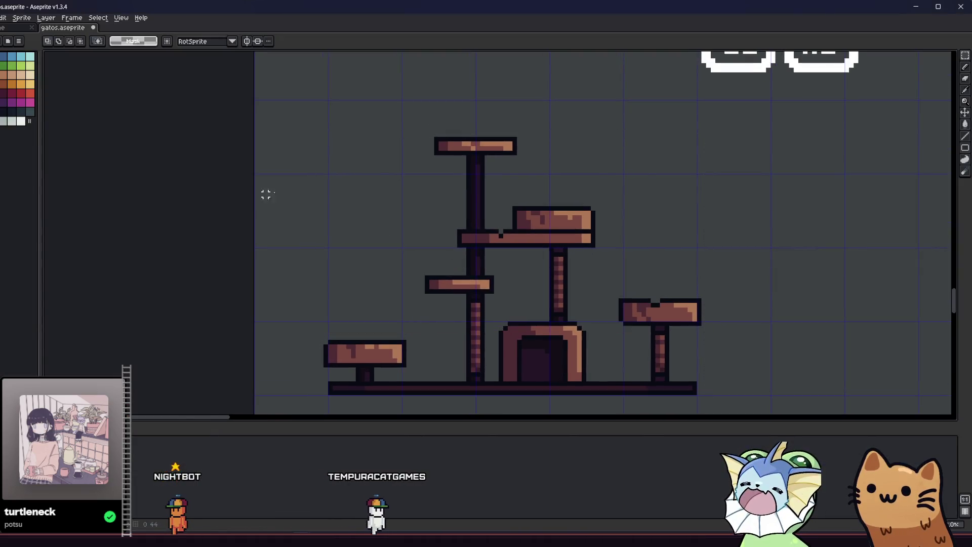
{"action": "scroll", "coordinate": [349, 215], "scroll_direction": "up", "scroll_amount": 2}
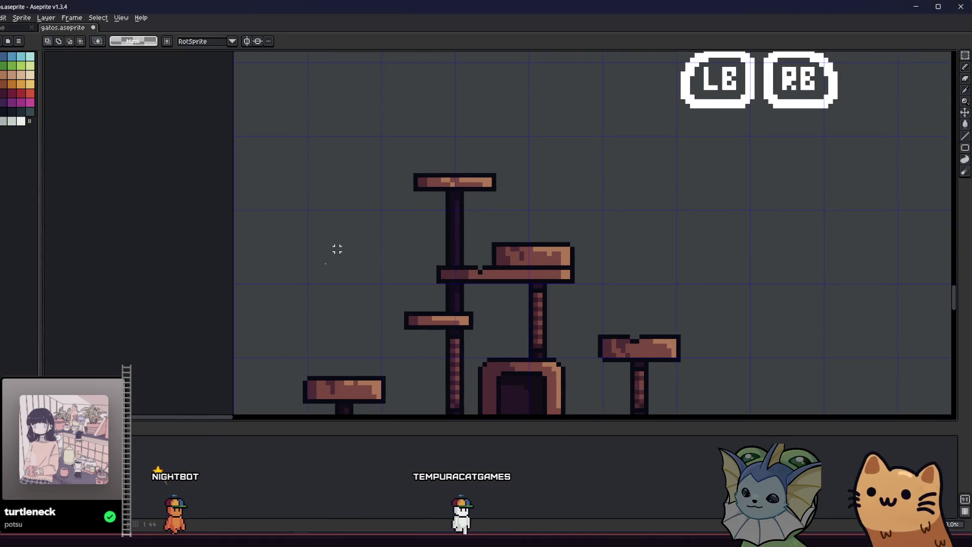
{"action": "scroll", "coordinate": [351, 158], "scroll_direction": "right", "scroll_amount": 2}
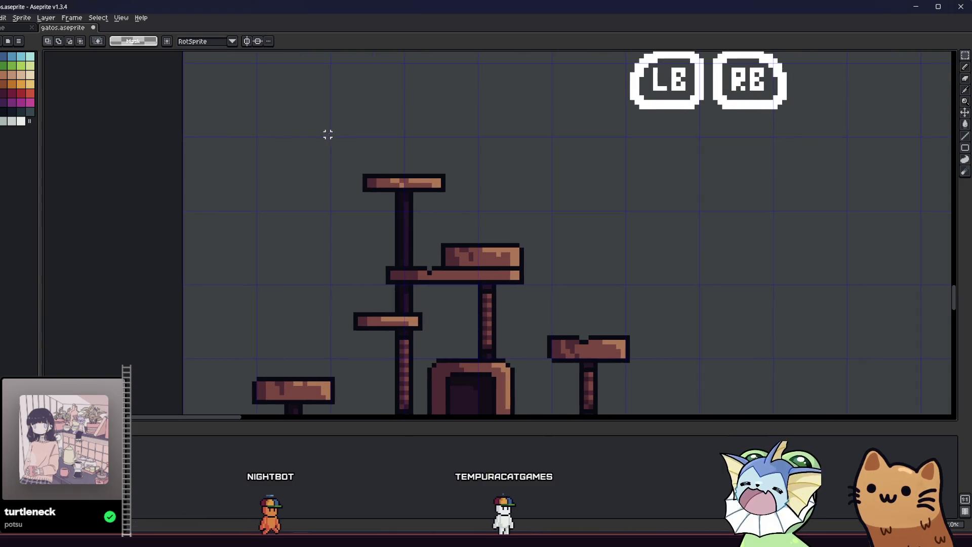
{"action": "left_click_drag", "start_coordinate": [325, 131], "coordinate": [451, 226]}
{"action": "mouse_move", "coordinate": [406, 204]}
{"action": "left_mouse_down"}
{"action": "mouse_move", "coordinate": [663, 261]}
{"action": "mouse_move", "coordinate": [743, 241]}
{"action": "left_mouse_up"}
{"action": "left_click", "coordinate": [628, 241]}
{"action": "scroll", "coordinate": [444, 229], "scroll_direction": "right", "scroll_amount": 3}
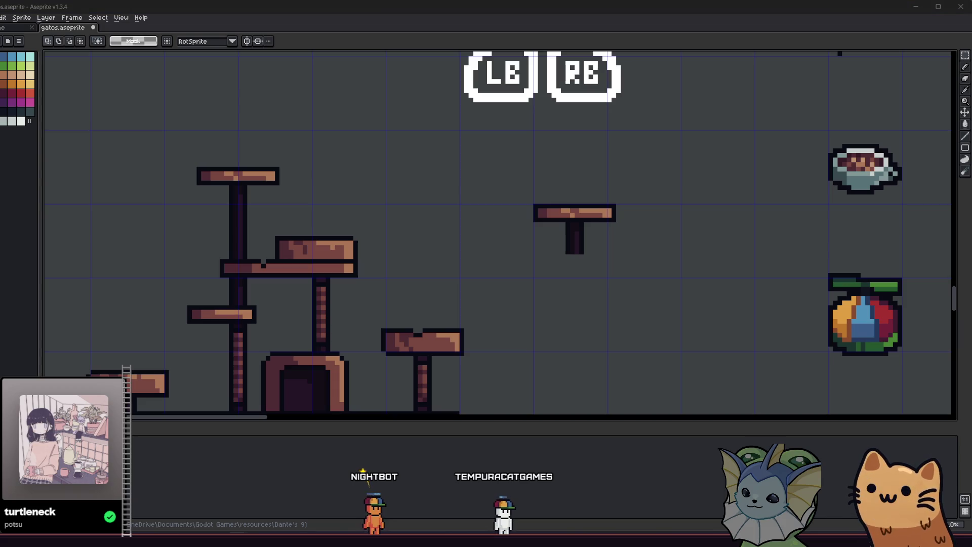
{"action": "key", "text": "alt+Tab"}
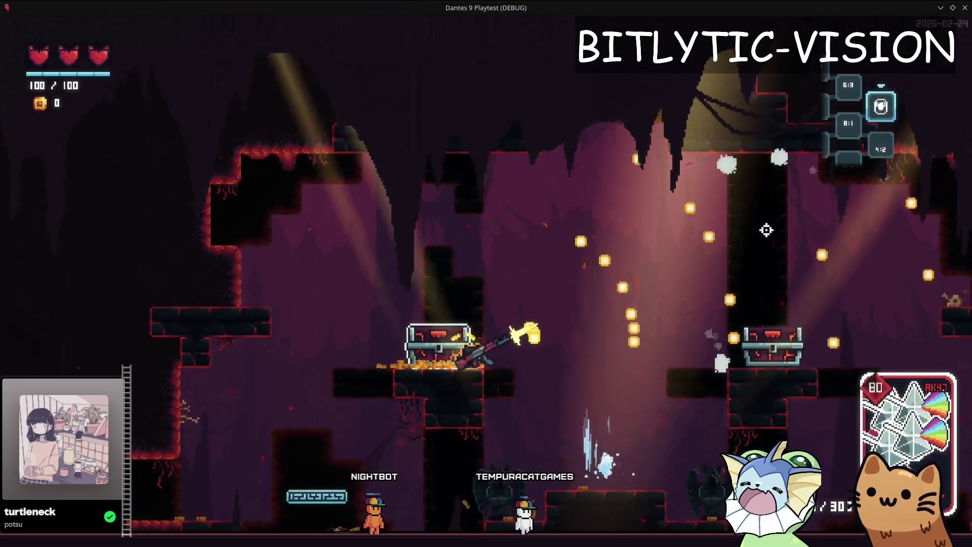
Step: Screenshot the bullet spread near the chests with a red marker line, then open the debug menu
{"action": "left_click", "coordinate": [766, 230]}
{"action": "key", "text": "Escape"}
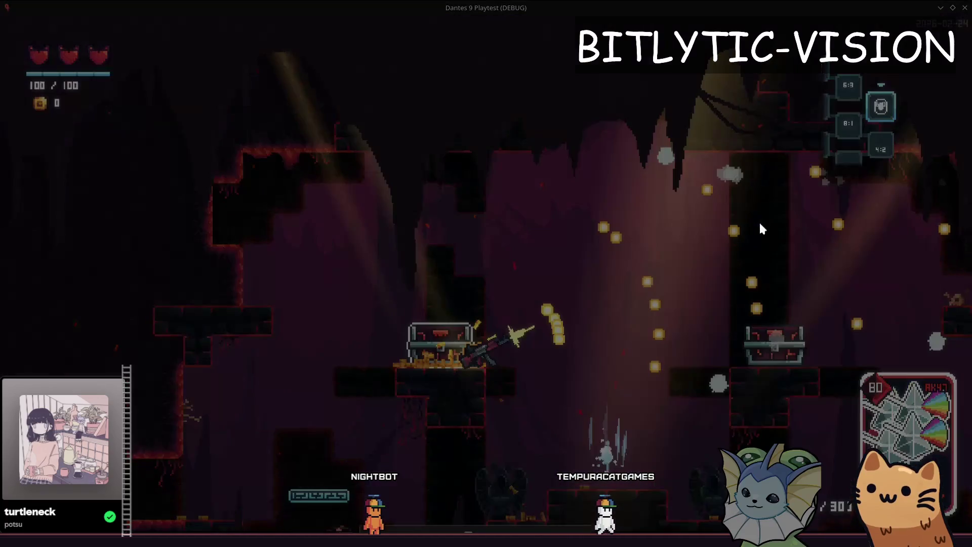
{"action": "left_click_drag", "start_coordinate": [556, 112], "coordinate": [820, 416]}
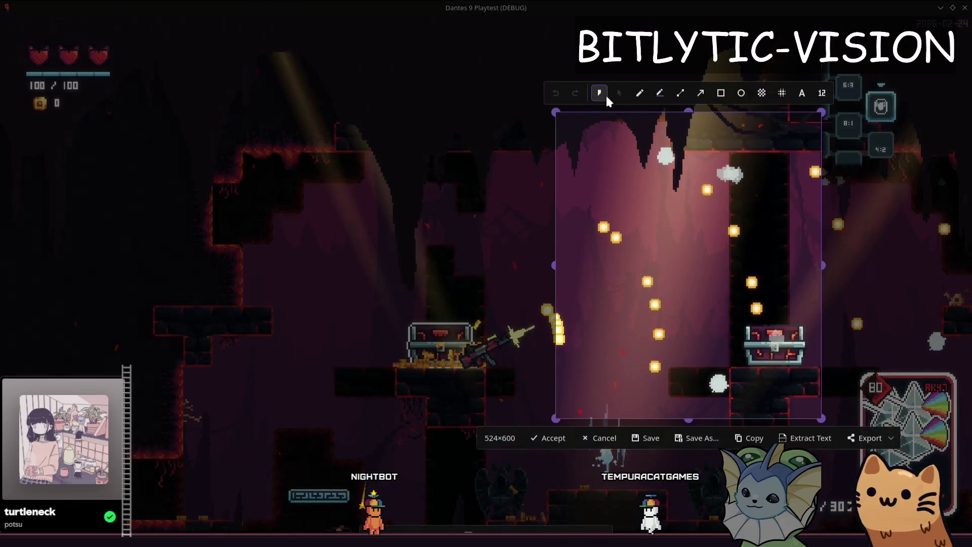
{"action": "mouse_move", "coordinate": [664, 152]}
{"action": "left_mouse_down"}
{"action": "mouse_move", "coordinate": [720, 246]}
{"action": "mouse_move", "coordinate": [740, 359]}
{"action": "mouse_move", "coordinate": [753, 372]}
{"action": "left_mouse_up"}
{"action": "key", "text": "Return"}
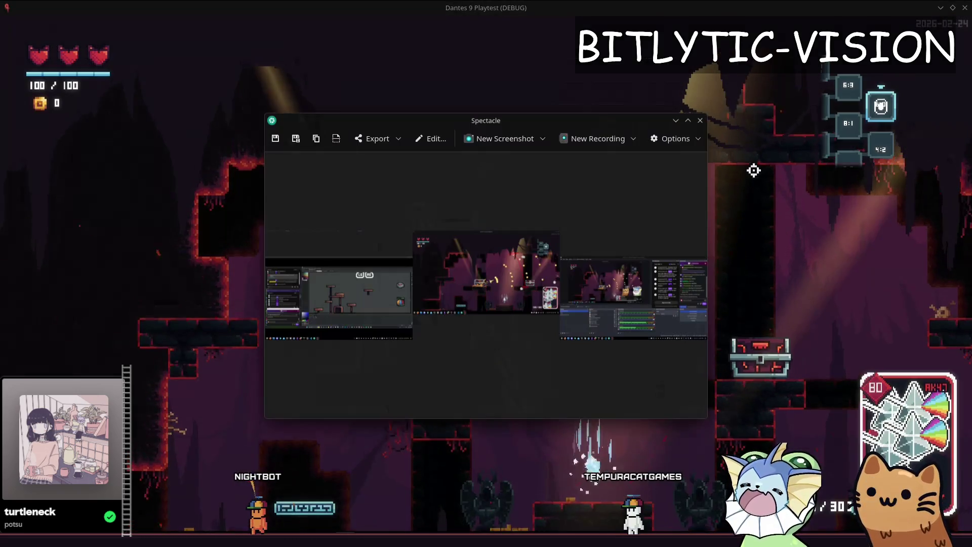
{"action": "left_click", "coordinate": [764, 221]}
{"action": "key", "text": "F1"}
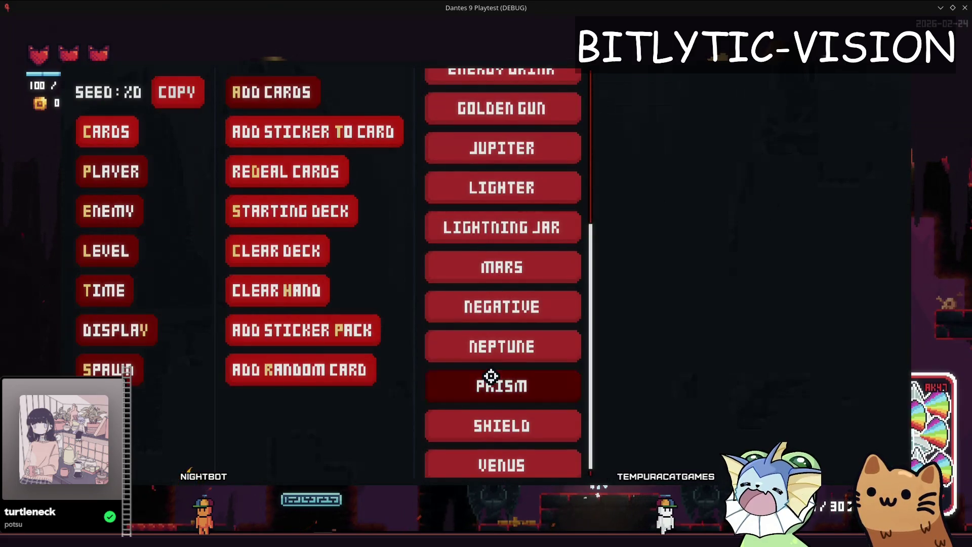
Step: Add PRISM to the current card and test-fire, then add the AWP card and fire it
{"action": "left_click", "coordinate": [490, 376]}
{"action": "mouse_move", "coordinate": [700, 263]}
{"action": "left_mouse_down"}
{"action": "mouse_move", "coordinate": [766, 237]}
{"action": "mouse_move", "coordinate": [760, 230]}
{"action": "left_mouse_up"}
{"action": "key", "text": "F1"}
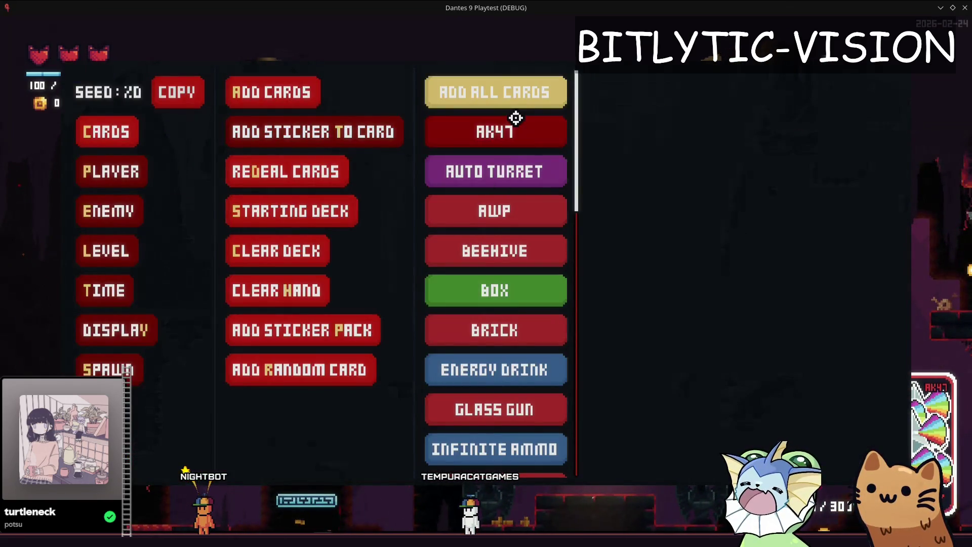
{"action": "left_click", "coordinate": [505, 199]}
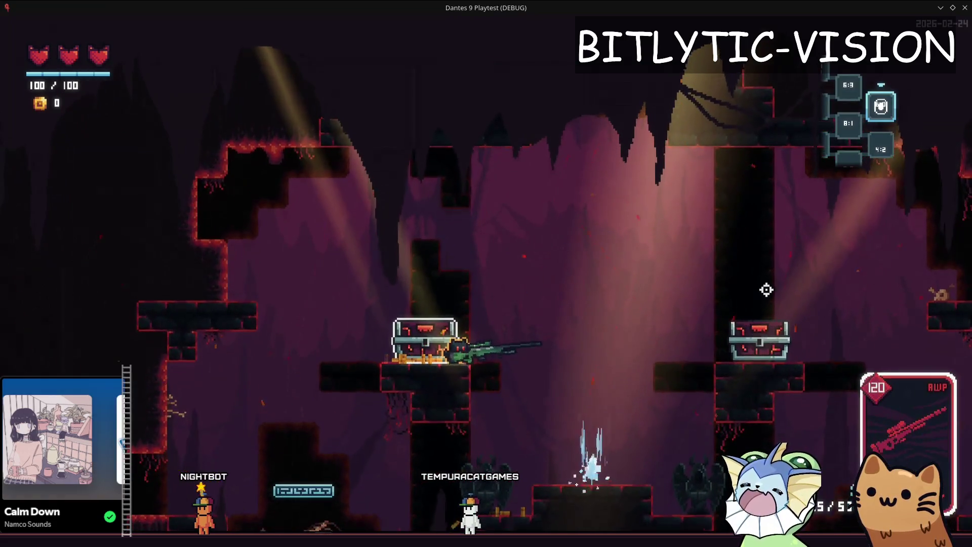
{"action": "left_click", "coordinate": [767, 281]}
Step: Give the AWP card the PRISM sticker, fire three sniper shots, and relaunch the playtest
{"action": "key", "text": "F1"}
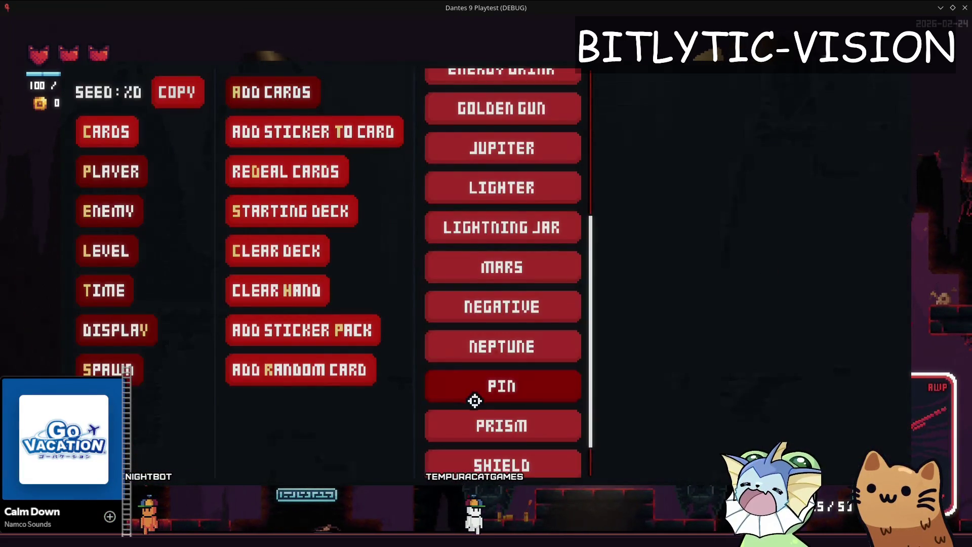
{"action": "left_click", "coordinate": [457, 419]}
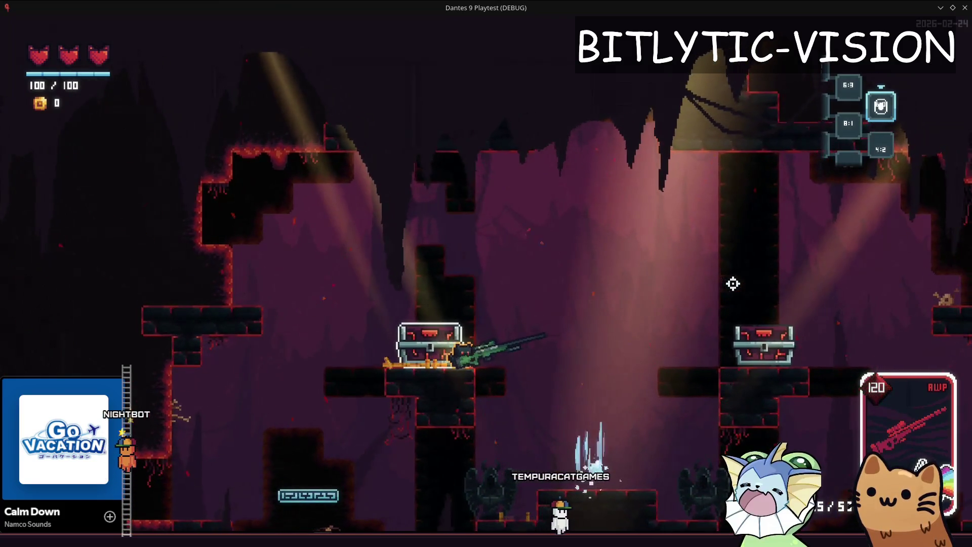
{"action": "left_click", "coordinate": [733, 283]}
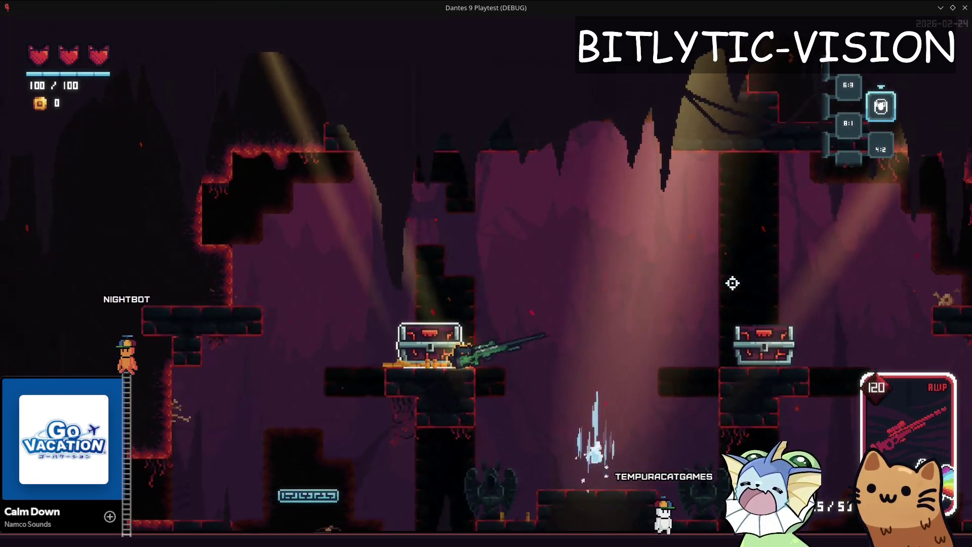
{"action": "left_click", "coordinate": [731, 281]}
{"action": "left_click", "coordinate": [727, 280]}
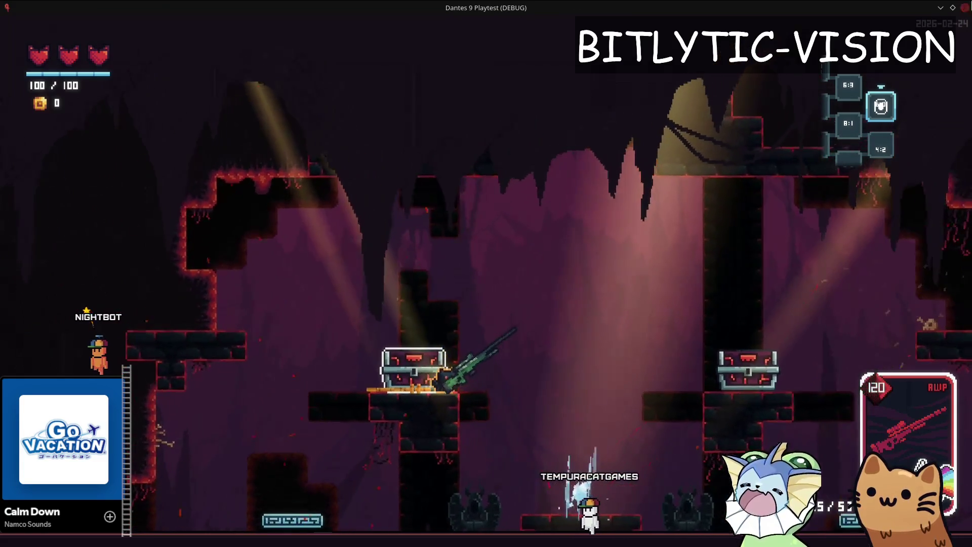
{"action": "key", "text": "F5"}
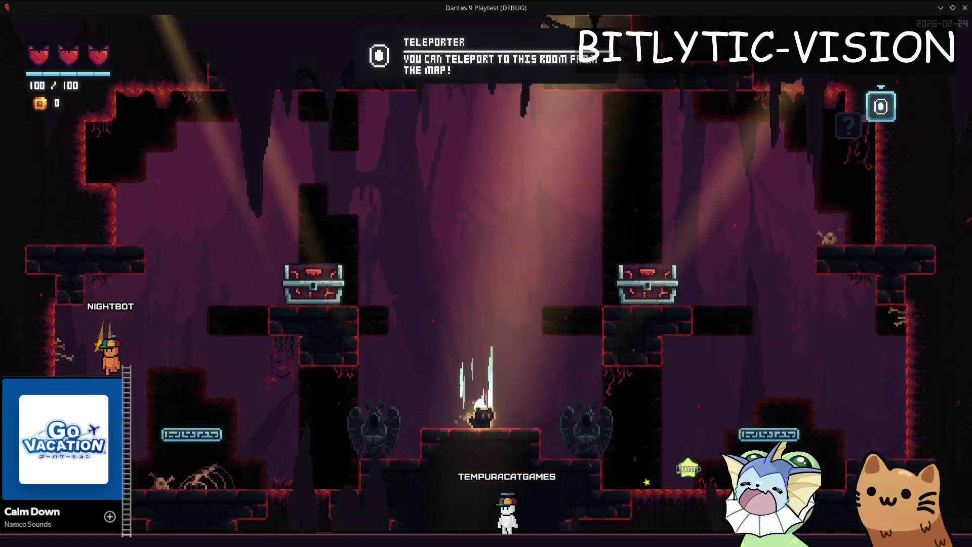
Step: Add the AWP card to the hand from the F1 debug menu
{"action": "key", "text": "F1"}
{"action": "left_click", "coordinate": [537, 205]}
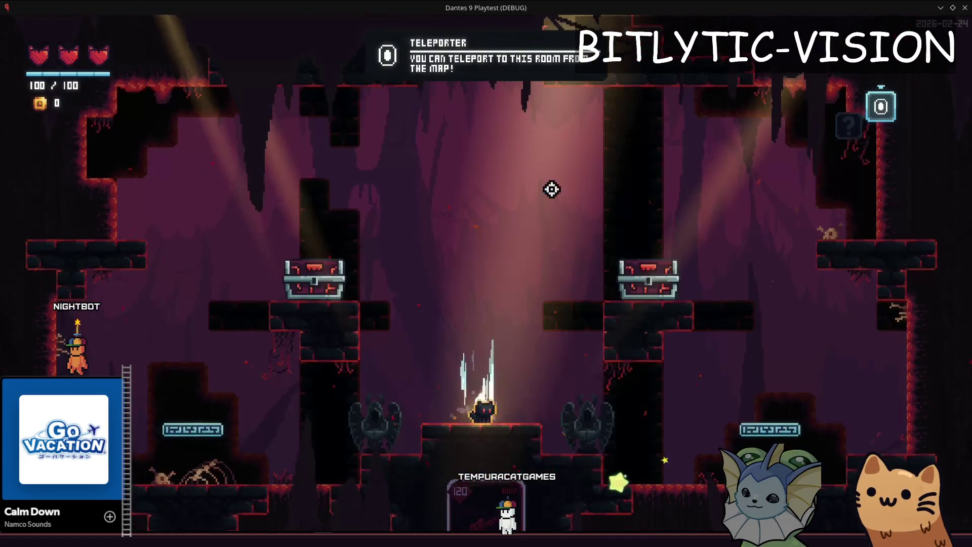
{"action": "key", "text": "F1"}
{"action": "key", "text": "F1"}
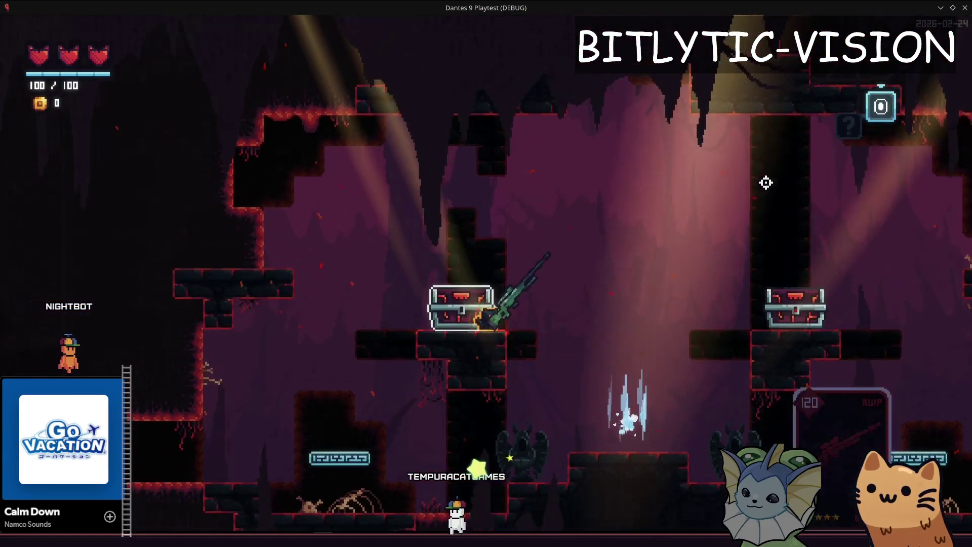
{"action": "key", "text": "F1"}
Step: Apply a Prism sticker to the AWP card and test-fire the prism-split shot
{"action": "key", "text": "Up"}
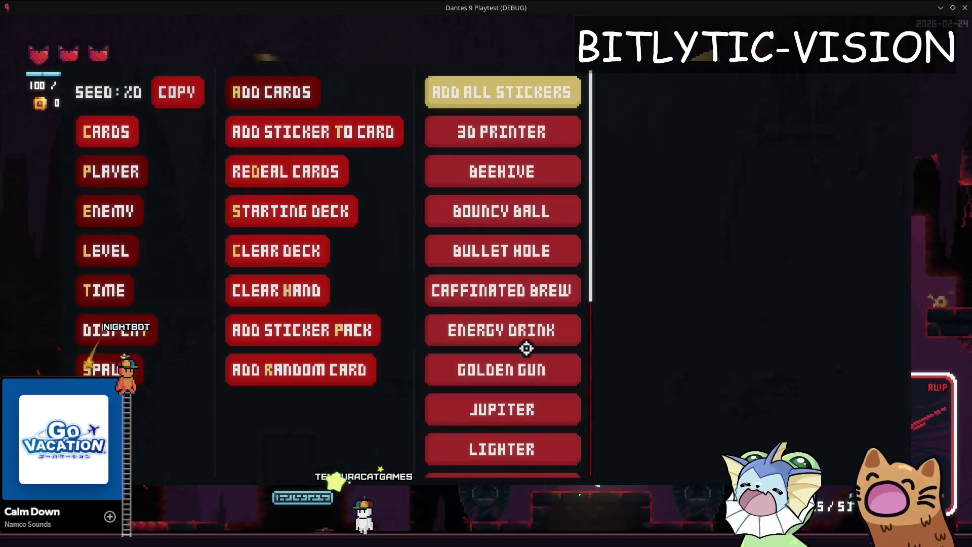
{"action": "scroll", "coordinate": [522, 386], "scroll_direction": "down", "scroll_amount": 5}
{"action": "left_click", "coordinate": [511, 370]}
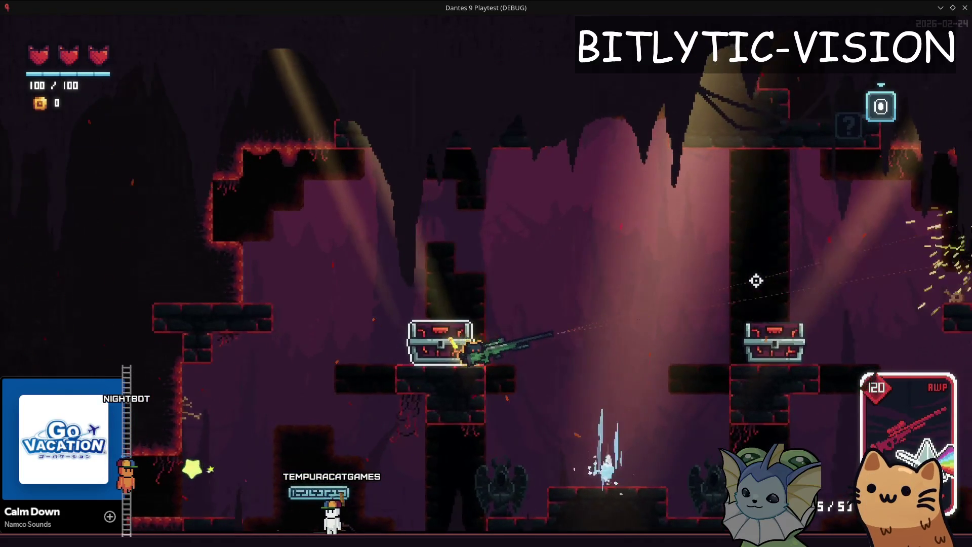
{"action": "left_click", "coordinate": [756, 281]}
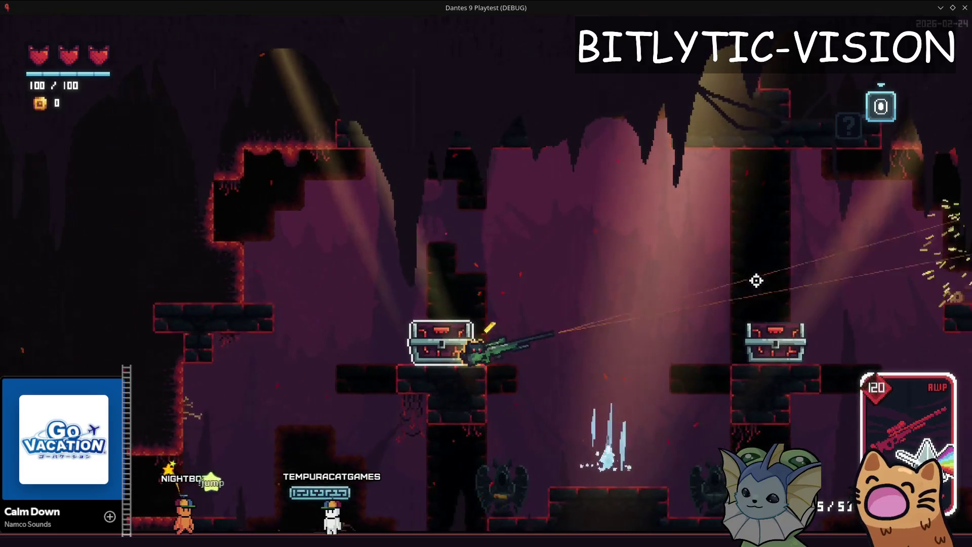
Step: Stack more Prism stickers on the AWP card, then bring up the enemy spawn list
{"action": "key", "text": "F1"}
{"action": "left_click", "coordinate": [509, 381]}
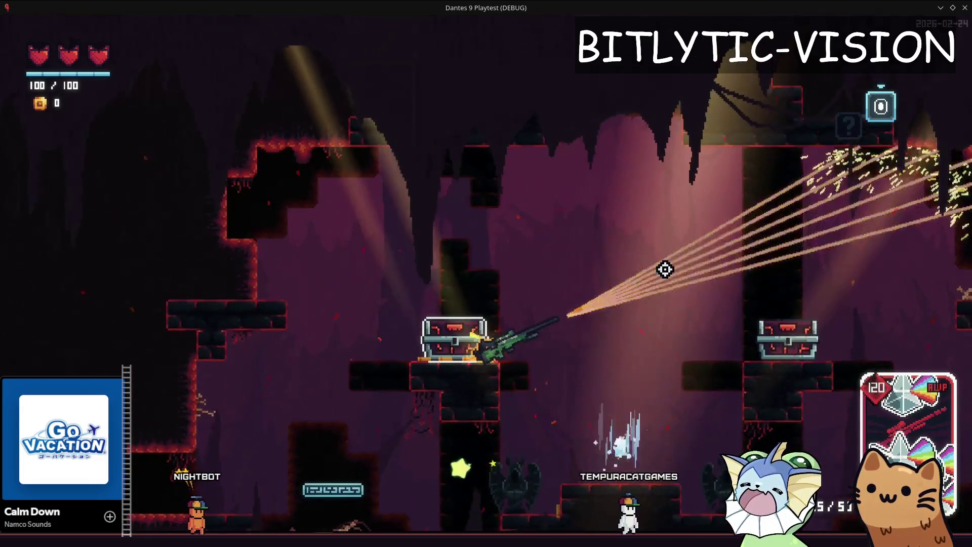
{"action": "key", "text": "F1"}
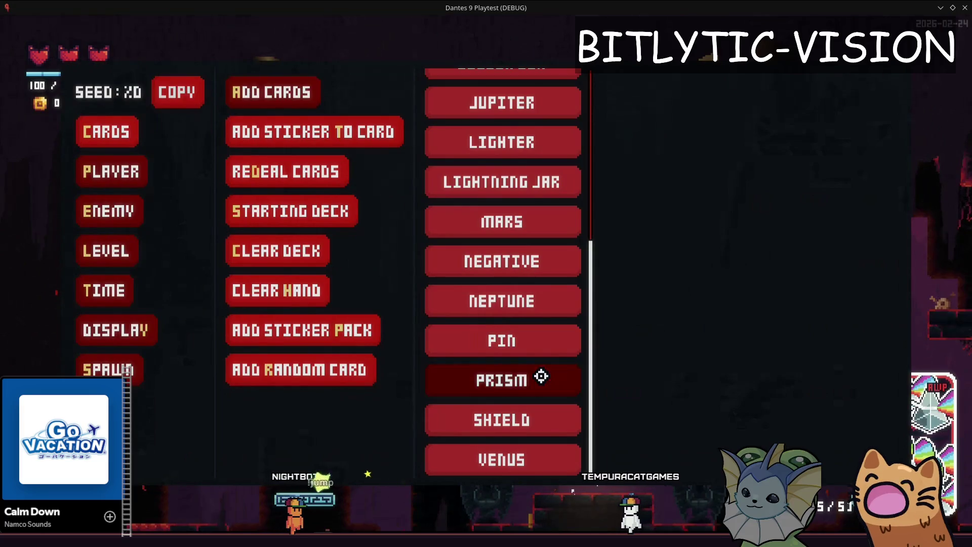
{"action": "key", "text": "F1"}
{"action": "left_click", "coordinate": [781, 258]}
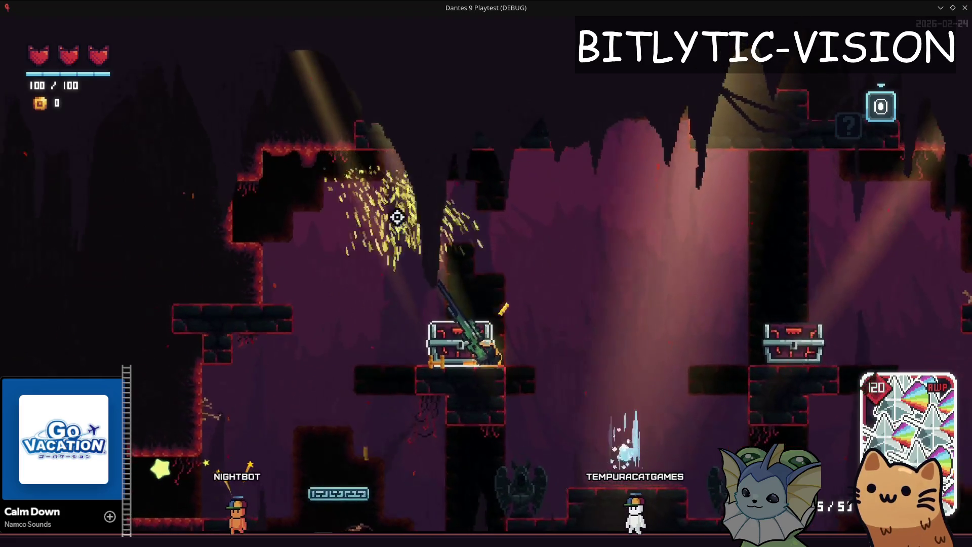
{"action": "key", "text": "F1"}
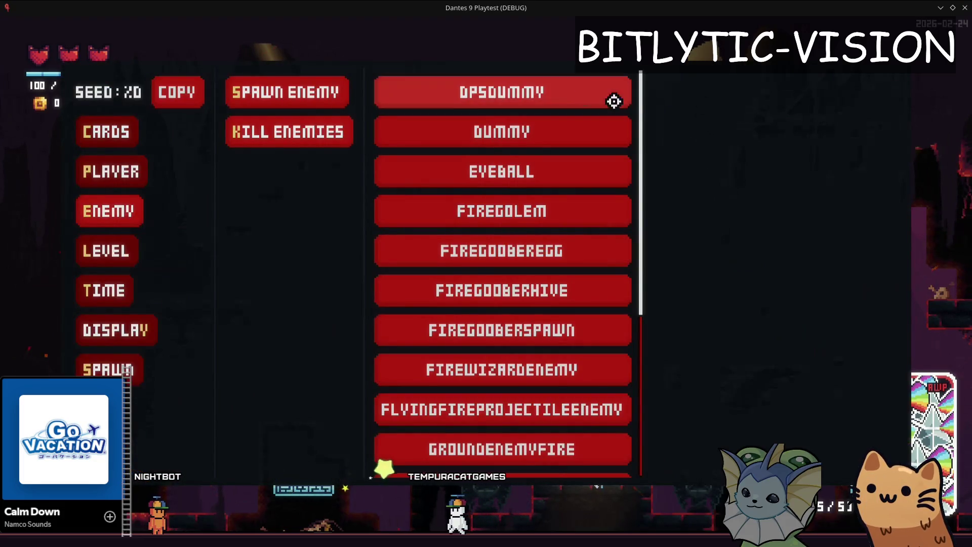
Step: Place a DPSDUMMY column in the room and fire the prism AWP at it repeatedly
{"action": "left_click", "coordinate": [614, 99]}
{"action": "left_click", "coordinate": [601, 402]}
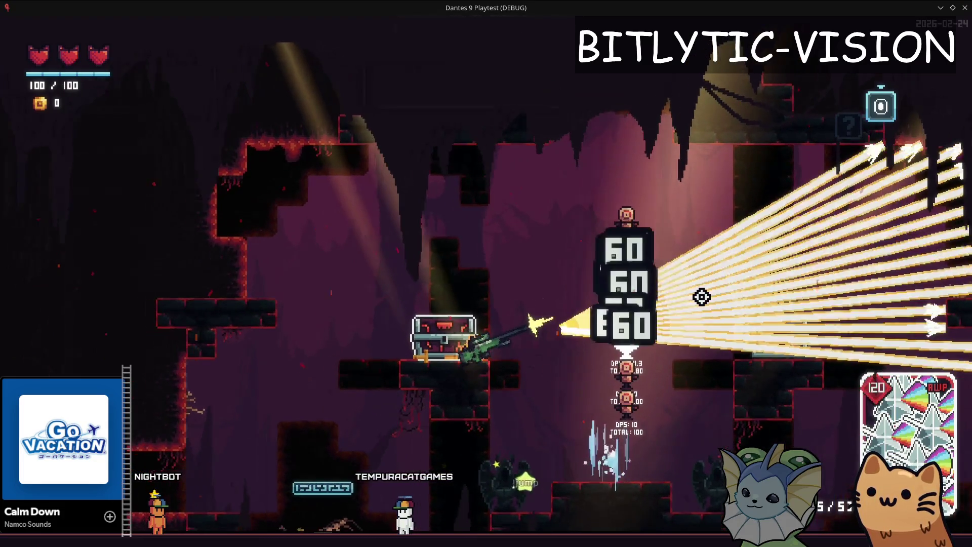
{"action": "mouse_move", "coordinate": [701, 297]}
{"action": "left_mouse_down"}
{"action": "mouse_move", "coordinate": [673, 248]}
{"action": "mouse_move", "coordinate": [664, 198]}
{"action": "left_mouse_up"}
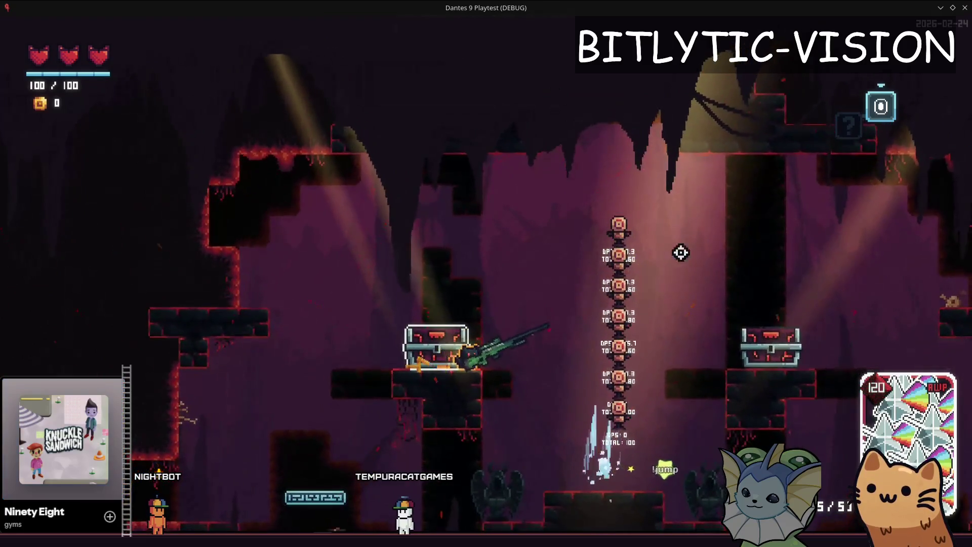
{"action": "left_click", "coordinate": [706, 191]}
{"action": "left_click", "coordinate": [725, 168]}
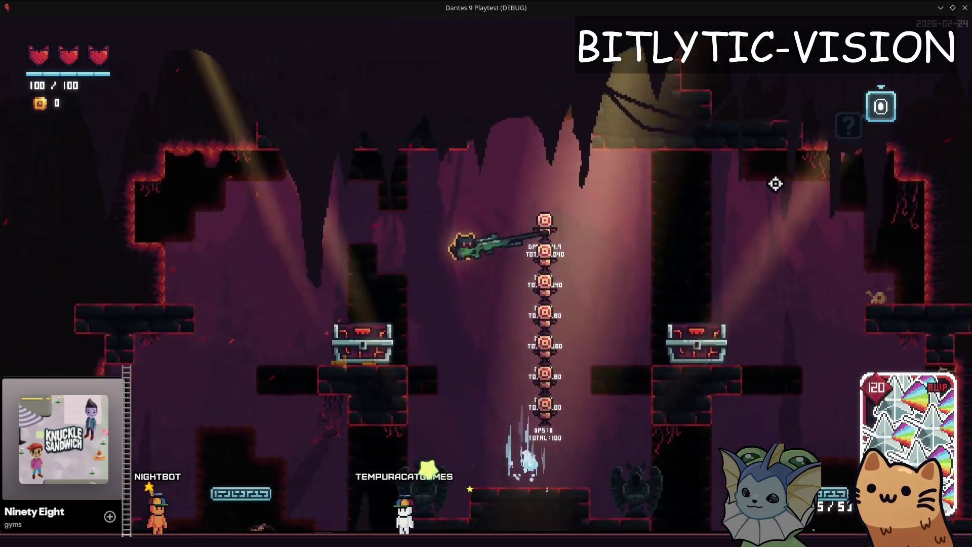
{"action": "left_click", "coordinate": [759, 163]}
{"action": "left_click", "coordinate": [762, 167]}
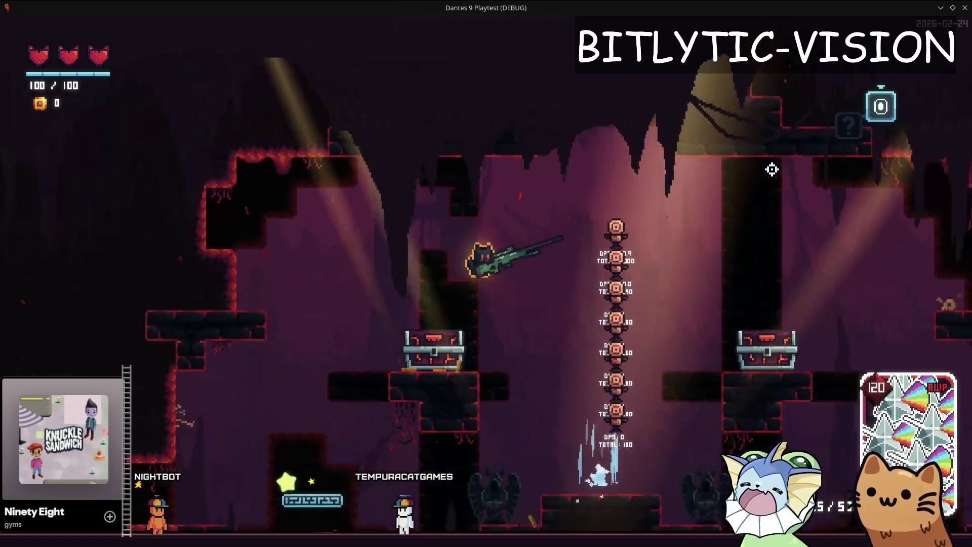
{"action": "left_click", "coordinate": [770, 169]}
{"action": "left_click", "coordinate": [736, 160]}
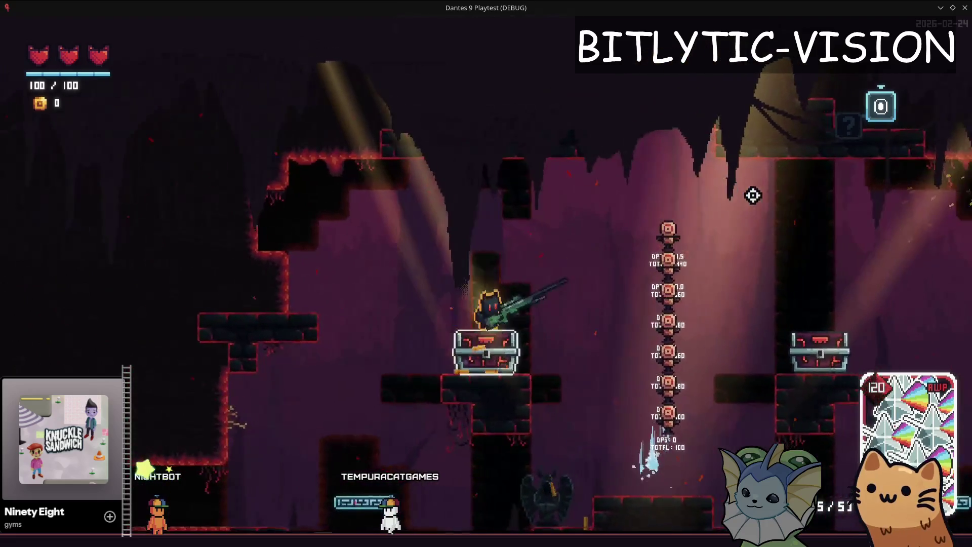
Step: Drop to the lower ledges, keep shooting the dummies, then open the room teleport list
{"action": "key", "text": "d"}
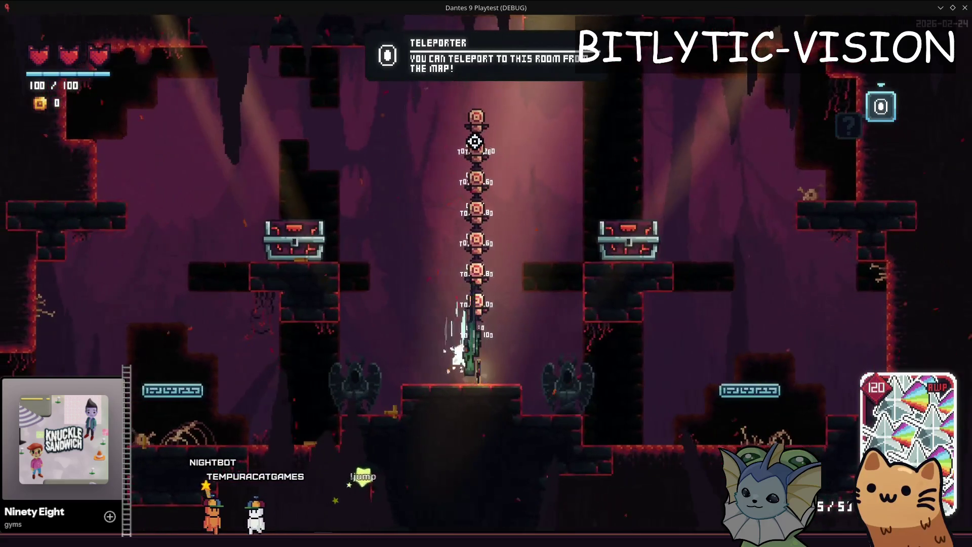
{"action": "left_click", "coordinate": [486, 140]}
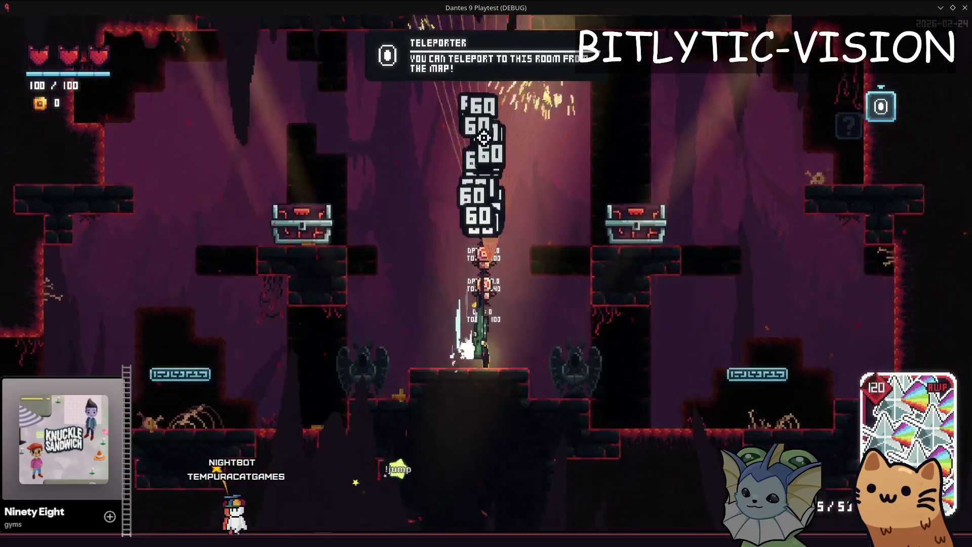
{"action": "key", "text": "a"}
{"action": "left_click", "coordinate": [690, 139]}
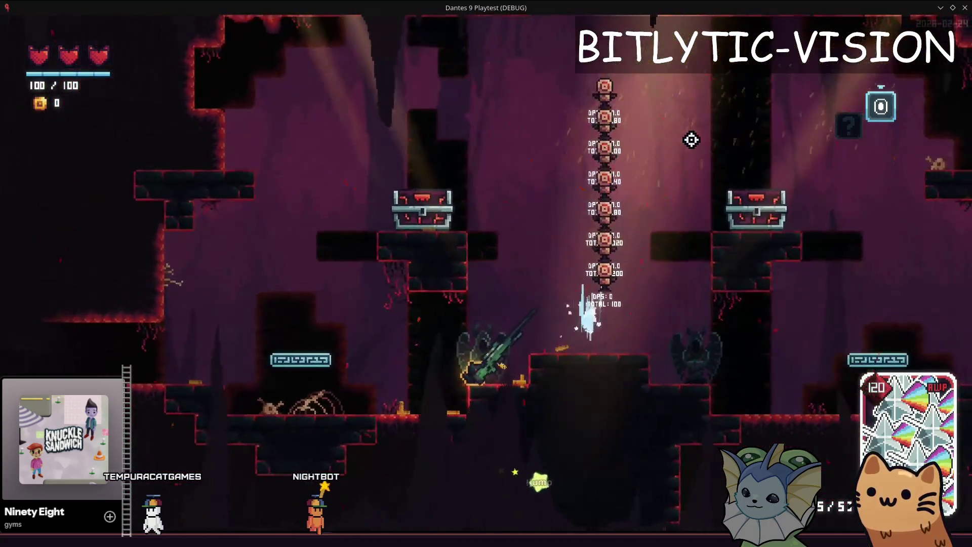
{"action": "left_click", "coordinate": [643, 210]}
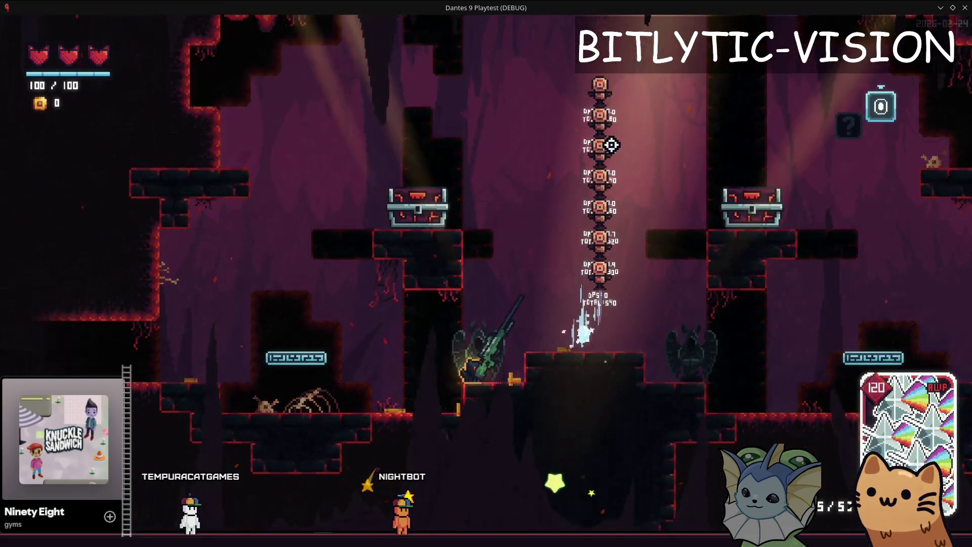
{"action": "key", "text": "grave"}
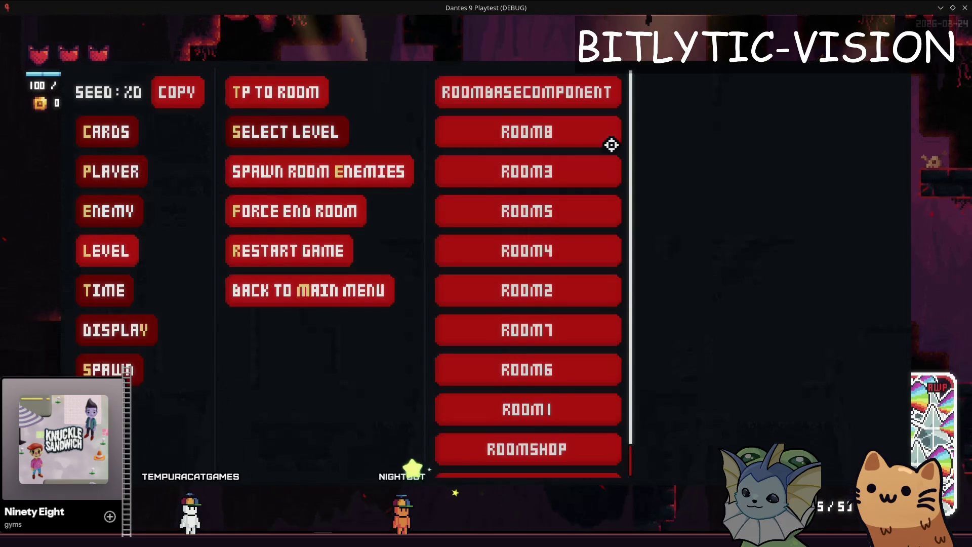
Step: Teleport into the worm boss room, shoot the boss, and toggle the pause menu
{"action": "scroll", "coordinate": [534, 375], "scroll_direction": "down", "scroll_amount": 2}
{"action": "left_click", "coordinate": [540, 419]}
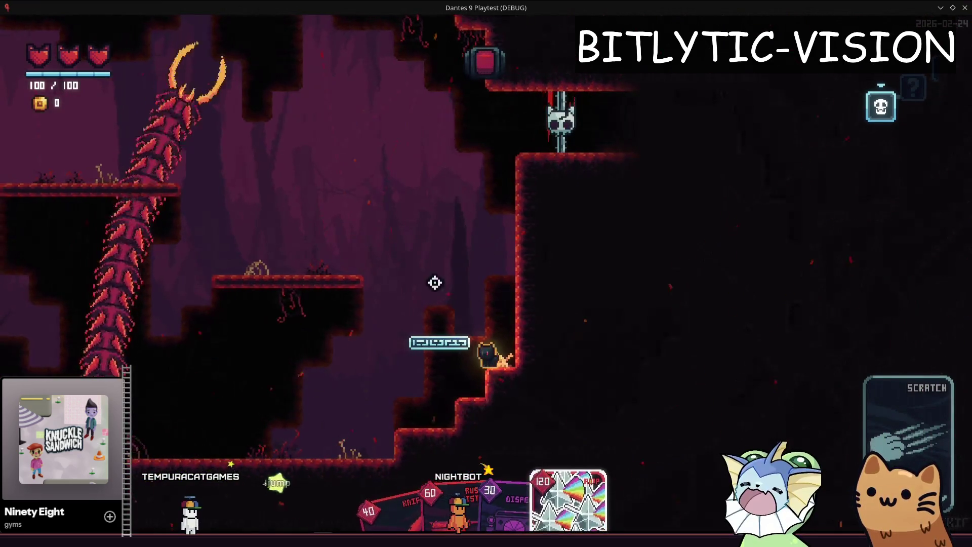
{"action": "left_click", "coordinate": [278, 180]}
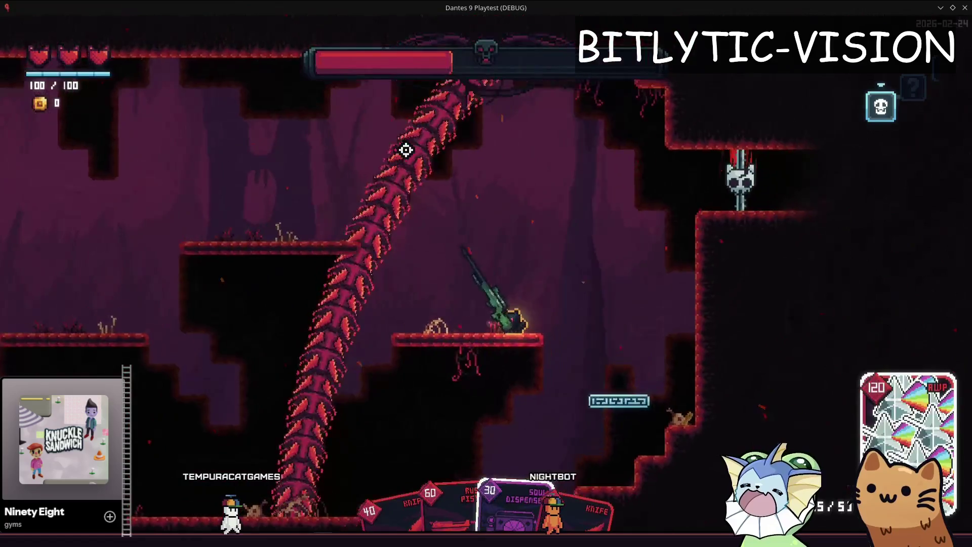
{"action": "key", "text": "Escape"}
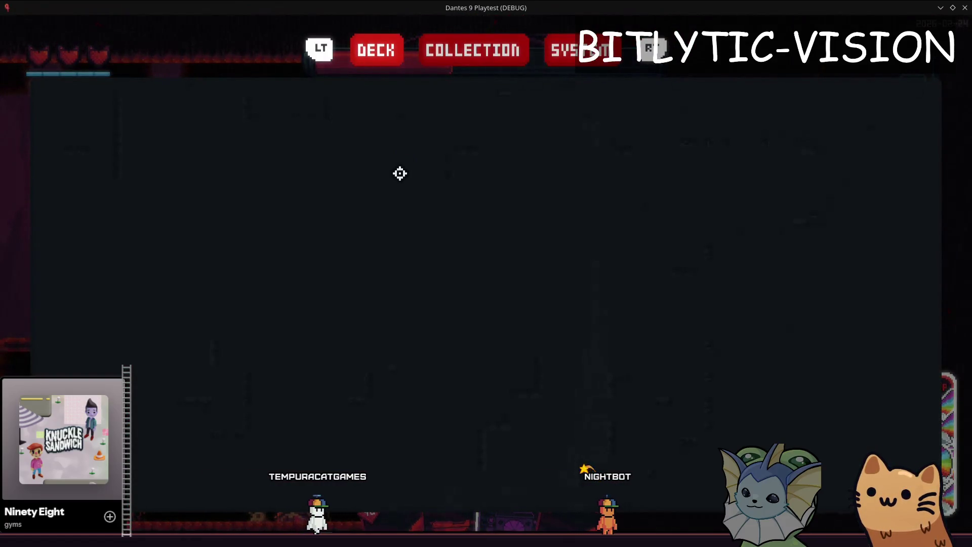
{"action": "key", "text": "Escape"}
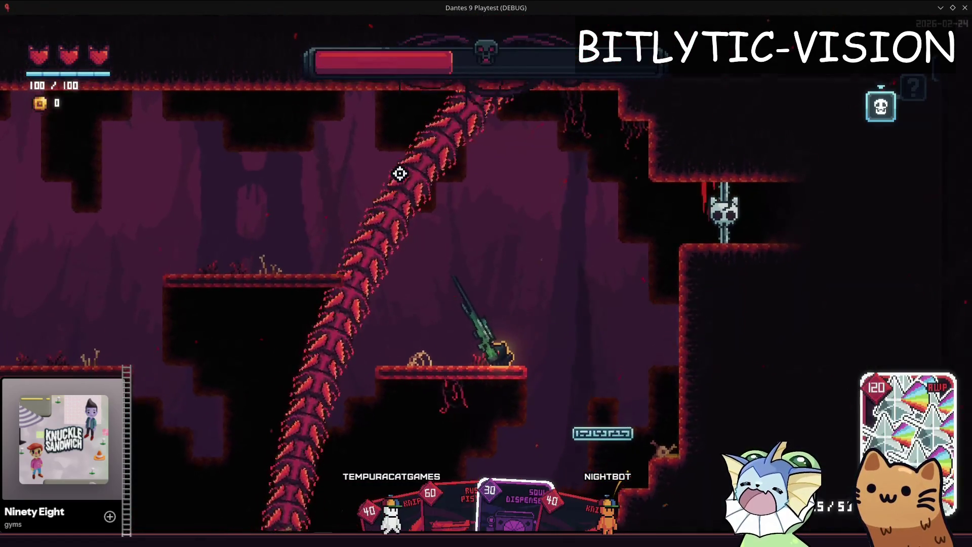
Step: Fire again at the worm boss, climb to the higher platform, then open the level list
{"action": "left_click", "coordinate": [400, 173]}
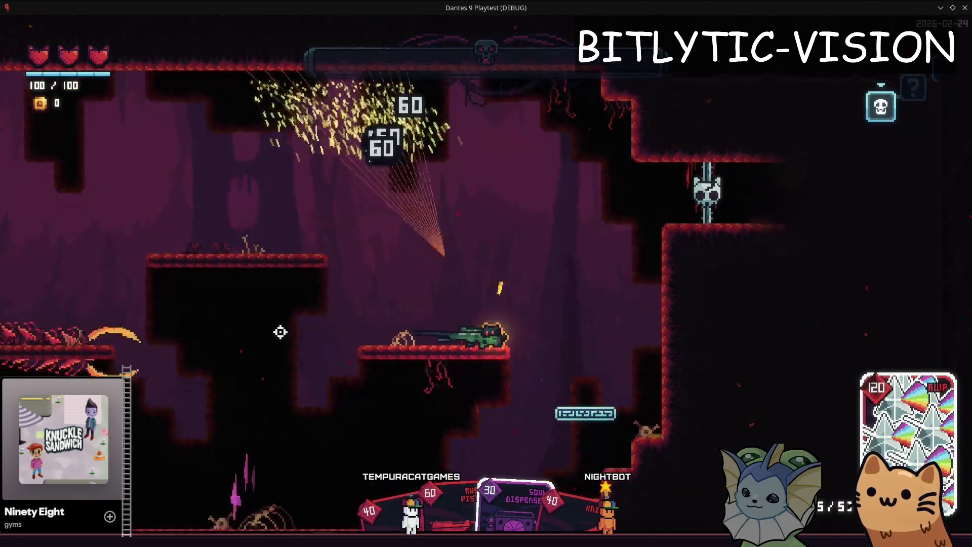
{"action": "key", "text": "a"}
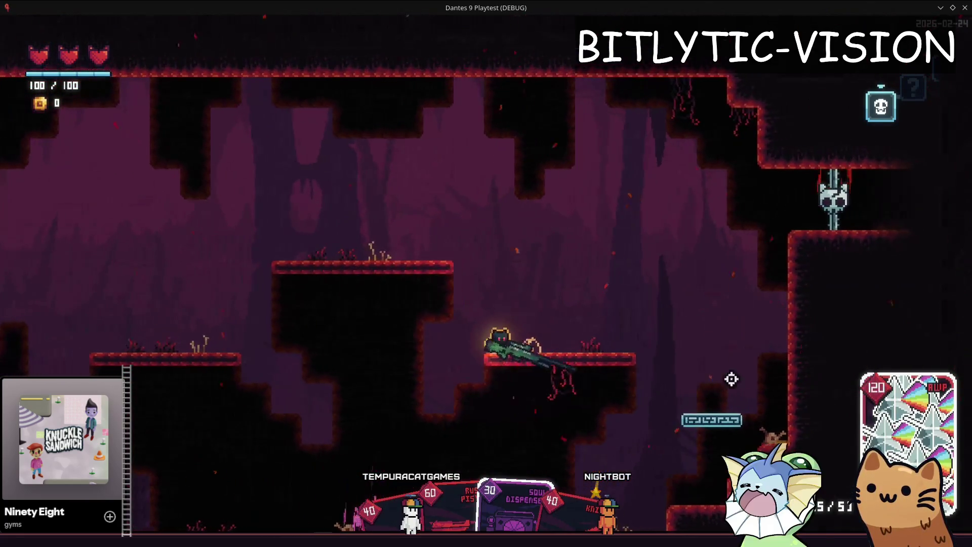
{"action": "key", "text": "a"}
{"action": "key", "text": "space"}
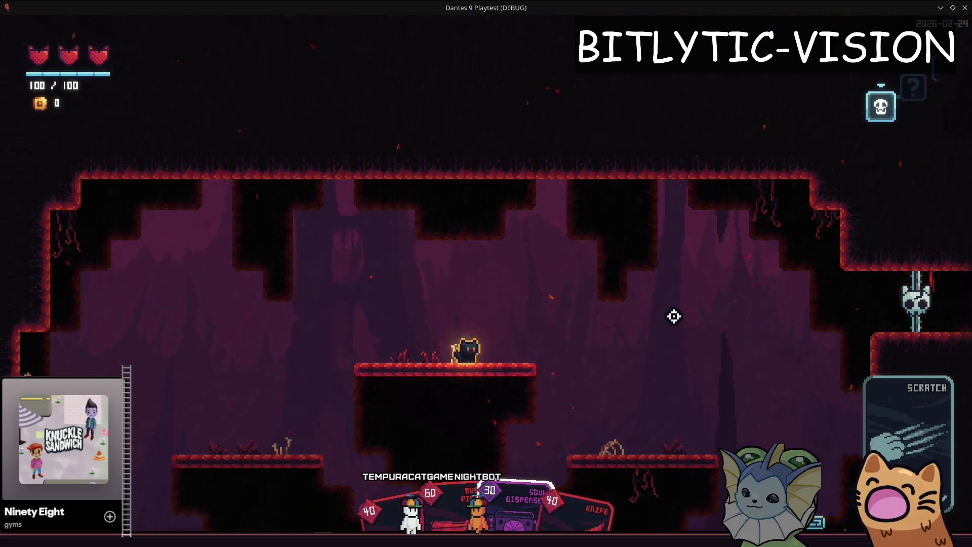
{"action": "key", "text": "F1"}
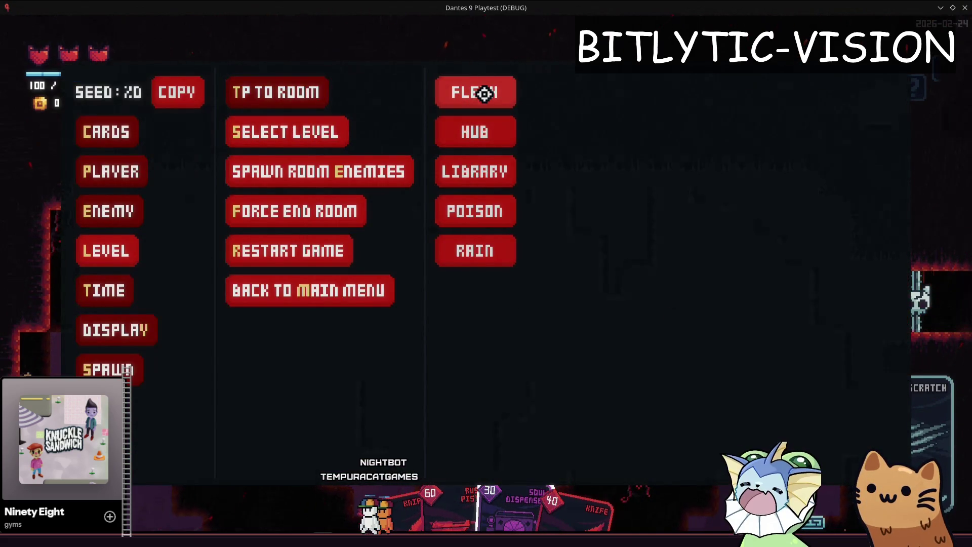
Step: Load the FLESH level, teleport into a room, and add the AWP card to the hand
{"action": "left_click", "coordinate": [484, 94]}
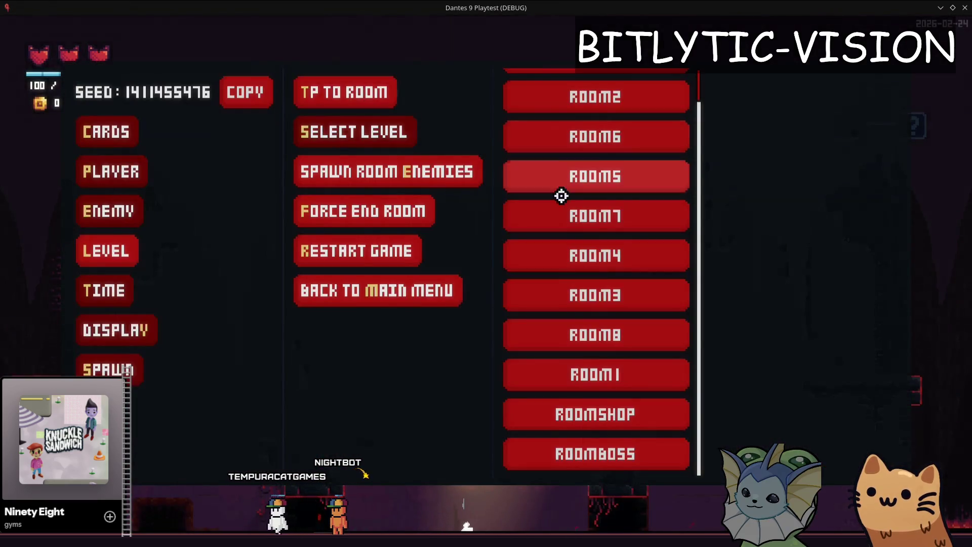
{"action": "left_click", "coordinate": [607, 452]}
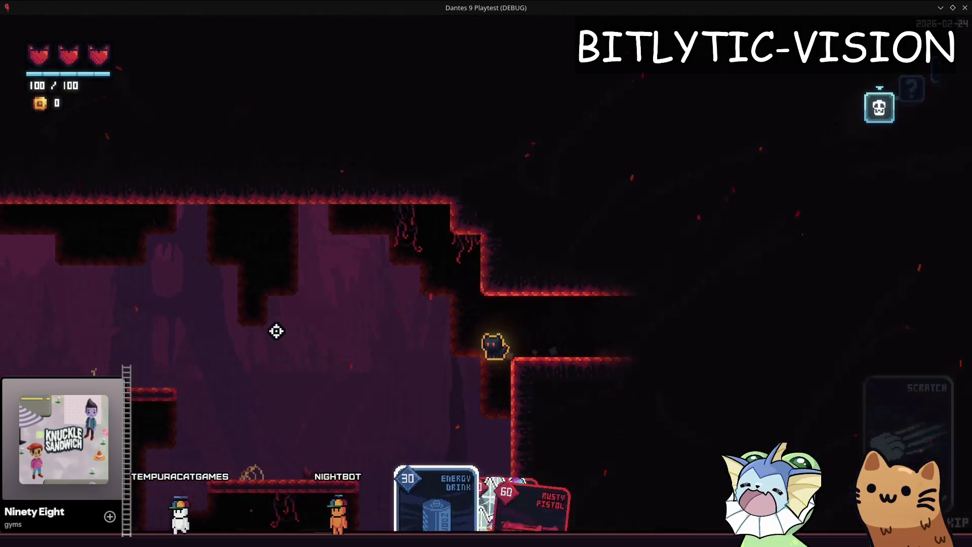
{"action": "key", "text": "F1"}
{"action": "left_click", "coordinate": [104, 130]}
{"action": "left_click", "coordinate": [341, 92]}
{"action": "left_click", "coordinate": [542, 211]}
{"action": "key", "text": "F1"}
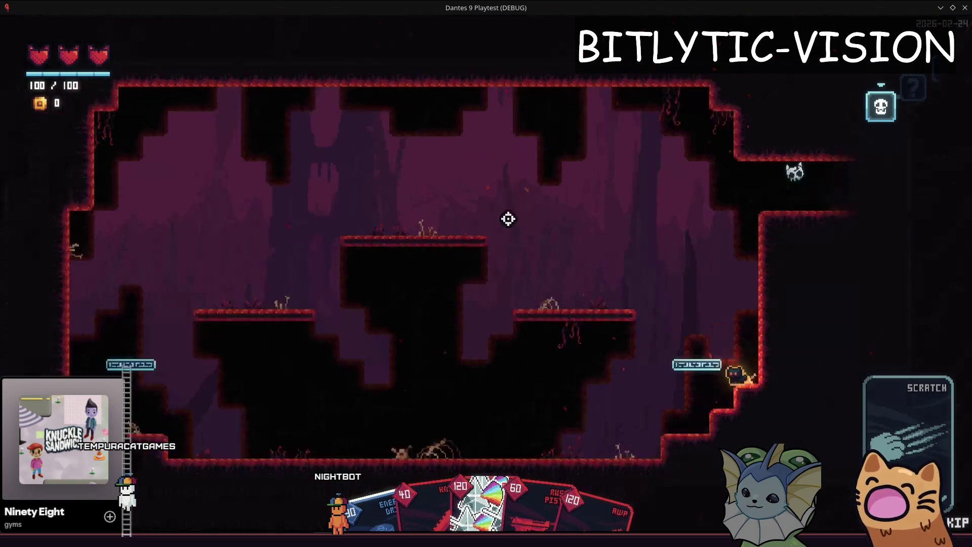
Step: Apply a Prism sticker to the AWP and fire it at the boss
{"action": "key", "text": "F1"}
{"action": "scroll", "coordinate": [567, 166], "scroll_direction": "down", "scroll_amount": 5}
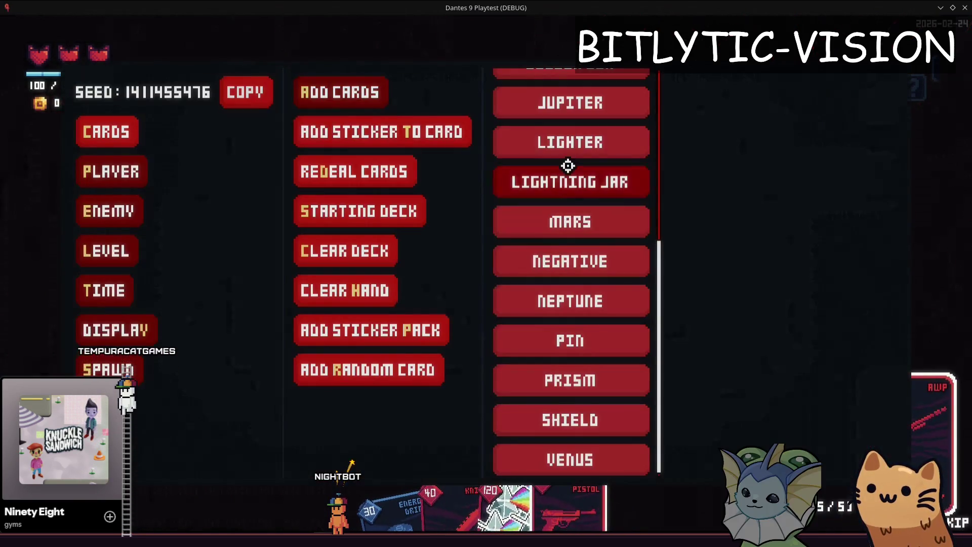
{"action": "left_click", "coordinate": [523, 390]}
{"action": "key", "text": "F1"}
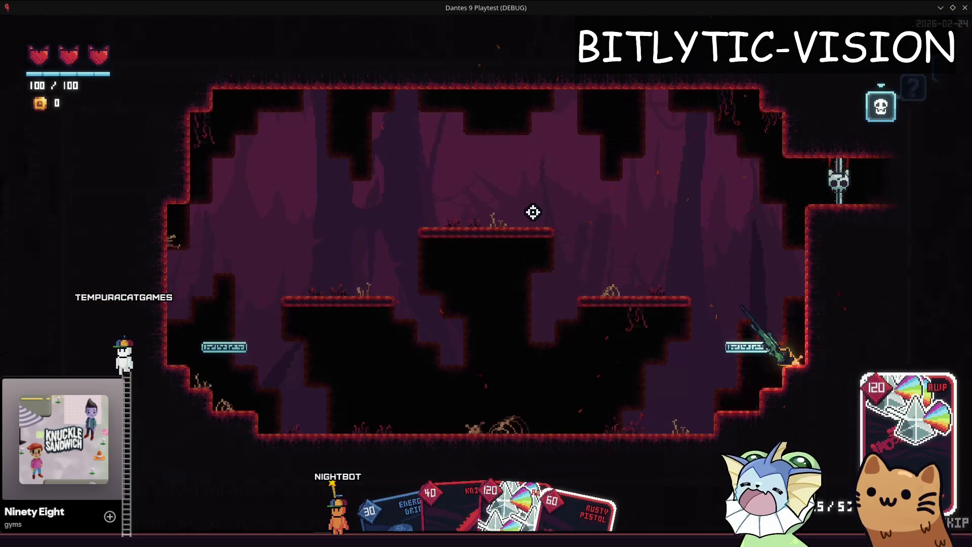
{"action": "key", "text": "d"}
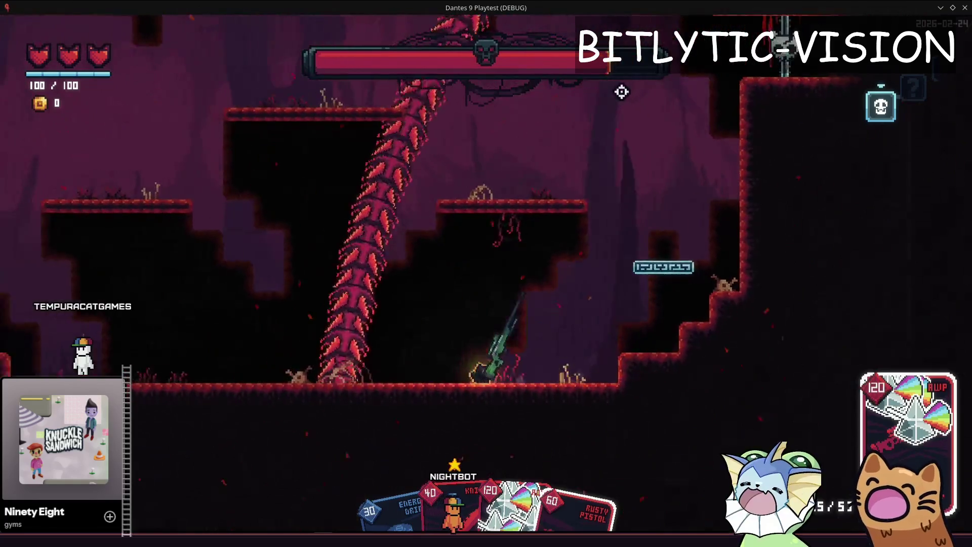
{"action": "left_click", "coordinate": [621, 92]}
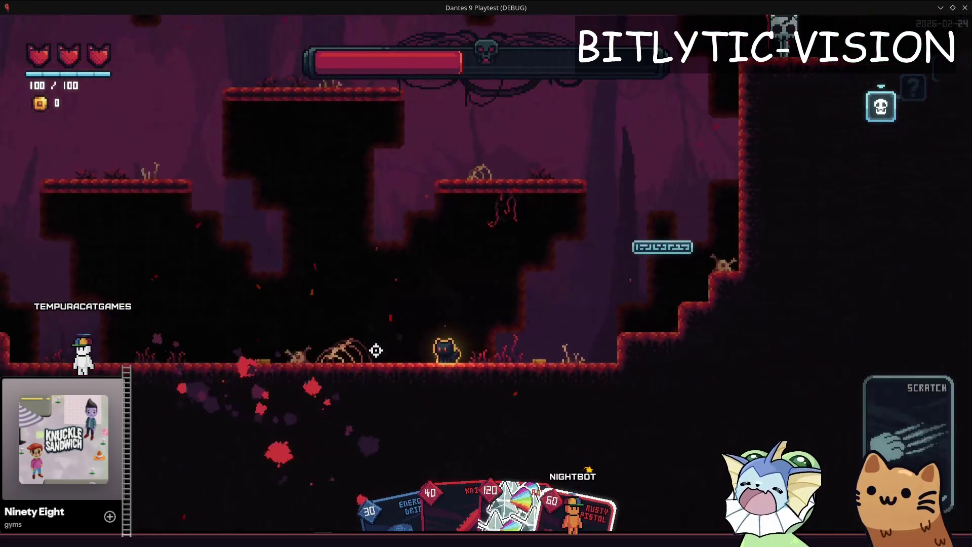
Step: Run and jump the cat left, up the ledges, and down across the boss room
{"action": "key", "text": "space"}
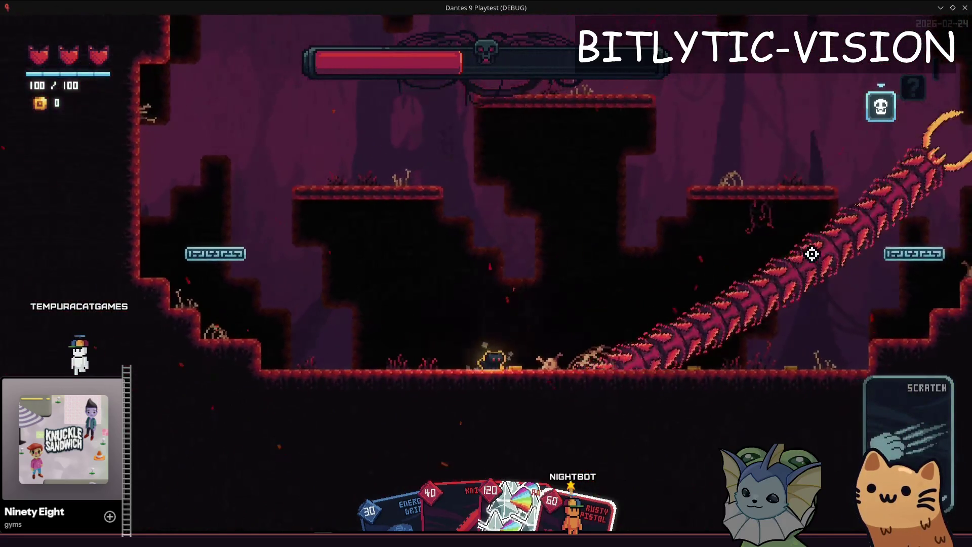
{"action": "key", "text": "space"}
{"action": "key", "text": "a"}
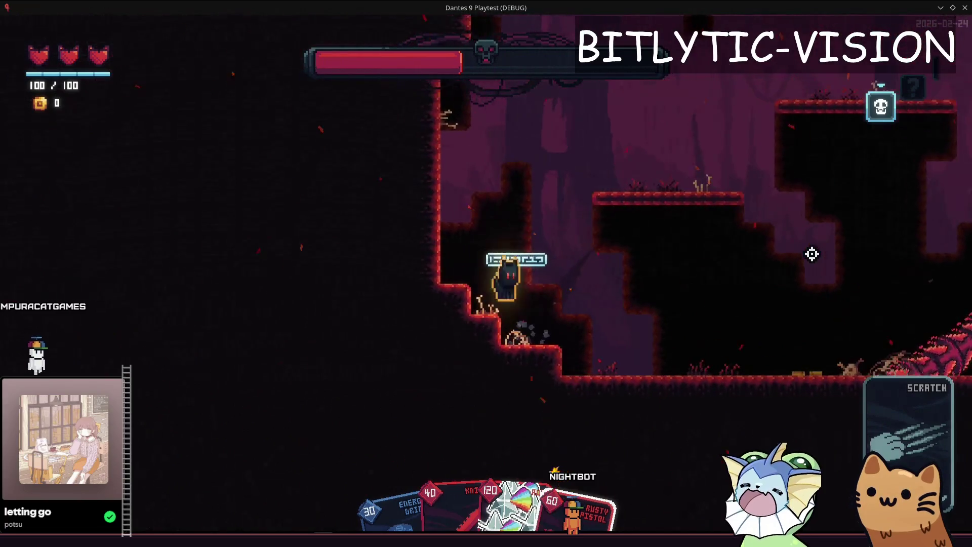
{"action": "key", "text": "space"}
{"action": "key", "text": "d"}
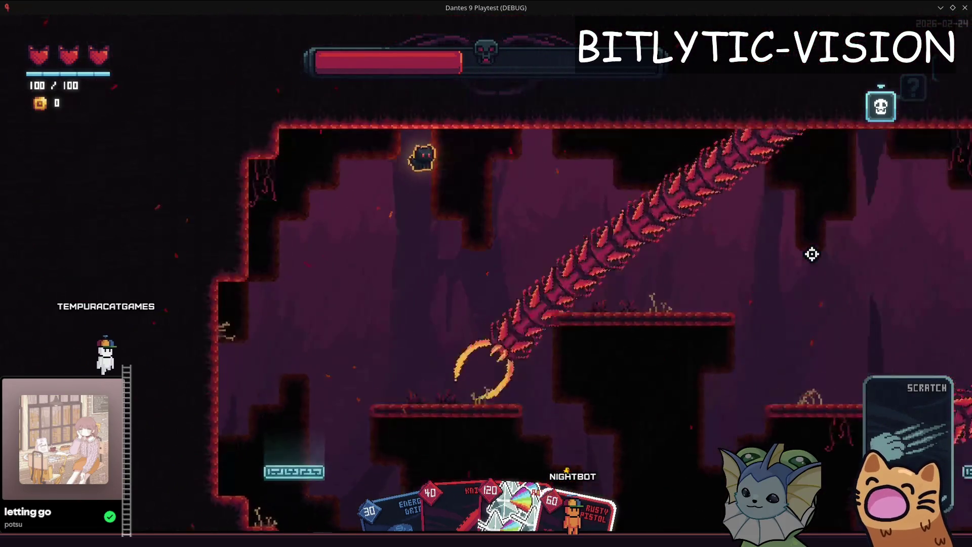
{"action": "key", "text": "a"}
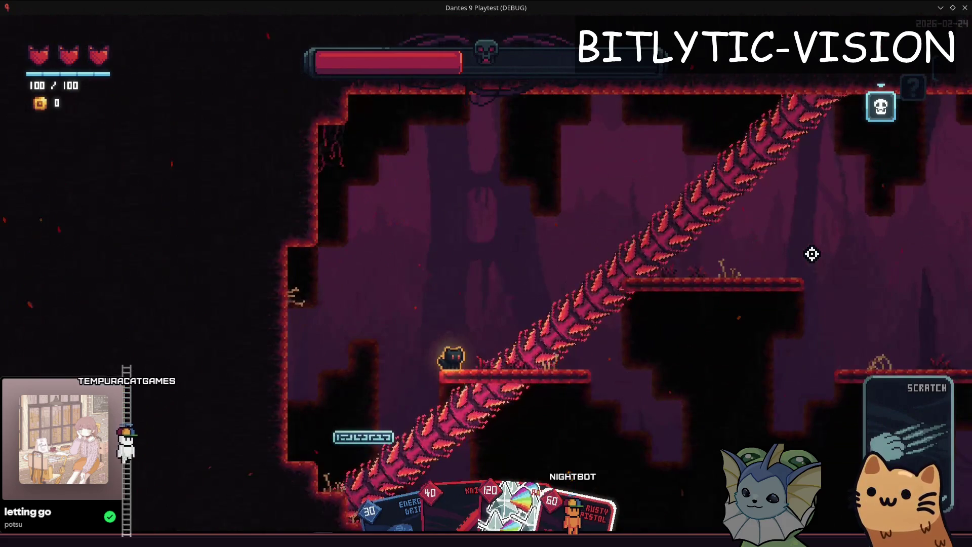
{"action": "key", "text": "d"}
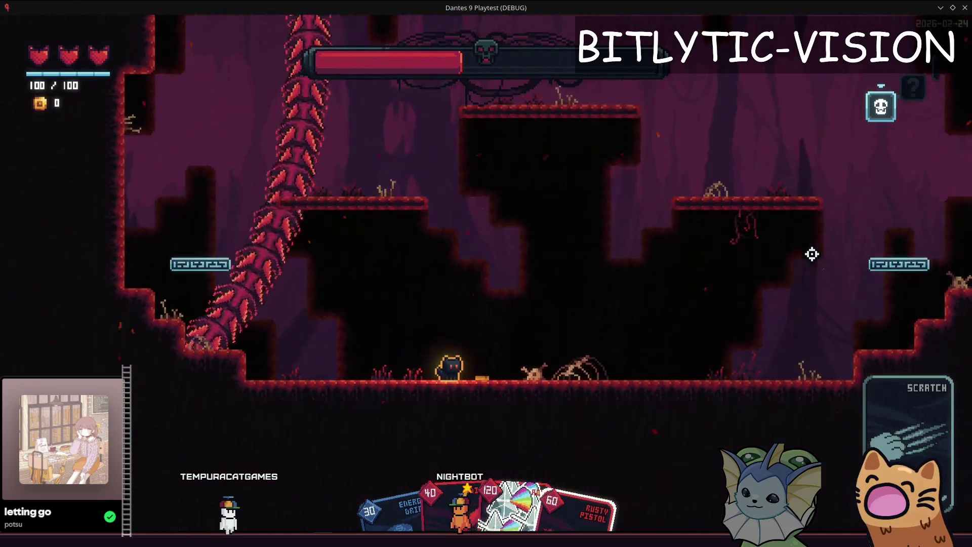
Step: Quit the game with F8 and return to player.gd's debug teleport line 52
{"action": "key", "text": "Escape"}
{"action": "key", "text": "F8"}
{"action": "left_click", "coordinate": [592, 249]}
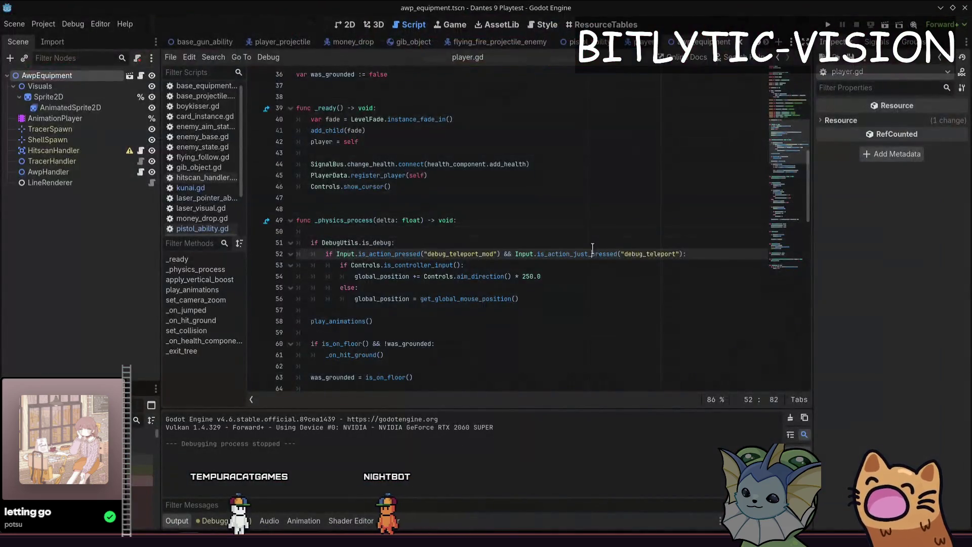
{"action": "mouse_move", "coordinate": [592, 248]}
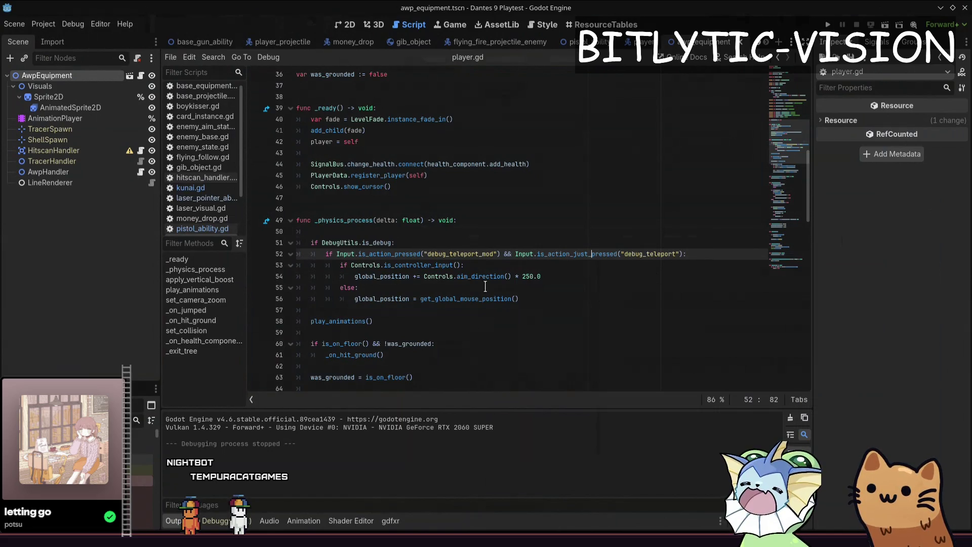
{"action": "left_click", "coordinate": [582, 276]}
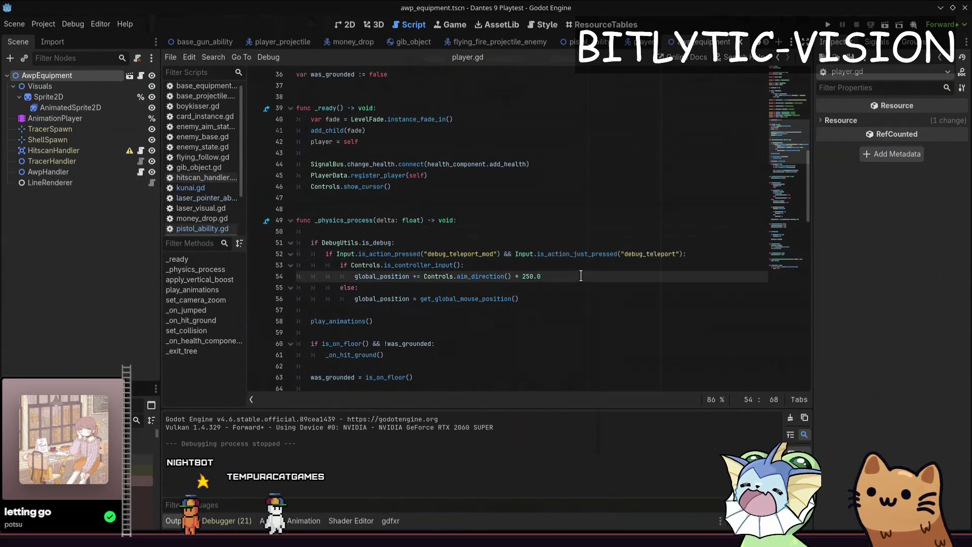
{"action": "left_click", "coordinate": [580, 276]}
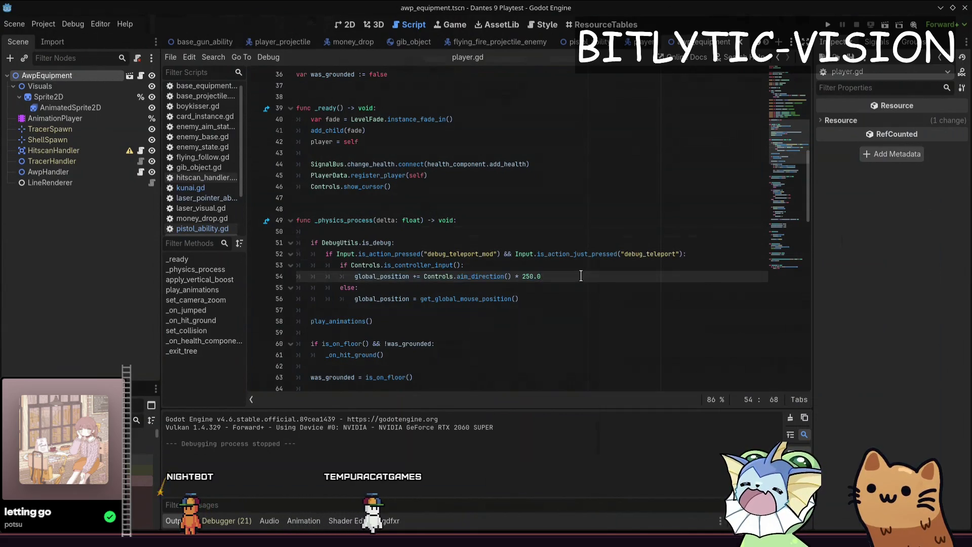
{"action": "scroll", "coordinate": [581, 275], "scroll_direction": "up", "scroll_amount": 3}
{"action": "key", "text": "ctrl+s"}
{"action": "key", "text": "alt+Tab"}
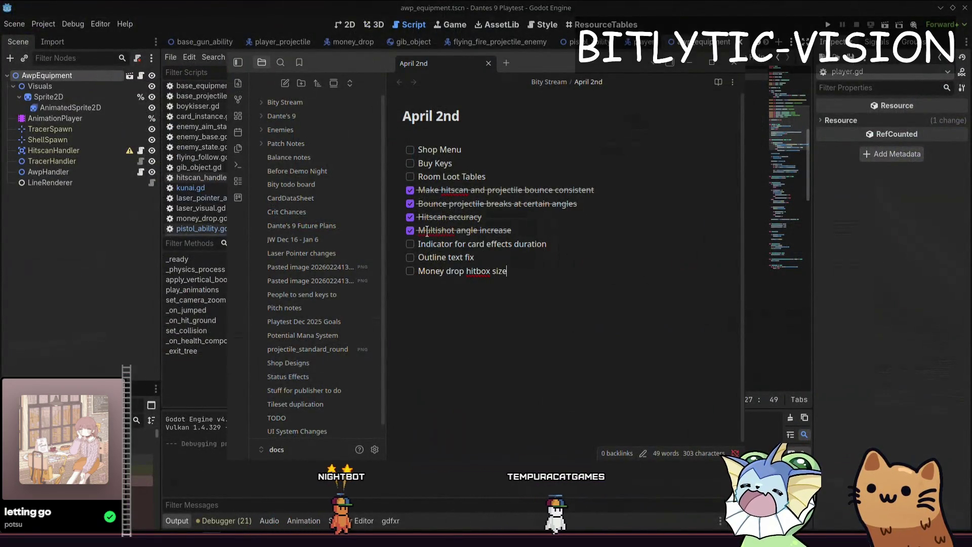
{"action": "key", "text": "super+Up"}
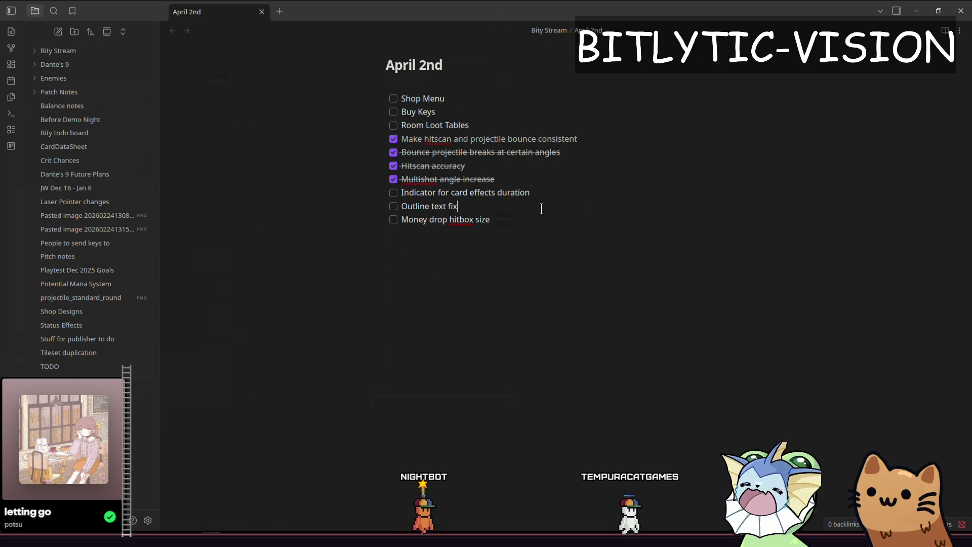
{"action": "key", "text": "alt+Tab"}
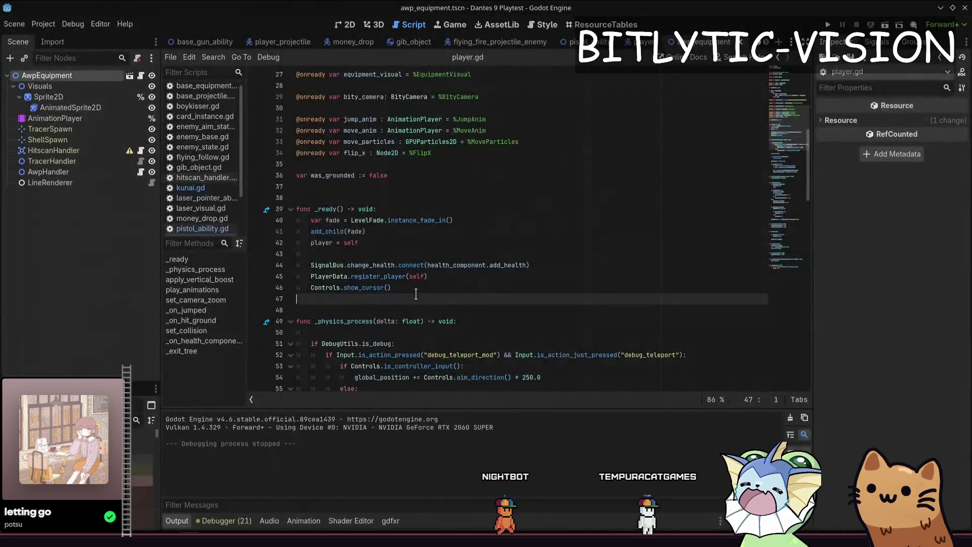
Step: Quick-open card_visual.gd and then card_composite.gd
{"action": "key", "text": "shift+alt+o"}
{"action": "type", "text": "card_visual."}
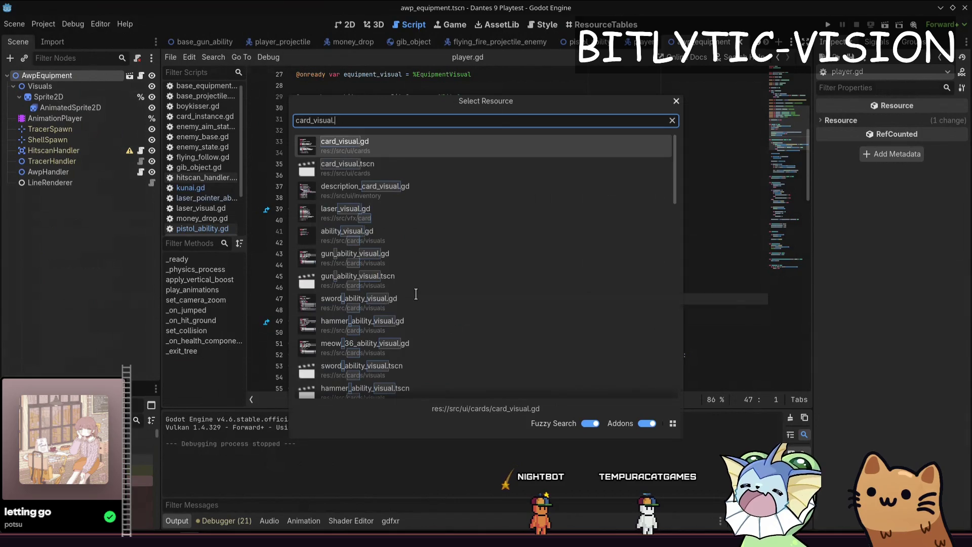
{"action": "key", "text": "Return"}
{"action": "key", "text": "shift+alt+o"}
{"action": "type", "text": "card_compisite."}
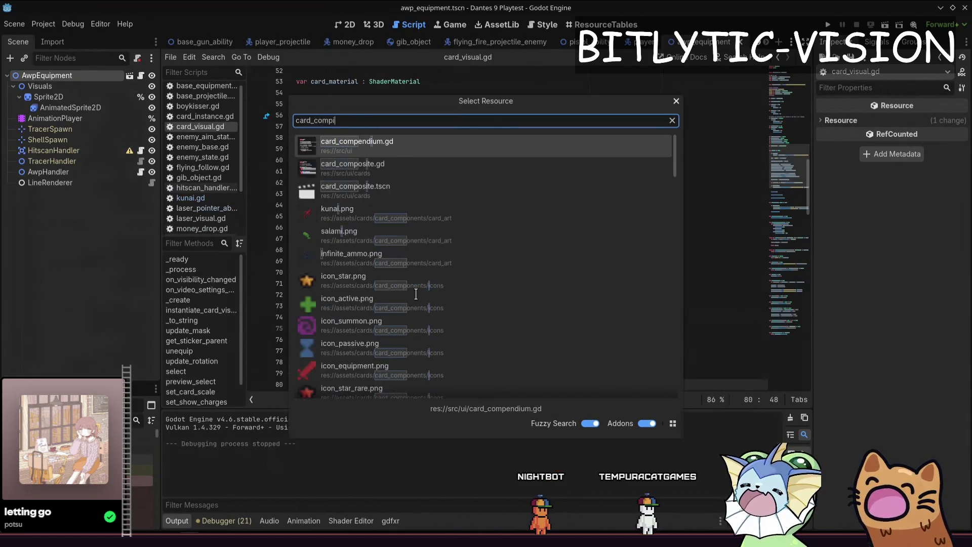
{"action": "key", "text": "Return"}
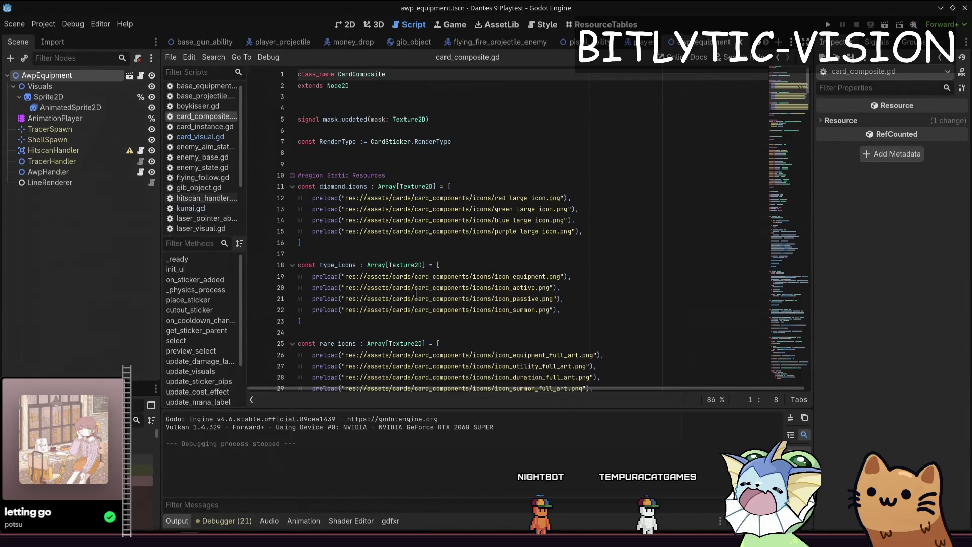
Step: Open card_composite.tscn in 2D and jump to the Name label's temp_name_label.gd script
{"action": "scroll", "coordinate": [415, 293], "scroll_direction": "down", "scroll_amount": 10}
{"action": "key", "text": "shift+alt+o"}
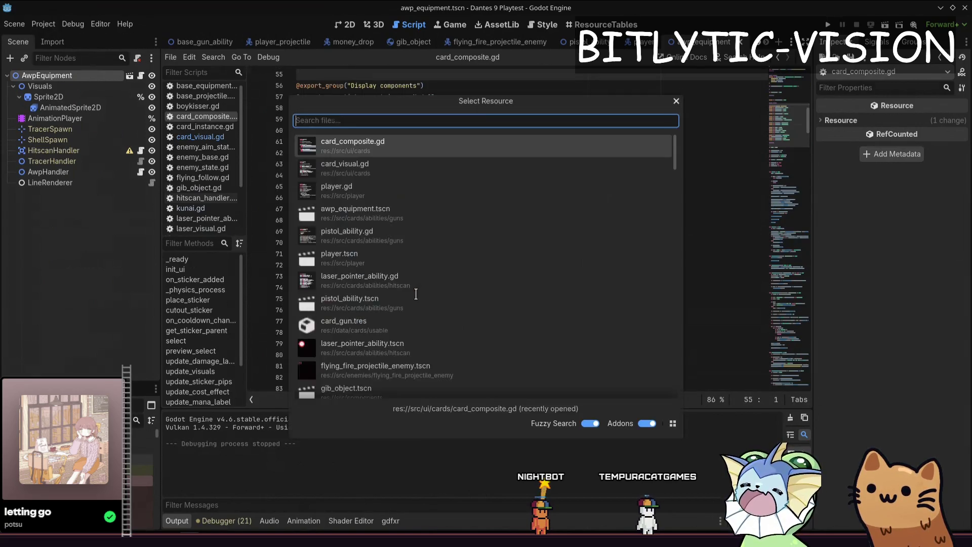
{"action": "type", "text": "card_composite.tscn"}
{"action": "key", "text": "Return"}
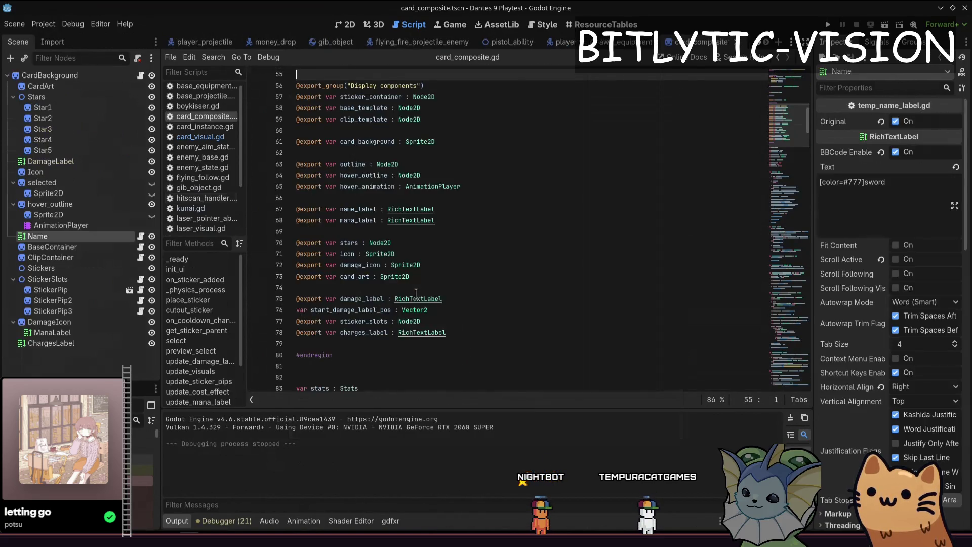
{"action": "key", "text": "ctrl+F1"}
{"action": "scroll", "coordinate": [516, 203], "scroll_direction": "down", "scroll_amount": 3}
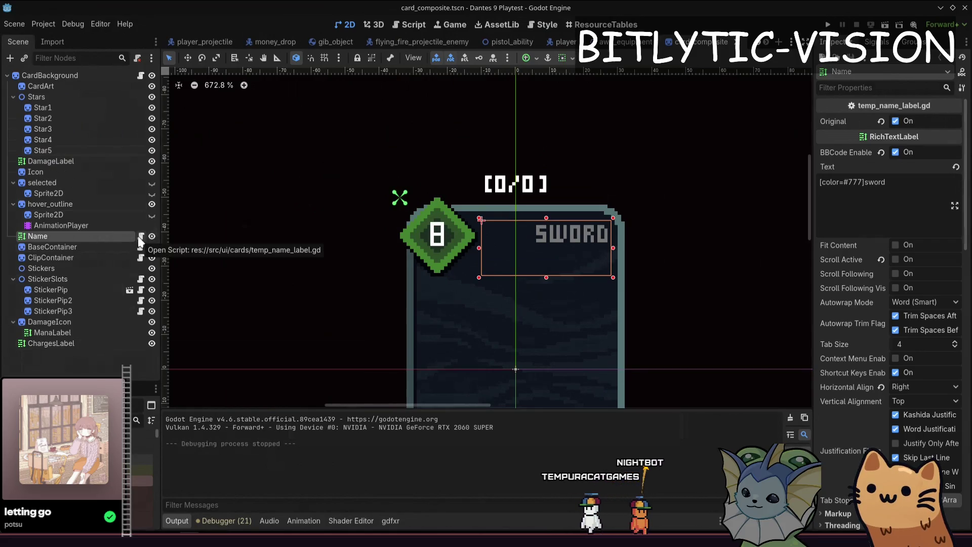
{"action": "left_click", "coordinate": [141, 236]}
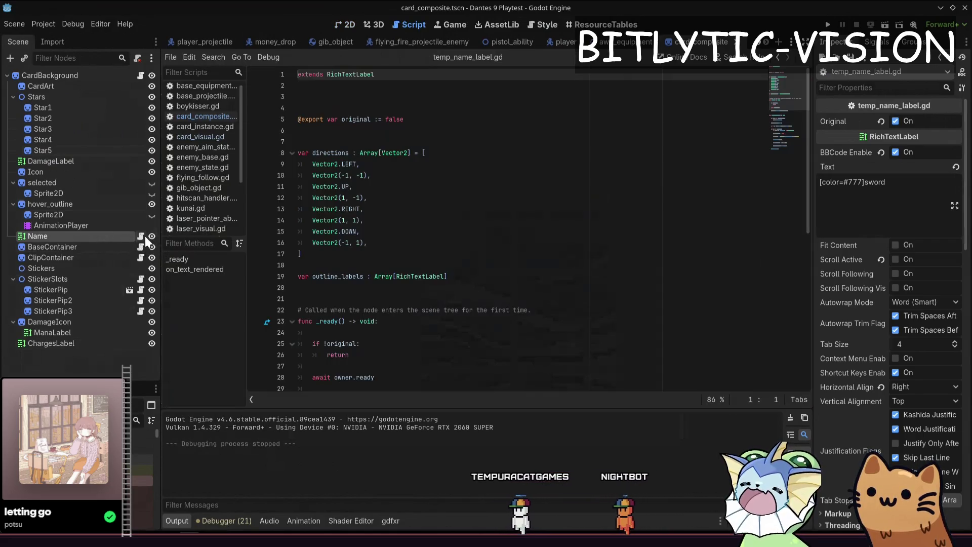
Step: Inspect temp_name_label.gd from the label-duplicating line 43 down to line 53
{"action": "scroll", "coordinate": [455, 228], "scroll_direction": "down", "scroll_amount": 9}
{"action": "left_click_drag", "start_coordinate": [474, 242], "coordinate": [461, 232]}
{"action": "left_click", "coordinate": [521, 254]}
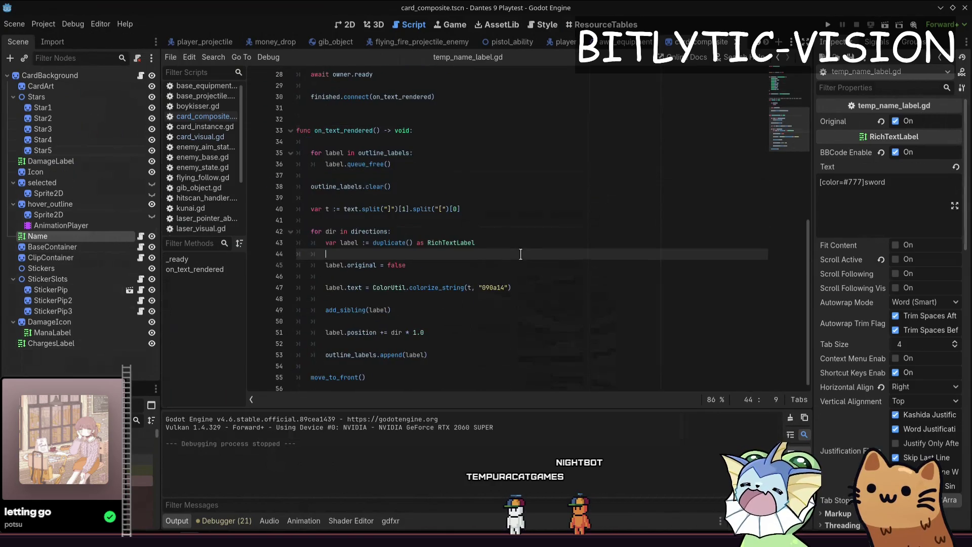
{"action": "left_click", "coordinate": [466, 336]}
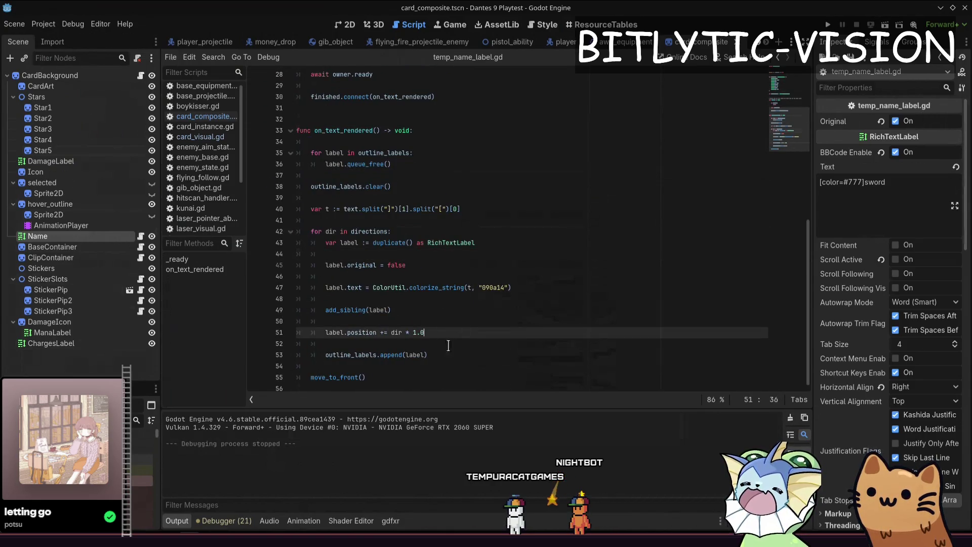
{"action": "left_click", "coordinate": [448, 345]}
{"action": "left_click", "coordinate": [446, 356]}
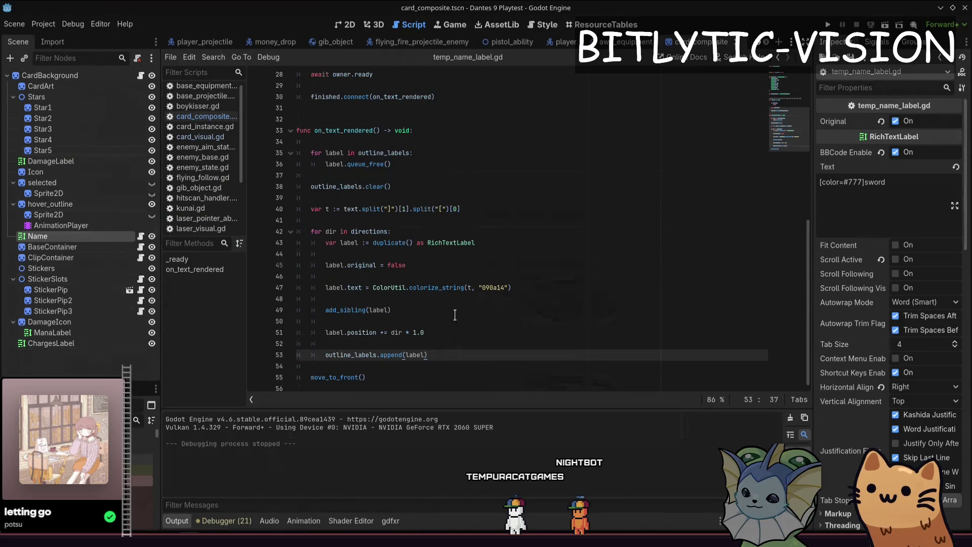
Step: Review the colorize/add_sibling lines 46–49 and outline offset, then relaunch the game with F5
{"action": "scroll", "coordinate": [396, 265], "scroll_direction": "up", "scroll_amount": 4}
{"action": "left_click", "coordinate": [450, 223]}
{"action": "scroll", "coordinate": [450, 224], "scroll_direction": "down", "scroll_amount": 4}
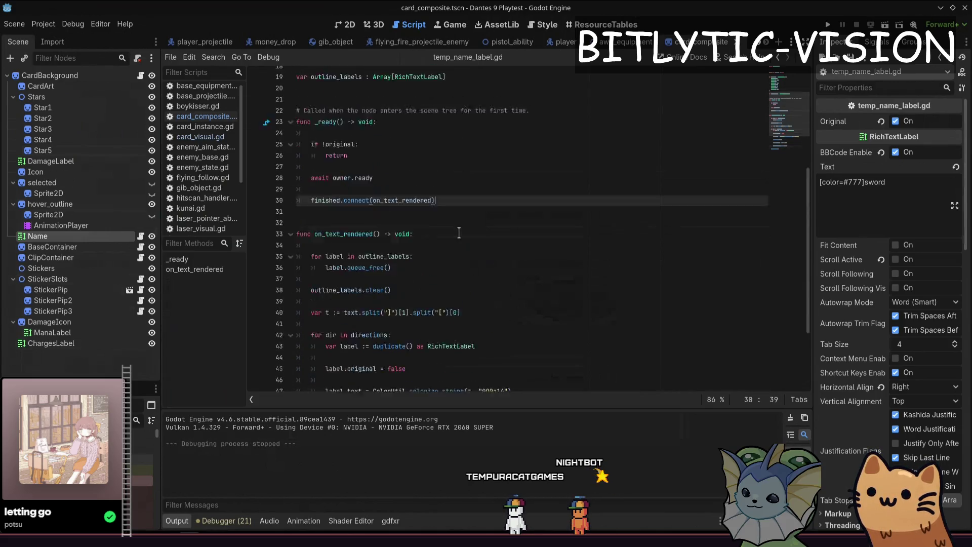
{"action": "mouse_move", "coordinate": [369, 377]}
{"action": "left_mouse_down"}
{"action": "mouse_move", "coordinate": [355, 372]}
{"action": "mouse_move", "coordinate": [288, 237]}
{"action": "left_mouse_up"}
{"action": "left_click", "coordinate": [367, 378]}
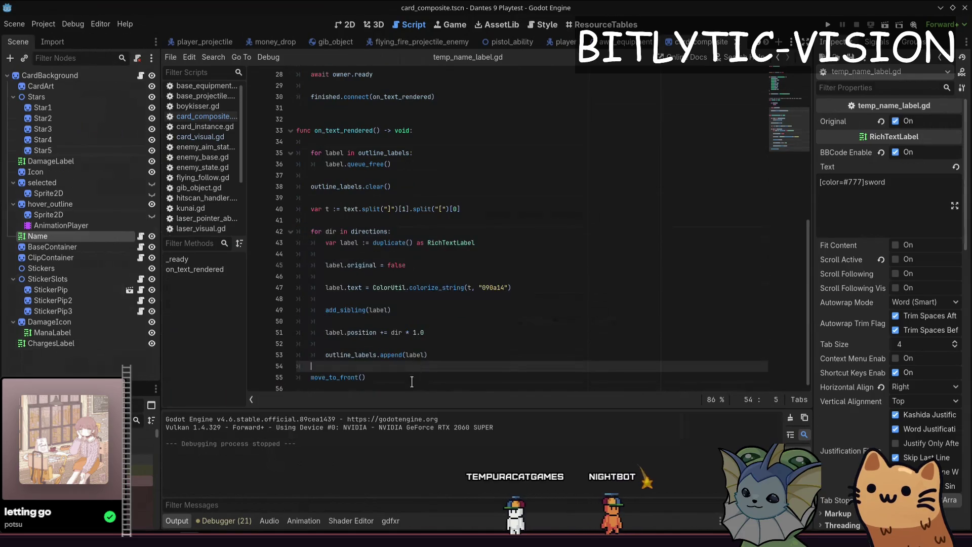
{"action": "mouse_move", "coordinate": [391, 310]}
{"action": "left_mouse_down"}
{"action": "mouse_move", "coordinate": [354, 307]}
{"action": "mouse_move", "coordinate": [297, 276]}
{"action": "left_mouse_up"}
{"action": "left_click", "coordinate": [398, 300]}
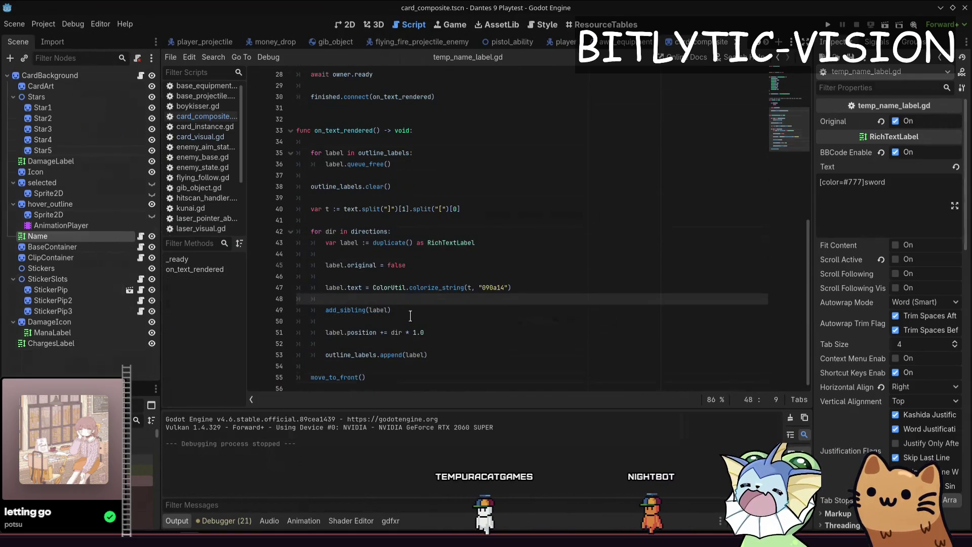
{"action": "left_click", "coordinate": [436, 335]}
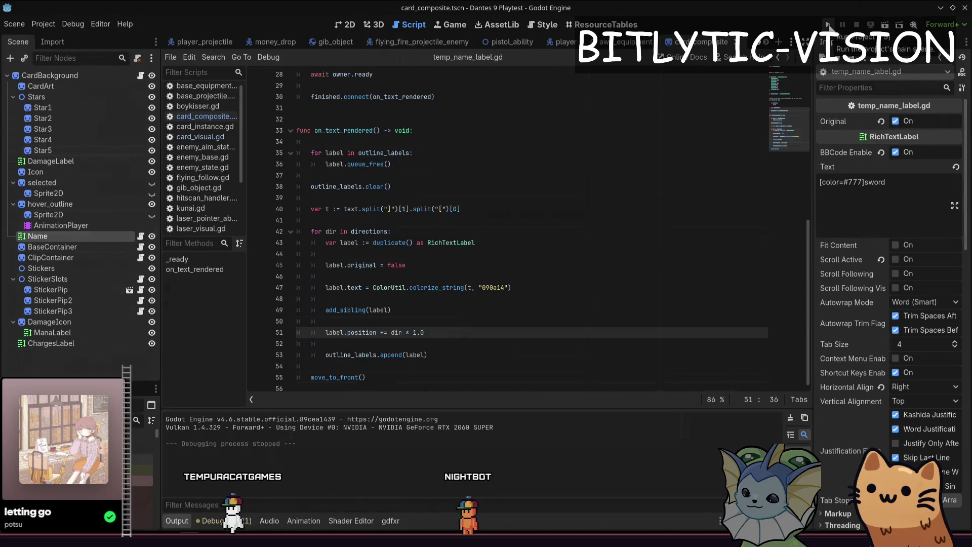
{"action": "key", "text": "F5"}
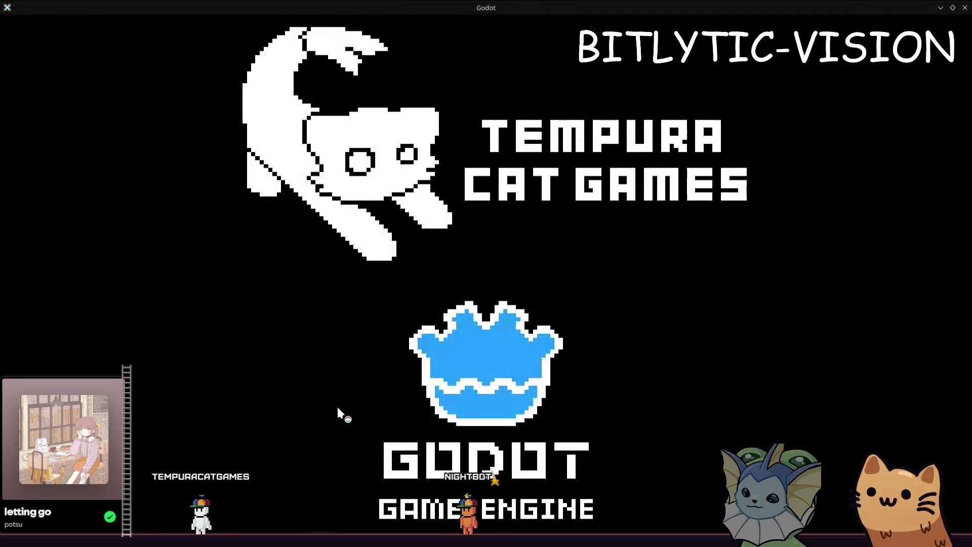
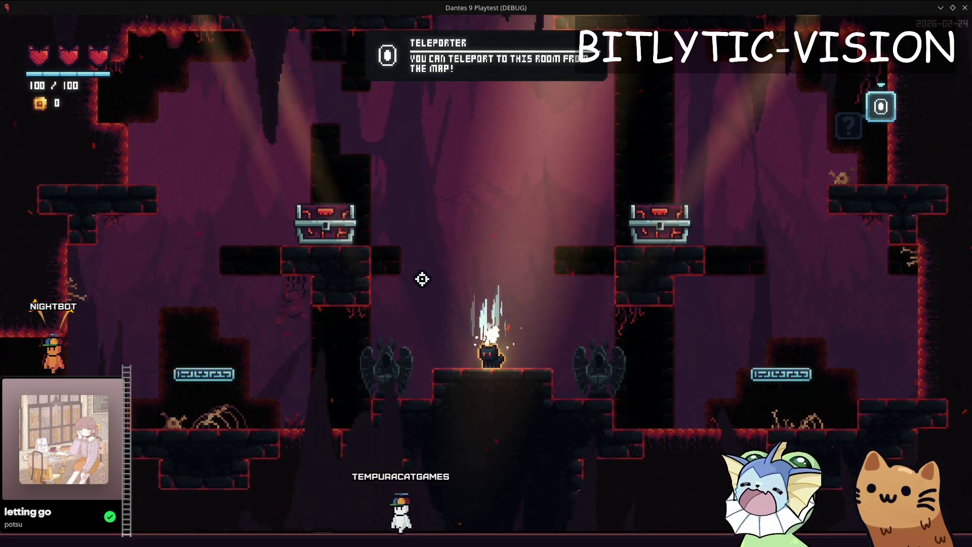
Step: Hop the cat between the left, middle and right chests in the cave room
{"action": "key", "text": "space"}
{"action": "key", "text": "a"}
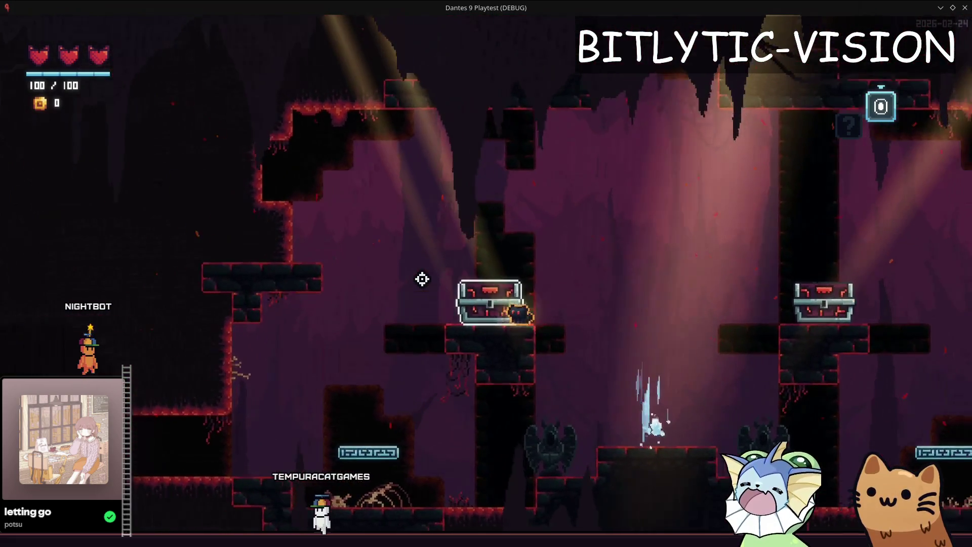
{"action": "key", "text": "d"}
{"action": "key", "text": "space"}
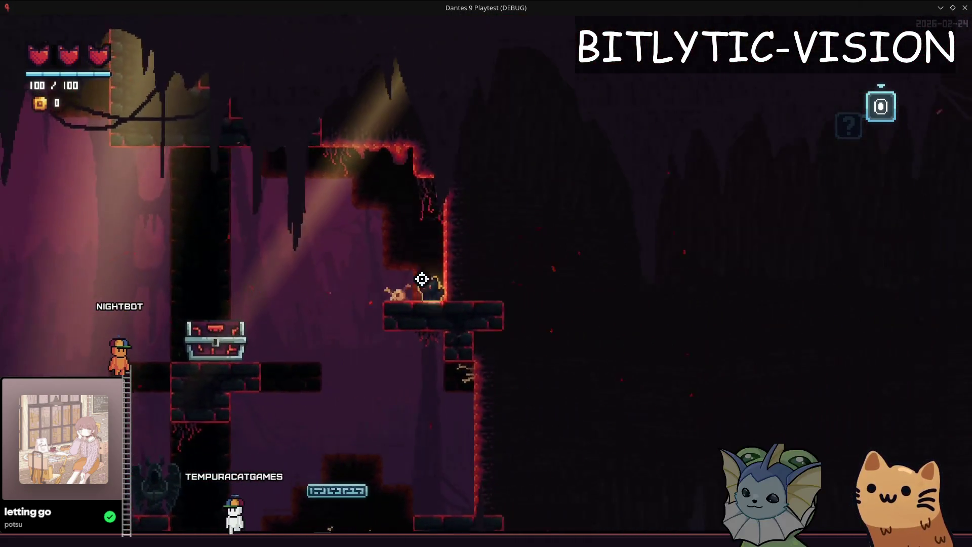
{"action": "key", "text": "a"}
{"action": "key", "text": "space"}
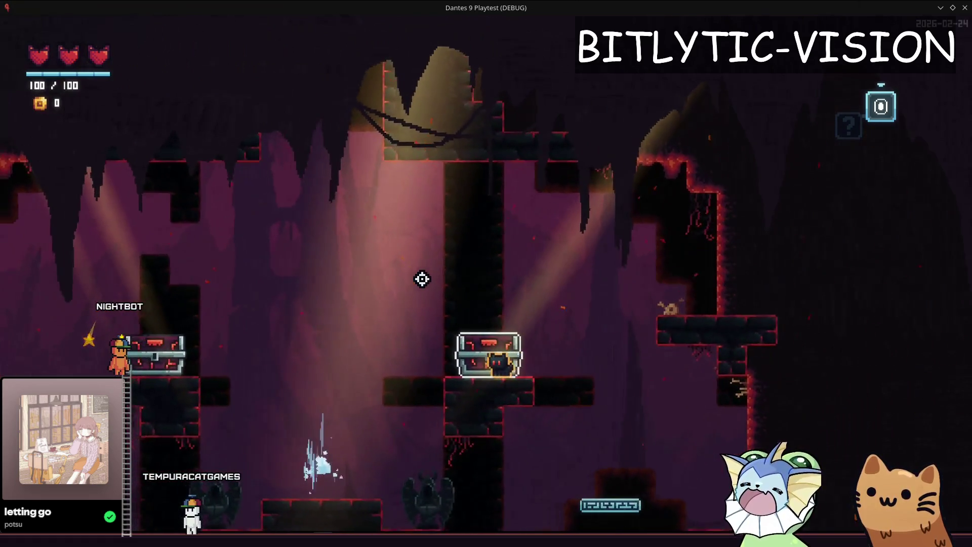
{"action": "key", "text": "space"}
{"action": "key", "text": "a"}
{"action": "key", "text": "d"}
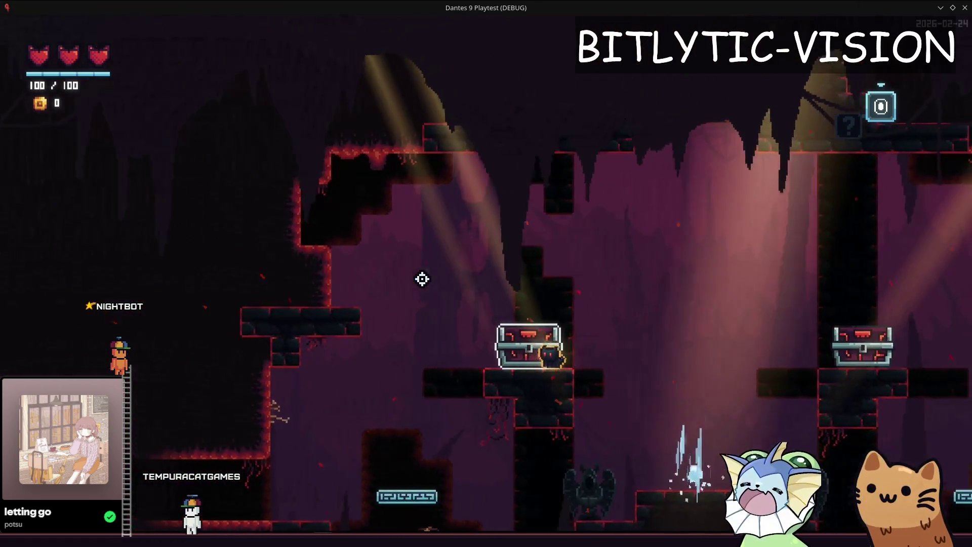
{"action": "key", "text": "d"}
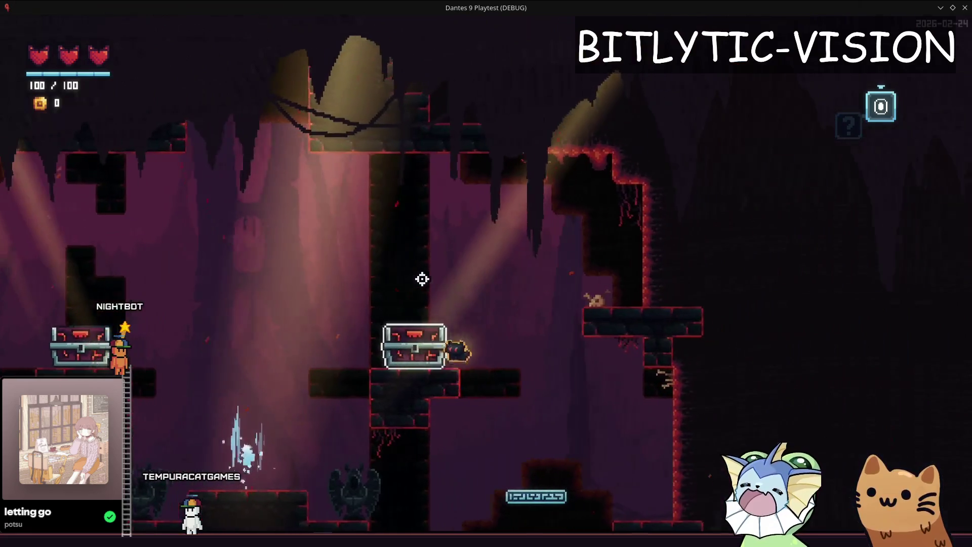
{"action": "key", "text": "space"}
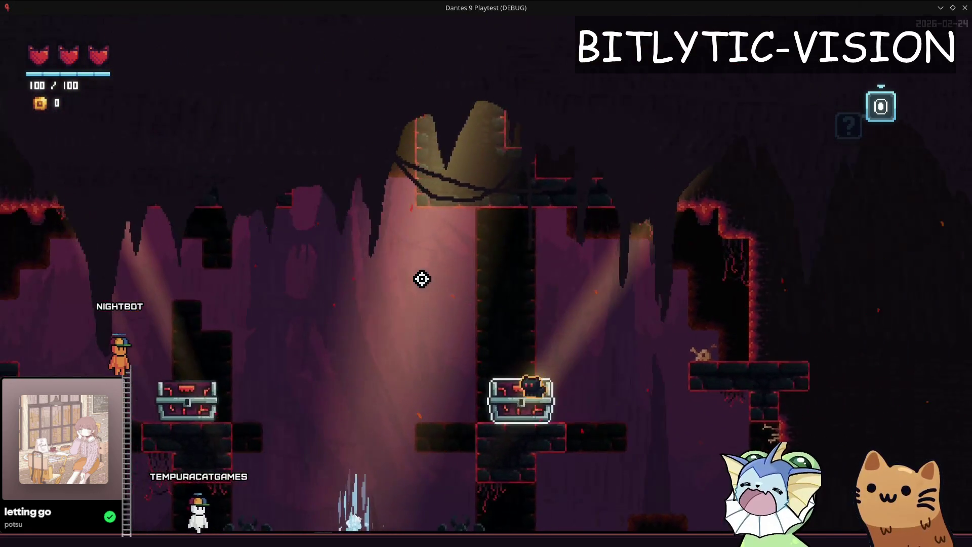
Step: Jump the cat up to the right ledge, back beside the left chest, and onto a wall
{"action": "key", "text": "space"}
{"action": "key", "text": "a"}
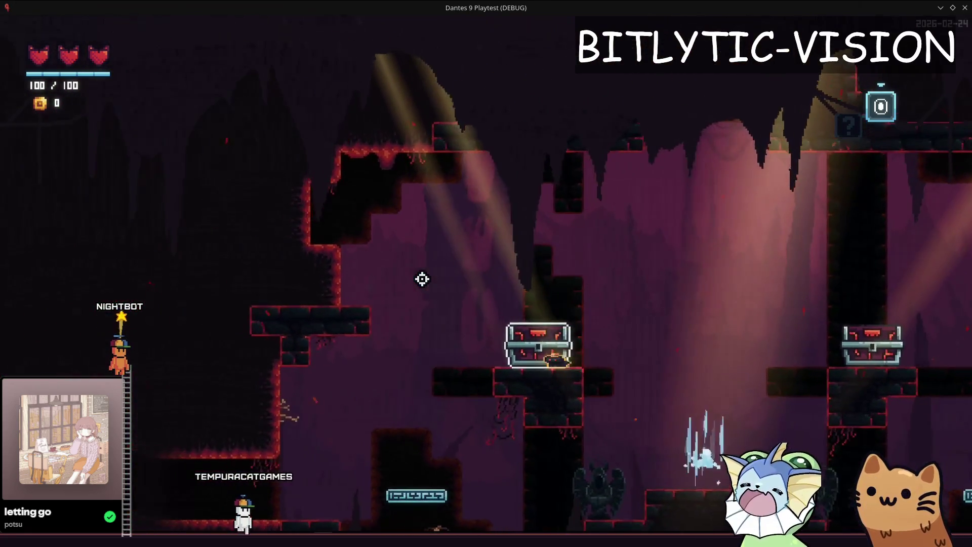
{"action": "key", "text": "d"}
{"action": "key", "text": "d"}
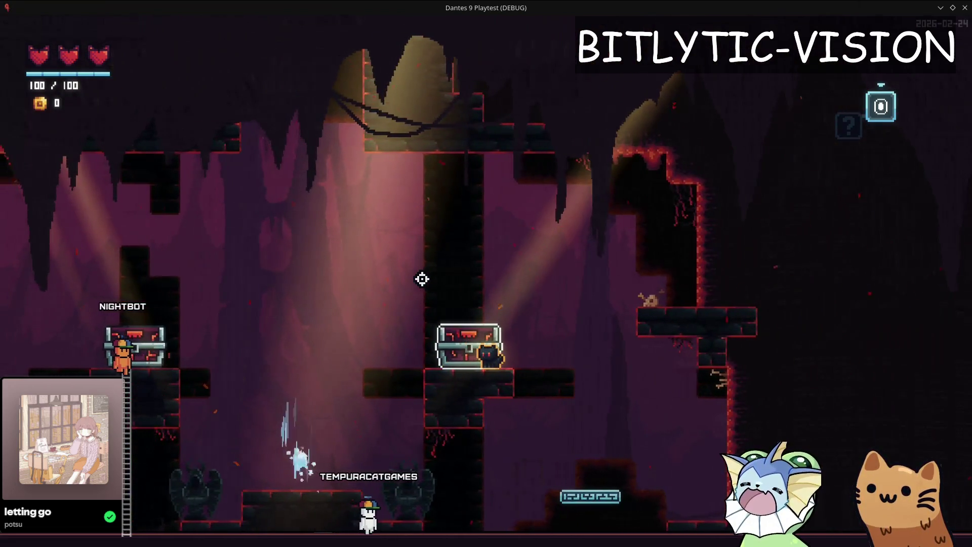
{"action": "key", "text": "space"}
{"action": "key", "text": "d"}
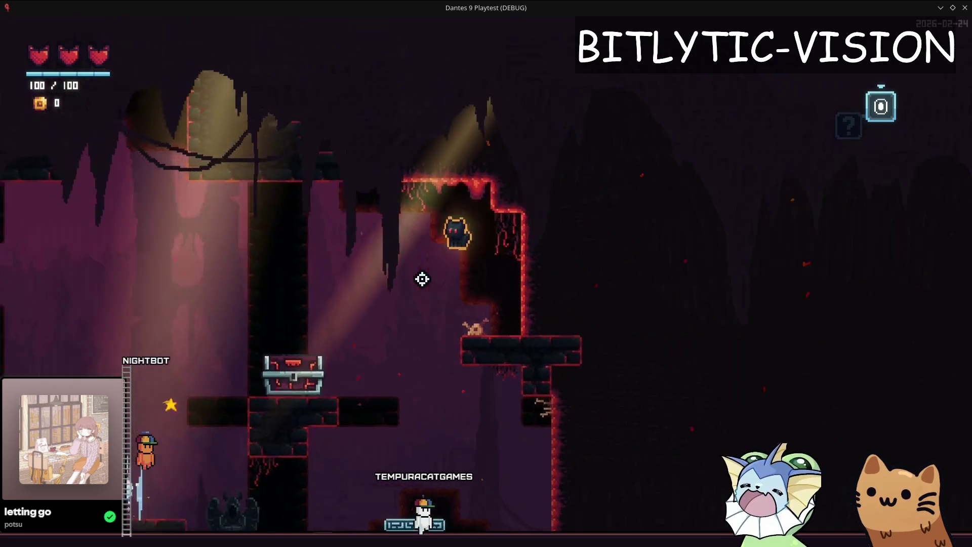
{"action": "key", "text": "space"}
{"action": "key", "text": "a"}
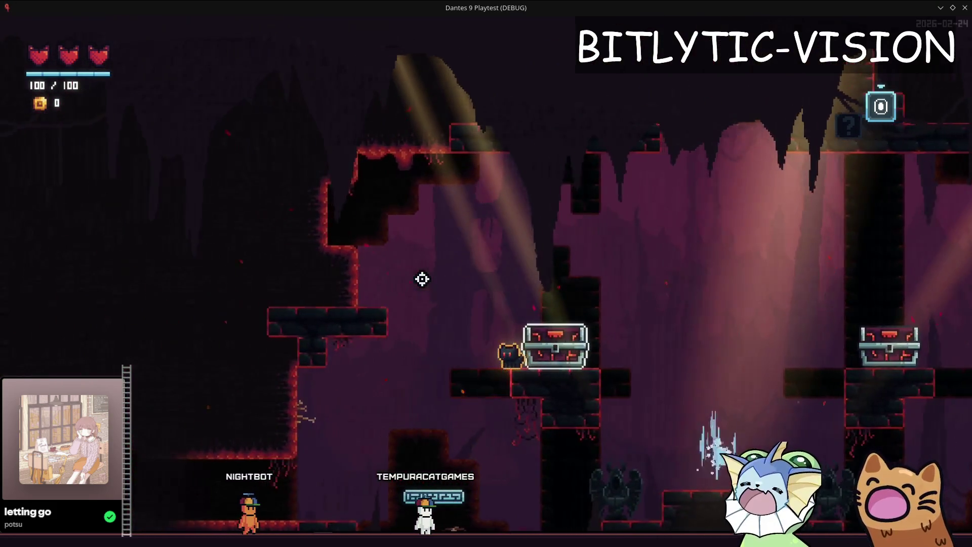
{"action": "key", "text": "d"}
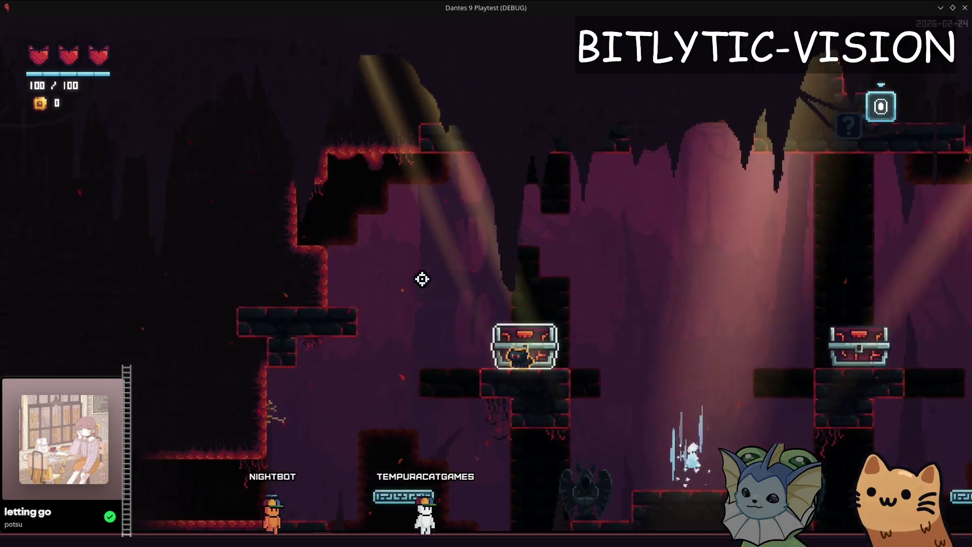
{"action": "key", "text": "space"}
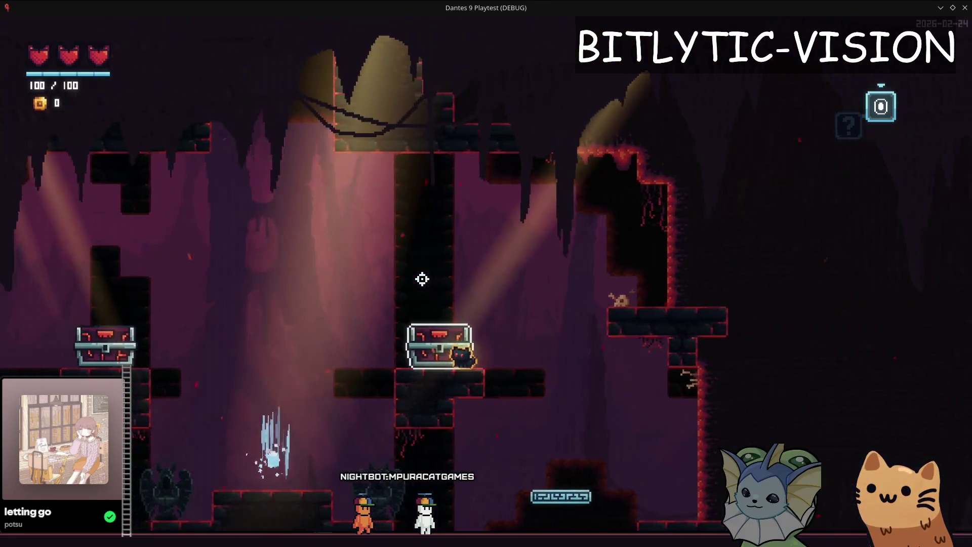
{"action": "key", "text": "a"}
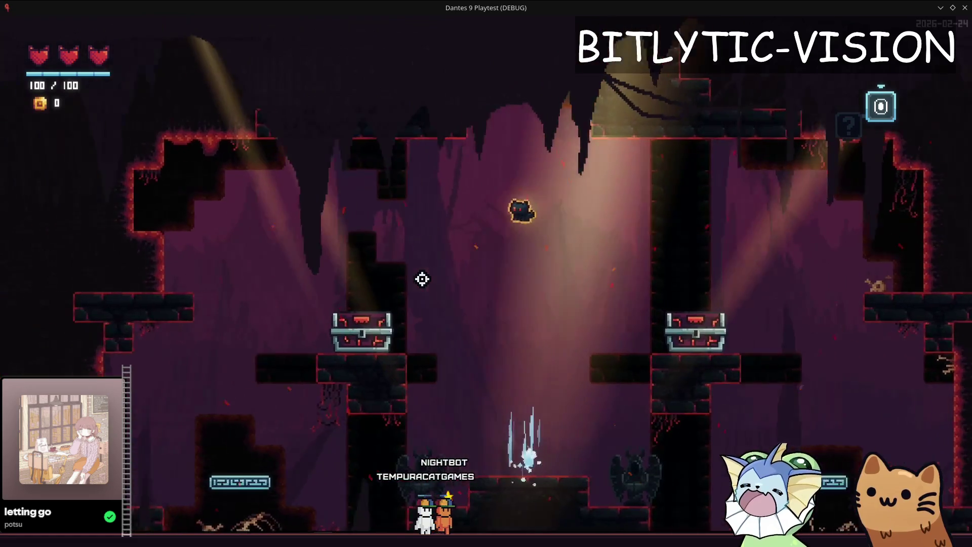
{"action": "key", "text": "d"}
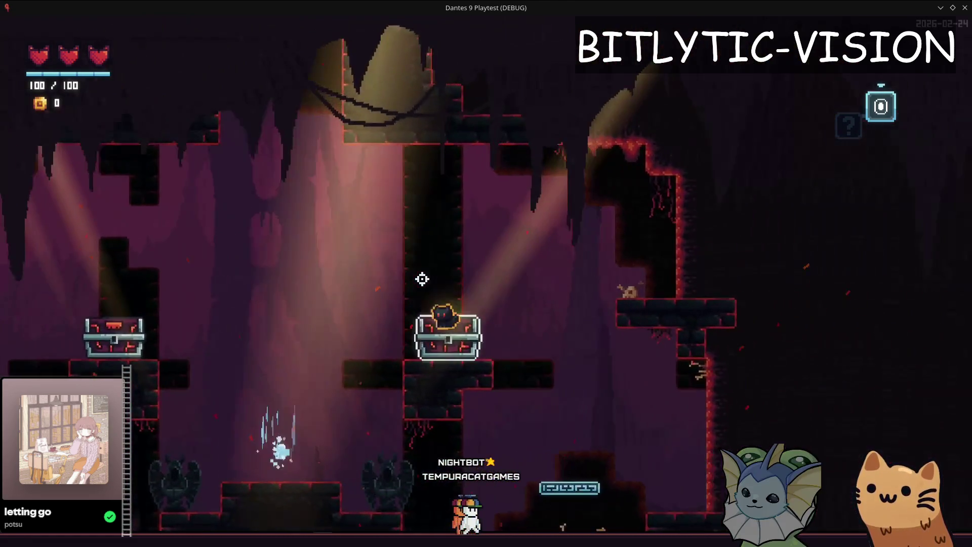
{"action": "key", "text": "space"}
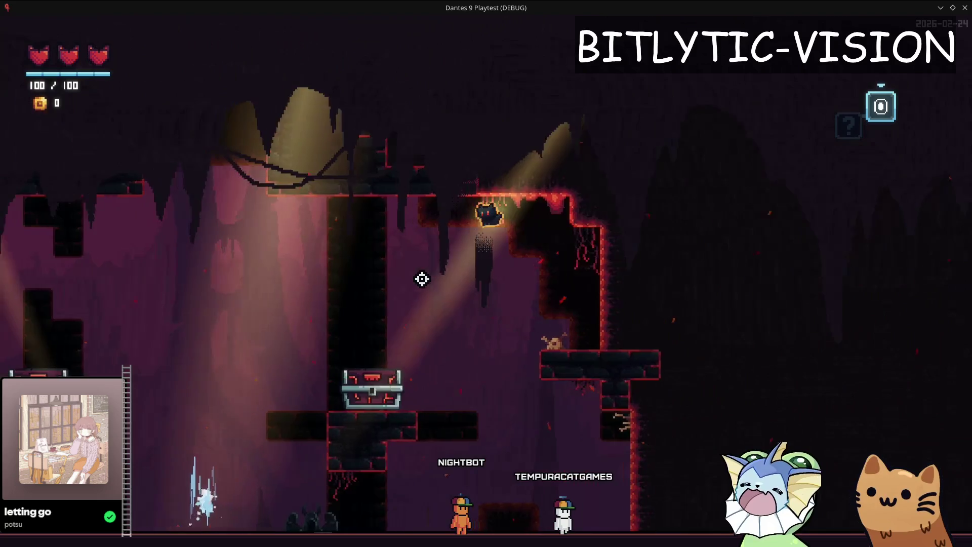
Step: Run the cat across the platforms onto the right chest, then return to Aseprite
{"action": "key", "text": "a"}
{"action": "key", "text": "space"}
{"action": "key", "text": "d"}
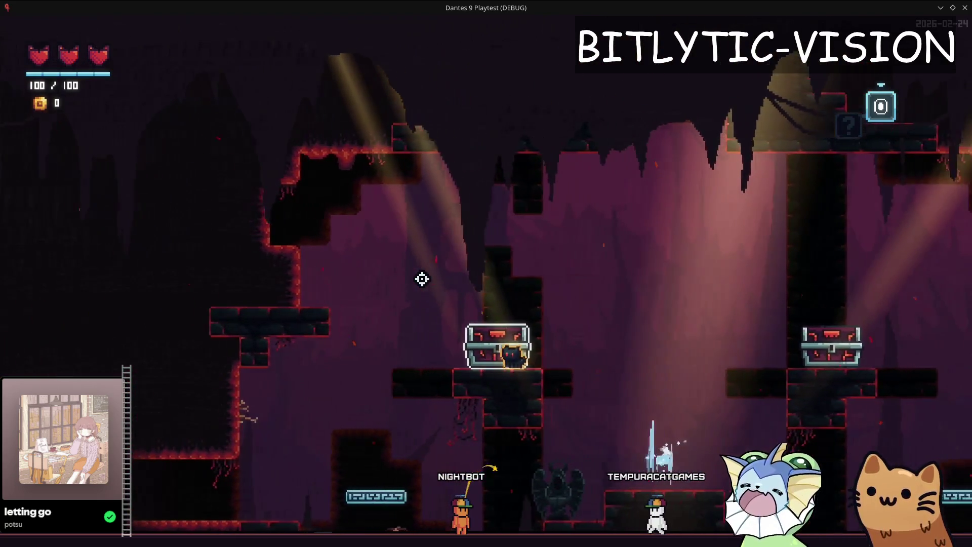
{"action": "key", "text": "space"}
{"action": "key", "text": "d"}
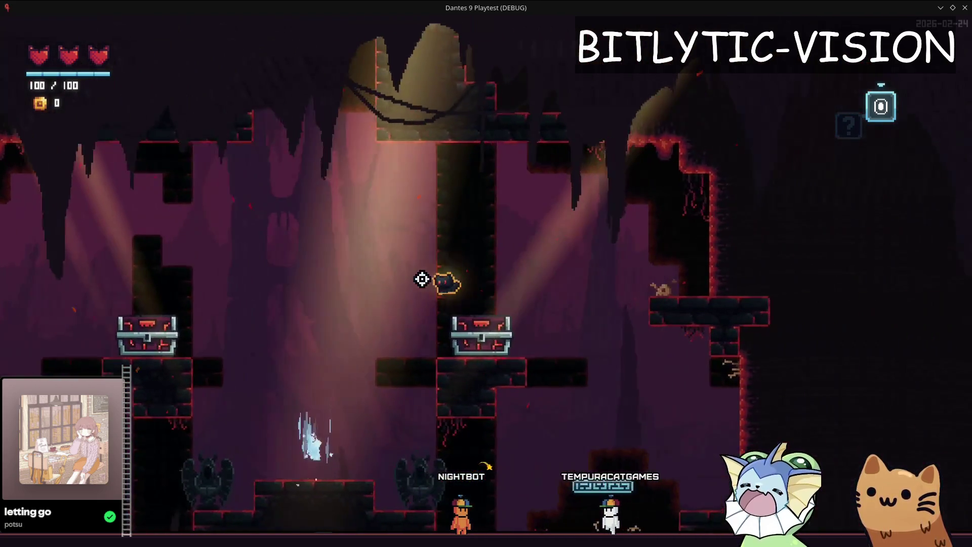
{"action": "key", "text": "space"}
{"action": "key", "text": "a"}
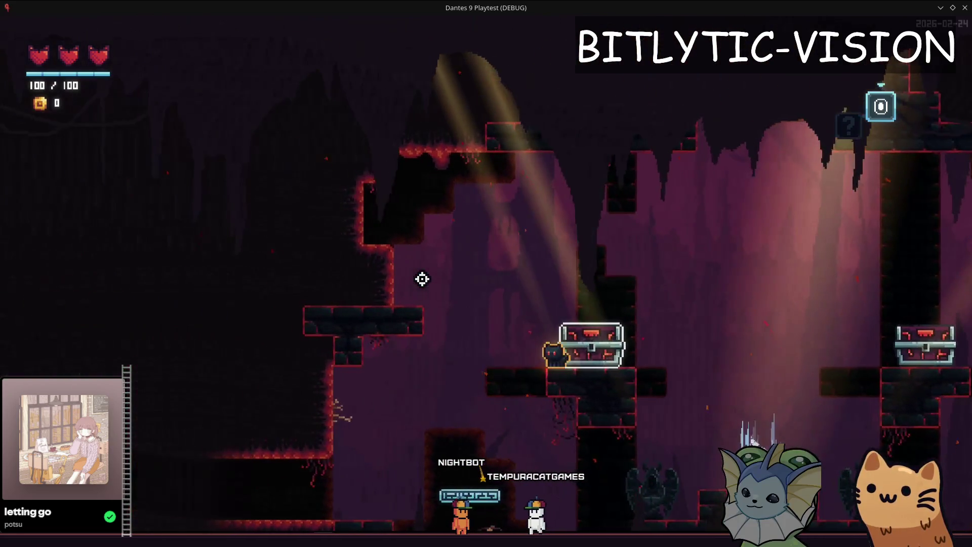
{"action": "key", "text": "d"}
{"action": "key", "text": "space"}
{"action": "key", "text": "d"}
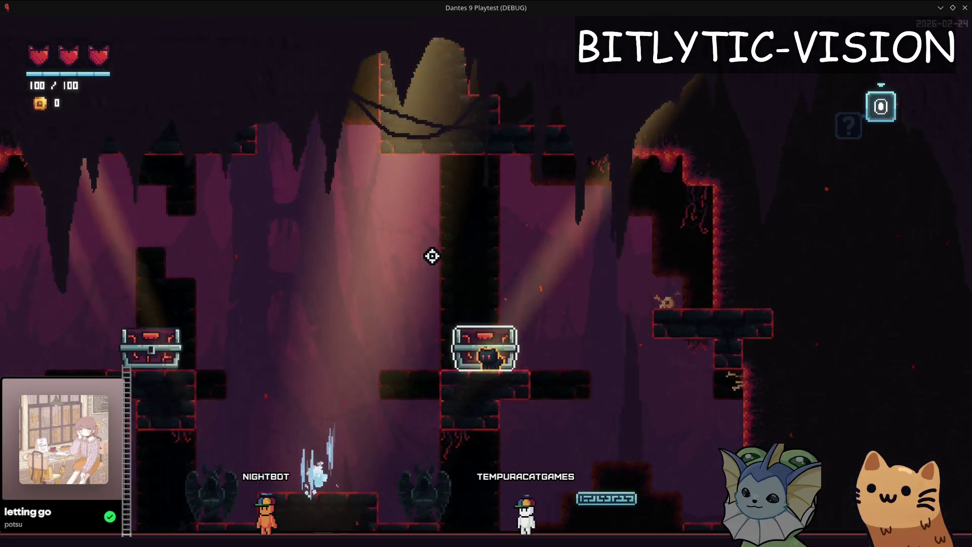
{"action": "key", "text": "alt+Tab"}
{"action": "scroll", "coordinate": [428, 231], "scroll_direction": "left", "scroll_amount": 4}
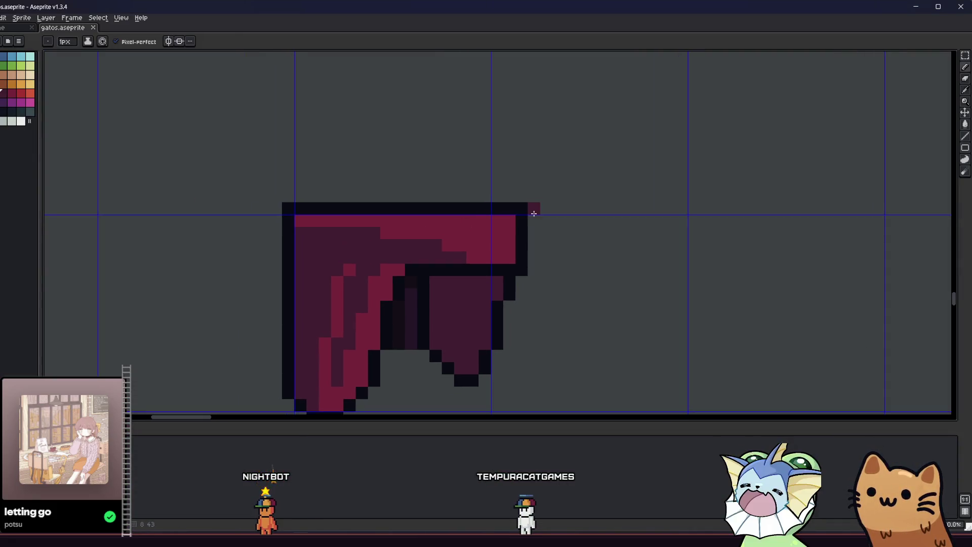
Step: Darken stray pixels at the drape's top corner and paint a bright red highlight along its top
{"action": "left_click_drag", "start_coordinate": [509, 256], "coordinate": [497, 255]}
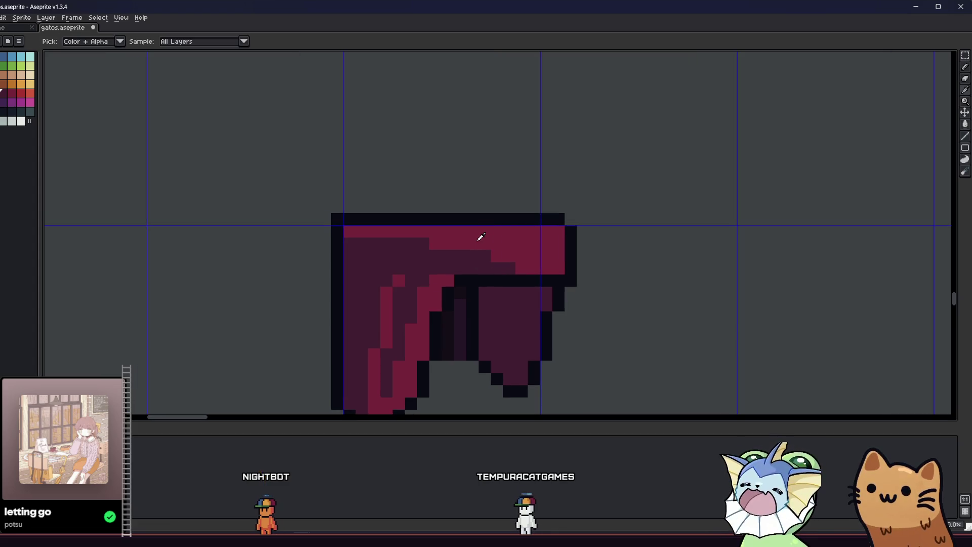
{"action": "left_click", "coordinate": [21, 92]}
{"action": "left_click", "coordinate": [460, 244]}
{"action": "key", "text": "ctrl+z"}
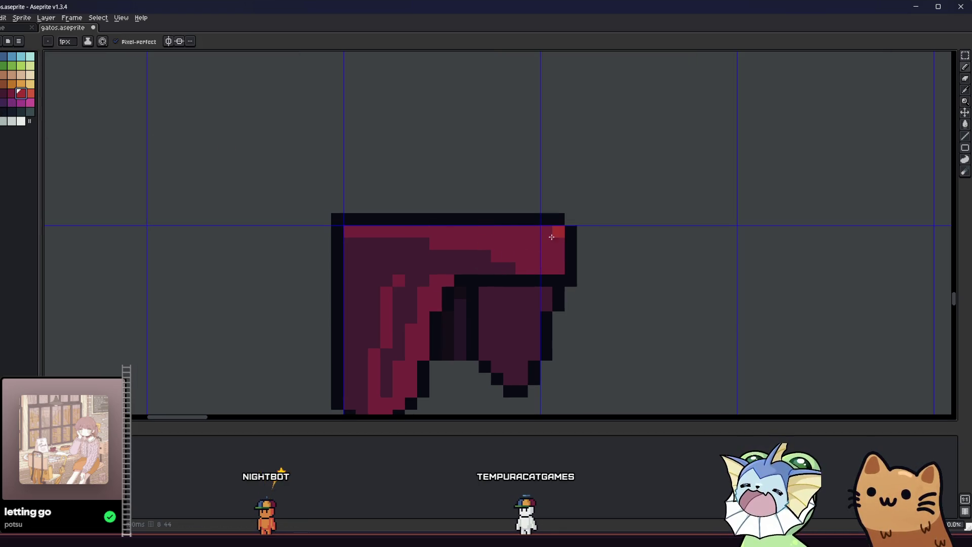
{"action": "left_click_drag", "start_coordinate": [560, 232], "coordinate": [502, 232]}
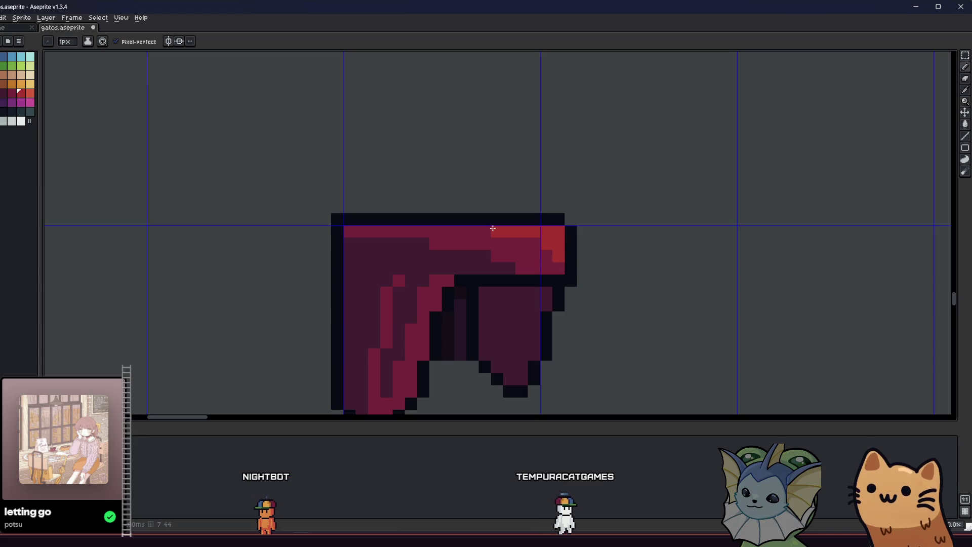
{"action": "scroll", "coordinate": [447, 229], "scroll_direction": "down", "scroll_amount": 5}
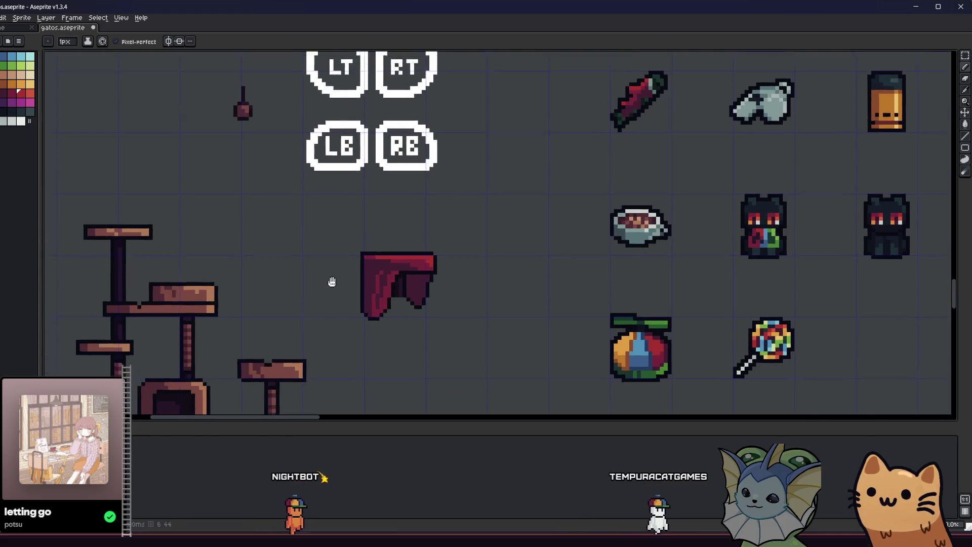
{"action": "scroll", "coordinate": [361, 310], "scroll_direction": "up", "scroll_amount": 5}
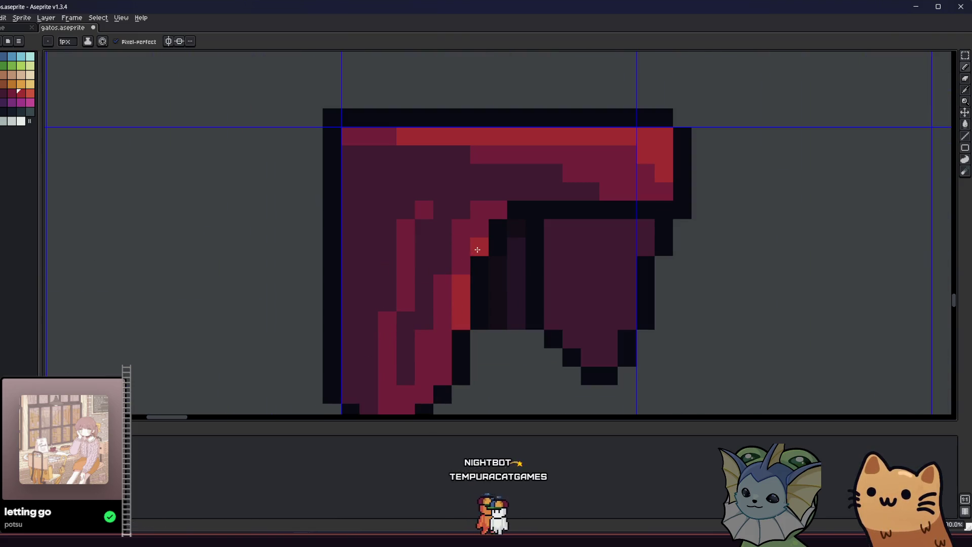
Step: Paint a red highlight down the drape's fold edge and tone down the left fold
{"action": "left_click_drag", "start_coordinate": [474, 245], "coordinate": [439, 379]}
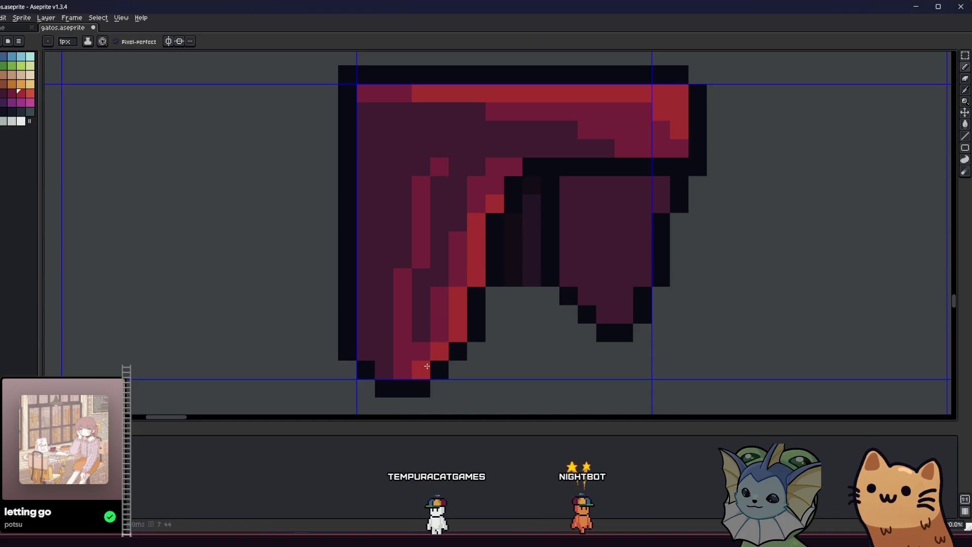
{"action": "scroll", "coordinate": [454, 336], "scroll_direction": "down", "scroll_amount": 4}
{"action": "scroll", "coordinate": [307, 348], "scroll_direction": "down", "scroll_amount": 3}
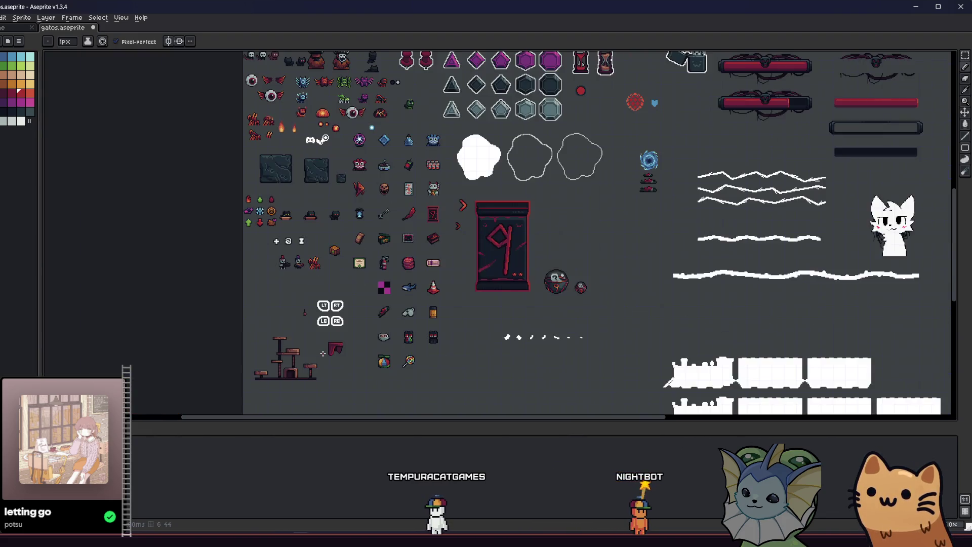
{"action": "scroll", "coordinate": [334, 327], "scroll_direction": "up", "scroll_amount": 4}
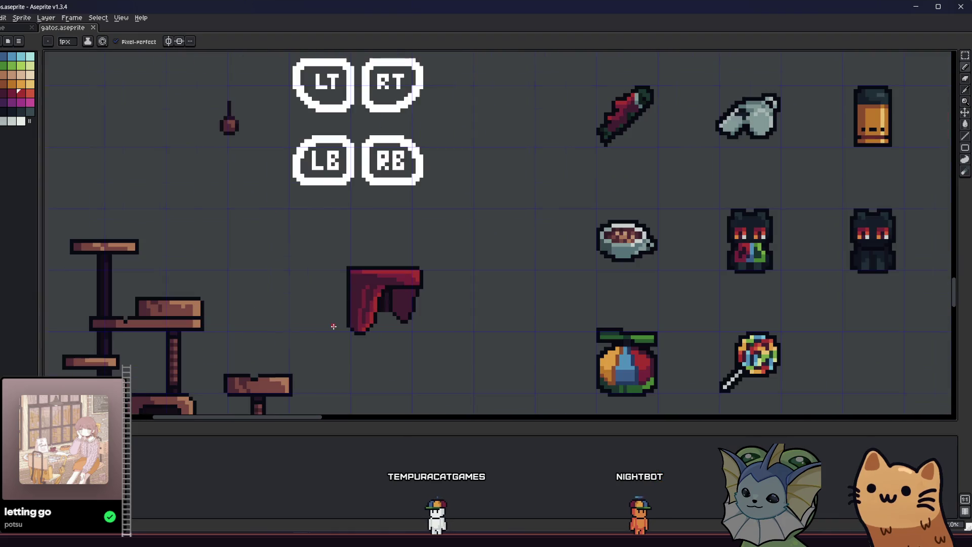
{"action": "scroll", "coordinate": [349, 326], "scroll_direction": "up", "scroll_amount": 2}
{"action": "key", "text": "alt"}
{"action": "scroll", "coordinate": [406, 272], "scroll_direction": "up", "scroll_amount": 2}
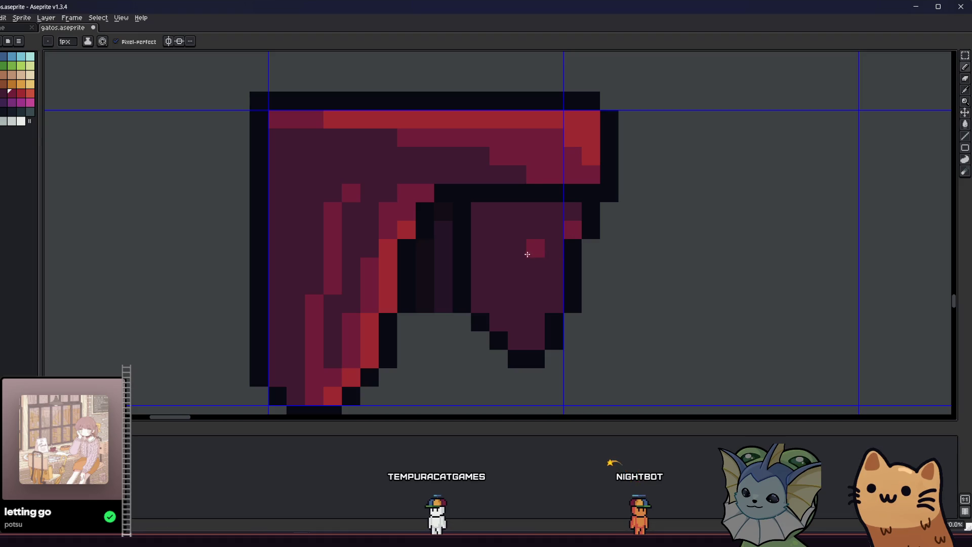
{"action": "scroll", "coordinate": [547, 237], "scroll_direction": "down", "scroll_amount": 5}
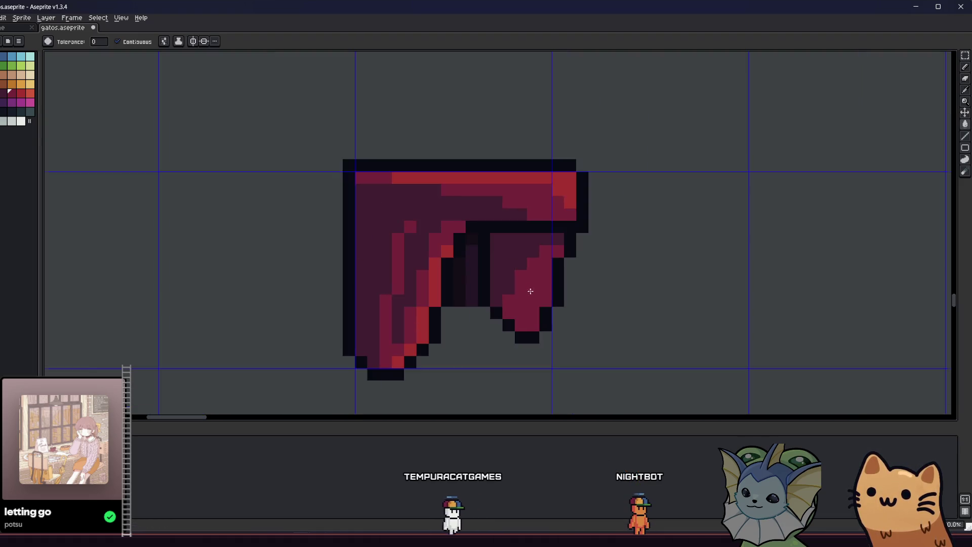
{"action": "key", "text": "g"}
{"action": "scroll", "coordinate": [434, 318], "scroll_direction": "down", "scroll_amount": 3}
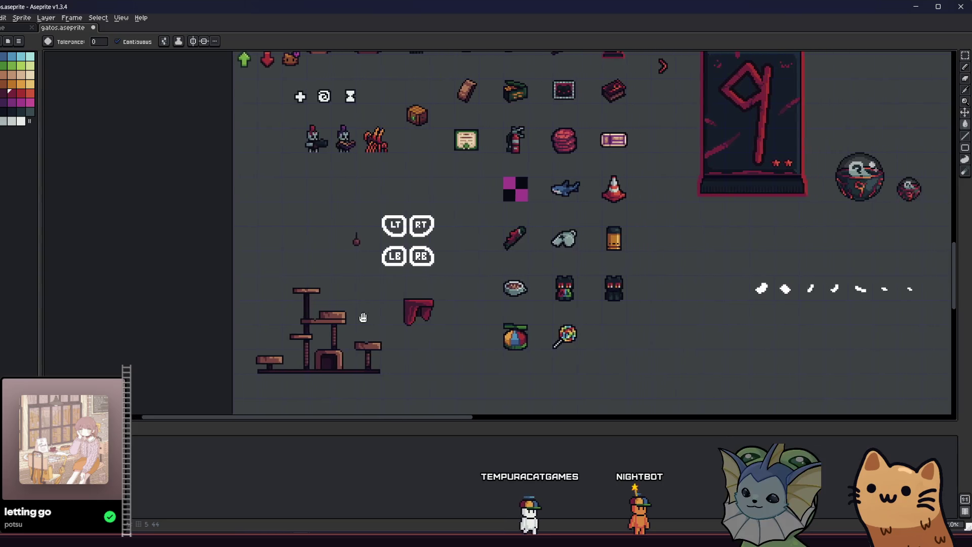
{"action": "scroll", "coordinate": [334, 305], "scroll_direction": "up", "scroll_amount": 5}
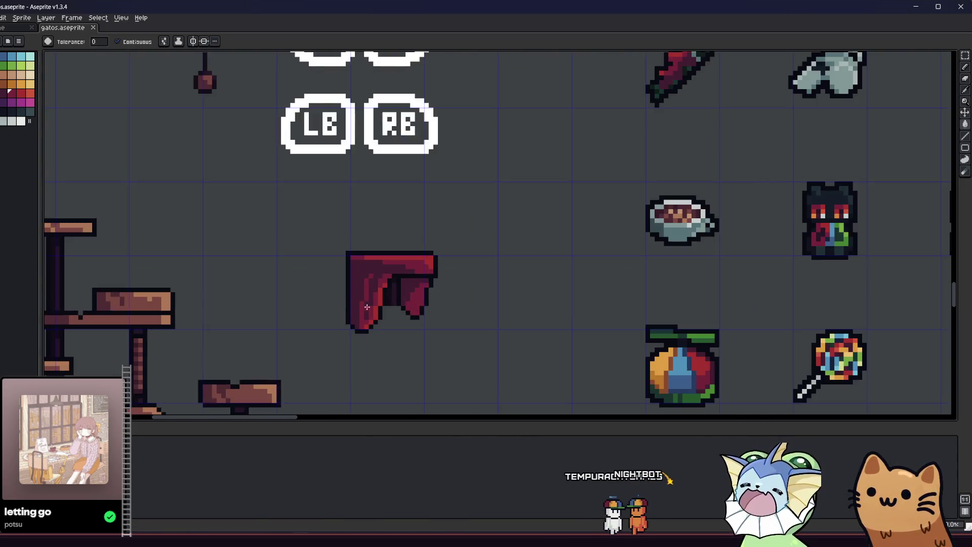
{"action": "key", "text": "i"}
{"action": "key", "text": "b"}
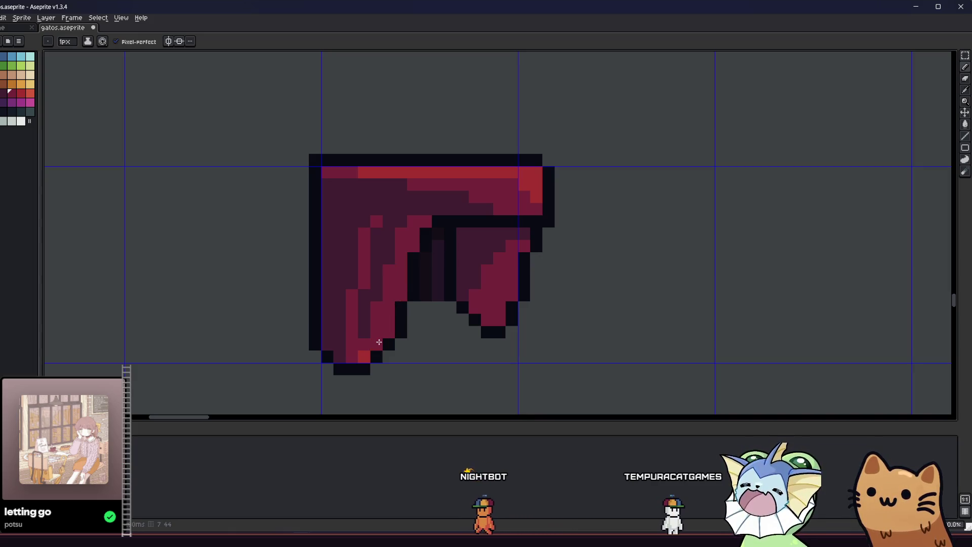
{"action": "scroll", "coordinate": [366, 353], "scroll_direction": "down", "scroll_amount": 3}
Step: Move the selected drape onto the cat tree, then pull it back off
{"action": "key", "text": "m"}
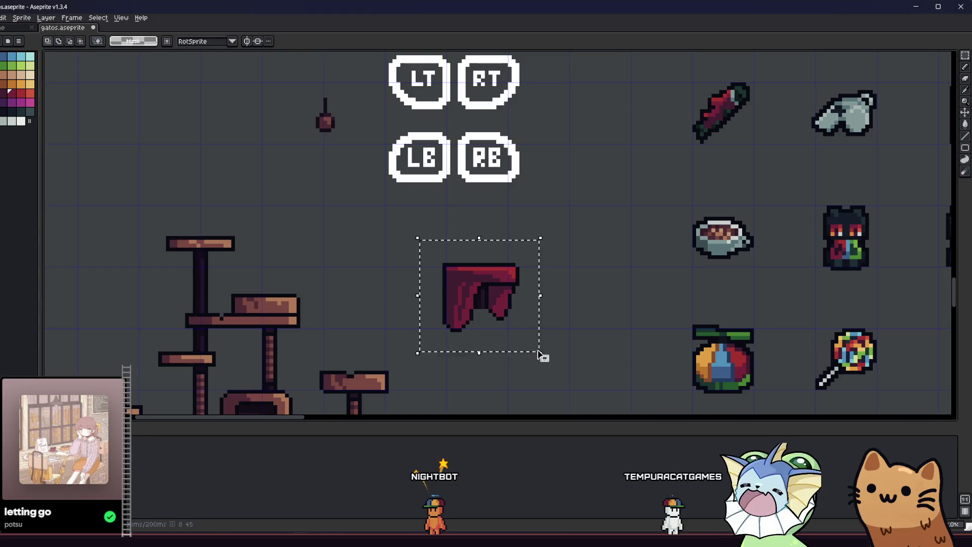
{"action": "mouse_move", "coordinate": [492, 311]}
{"action": "left_mouse_down"}
{"action": "mouse_move", "coordinate": [325, 275]}
{"action": "mouse_move", "coordinate": [210, 273]}
{"action": "left_mouse_up"}
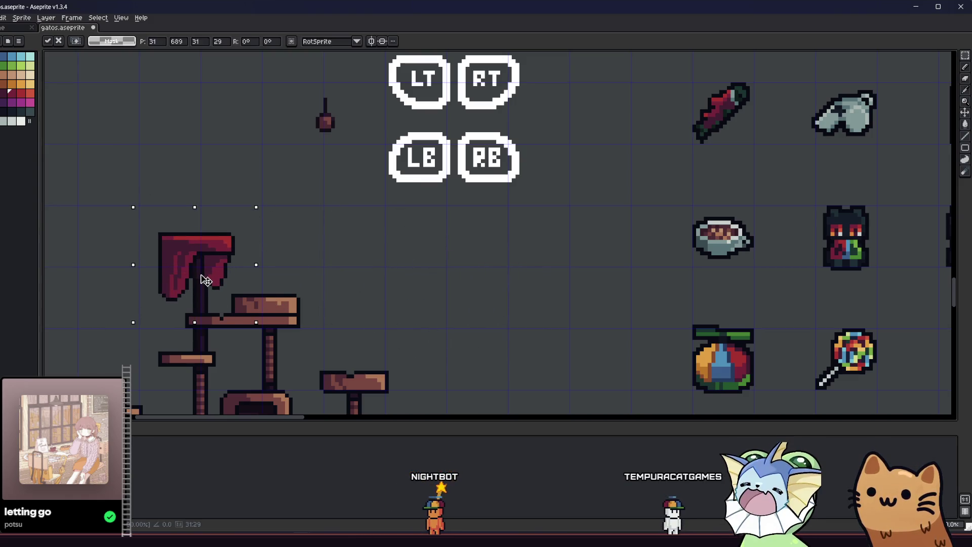
{"action": "key", "text": "Return"}
{"action": "scroll", "coordinate": [114, 309], "scroll_direction": "down", "scroll_amount": 2}
{"action": "mouse_move", "coordinate": [113, 302]}
{"action": "left_mouse_down"}
{"action": "mouse_move", "coordinate": [243, 285]}
{"action": "mouse_move", "coordinate": [281, 303]}
{"action": "left_mouse_up"}
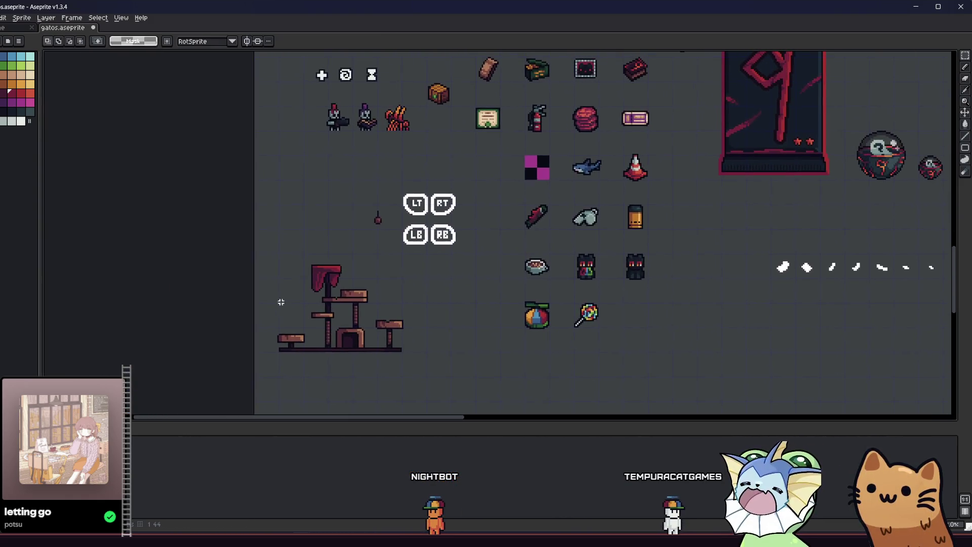
{"action": "scroll", "coordinate": [299, 299], "scroll_direction": "up", "scroll_amount": 2}
{"action": "scroll", "coordinate": [299, 299], "scroll_direction": "down", "scroll_amount": 3}
{"action": "scroll", "coordinate": [300, 299], "scroll_direction": "up", "scroll_amount": 5}
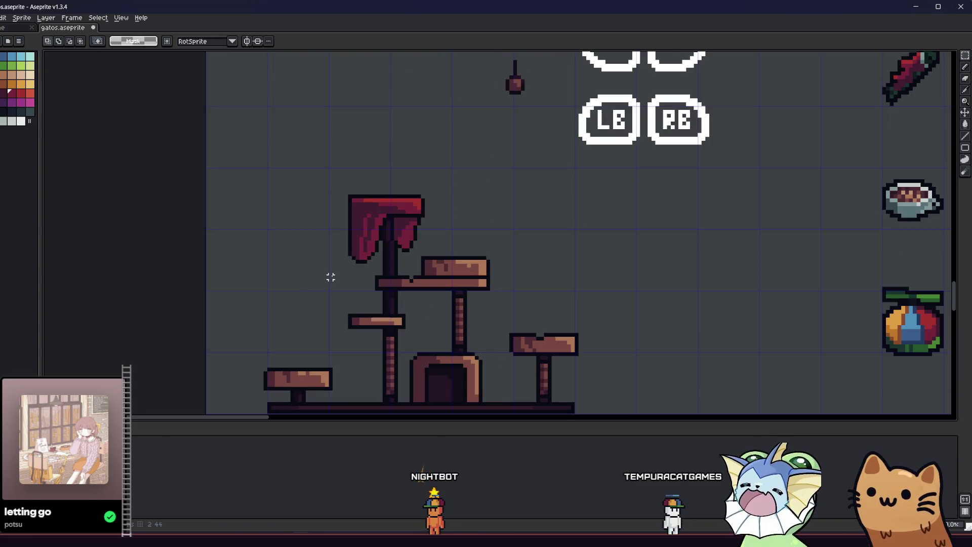
{"action": "left_click_drag", "start_coordinate": [358, 273], "coordinate": [642, 303]}
{"action": "scroll", "coordinate": [653, 284], "scroll_direction": "up", "scroll_amount": 3}
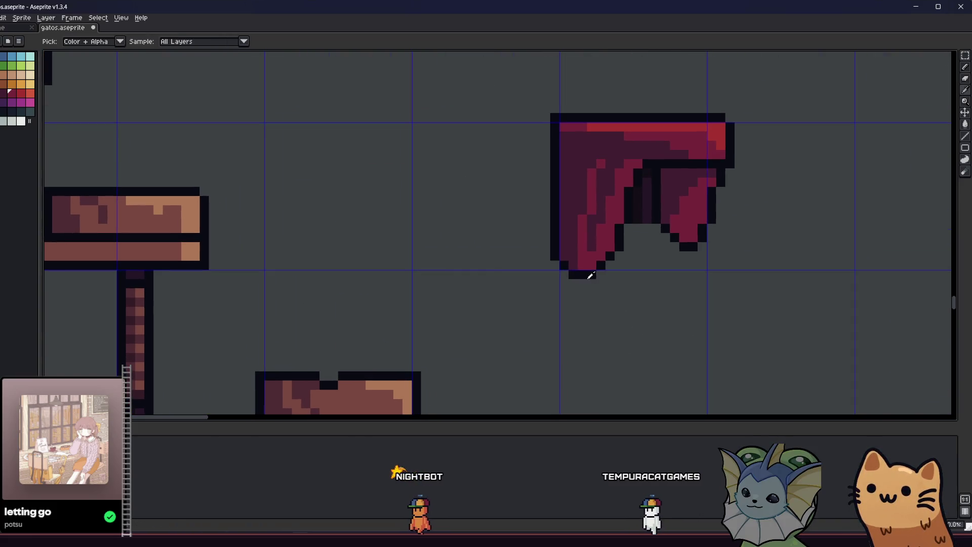
{"action": "key", "text": "p"}
{"action": "key", "text": "Escape"}
Step: Select the red drape and place it over the cat tree's top post
{"action": "scroll", "coordinate": [533, 189], "scroll_direction": "up", "scroll_amount": 3}
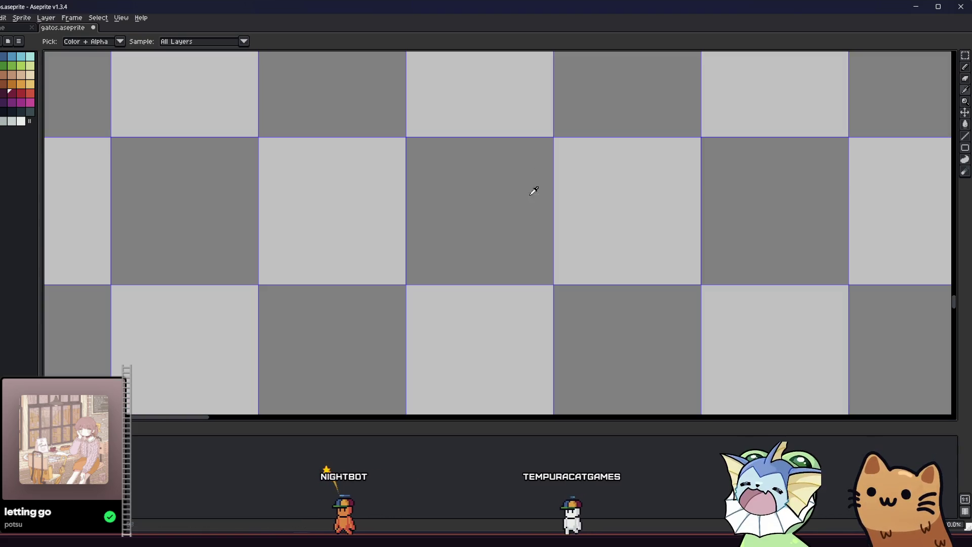
{"action": "scroll", "coordinate": [528, 133], "scroll_direction": "down", "scroll_amount": 3}
{"action": "scroll", "coordinate": [548, 156], "scroll_direction": "down", "scroll_amount": 2}
{"action": "scroll", "coordinate": [542, 143], "scroll_direction": "up", "scroll_amount": 4}
{"action": "scroll", "coordinate": [517, 169], "scroll_direction": "down", "scroll_amount": 4}
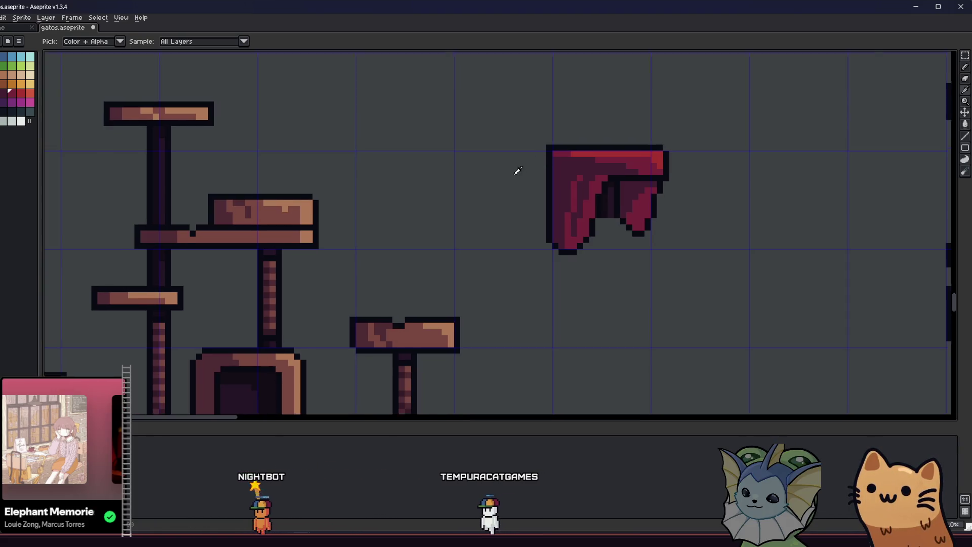
{"action": "left_click_drag", "start_coordinate": [516, 169], "coordinate": [642, 206]}
{"action": "left_click_drag", "start_coordinate": [633, 170], "coordinate": [852, 328]}
{"action": "mouse_move", "coordinate": [718, 265]}
{"action": "left_mouse_down"}
{"action": "mouse_move", "coordinate": [632, 240]}
{"action": "mouse_move", "coordinate": [263, 225]}
{"action": "mouse_move", "coordinate": [266, 210]}
{"action": "left_mouse_up"}
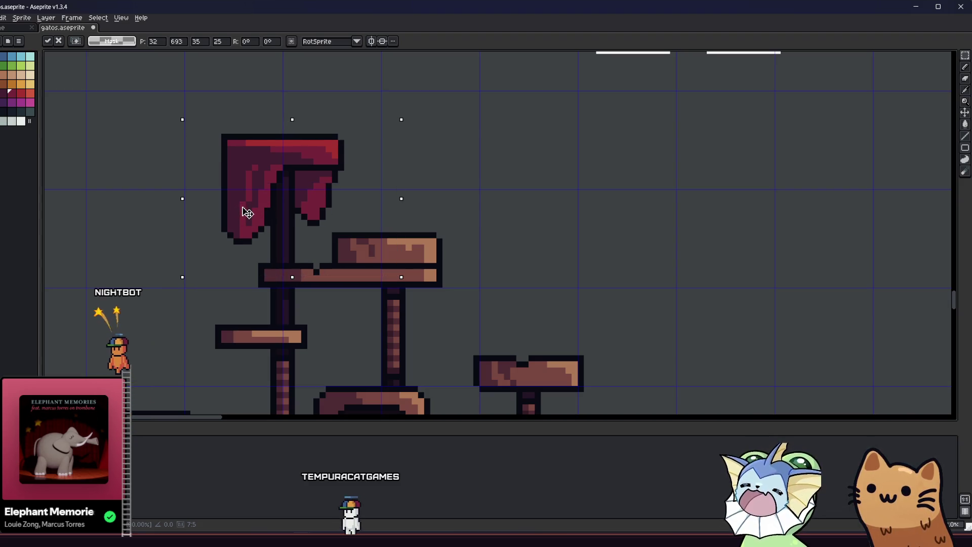
{"action": "key", "text": "Return"}
{"action": "key", "text": "ctrl+d"}
Step: Save the sprite file gatos.aseprite
{"action": "key", "text": "i"}
{"action": "scroll", "coordinate": [170, 275], "scroll_direction": "up", "scroll_amount": 4}
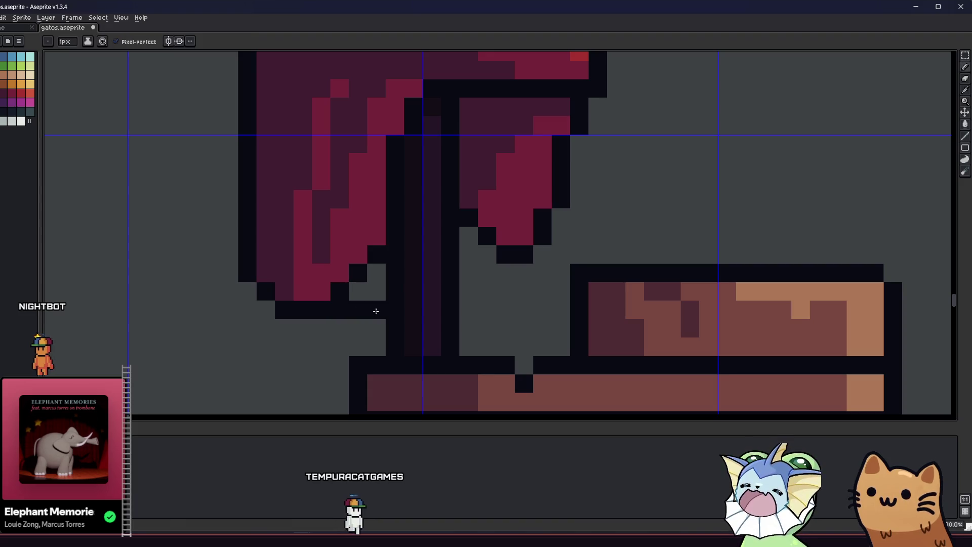
{"action": "scroll", "coordinate": [378, 290], "scroll_direction": "down", "scroll_amount": 4}
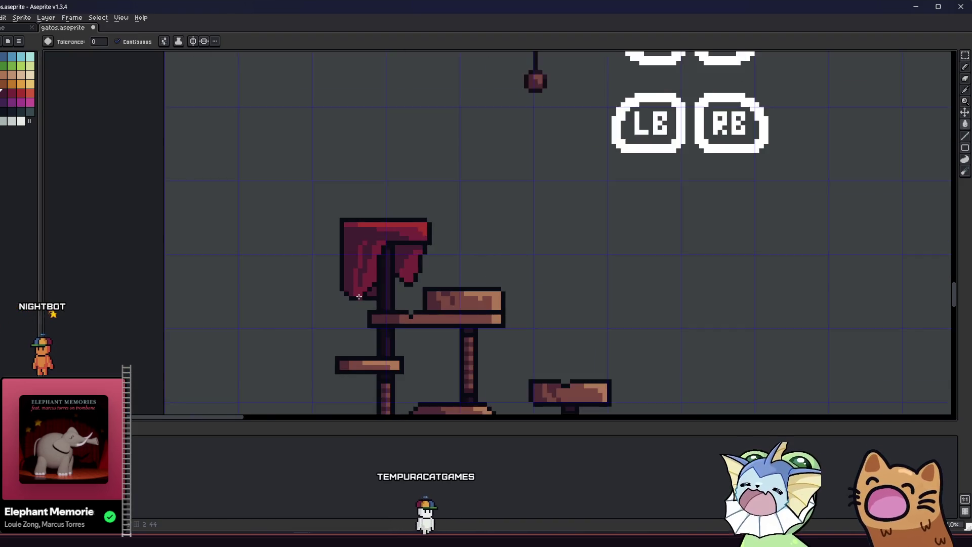
{"action": "key", "text": "ctrl+s"}
Step: Outline the drape's edge with black pixels and recolour two pixels to maroon
{"action": "scroll", "coordinate": [339, 284], "scroll_direction": "up", "scroll_amount": 4}
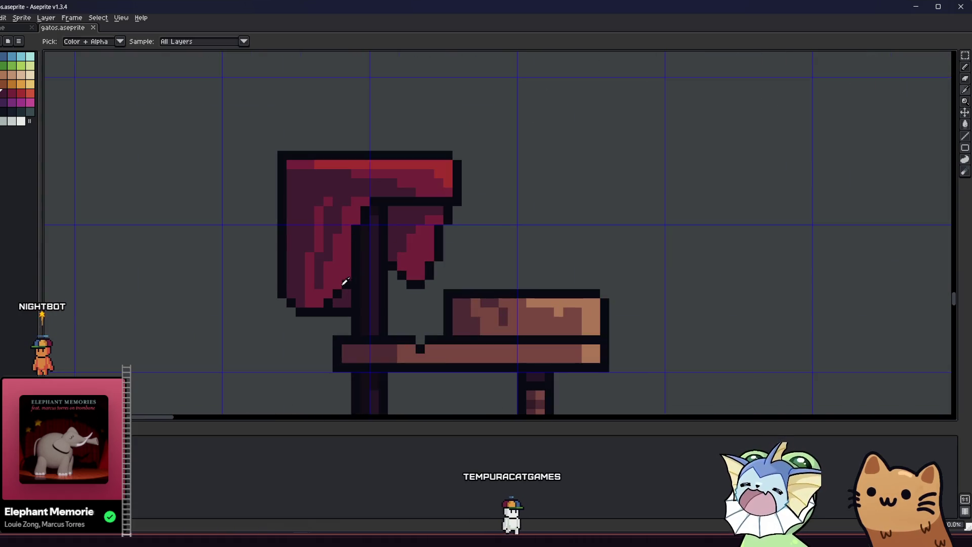
{"action": "left_click_drag", "start_coordinate": [348, 259], "coordinate": [335, 277]}
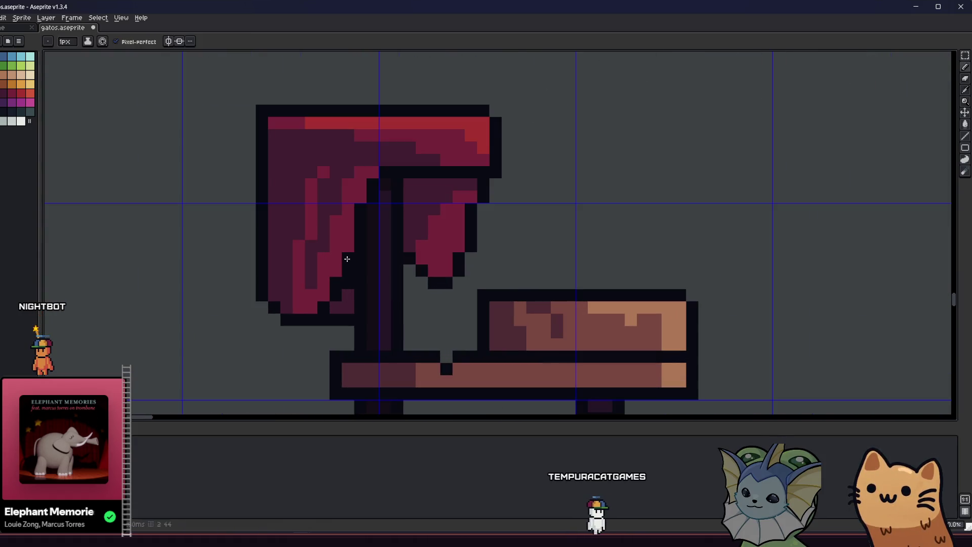
{"action": "left_click", "coordinate": [335, 261], "text": "alt"}
{"action": "left_click", "coordinate": [348, 283]}
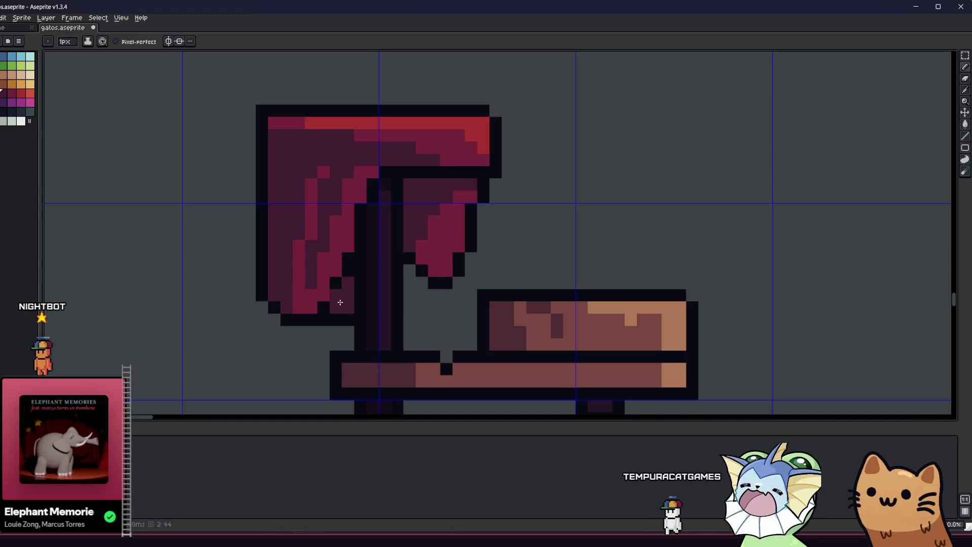
{"action": "key", "text": "i"}
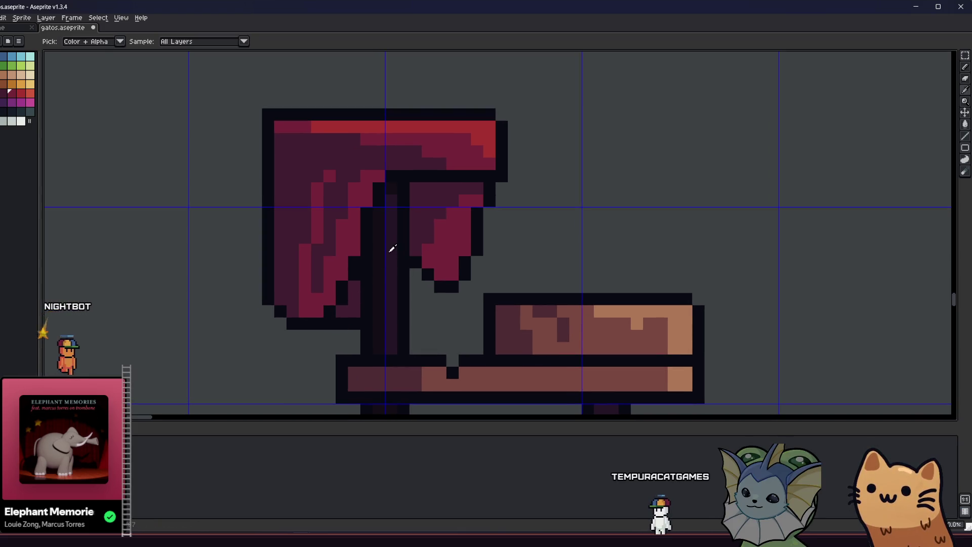
{"action": "key", "text": "g"}
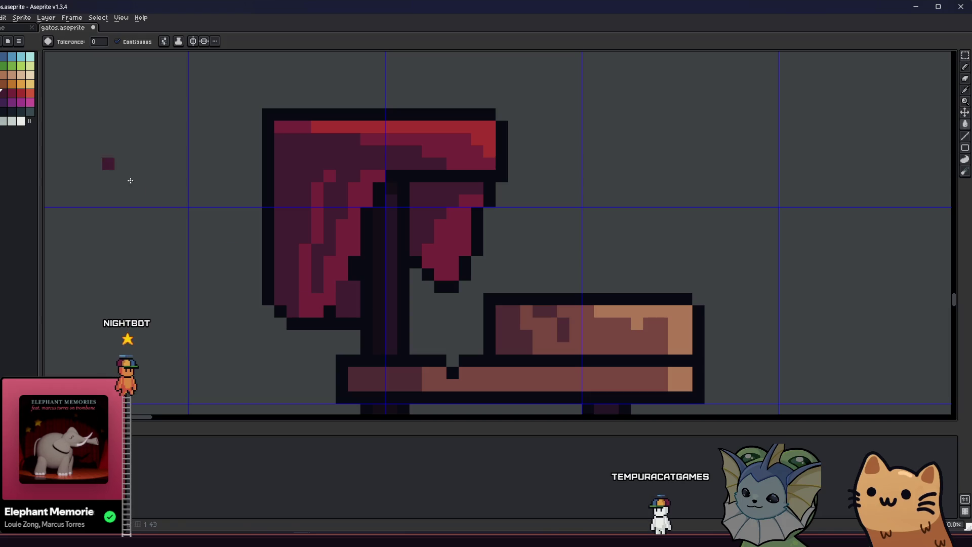
Step: Add black outline pixels below the drape's tip and a purple pixel inside it
{"action": "scroll", "coordinate": [301, 254], "scroll_direction": "up", "scroll_amount": 1}
{"action": "scroll", "coordinate": [306, 258], "scroll_direction": "down", "scroll_amount": 1}
{"action": "scroll", "coordinate": [360, 301], "scroll_direction": "up", "scroll_amount": 1}
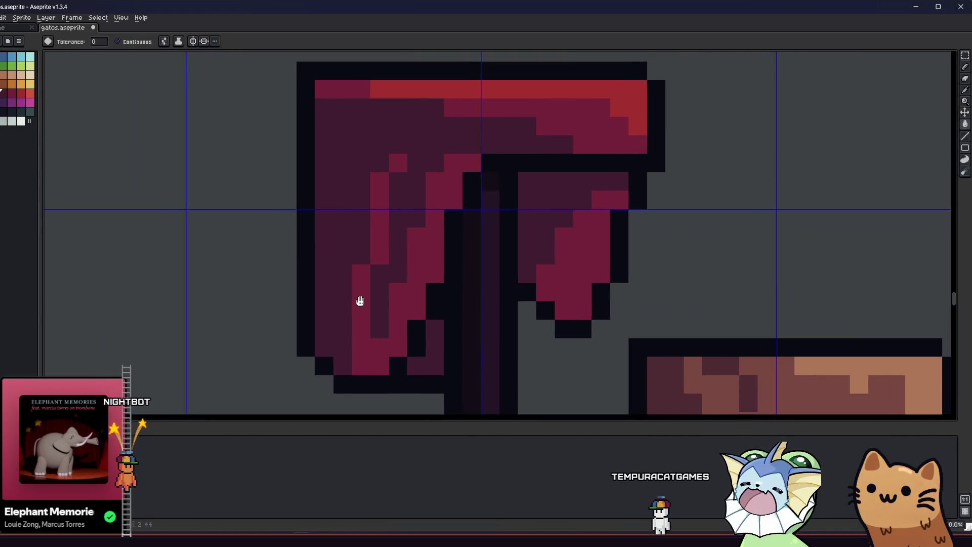
{"action": "scroll", "coordinate": [363, 304], "scroll_direction": "down", "scroll_amount": 3}
{"action": "key", "text": "i"}
{"action": "scroll", "coordinate": [310, 310], "scroll_direction": "down", "scroll_amount": 1}
{"action": "left_click_drag", "start_coordinate": [310, 311], "coordinate": [251, 304]}
{"action": "scroll", "coordinate": [336, 276], "scroll_direction": "up", "scroll_amount": 4}
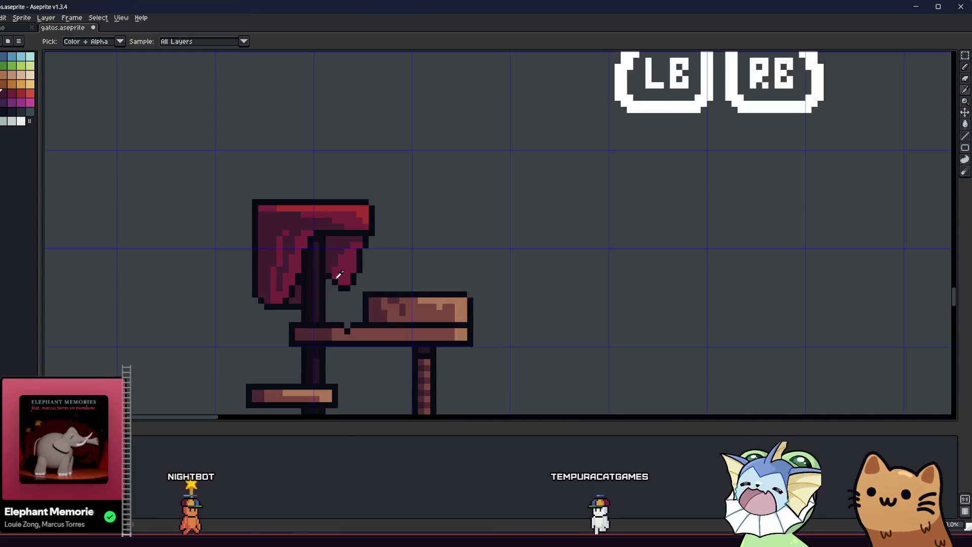
{"action": "scroll", "coordinate": [326, 252], "scroll_direction": "up", "scroll_amount": 4}
{"action": "key", "text": "b"}
{"action": "left_click", "coordinate": [344, 321]}
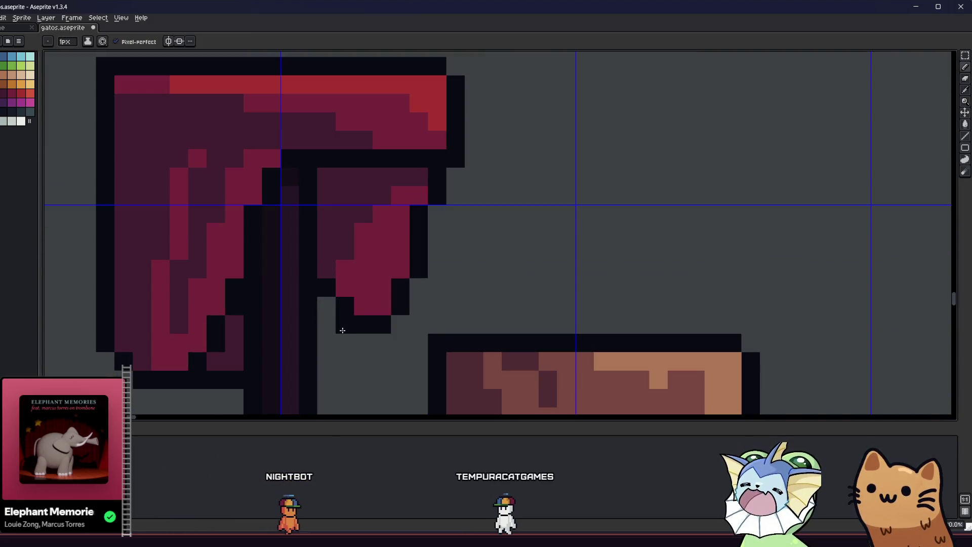
{"action": "left_click", "coordinate": [327, 340]}
{"action": "left_click", "coordinate": [330, 276], "text": "alt"}
{"action": "left_click", "coordinate": [329, 321]}
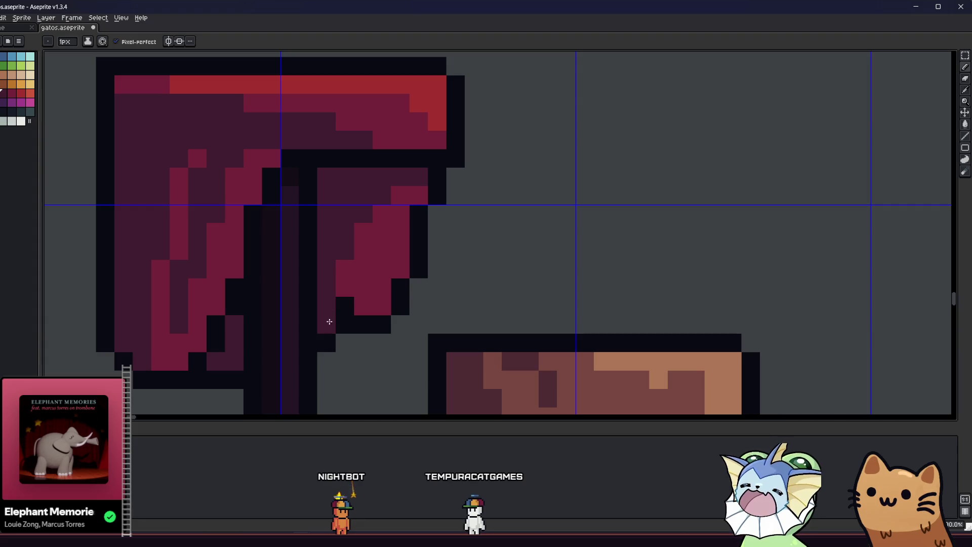
Step: Extend the drape's lower-left outline into a new zigzag tip
{"action": "scroll", "coordinate": [362, 246], "scroll_direction": "down", "scroll_amount": 4}
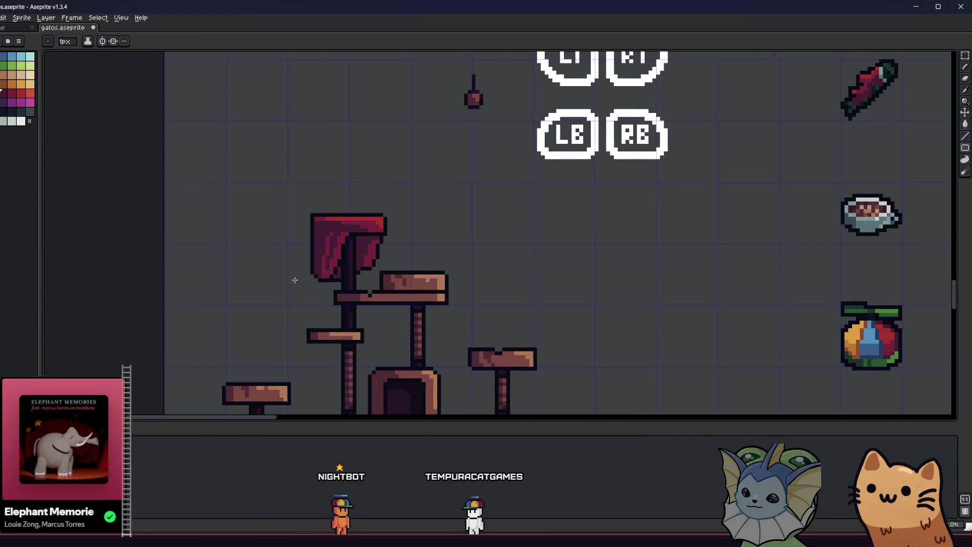
{"action": "scroll", "coordinate": [417, 274], "scroll_direction": "up", "scroll_amount": 4}
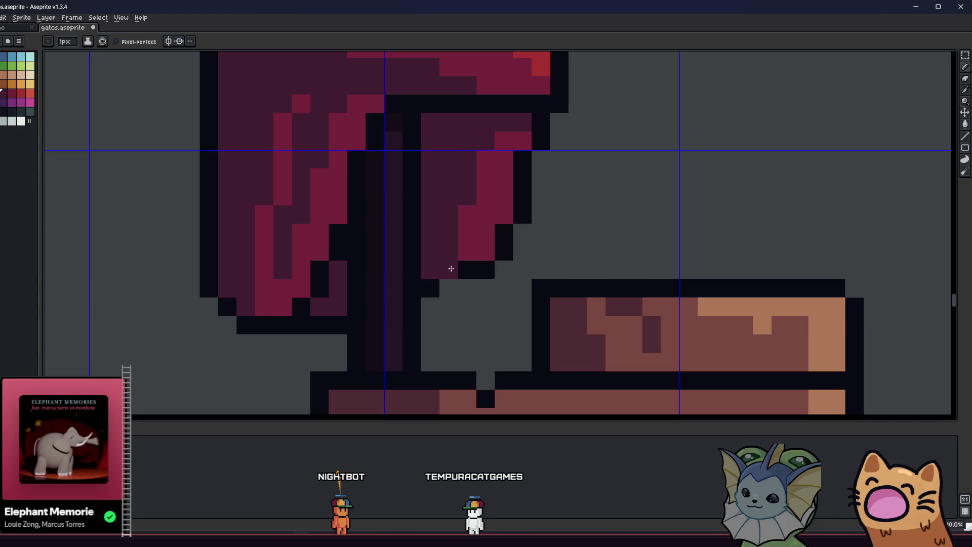
{"action": "scroll", "coordinate": [447, 287], "scroll_direction": "down", "scroll_amount": 5}
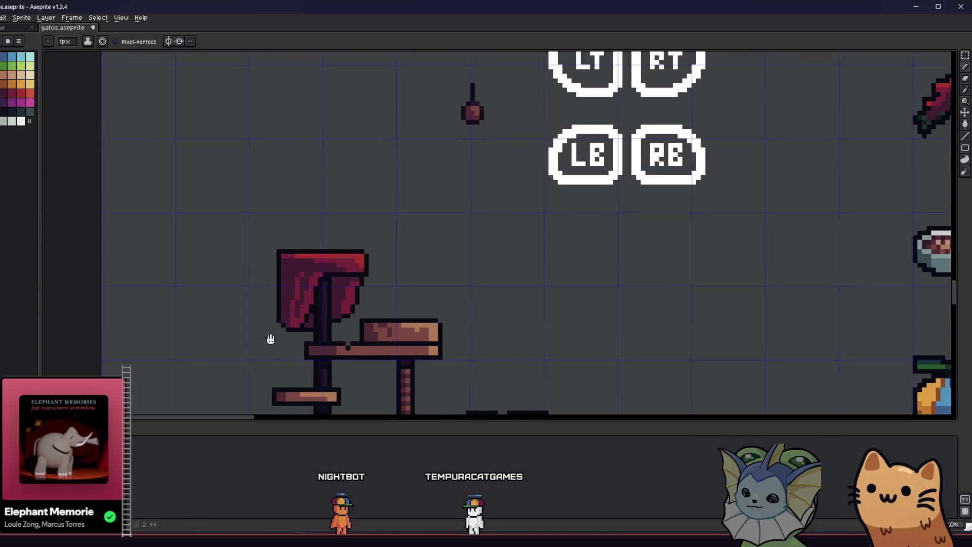
{"action": "mouse_move", "coordinate": [270, 339]}
{"action": "left_mouse_down"}
{"action": "mouse_move", "coordinate": [293, 332]}
{"action": "mouse_move", "coordinate": [293, 288]}
{"action": "mouse_move", "coordinate": [320, 284]}
{"action": "left_mouse_up"}
{"action": "scroll", "coordinate": [357, 284], "scroll_direction": "up", "scroll_amount": 5}
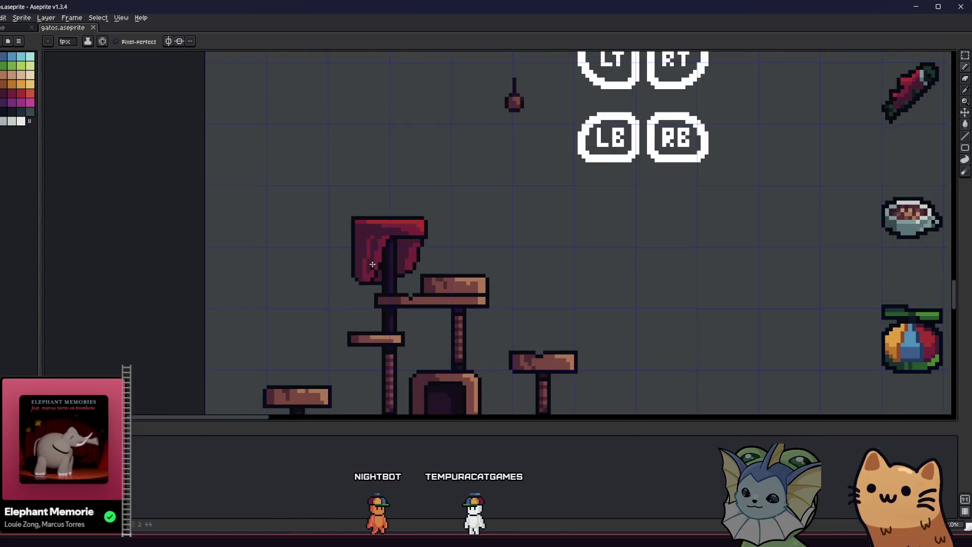
{"action": "scroll", "coordinate": [357, 283], "scroll_direction": "up", "scroll_amount": 1}
{"action": "key", "text": "b"}
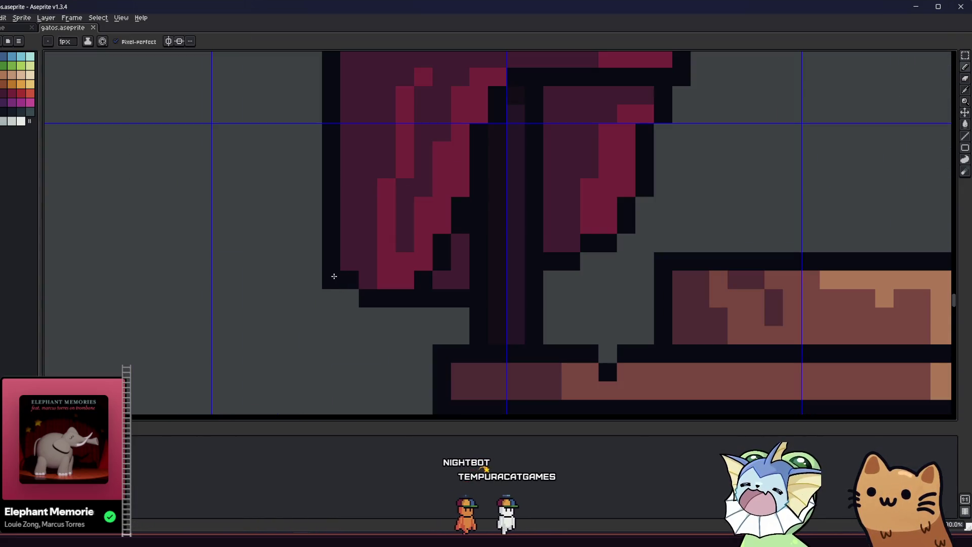
{"action": "left_click_drag", "start_coordinate": [333, 275], "coordinate": [337, 302]}
{"action": "left_click", "coordinate": [349, 316]}
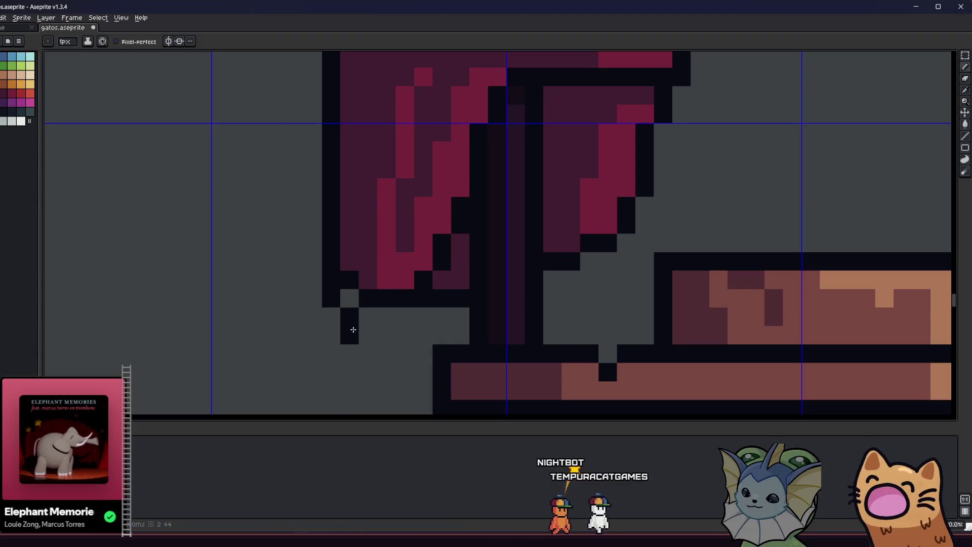
{"action": "left_click", "coordinate": [368, 335]}
{"action": "left_click", "coordinate": [386, 316]}
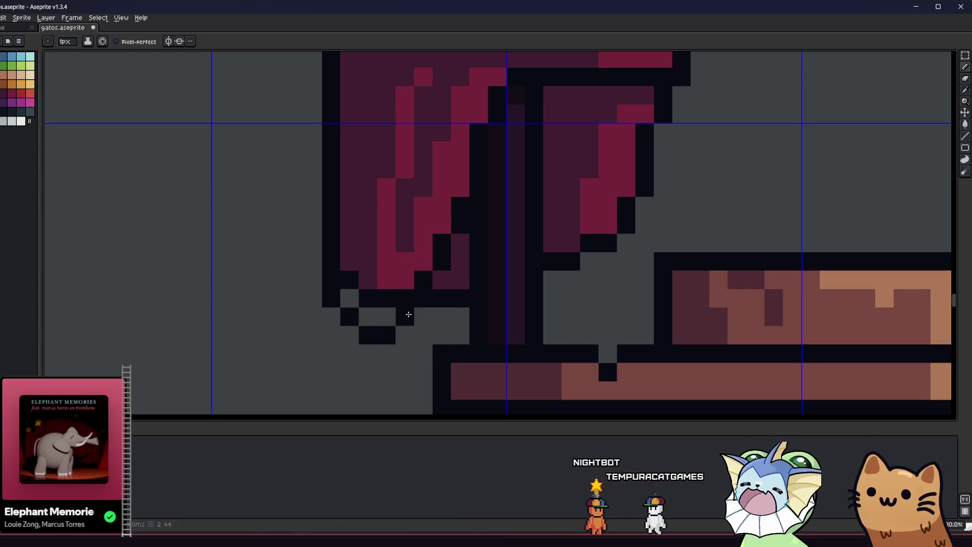
{"action": "key", "text": "alt"}
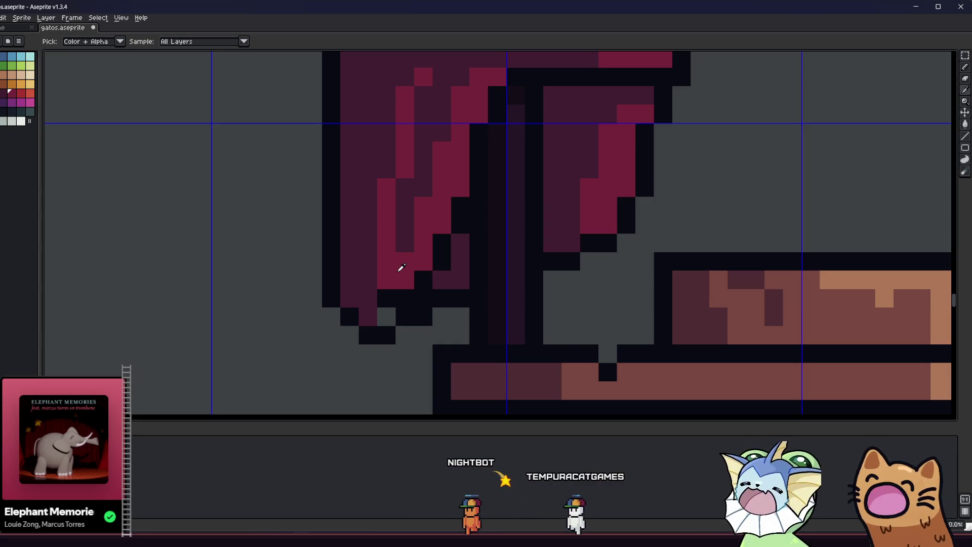
Step: Fill the drape's lengthened lower tip with pink
{"action": "left_click_drag", "start_coordinate": [402, 267], "coordinate": [390, 305]}
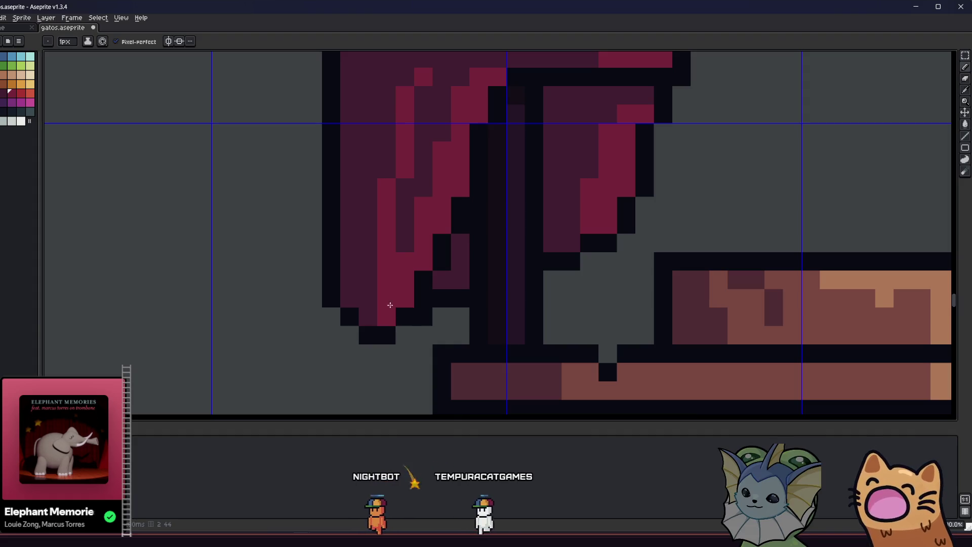
{"action": "scroll", "coordinate": [403, 287], "scroll_direction": "down", "scroll_amount": 4}
{"action": "left_click_drag", "start_coordinate": [321, 305], "coordinate": [233, 288]}
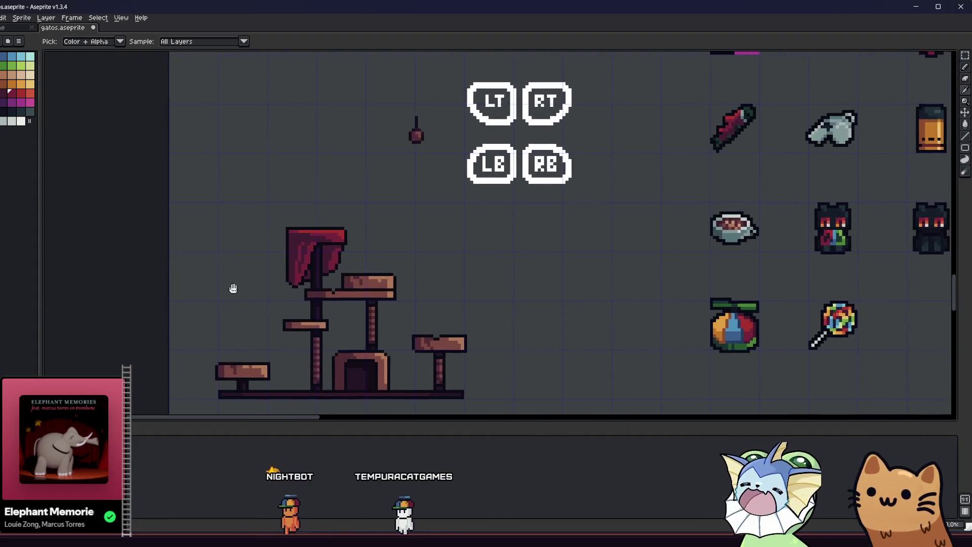
{"action": "scroll", "coordinate": [232, 288], "scroll_direction": "down", "scroll_amount": 3}
{"action": "scroll", "coordinate": [260, 285], "scroll_direction": "up", "scroll_amount": 4}
{"action": "left_click_drag", "start_coordinate": [174, 274], "coordinate": [248, 275]}
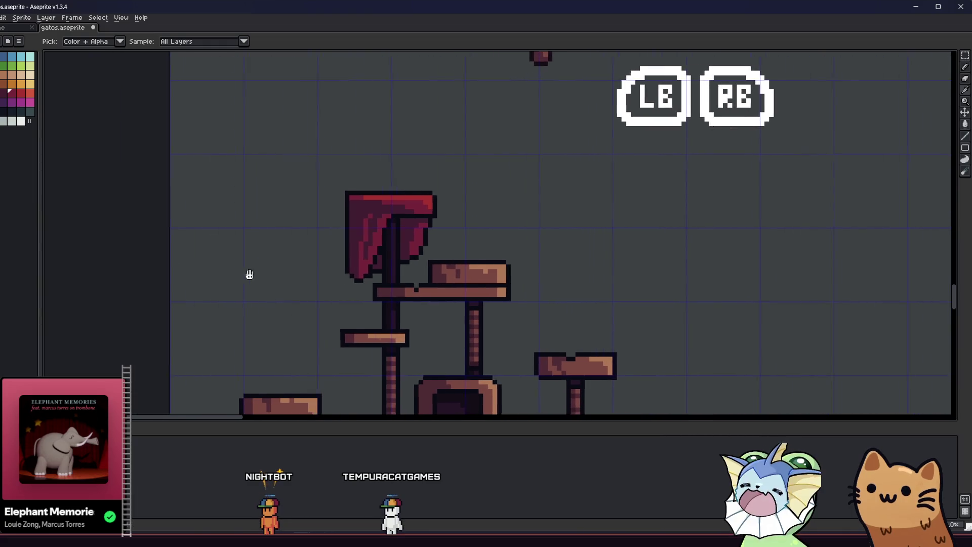
{"action": "scroll", "coordinate": [390, 225], "scroll_direction": "up", "scroll_amount": 2}
{"action": "scroll", "coordinate": [484, 164], "scroll_direction": "up", "scroll_amount": 2}
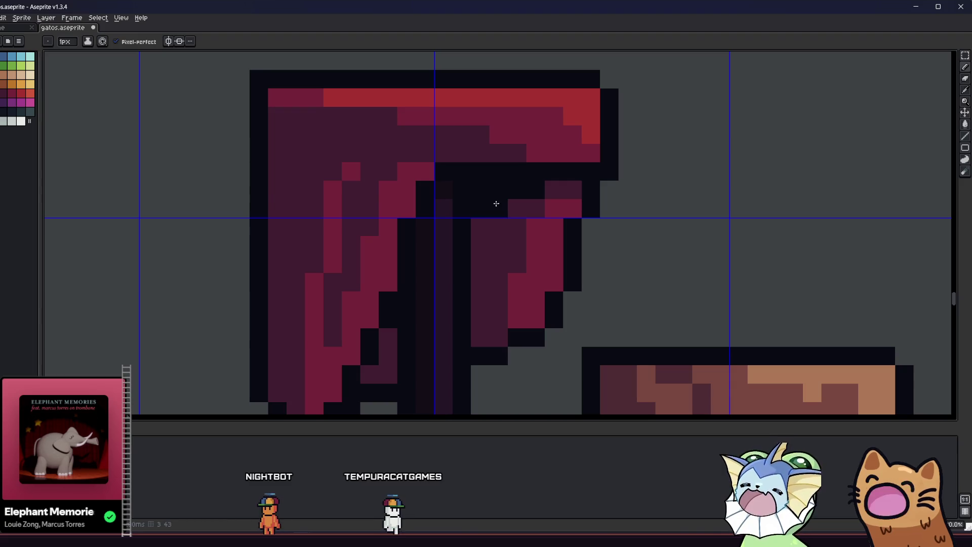
Step: Fill the gap in the drape's outline over the pole with the drape's black outline colour
{"action": "scroll", "coordinate": [496, 203], "scroll_direction": "up", "scroll_amount": 1}
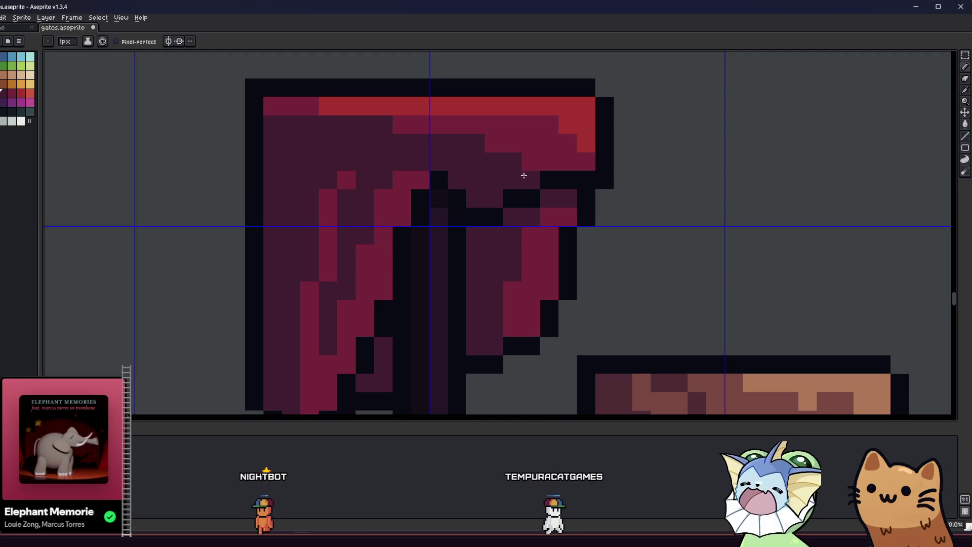
{"action": "scroll", "coordinate": [481, 193], "scroll_direction": "up", "scroll_amount": 1}
{"action": "key", "text": "alt"}
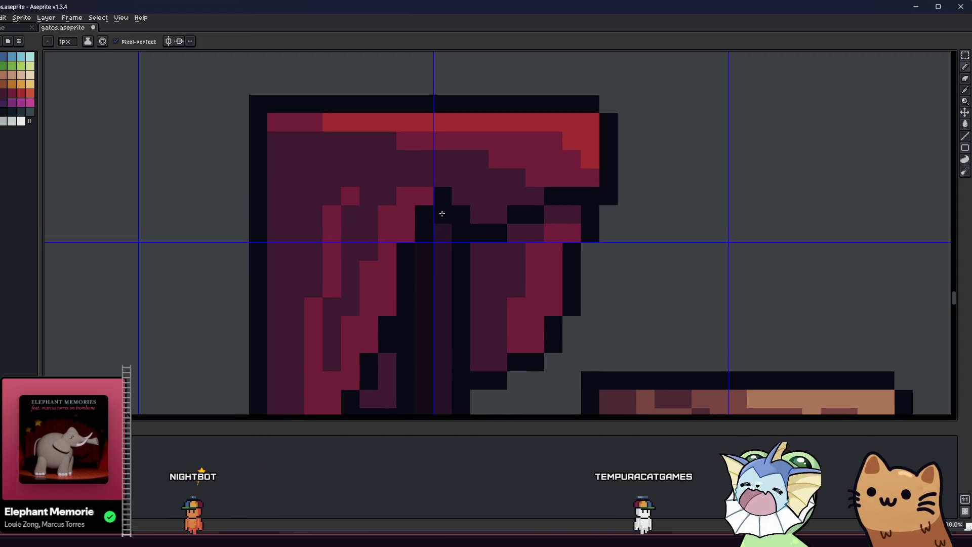
{"action": "scroll", "coordinate": [376, 233], "scroll_direction": "up", "scroll_amount": 1}
{"action": "scroll", "coordinate": [376, 233], "scroll_direction": "down", "scroll_amount": 5}
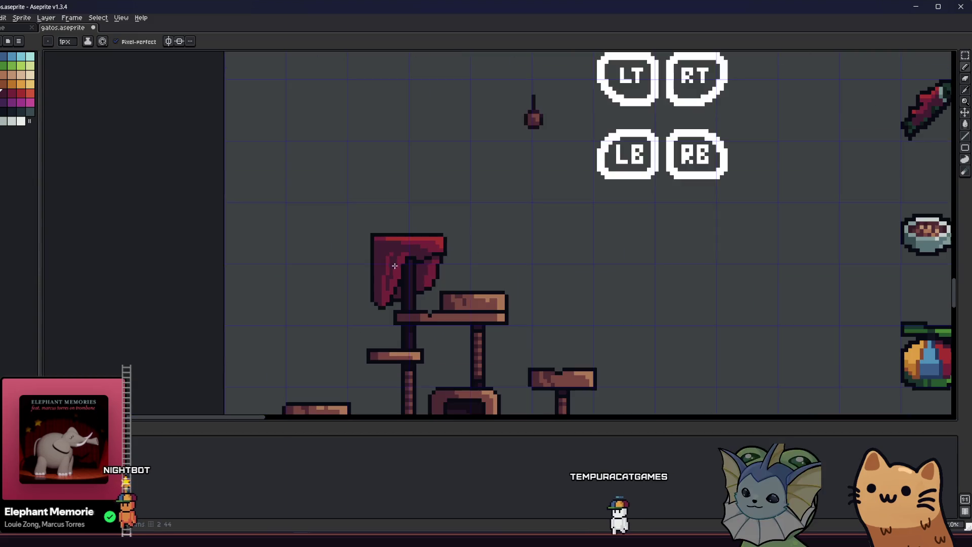
{"action": "left_click_drag", "start_coordinate": [337, 267], "coordinate": [212, 286]}
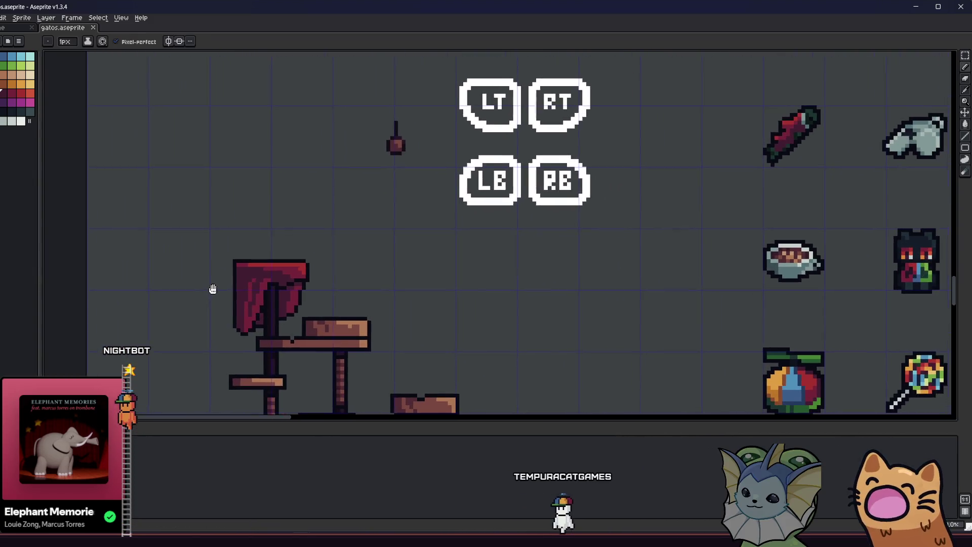
{"action": "scroll", "coordinate": [213, 286], "scroll_direction": "down", "scroll_amount": 3}
{"action": "scroll", "coordinate": [197, 302], "scroll_direction": "up", "scroll_amount": 3}
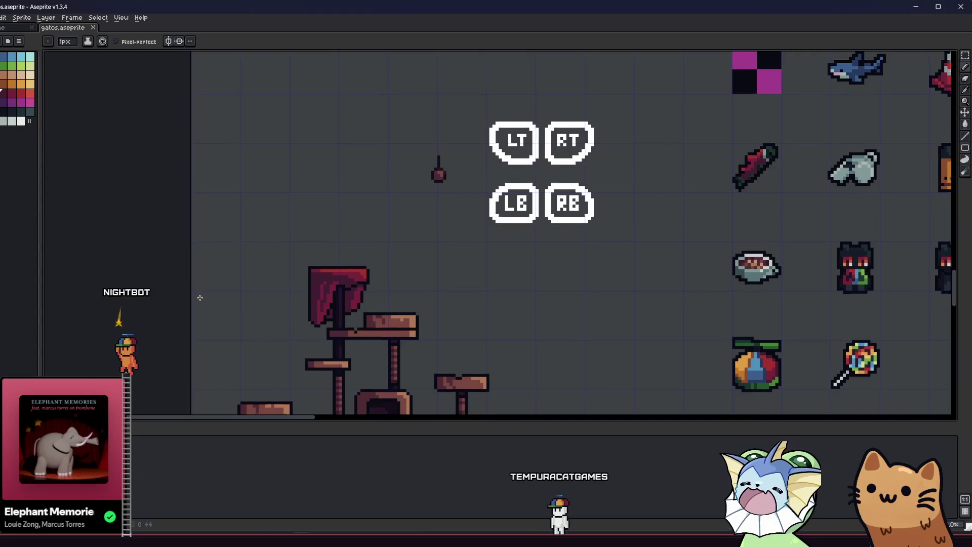
{"action": "scroll", "coordinate": [359, 291], "scroll_direction": "up", "scroll_amount": 3}
{"action": "key", "text": "i"}
{"action": "scroll", "coordinate": [359, 271], "scroll_direction": "up", "scroll_amount": 1}
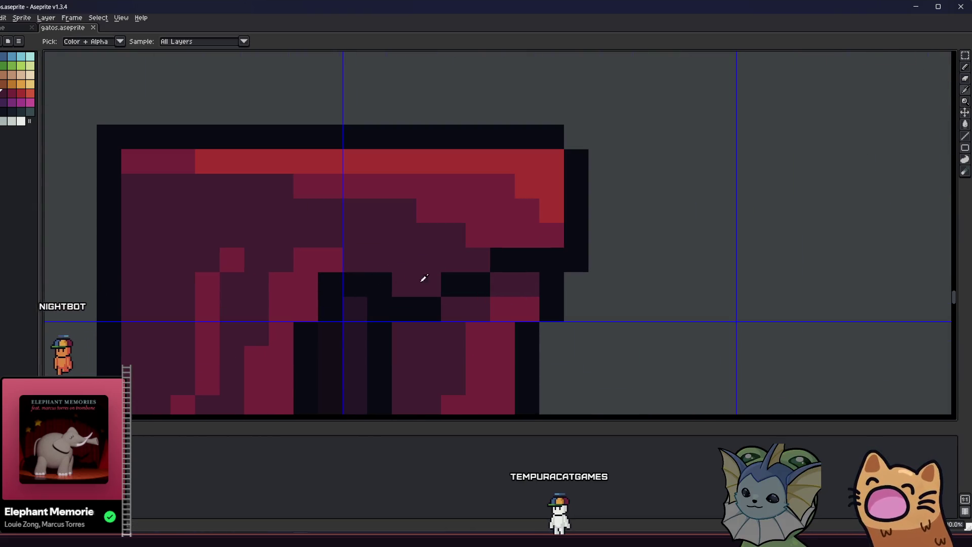
{"action": "left_click", "coordinate": [505, 257]}
{"action": "key", "text": "b"}
{"action": "left_click", "coordinate": [507, 275]}
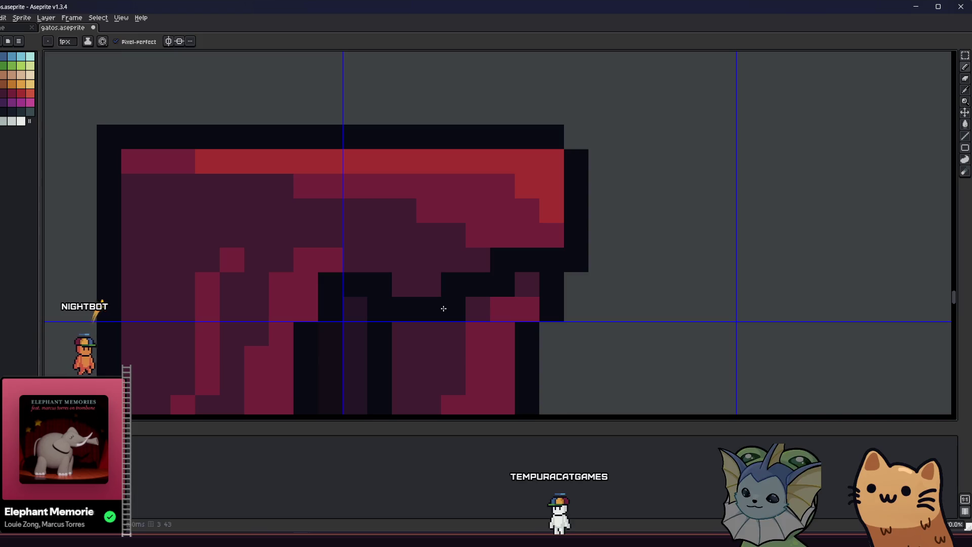
Step: Pick the drape's dark red colour again and save the sprite sheet
{"action": "scroll", "coordinate": [479, 269], "scroll_direction": "down", "scroll_amount": 3}
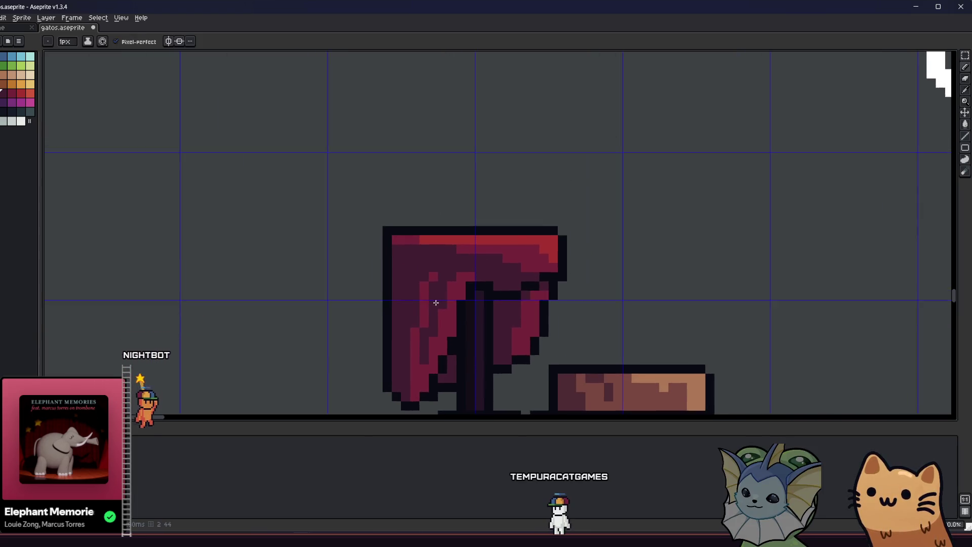
{"action": "scroll", "coordinate": [436, 303], "scroll_direction": "down", "scroll_amount": 3}
{"action": "left_click_drag", "start_coordinate": [447, 328], "coordinate": [289, 312]}
{"action": "scroll", "coordinate": [343, 298], "scroll_direction": "up", "scroll_amount": 1}
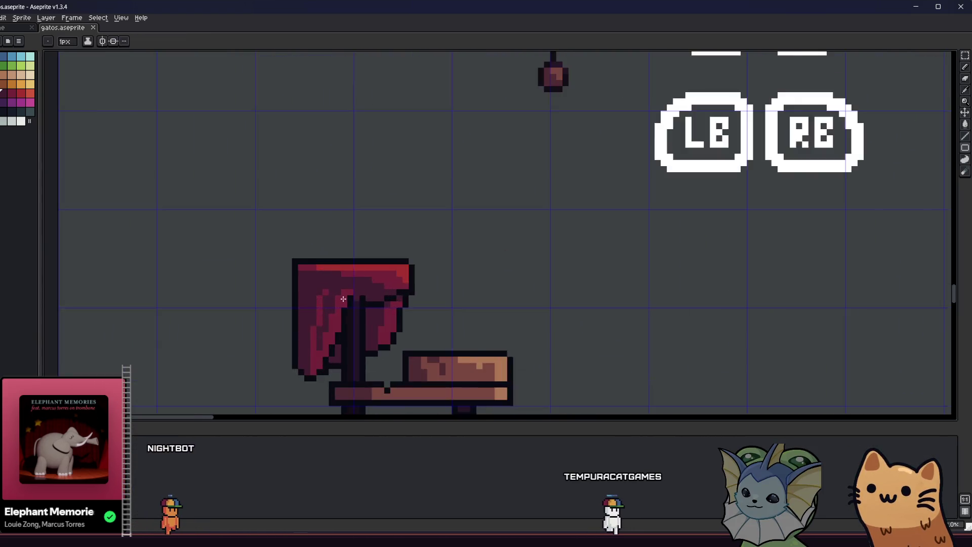
{"action": "scroll", "coordinate": [343, 299], "scroll_direction": "up", "scroll_amount": 1}
{"action": "key", "text": "i"}
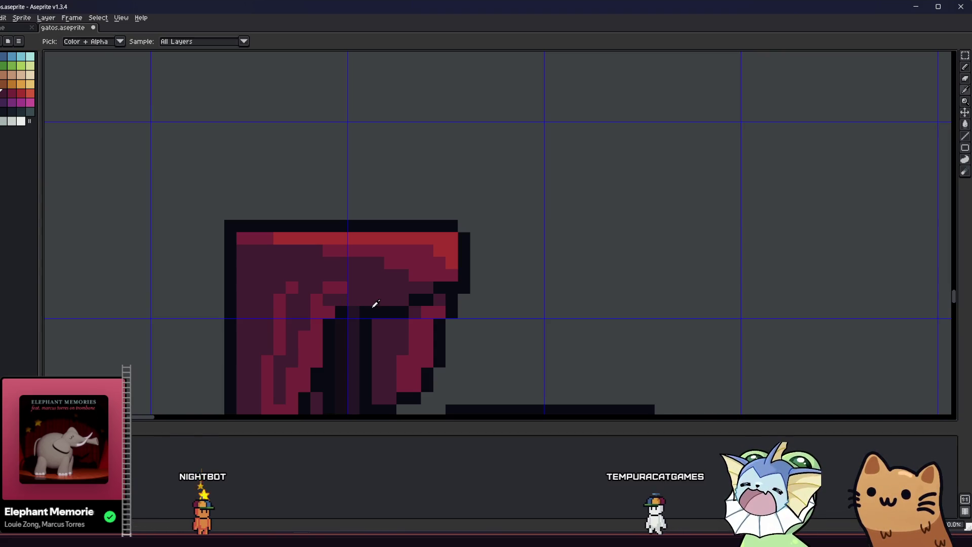
{"action": "left_click", "coordinate": [323, 301], "text": "alt"}
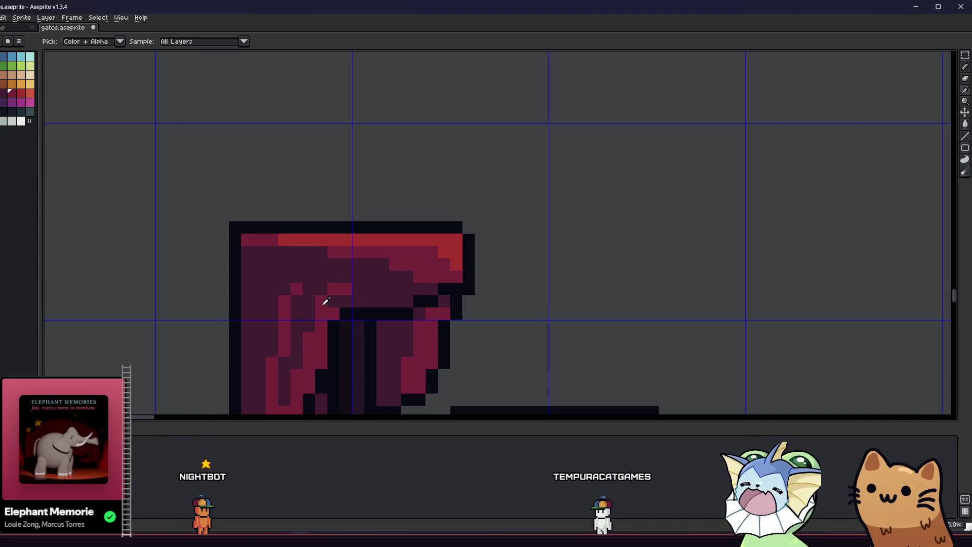
{"action": "scroll", "coordinate": [332, 309], "scroll_direction": "down", "scroll_amount": 2}
{"action": "scroll", "coordinate": [332, 309], "scroll_direction": "down", "scroll_amount": 4}
{"action": "key", "text": "ctrl+s"}
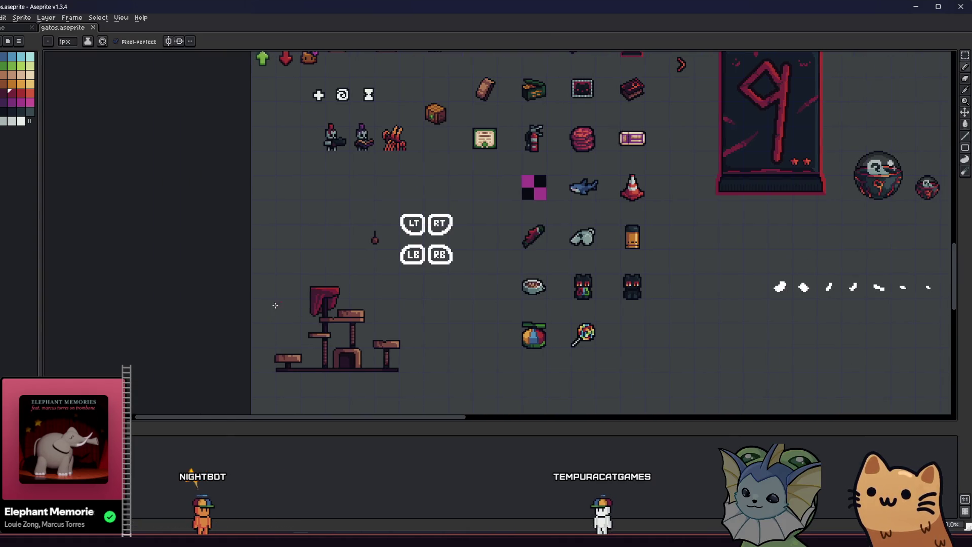
{"action": "scroll", "coordinate": [325, 295], "scroll_direction": "up", "scroll_amount": 5}
{"action": "scroll", "coordinate": [325, 295], "scroll_direction": "up", "scroll_amount": 1}
{"action": "key", "text": "alt"}
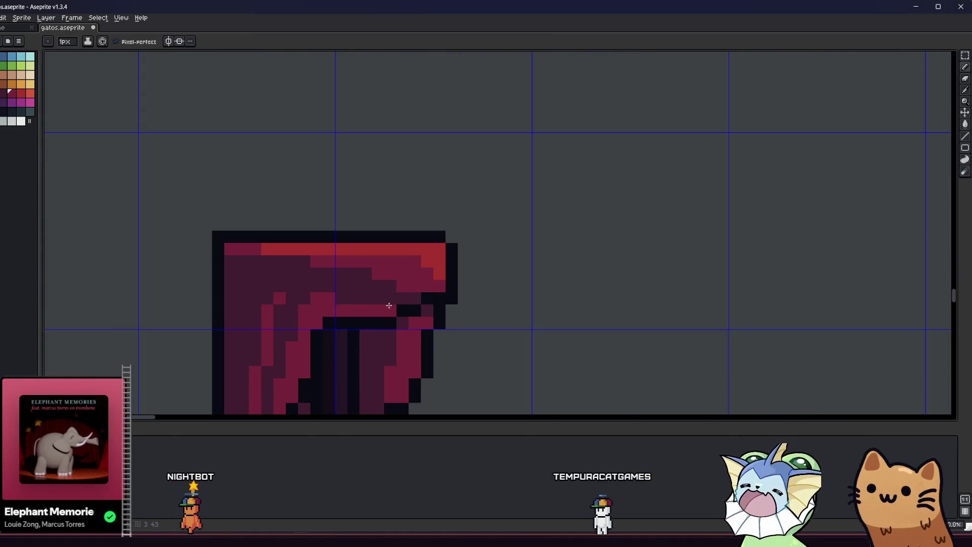
{"action": "scroll", "coordinate": [299, 326], "scroll_direction": "down", "scroll_amount": 6}
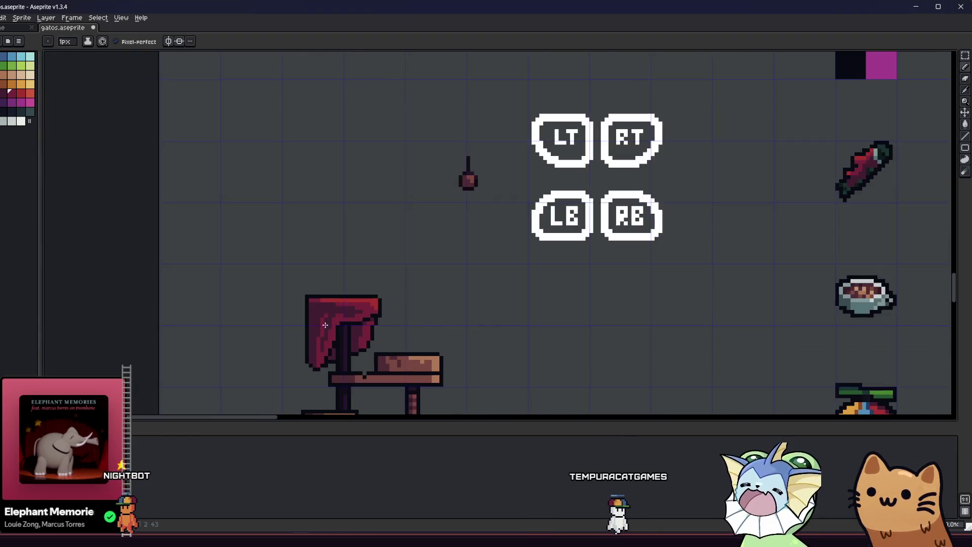
{"action": "scroll", "coordinate": [281, 333], "scroll_direction": "up", "scroll_amount": 5}
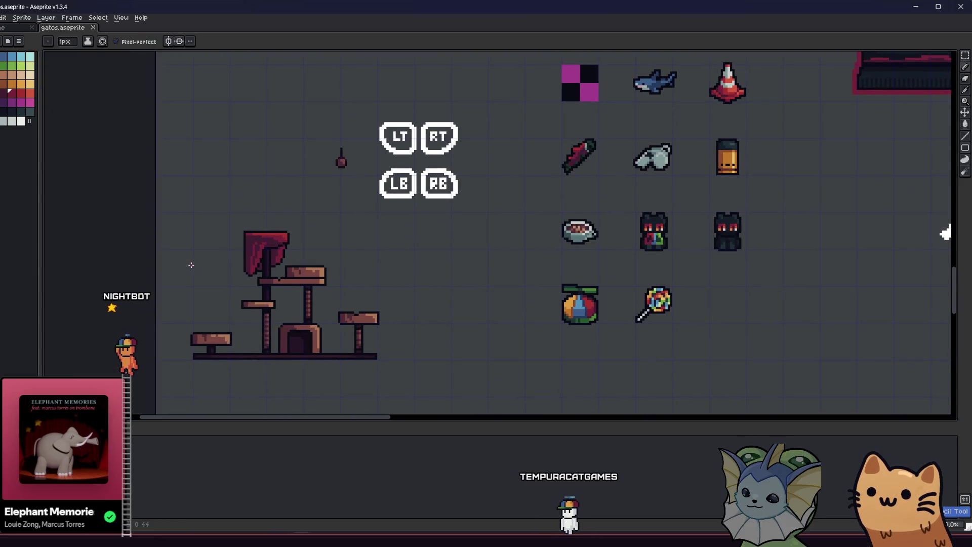
{"action": "scroll", "coordinate": [203, 260], "scroll_direction": "down", "scroll_amount": 3}
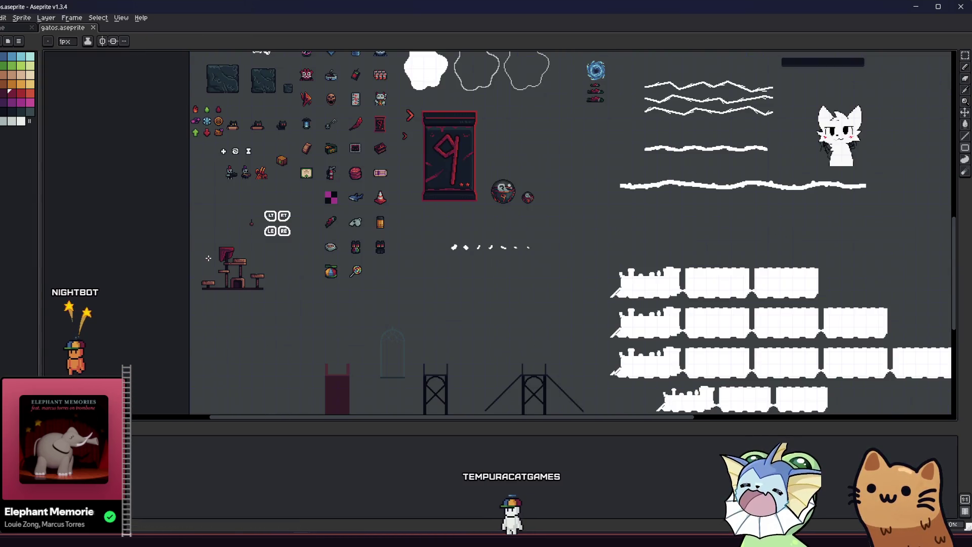
Step: Zoom in on the crimson drape atop the cat tree
{"action": "mouse_move", "coordinate": [208, 258]}
{"action": "left_mouse_down"}
{"action": "mouse_move", "coordinate": [213, 204]}
{"action": "mouse_move", "coordinate": [276, 229]}
{"action": "left_mouse_up"}
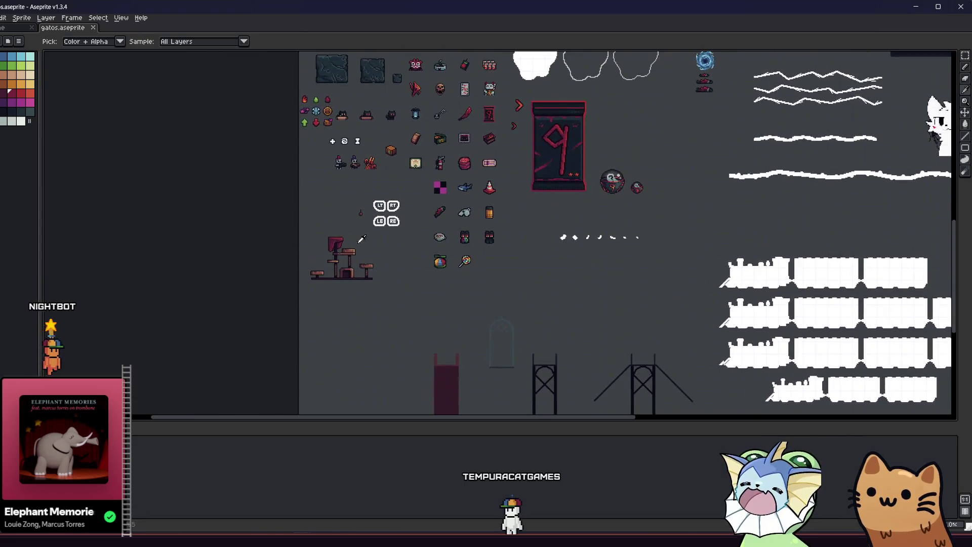
{"action": "scroll", "coordinate": [284, 238], "scroll_direction": "up", "scroll_amount": 5}
{"action": "left_click_drag", "start_coordinate": [217, 260], "coordinate": [326, 275]}
{"action": "scroll", "coordinate": [419, 243], "scroll_direction": "up", "scroll_amount": 3}
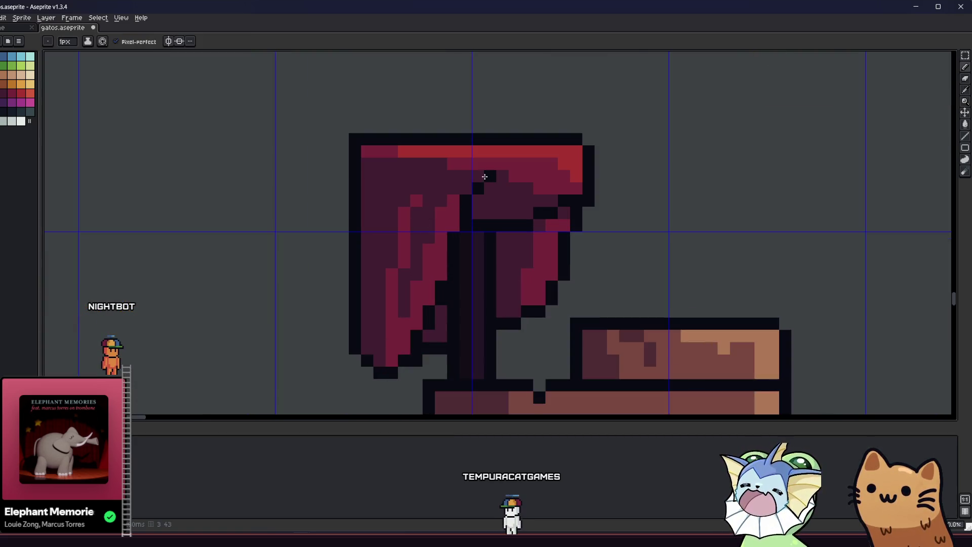
{"action": "scroll", "coordinate": [480, 176], "scroll_direction": "down", "scroll_amount": 3}
{"action": "left_click_drag", "start_coordinate": [401, 245], "coordinate": [401, 308]}
{"action": "scroll", "coordinate": [464, 265], "scroll_direction": "up", "scroll_amount": 4}
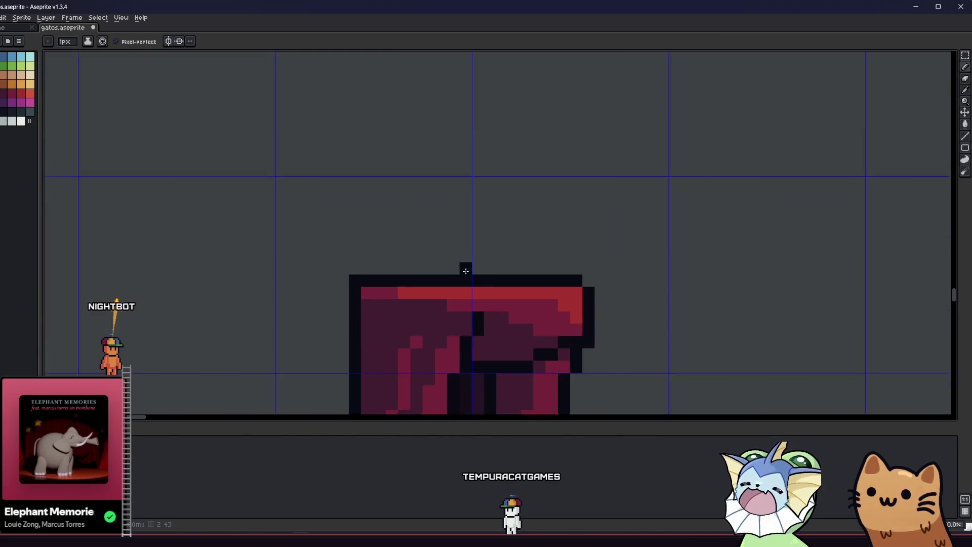
{"action": "scroll", "coordinate": [477, 323], "scroll_direction": "down", "scroll_amount": 3}
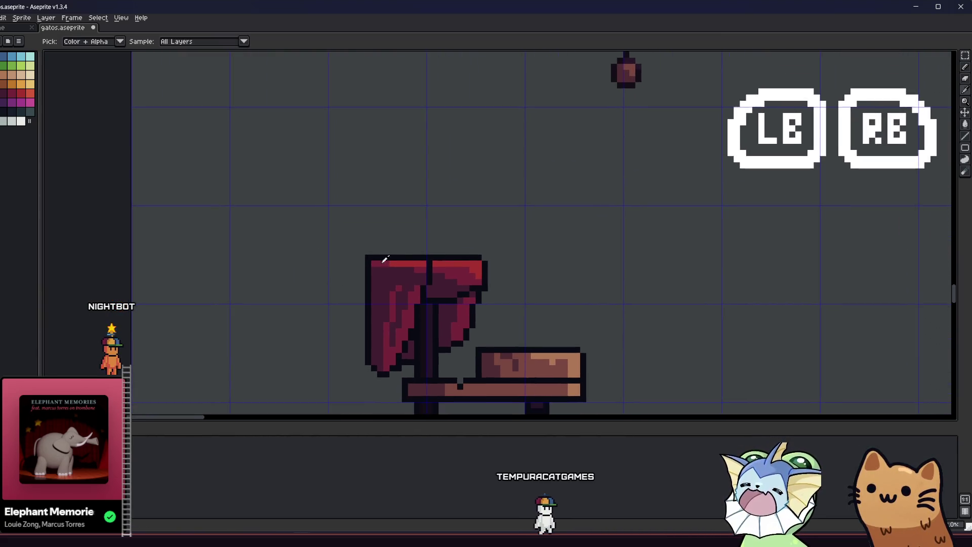
{"action": "scroll", "coordinate": [396, 285], "scroll_direction": "down", "scroll_amount": 1}
{"action": "scroll", "coordinate": [400, 292], "scroll_direction": "down", "scroll_amount": 1}
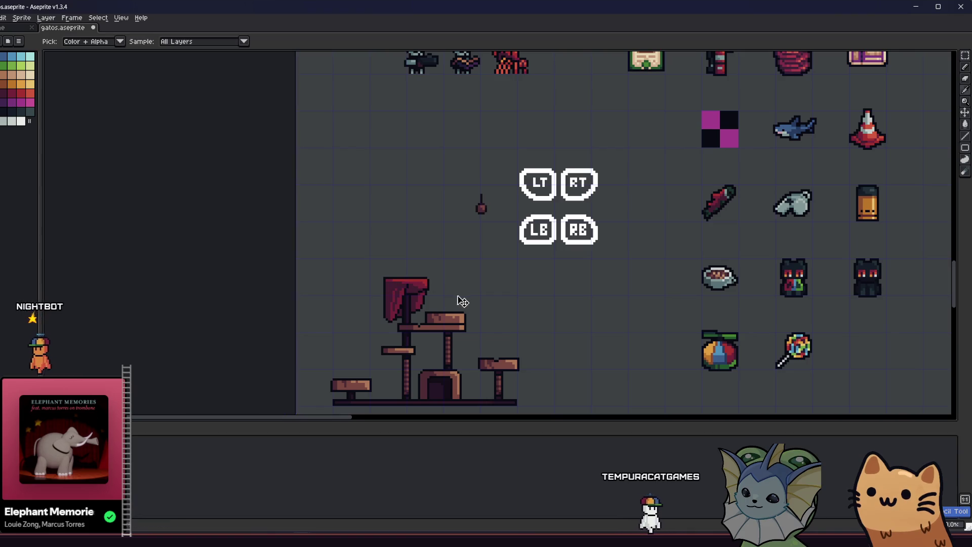
{"action": "left_click_drag", "start_coordinate": [459, 302], "coordinate": [510, 282]}
{"action": "scroll", "coordinate": [510, 282], "scroll_direction": "down", "scroll_amount": 1}
{"action": "scroll", "coordinate": [464, 282], "scroll_direction": "up", "scroll_amount": 5}
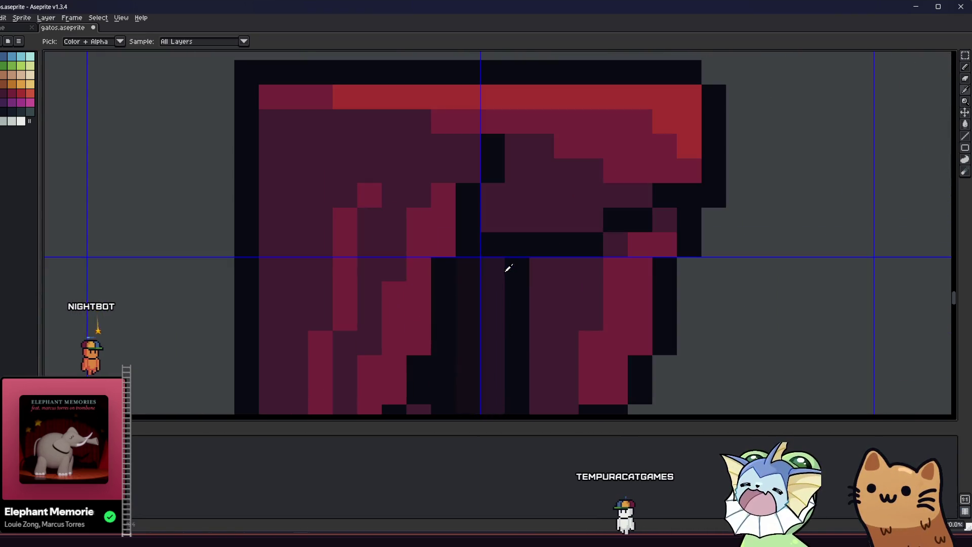
{"action": "scroll", "coordinate": [499, 259], "scroll_direction": "down", "scroll_amount": 4}
{"action": "scroll", "coordinate": [494, 247], "scroll_direction": "up", "scroll_amount": 4}
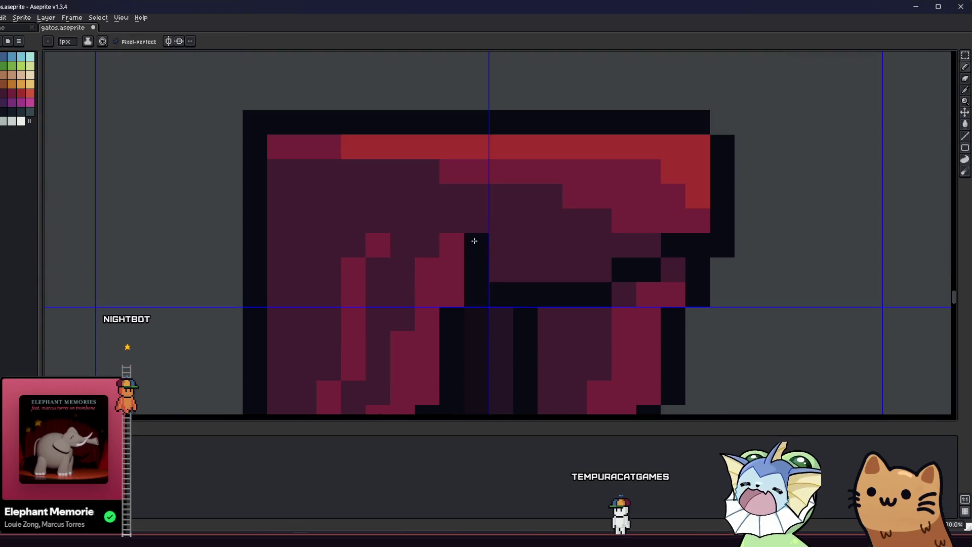
{"action": "scroll", "coordinate": [390, 273], "scroll_direction": "down", "scroll_amount": 4}
{"action": "left_click_drag", "start_coordinate": [390, 273], "coordinate": [299, 276]}
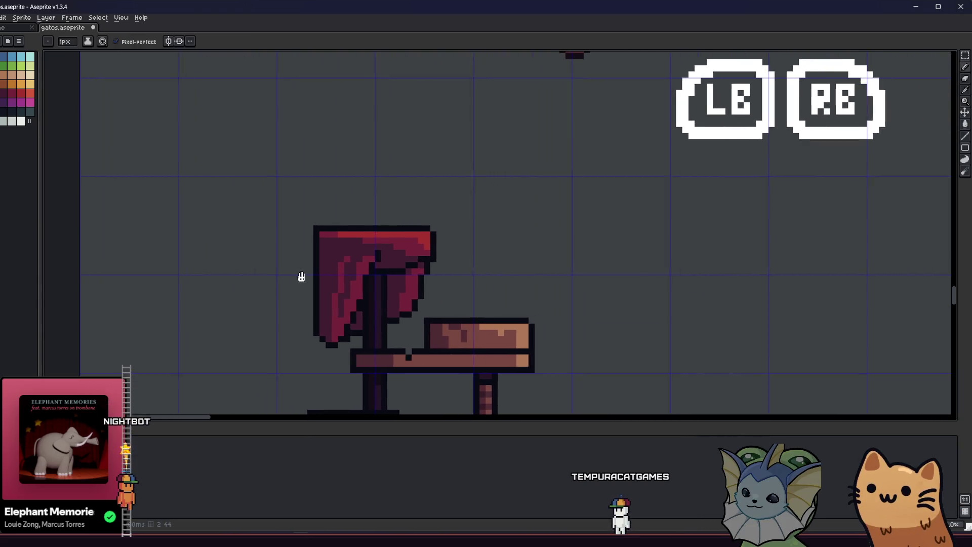
{"action": "scroll", "coordinate": [299, 275], "scroll_direction": "down", "scroll_amount": 2}
{"action": "scroll", "coordinate": [300, 271], "scroll_direction": "up", "scroll_amount": 5}
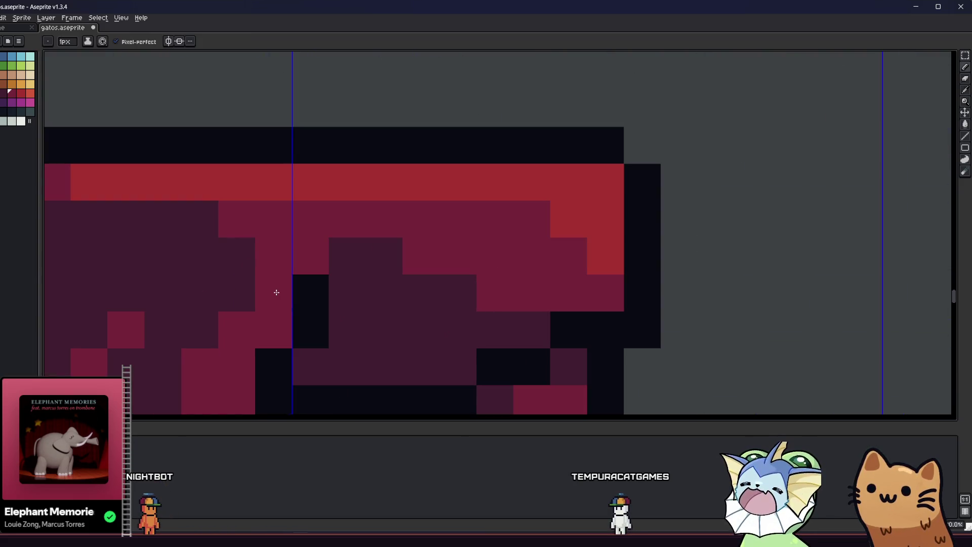
{"action": "scroll", "coordinate": [277, 293], "scroll_direction": "down", "scroll_amount": 5}
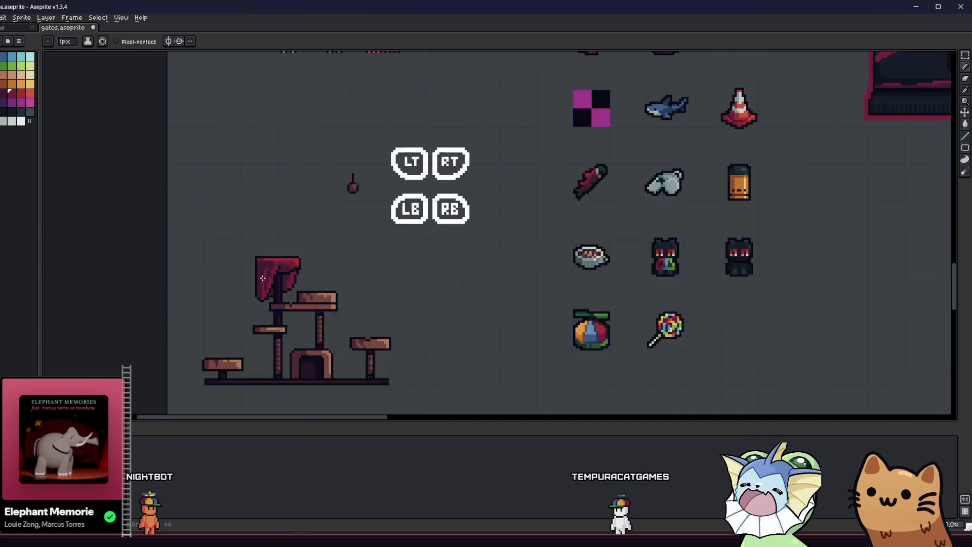
{"action": "scroll", "coordinate": [262, 278], "scroll_direction": "down", "scroll_amount": 3}
{"action": "scroll", "coordinate": [326, 277], "scroll_direction": "up", "scroll_amount": 5}
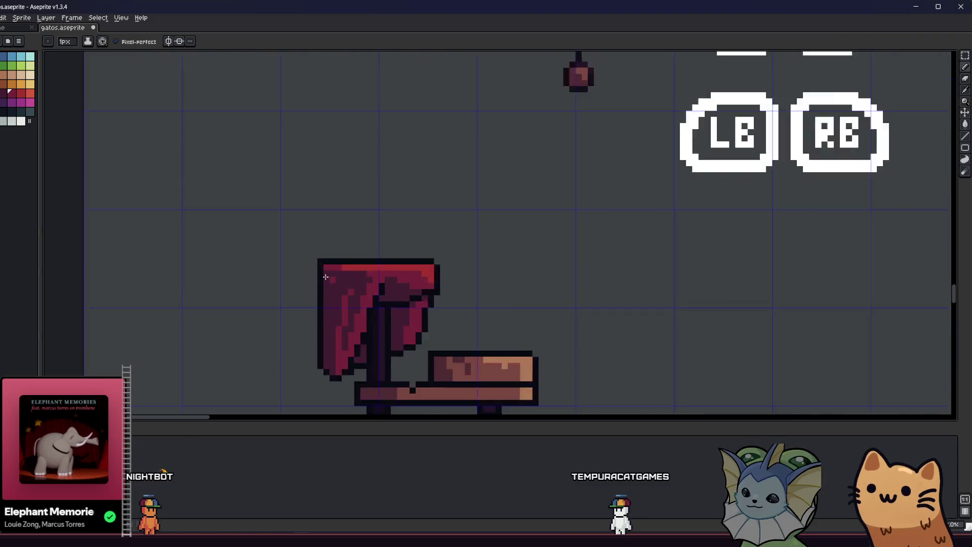
{"action": "scroll", "coordinate": [336, 275], "scroll_direction": "up", "scroll_amount": 1}
{"action": "scroll", "coordinate": [329, 289], "scroll_direction": "down", "scroll_amount": 4}
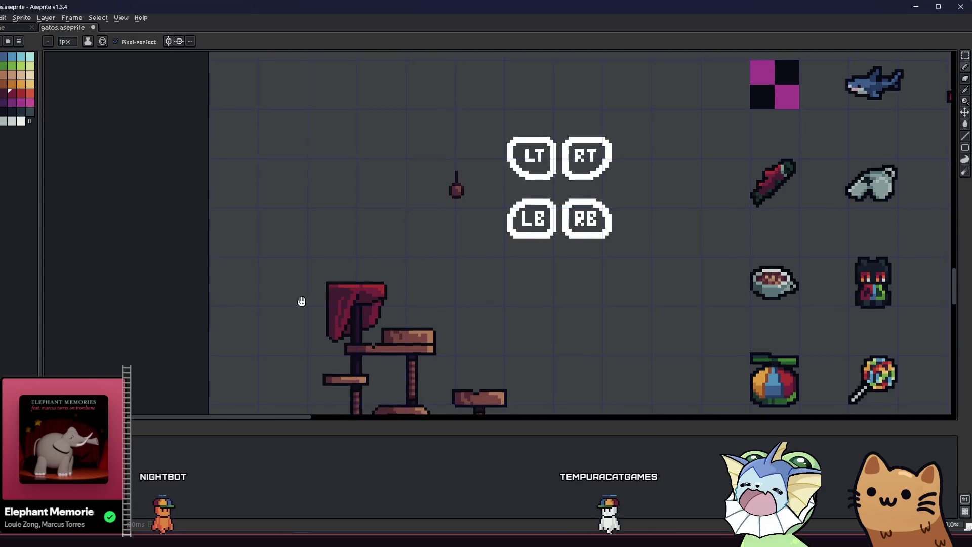
{"action": "scroll", "coordinate": [260, 263], "scroll_direction": "up", "scroll_amount": 3}
{"action": "left_click_drag", "start_coordinate": [228, 211], "coordinate": [268, 193]}
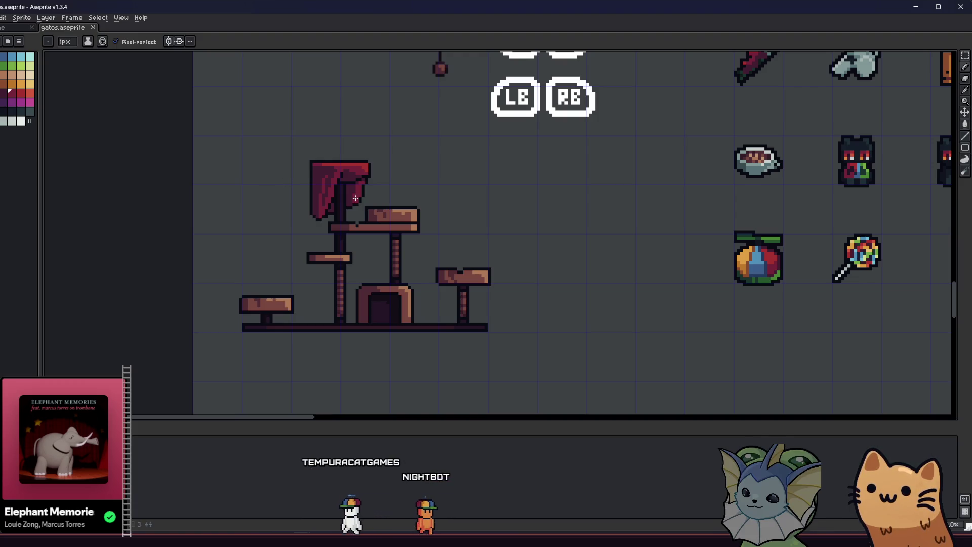
{"action": "scroll", "coordinate": [355, 198], "scroll_direction": "up", "scroll_amount": 5}
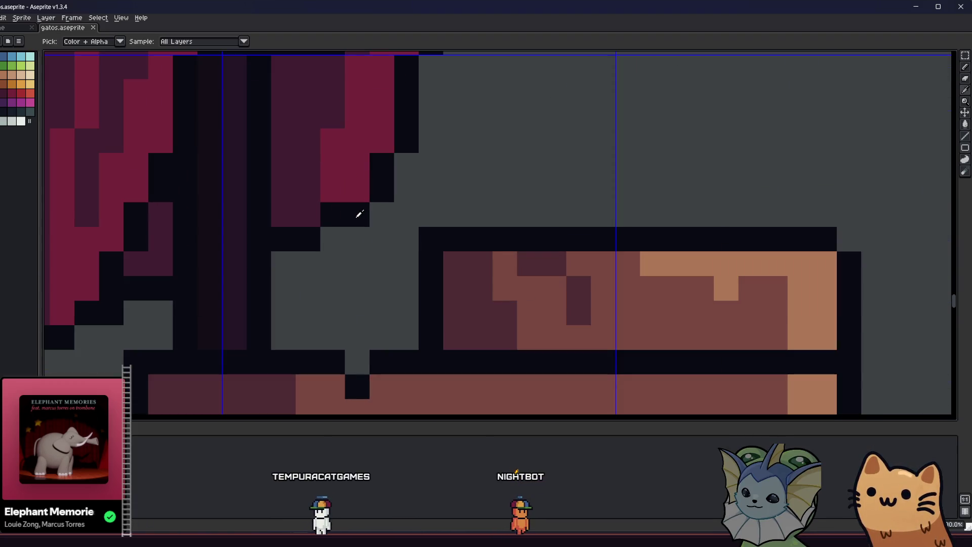
Step: Sample the drape's pink shade and paint two dark drape pixels pink
{"action": "key", "text": "b"}
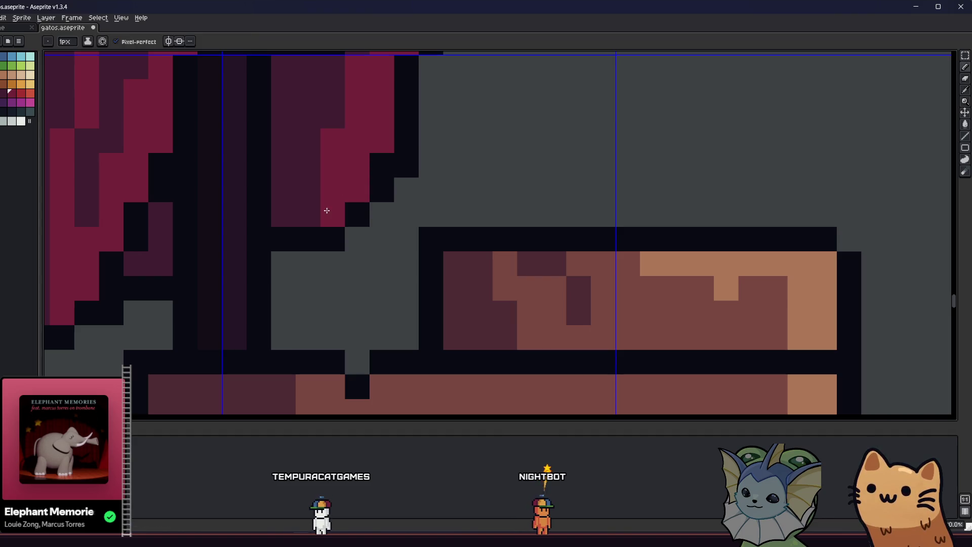
{"action": "scroll", "coordinate": [324, 192], "scroll_direction": "down", "scroll_amount": 4}
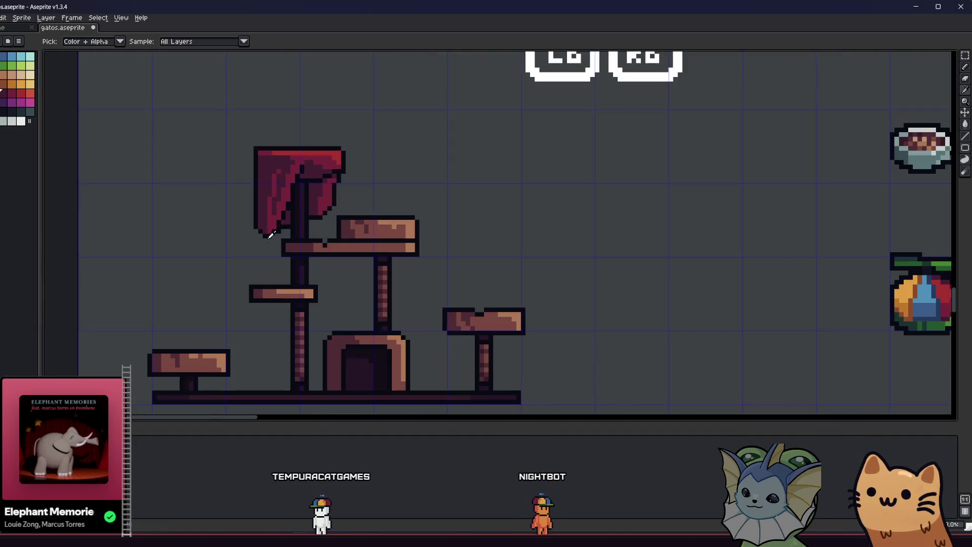
{"action": "scroll", "coordinate": [276, 310], "scroll_direction": "down", "scroll_amount": 2}
{"action": "scroll", "coordinate": [284, 301], "scroll_direction": "up", "scroll_amount": 1}
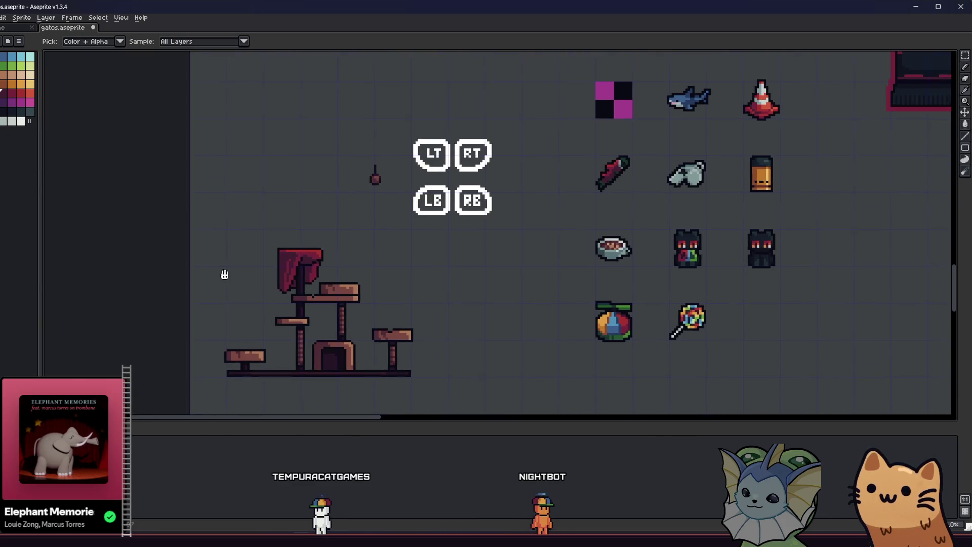
{"action": "scroll", "coordinate": [318, 282], "scroll_direction": "up", "scroll_amount": 5}
{"action": "left_click_drag", "start_coordinate": [384, 267], "coordinate": [318, 246]}
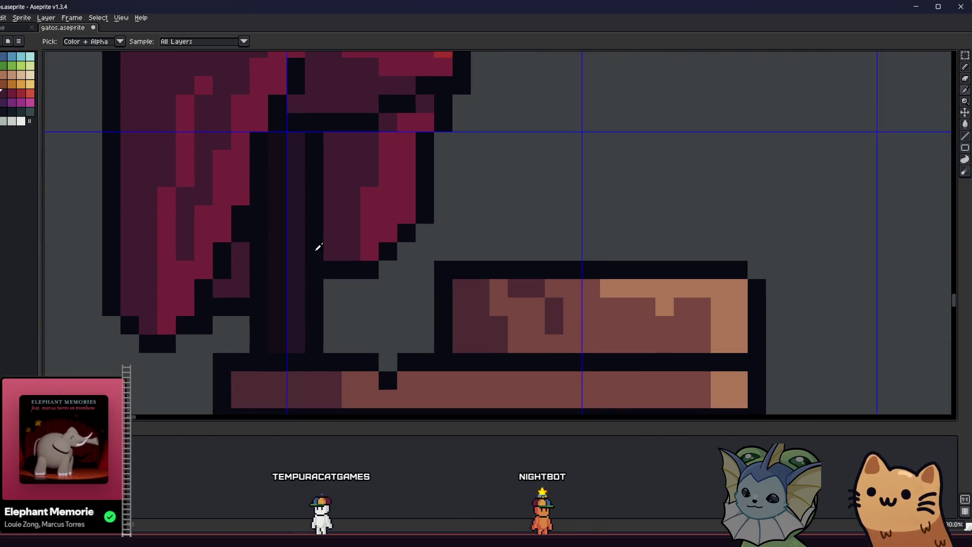
{"action": "key", "text": "i"}
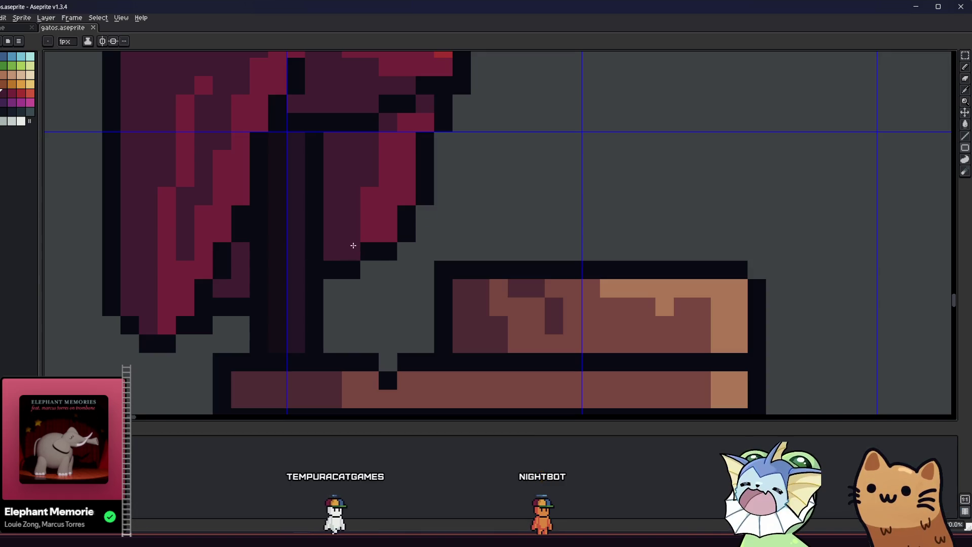
{"action": "scroll", "coordinate": [341, 269], "scroll_direction": "down", "scroll_amount": 3}
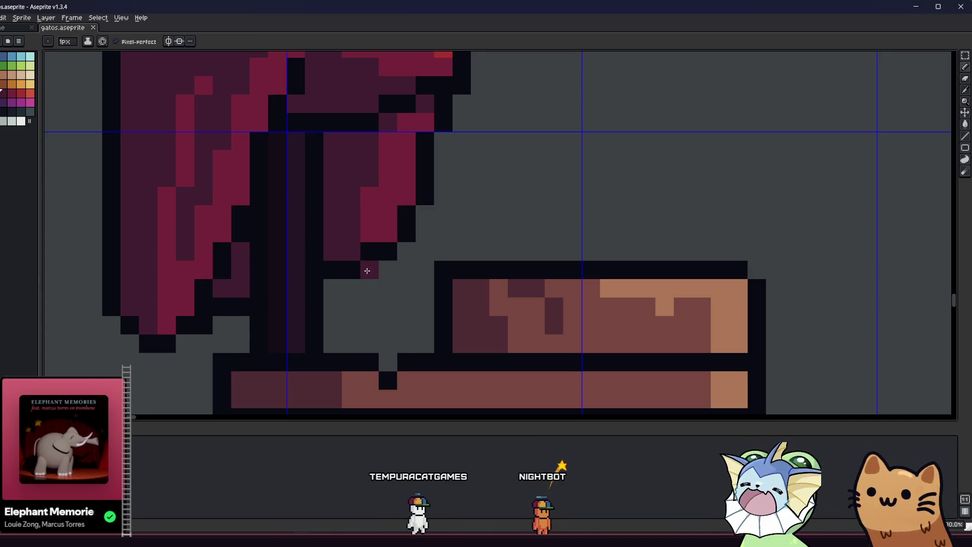
{"action": "key", "text": "b"}
{"action": "key", "text": "i"}
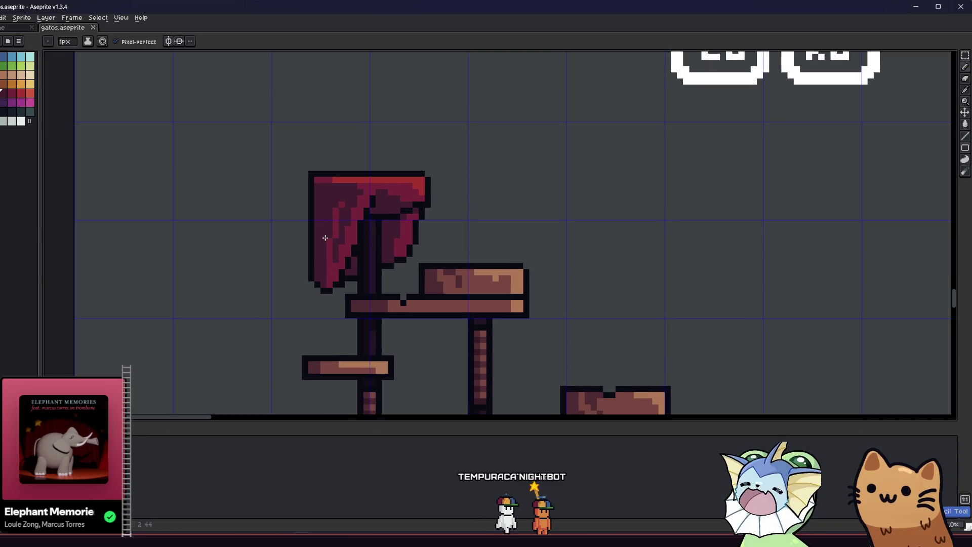
{"action": "scroll", "coordinate": [311, 279], "scroll_direction": "up", "scroll_amount": 2}
{"action": "scroll", "coordinate": [298, 233], "scroll_direction": "up", "scroll_amount": 1}
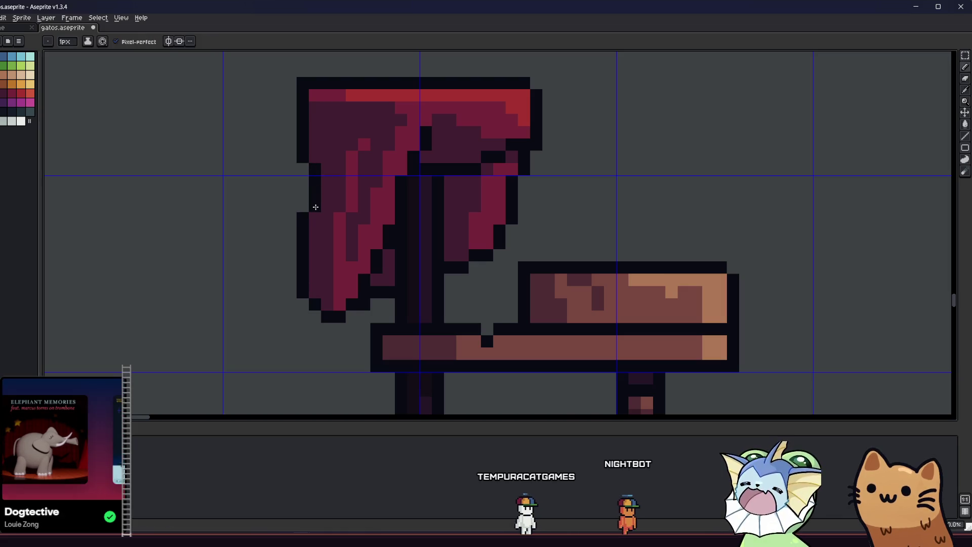
{"action": "scroll", "coordinate": [304, 246], "scroll_direction": "up", "scroll_amount": 2}
{"action": "scroll", "coordinate": [246, 266], "scroll_direction": "down", "scroll_amount": 2}
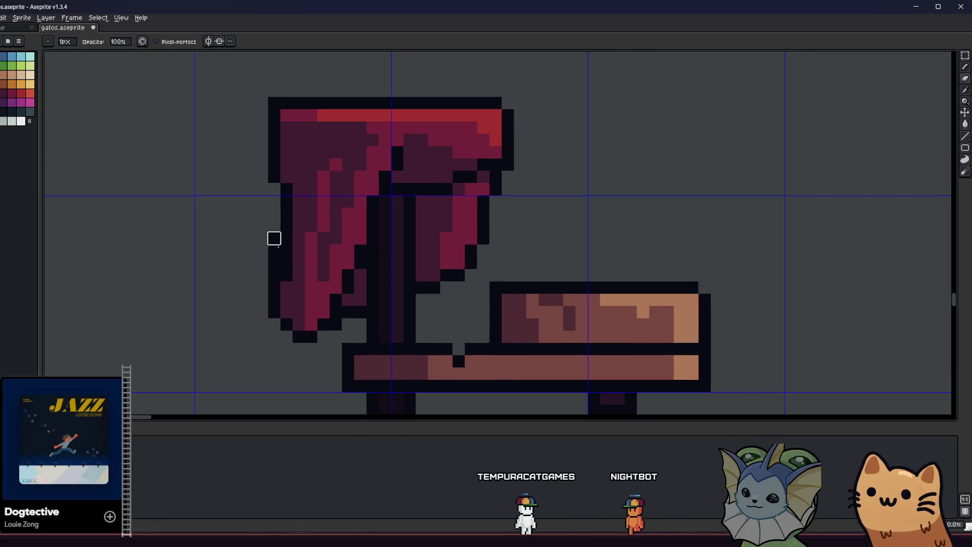
{"action": "scroll", "coordinate": [274, 274], "scroll_direction": "down", "scroll_amount": 3}
{"action": "scroll", "coordinate": [169, 284], "scroll_direction": "down", "scroll_amount": 1}
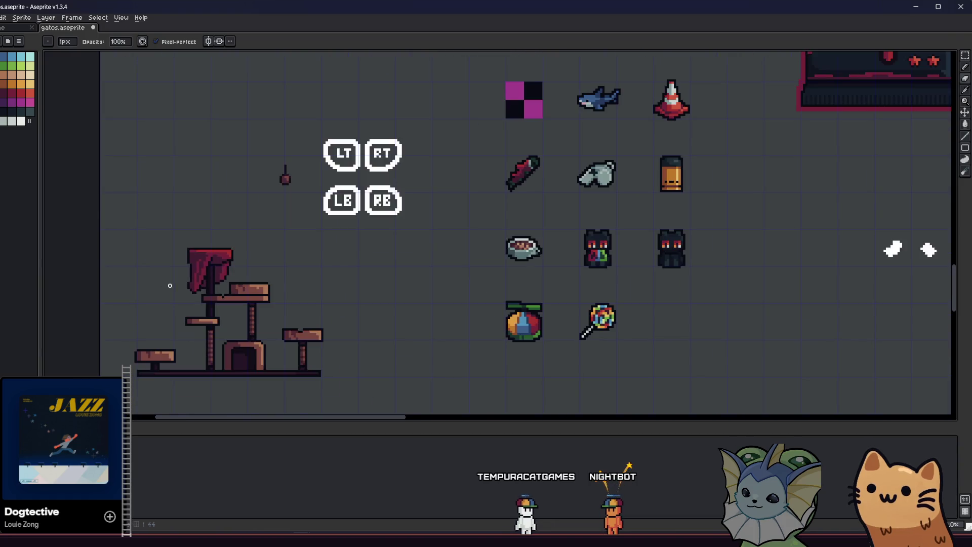
{"action": "scroll", "coordinate": [203, 252], "scroll_direction": "up", "scroll_amount": 2}
{"action": "scroll", "coordinate": [203, 252], "scroll_direction": "up", "scroll_amount": 2}
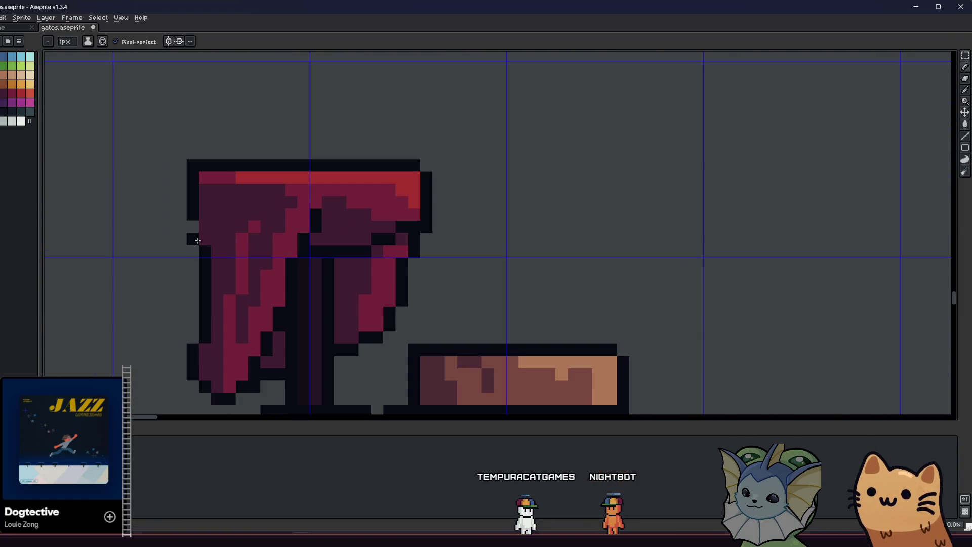
{"action": "scroll", "coordinate": [195, 228], "scroll_direction": "down", "scroll_amount": 3}
{"action": "scroll", "coordinate": [163, 256], "scroll_direction": "down", "scroll_amount": 2}
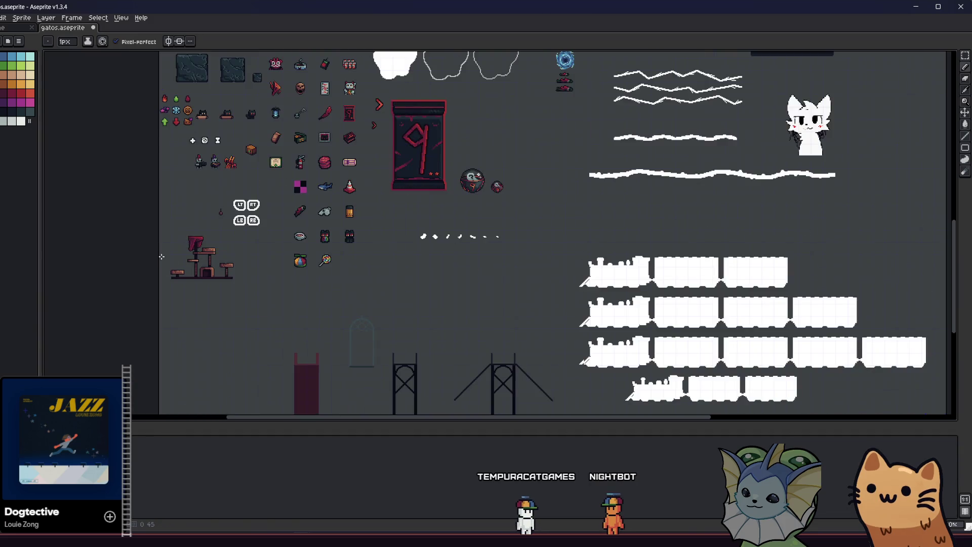
{"action": "scroll", "coordinate": [162, 256], "scroll_direction": "up", "scroll_amount": 2}
{"action": "scroll", "coordinate": [167, 251], "scroll_direction": "up", "scroll_amount": 3}
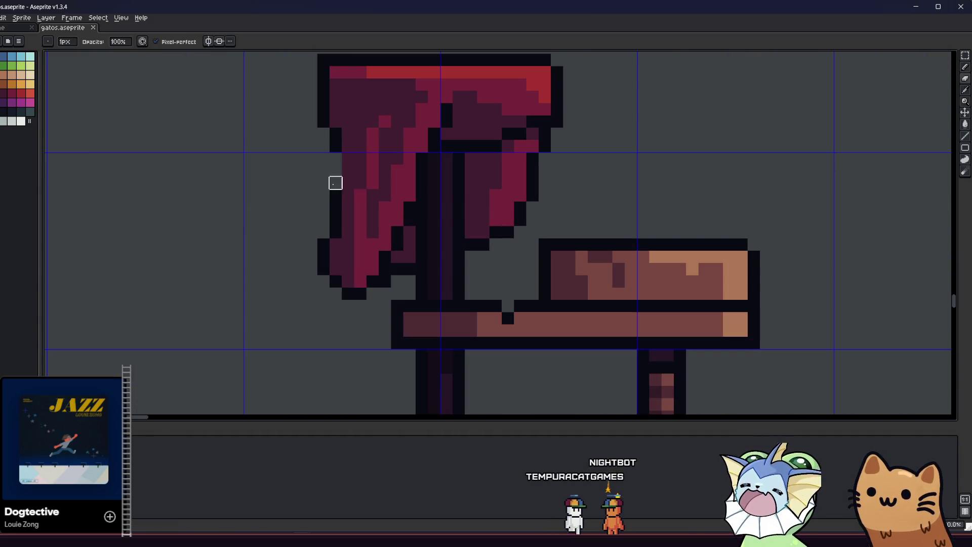
{"action": "scroll", "coordinate": [345, 202], "scroll_direction": "down", "scroll_amount": 4}
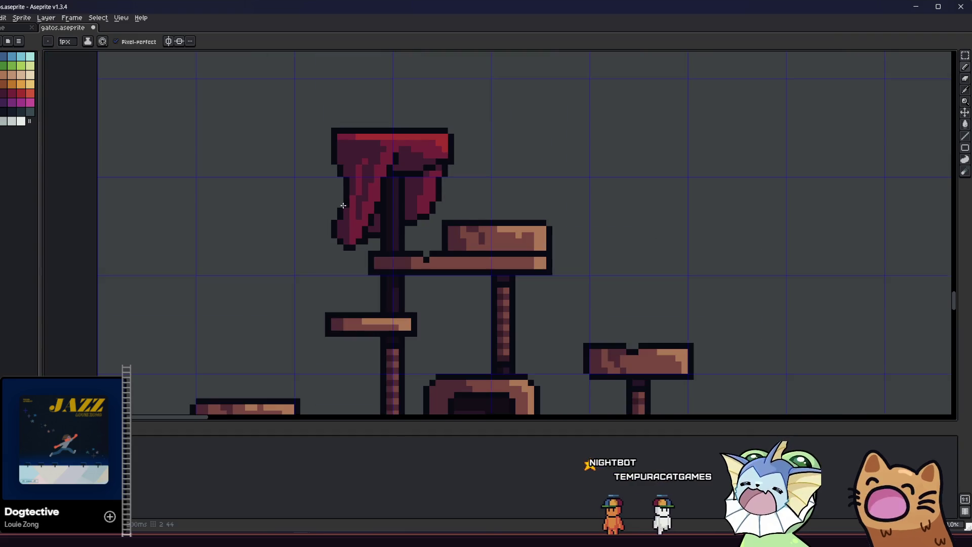
{"action": "scroll", "coordinate": [187, 260], "scroll_direction": "up", "scroll_amount": 2}
{"action": "scroll", "coordinate": [155, 251], "scroll_direction": "down", "scroll_amount": 2}
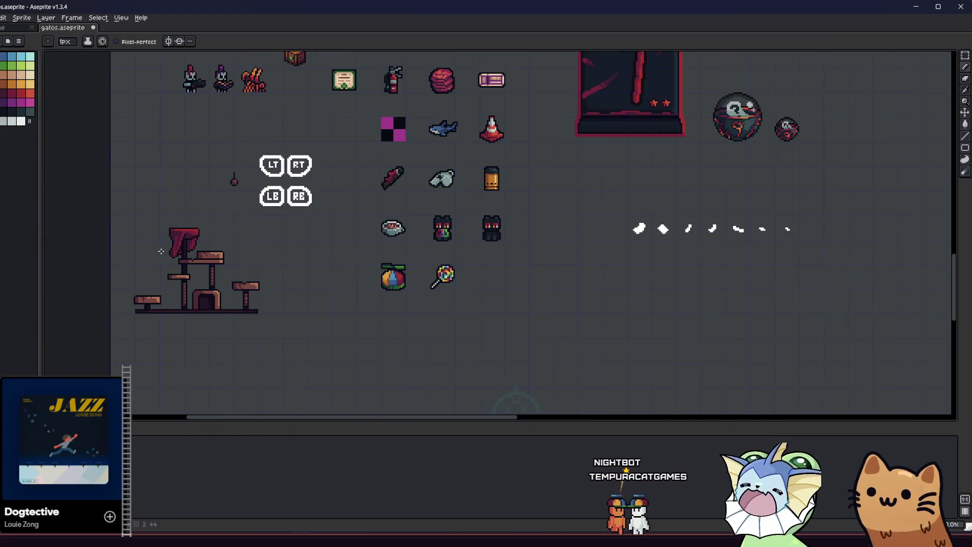
{"action": "scroll", "coordinate": [167, 250], "scroll_direction": "up", "scroll_amount": 5}
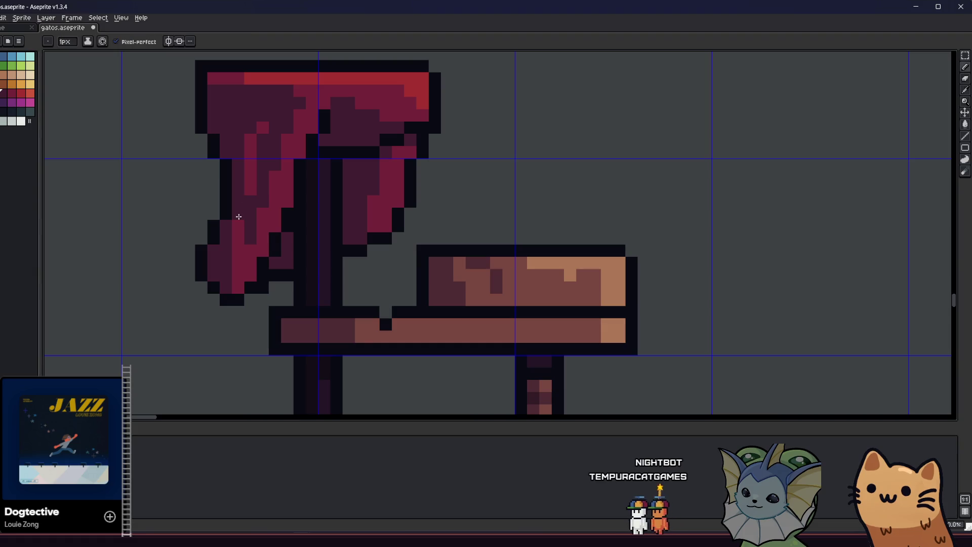
{"action": "left_click", "coordinate": [249, 187], "text": "alt"}
{"action": "left_click_drag", "start_coordinate": [248, 212], "coordinate": [240, 217]}
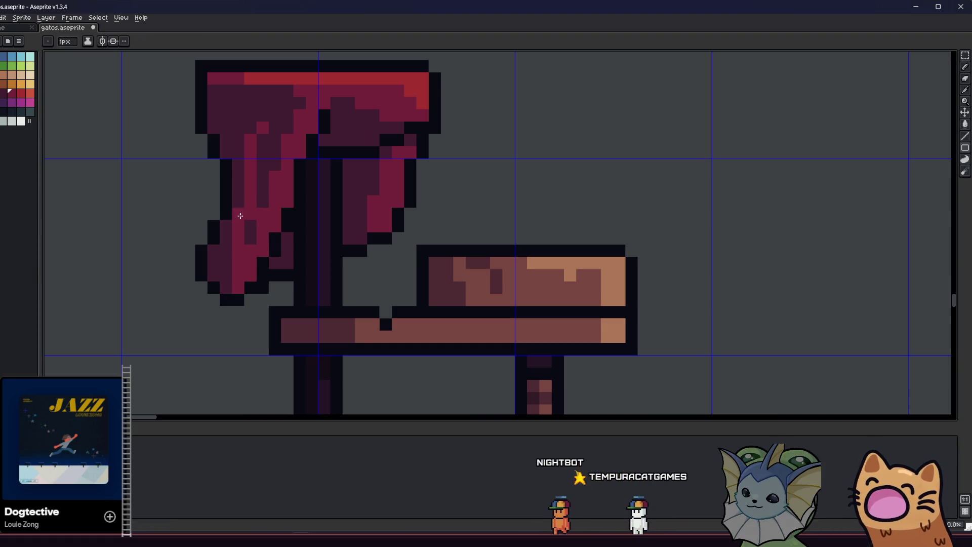
Step: Bring the whole cat tree into view and save gatos.aseprite
{"action": "scroll", "coordinate": [239, 216], "scroll_direction": "down", "scroll_amount": 5}
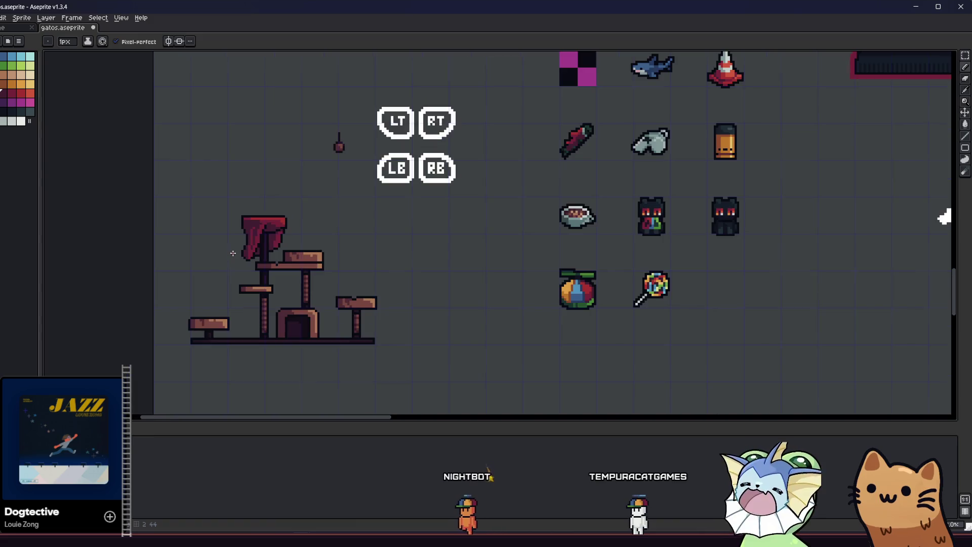
{"action": "scroll", "coordinate": [232, 253], "scroll_direction": "down", "scroll_amount": 4}
{"action": "scroll", "coordinate": [223, 251], "scroll_direction": "up", "scroll_amount": 4}
{"action": "left_click_drag", "start_coordinate": [213, 249], "coordinate": [162, 252]}
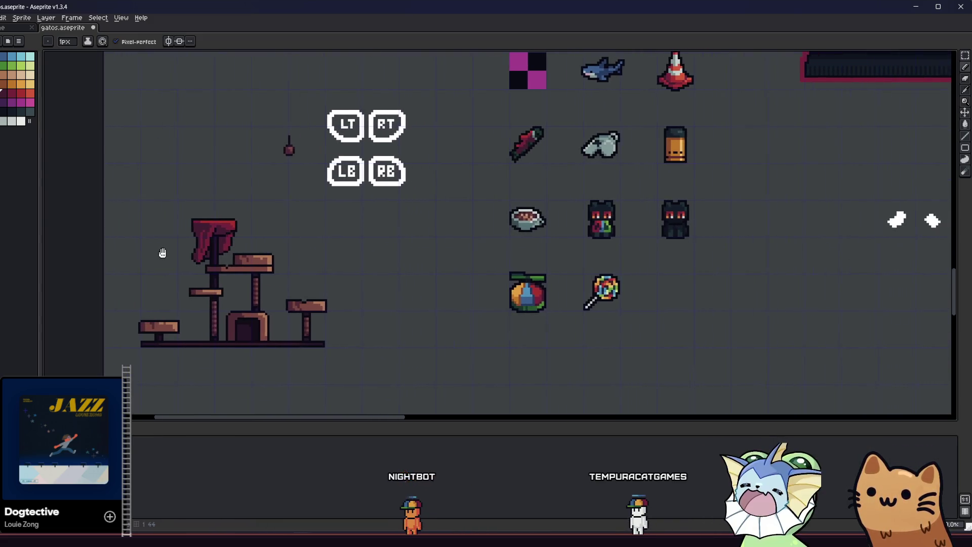
{"action": "scroll", "coordinate": [162, 251], "scroll_direction": "up", "scroll_amount": 1}
{"action": "scroll", "coordinate": [167, 251], "scroll_direction": "down", "scroll_amount": 4}
{"action": "key", "text": "ctrl+s"}
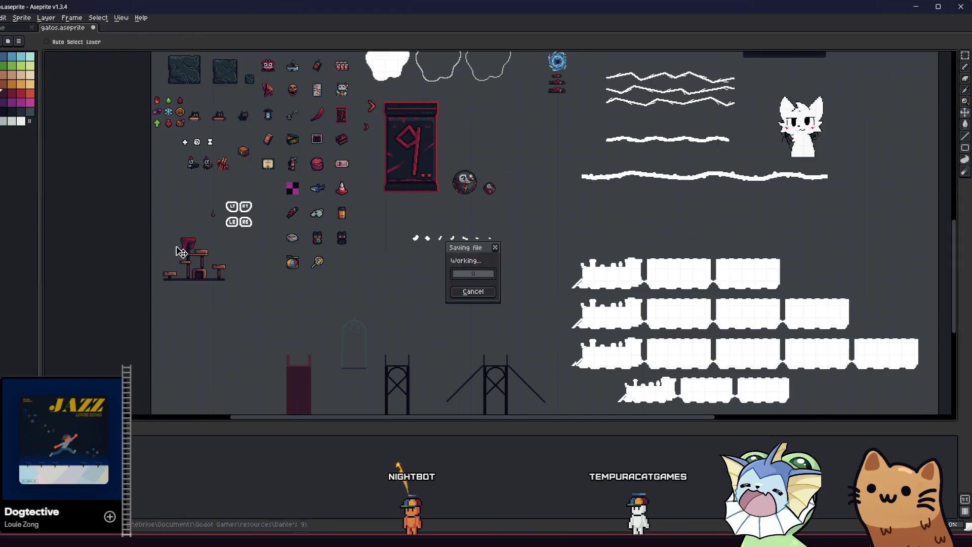
Step: Pan around the cat tree and zoom out until the whole gatos.aseprite sheet fits
{"action": "scroll", "coordinate": [167, 256], "scroll_direction": "up", "scroll_amount": 5}
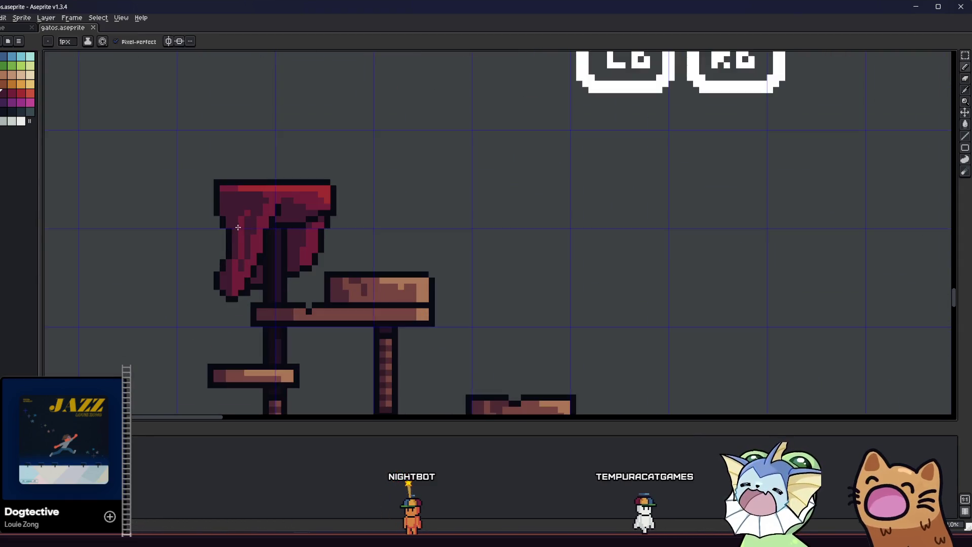
{"action": "scroll", "coordinate": [238, 228], "scroll_direction": "up", "scroll_amount": 2}
{"action": "key", "text": "alt"}
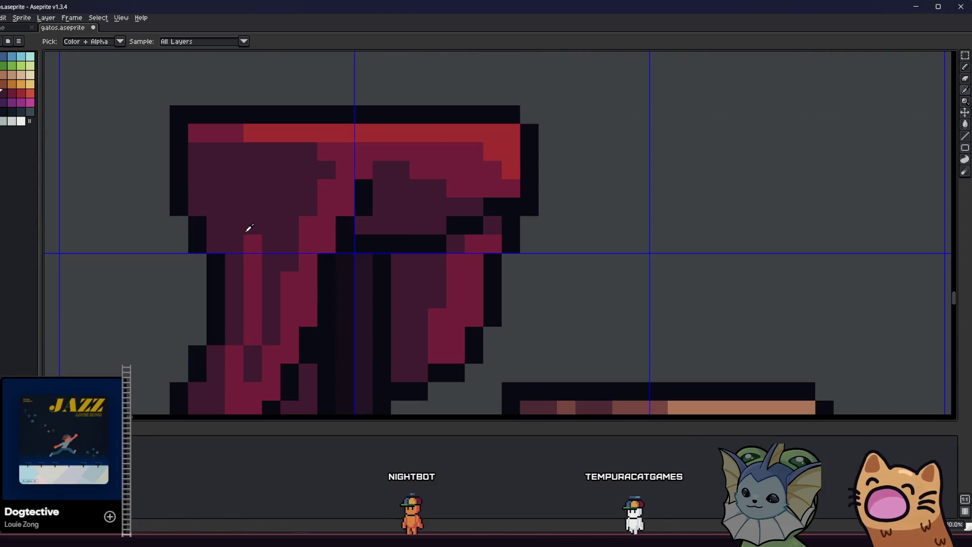
{"action": "scroll", "coordinate": [263, 228], "scroll_direction": "down", "scroll_amount": 3}
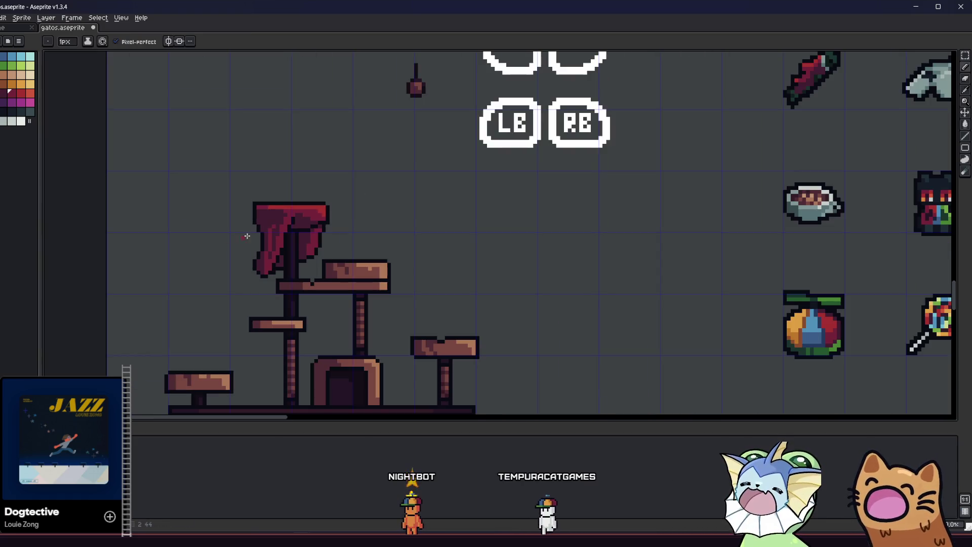
{"action": "scroll", "coordinate": [162, 248], "scroll_direction": "down", "scroll_amount": 1}
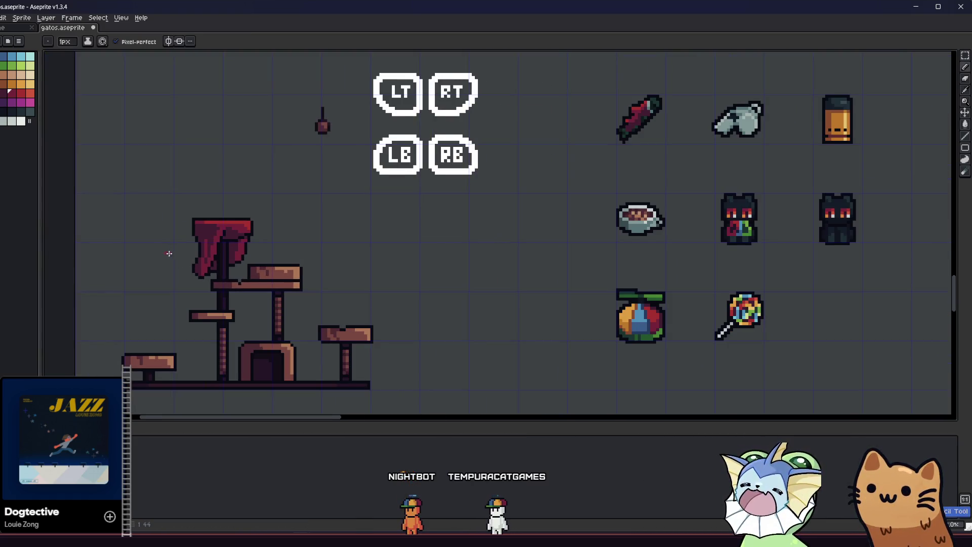
{"action": "mouse_move", "coordinate": [170, 254]}
{"action": "left_mouse_down"}
{"action": "mouse_move", "coordinate": [131, 266]}
{"action": "mouse_move", "coordinate": [163, 228]}
{"action": "mouse_move", "coordinate": [141, 221]}
{"action": "left_mouse_up"}
{"action": "scroll", "coordinate": [162, 237], "scroll_direction": "down", "scroll_amount": 1}
{"action": "scroll", "coordinate": [162, 237], "scroll_direction": "down", "scroll_amount": 1}
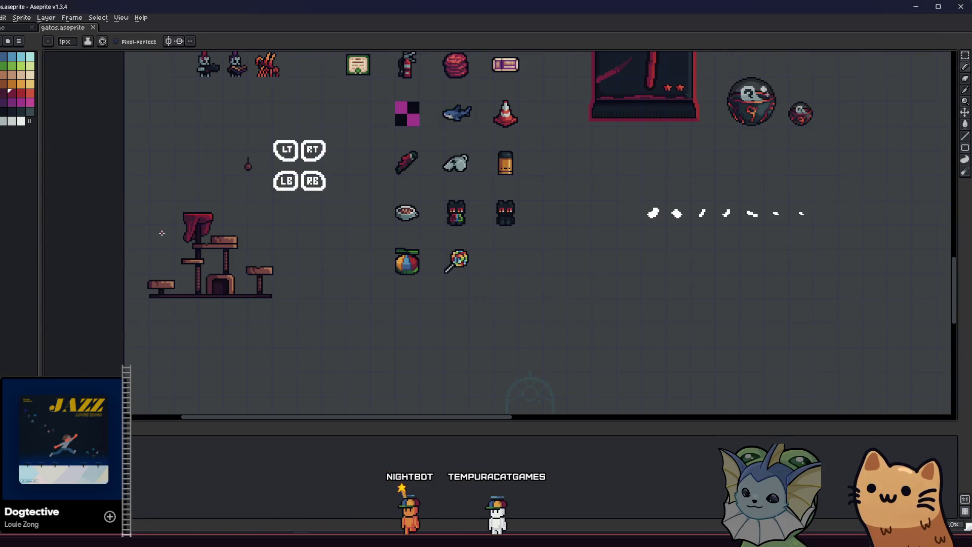
{"action": "scroll", "coordinate": [169, 207], "scroll_direction": "up", "scroll_amount": 2}
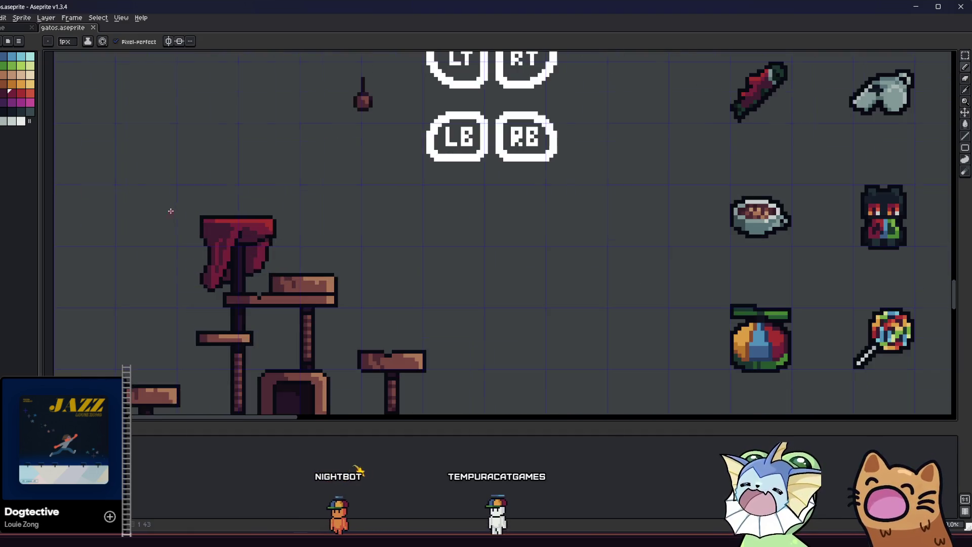
{"action": "mouse_move", "coordinate": [144, 243]}
{"action": "left_mouse_down"}
{"action": "mouse_move", "coordinate": [238, 139]}
{"action": "mouse_move", "coordinate": [251, 178]}
{"action": "mouse_move", "coordinate": [280, 180]}
{"action": "mouse_move", "coordinate": [334, 160]}
{"action": "mouse_move", "coordinate": [169, 172]}
{"action": "mouse_move", "coordinate": [169, 195]}
{"action": "mouse_move", "coordinate": [221, 217]}
{"action": "mouse_move", "coordinate": [222, 275]}
{"action": "mouse_move", "coordinate": [249, 280]}
{"action": "mouse_move", "coordinate": [169, 264]}
{"action": "mouse_move", "coordinate": [122, 234]}
{"action": "mouse_move", "coordinate": [124, 224]}
{"action": "mouse_move", "coordinate": [147, 249]}
{"action": "left_mouse_up"}
{"action": "scroll", "coordinate": [221, 225], "scroll_direction": "down", "scroll_amount": 3}
{"action": "scroll", "coordinate": [248, 280], "scroll_direction": "down", "scroll_amount": 3}
{"action": "scroll", "coordinate": [260, 269], "scroll_direction": "up", "scroll_amount": 4}
{"action": "scroll", "coordinate": [221, 233], "scroll_direction": "up", "scroll_amount": 2}
{"action": "mouse_move", "coordinate": [163, 213]}
{"action": "left_mouse_down"}
{"action": "mouse_move", "coordinate": [315, 217]}
{"action": "mouse_move", "coordinate": [347, 208]}
{"action": "left_mouse_up"}
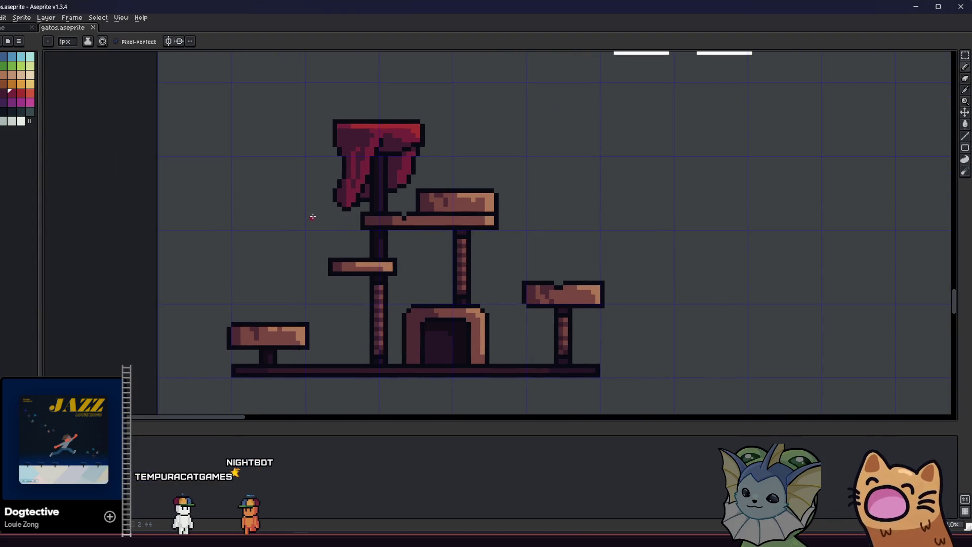
{"action": "mouse_move", "coordinate": [236, 221]}
{"action": "left_mouse_down"}
{"action": "mouse_move", "coordinate": [141, 212]}
{"action": "mouse_move", "coordinate": [282, 232]}
{"action": "mouse_move", "coordinate": [227, 201]}
{"action": "mouse_move", "coordinate": [245, 211]}
{"action": "mouse_move", "coordinate": [258, 249]}
{"action": "mouse_move", "coordinate": [130, 239]}
{"action": "mouse_move", "coordinate": [187, 223]}
{"action": "mouse_move", "coordinate": [215, 259]}
{"action": "left_mouse_up"}
{"action": "scroll", "coordinate": [215, 259], "scroll_direction": "down", "scroll_amount": 5}
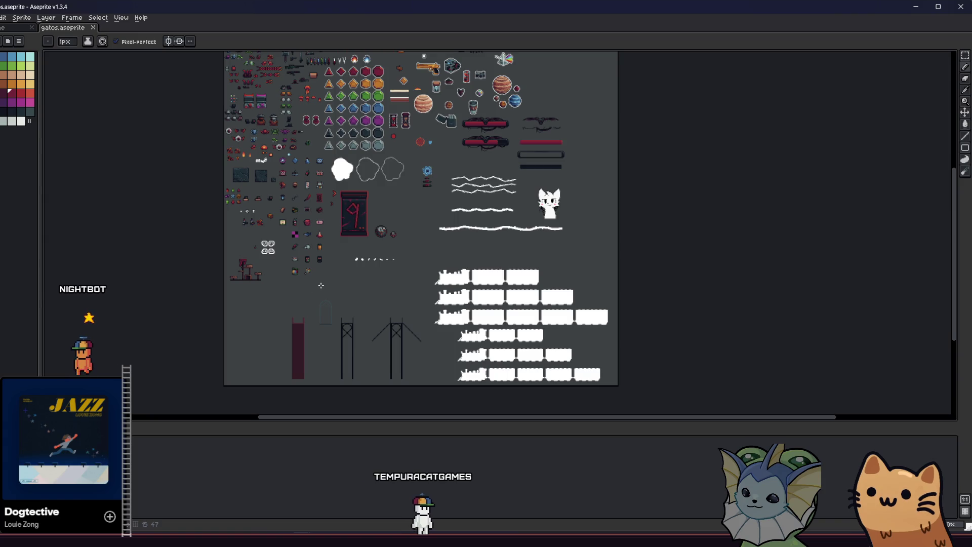
Step: With the Rectangular Marquee active, locate the cardboard box sprite on the sheet
{"action": "key", "text": "m"}
{"action": "scroll", "coordinate": [321, 285], "scroll_direction": "up", "scroll_amount": 4}
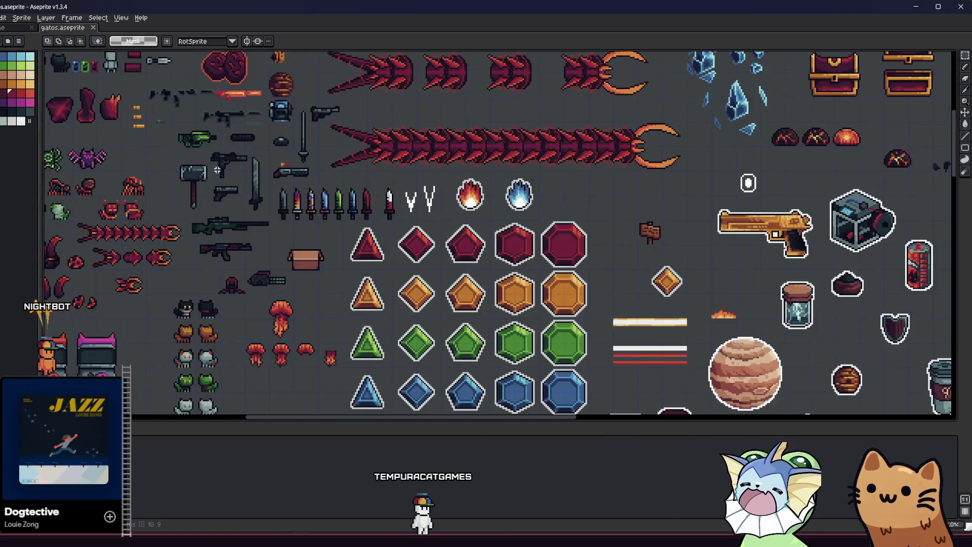
{"action": "left_click_drag", "start_coordinate": [258, 247], "coordinate": [346, 318]}
{"action": "mouse_move", "coordinate": [554, 234]}
{"action": "left_mouse_down"}
{"action": "mouse_move", "coordinate": [471, 223]}
{"action": "mouse_move", "coordinate": [265, 157]}
{"action": "mouse_move", "coordinate": [232, 168]}
{"action": "mouse_move", "coordinate": [366, 150]}
{"action": "mouse_move", "coordinate": [428, 258]}
{"action": "left_mouse_up"}
{"action": "scroll", "coordinate": [428, 258], "scroll_direction": "down", "scroll_amount": 4}
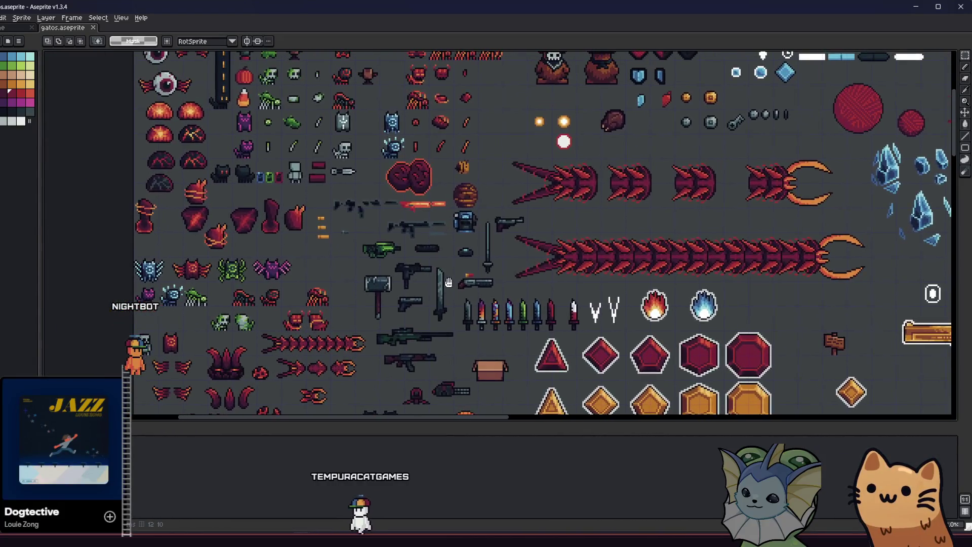
{"action": "scroll", "coordinate": [400, 249], "scroll_direction": "up", "scroll_amount": 3}
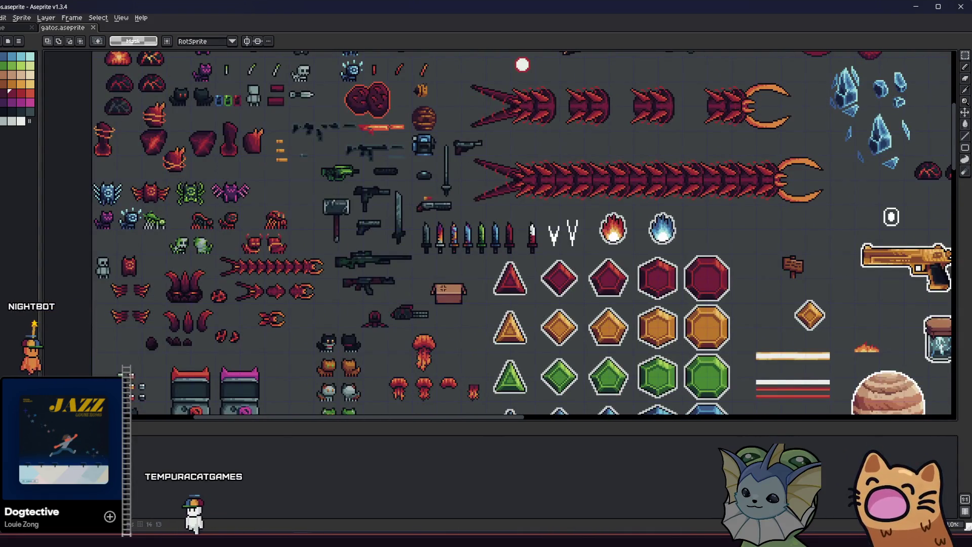
{"action": "scroll", "coordinate": [443, 288], "scroll_direction": "down", "scroll_amount": 3}
{"action": "mouse_move", "coordinate": [412, 284]}
{"action": "left_mouse_down"}
{"action": "mouse_move", "coordinate": [391, 200]}
{"action": "mouse_move", "coordinate": [280, 181]}
{"action": "mouse_move", "coordinate": [299, 109]}
{"action": "mouse_move", "coordinate": [319, 80]}
{"action": "mouse_move", "coordinate": [384, 251]}
{"action": "left_mouse_up"}
{"action": "scroll", "coordinate": [347, 120], "scroll_direction": "up", "scroll_amount": 1}
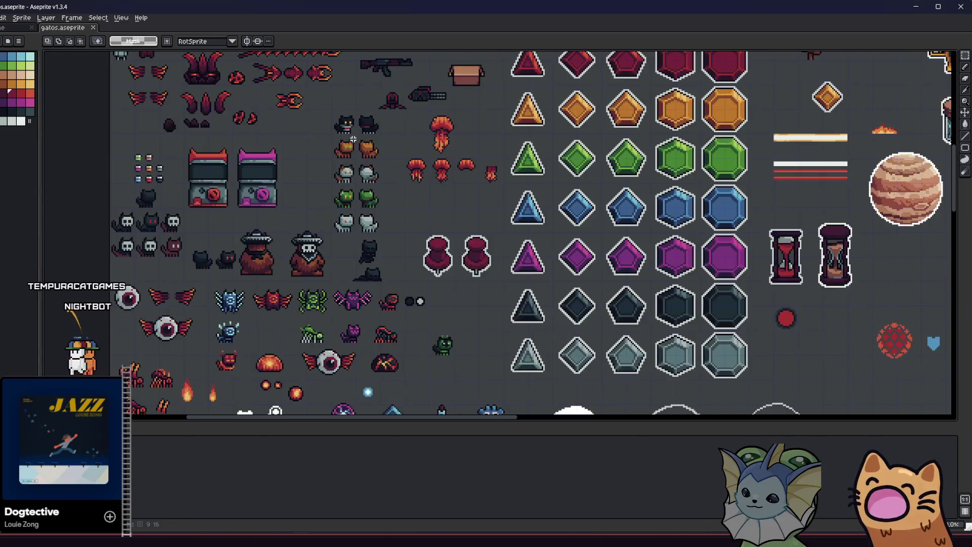
{"action": "scroll", "coordinate": [459, 65], "scroll_direction": "up", "scroll_amount": 1}
Step: Select the cardboard box sprite and drag it toward the cat tree in the lower-left
{"action": "left_click_drag", "start_coordinate": [413, 89], "coordinate": [416, 99]}
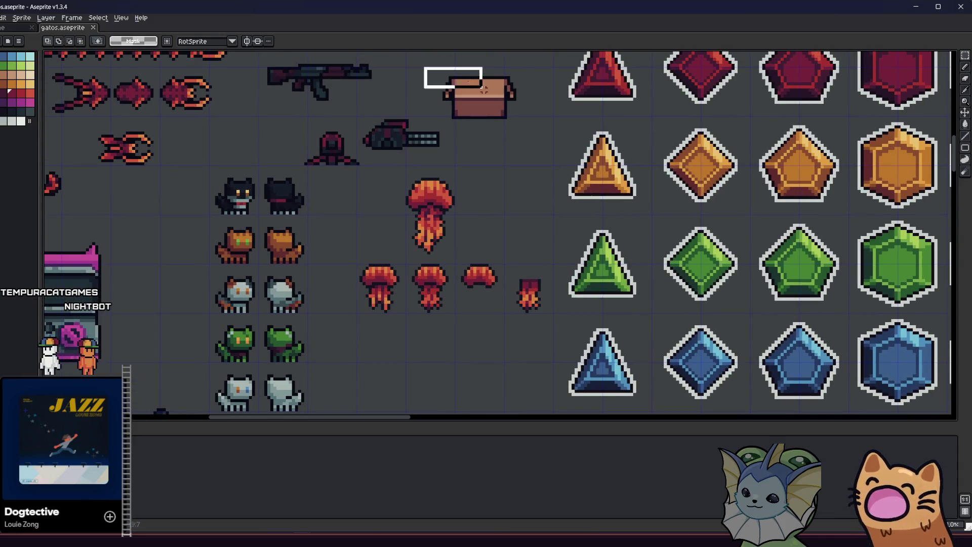
{"action": "mouse_move", "coordinate": [501, 108]}
{"action": "left_mouse_down"}
{"action": "mouse_move", "coordinate": [481, 184]}
{"action": "mouse_move", "coordinate": [461, 195]}
{"action": "mouse_move", "coordinate": [411, 274]}
{"action": "left_mouse_up"}
{"action": "scroll", "coordinate": [481, 184], "scroll_direction": "down", "scroll_amount": 1}
{"action": "scroll", "coordinate": [461, 195], "scroll_direction": "down", "scroll_amount": 2}
{"action": "scroll", "coordinate": [383, 338], "scroll_direction": "up", "scroll_amount": 1}
{"action": "left_click_drag", "start_coordinate": [384, 338], "coordinate": [391, 310]}
{"action": "scroll", "coordinate": [390, 304], "scroll_direction": "down", "scroll_amount": 1}
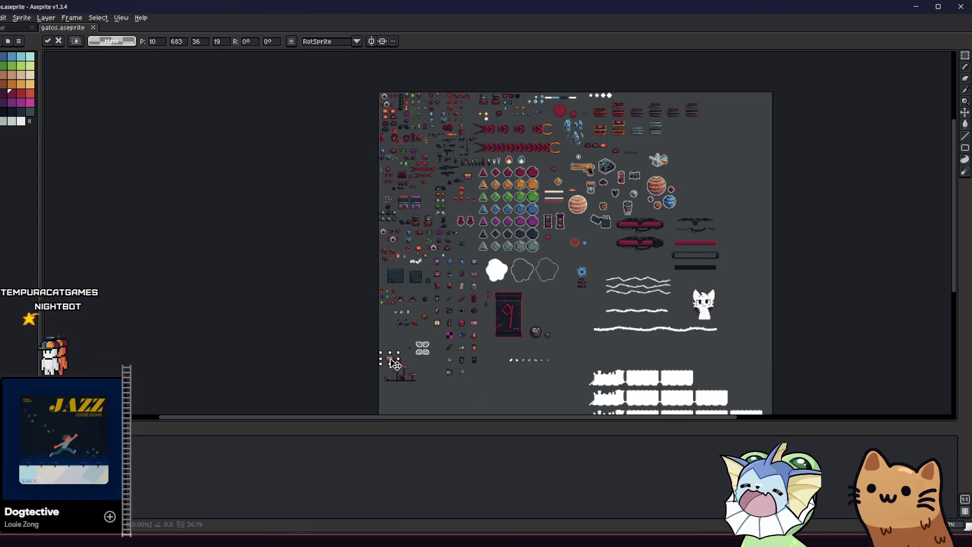
Step: Move the cardboard box down and drop it beside the cat tree's left side
{"action": "scroll", "coordinate": [395, 363], "scroll_direction": "up", "scroll_amount": 2}
{"action": "mouse_move", "coordinate": [396, 363]}
{"action": "left_mouse_down"}
{"action": "mouse_move", "coordinate": [326, 206]}
{"action": "mouse_move", "coordinate": [400, 208]}
{"action": "mouse_move", "coordinate": [369, 311]}
{"action": "mouse_move", "coordinate": [342, 234]}
{"action": "mouse_move", "coordinate": [341, 180]}
{"action": "mouse_move", "coordinate": [341, 329]}
{"action": "mouse_move", "coordinate": [329, 303]}
{"action": "left_mouse_up"}
{"action": "scroll", "coordinate": [369, 311], "scroll_direction": "down", "scroll_amount": 1}
{"action": "scroll", "coordinate": [342, 235], "scroll_direction": "up", "scroll_amount": 2}
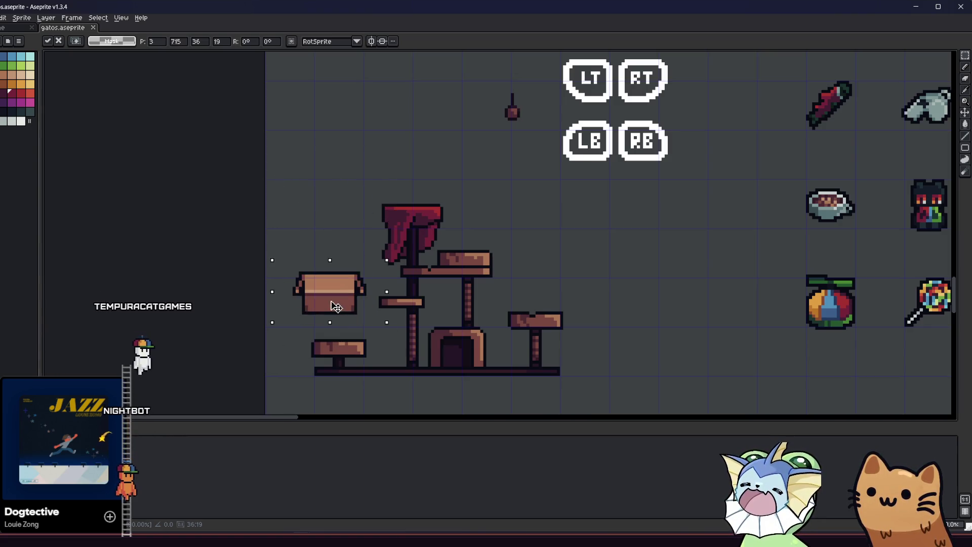
{"action": "left_click", "coordinate": [315, 356]}
Step: Marquee the box's left half and shift it slightly to the right
{"action": "scroll", "coordinate": [281, 311], "scroll_direction": "up", "scroll_amount": 1}
{"action": "left_click_drag", "start_coordinate": [271, 237], "coordinate": [335, 319]}
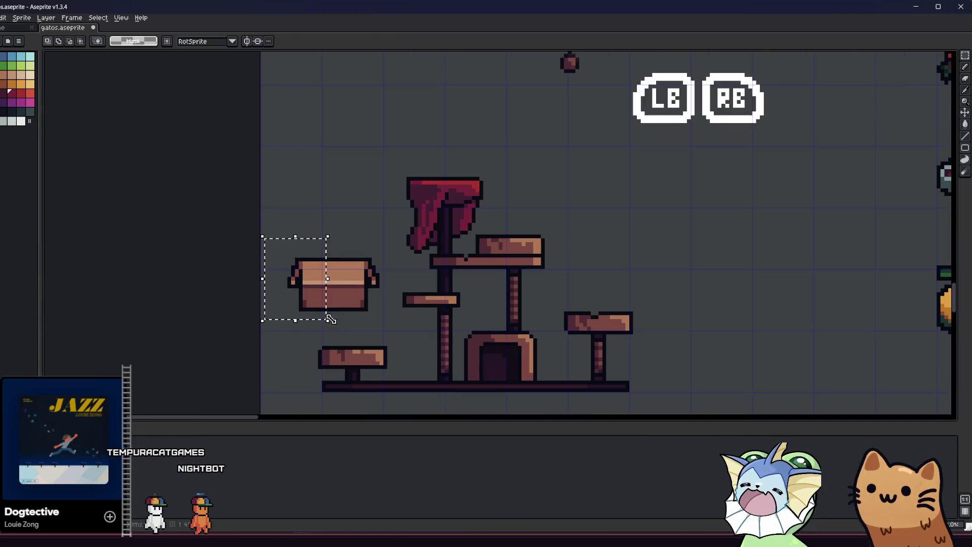
{"action": "left_click_drag", "start_coordinate": [293, 274], "coordinate": [297, 271]}
{"action": "left_click", "coordinate": [297, 272]}
Step: Select the area around the box, then clear the selection again
{"action": "mouse_move", "coordinate": [377, 289]}
{"action": "left_mouse_down"}
{"action": "mouse_move", "coordinate": [386, 293]}
{"action": "mouse_move", "coordinate": [377, 282]}
{"action": "left_mouse_up"}
{"action": "left_click", "coordinate": [289, 256]}
{"action": "scroll", "coordinate": [377, 283], "scroll_direction": "up", "scroll_amount": 1}
{"action": "left_click", "coordinate": [334, 323]}
{"action": "scroll", "coordinate": [314, 308], "scroll_direction": "up", "scroll_amount": 2}
{"action": "mouse_move", "coordinate": [218, 217]}
{"action": "left_mouse_down"}
{"action": "mouse_move", "coordinate": [427, 255]}
{"action": "mouse_move", "coordinate": [442, 273]}
{"action": "left_mouse_up"}
{"action": "left_click", "coordinate": [275, 232]}
Step: Marquee the box's top edge and return to rectangular selection (M)
{"action": "mouse_move", "coordinate": [253, 206]}
{"action": "left_mouse_down"}
{"action": "mouse_move", "coordinate": [423, 237]}
{"action": "mouse_move", "coordinate": [429, 262]}
{"action": "left_mouse_up"}
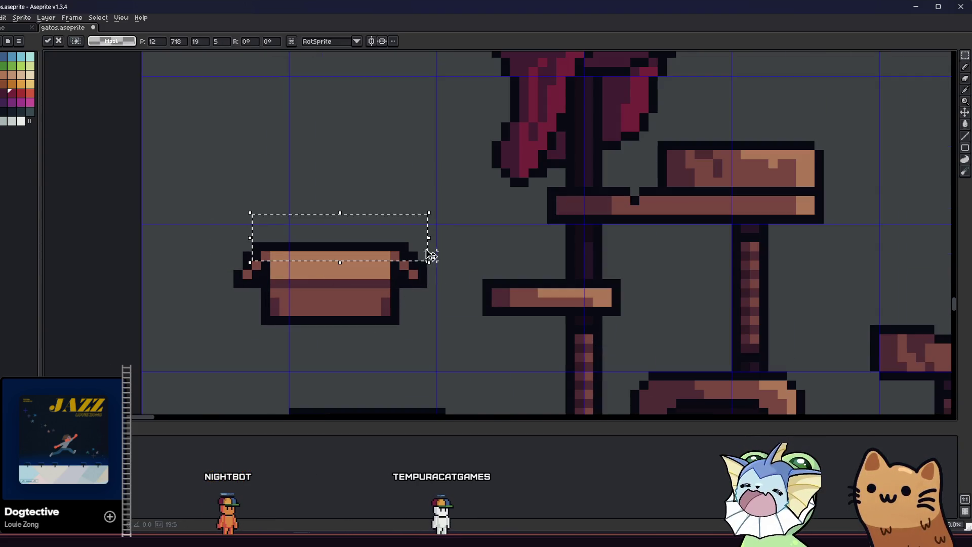
{"action": "left_click_drag", "start_coordinate": [320, 310], "coordinate": [315, 313]}
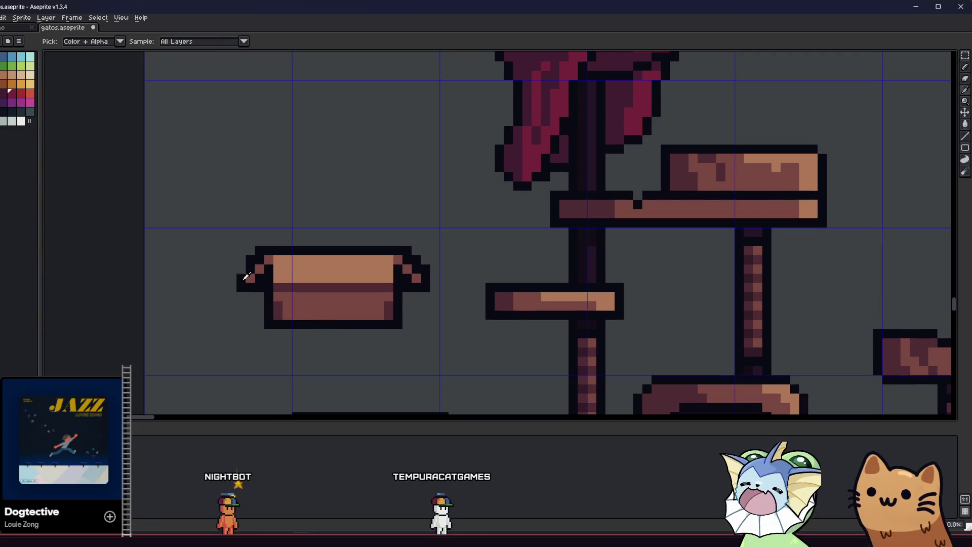
{"action": "scroll", "coordinate": [242, 270], "scroll_direction": "down", "scroll_amount": 4}
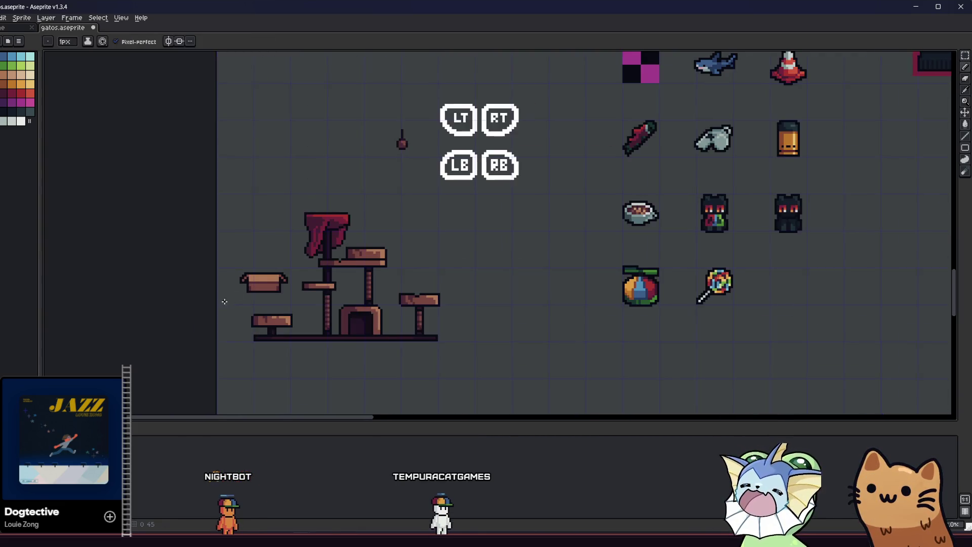
{"action": "key", "text": "m"}
{"action": "scroll", "coordinate": [238, 281], "scroll_direction": "up", "scroll_amount": 2}
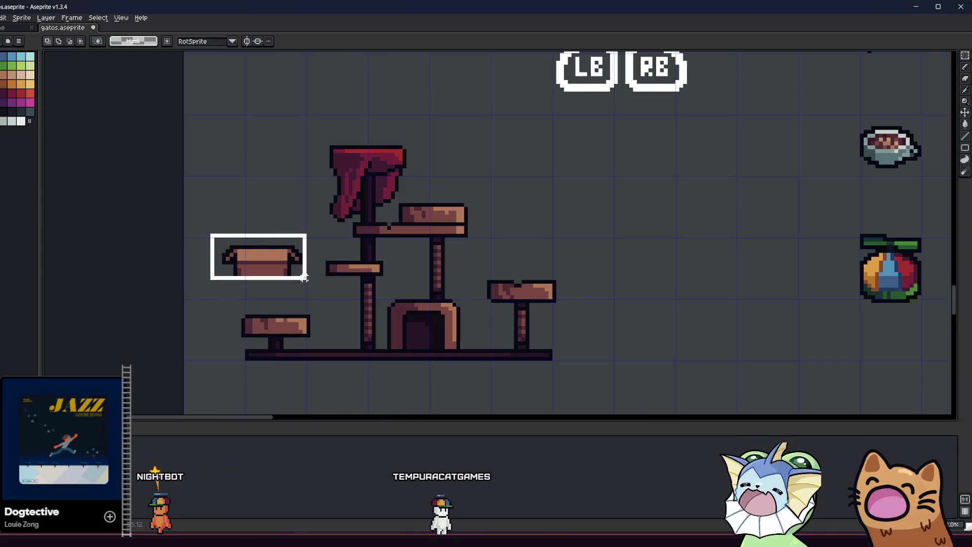
Step: Drag the box onto the lower shelf, then shift it up and left and drop it
{"action": "left_click_drag", "start_coordinate": [303, 278], "coordinate": [272, 309]}
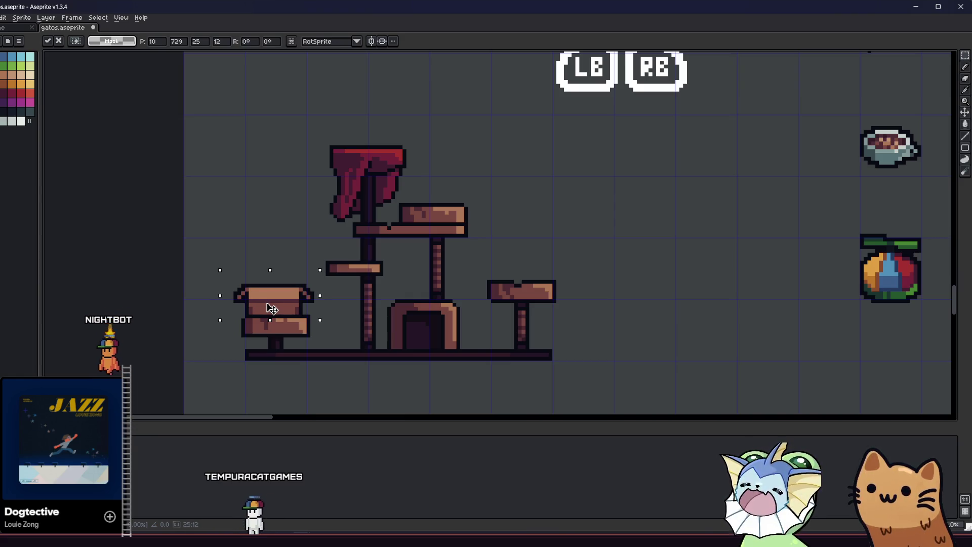
{"action": "left_click_drag", "start_coordinate": [273, 309], "coordinate": [264, 270]}
{"action": "left_click", "coordinate": [223, 270]}
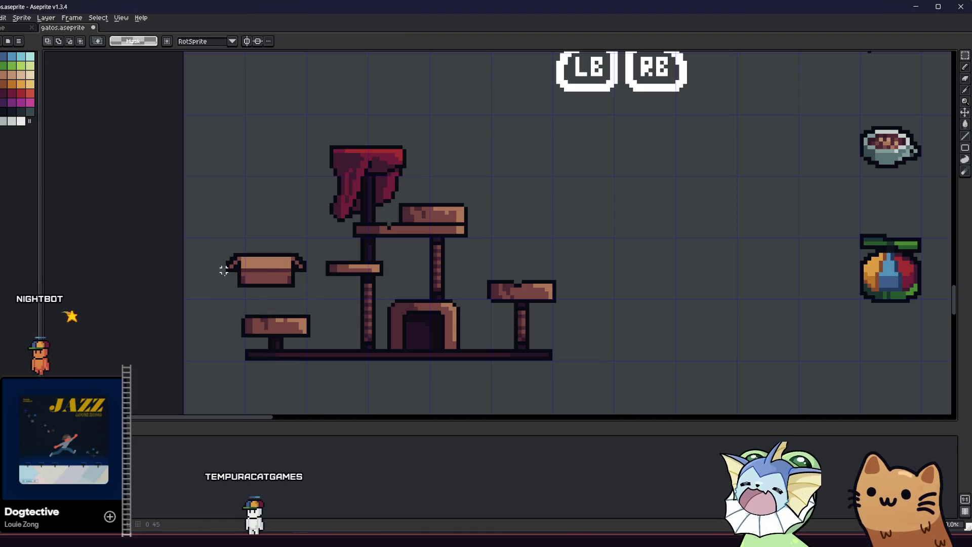
{"action": "left_click", "coordinate": [224, 297]}
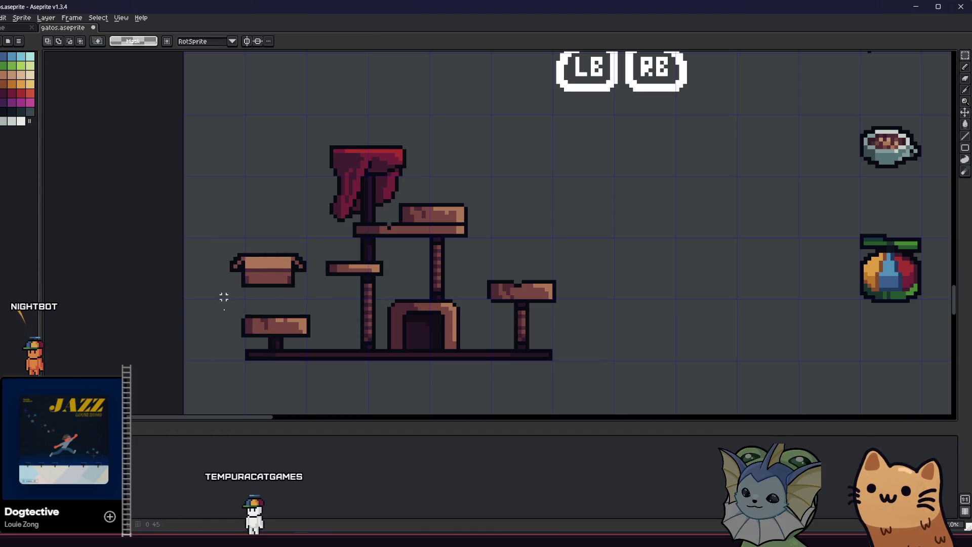
Step: Reselect the box and drop it back onto the lower shelf
{"action": "left_click_drag", "start_coordinate": [308, 303], "coordinate": [310, 303]}
{"action": "left_click_drag", "start_coordinate": [293, 282], "coordinate": [297, 293]}
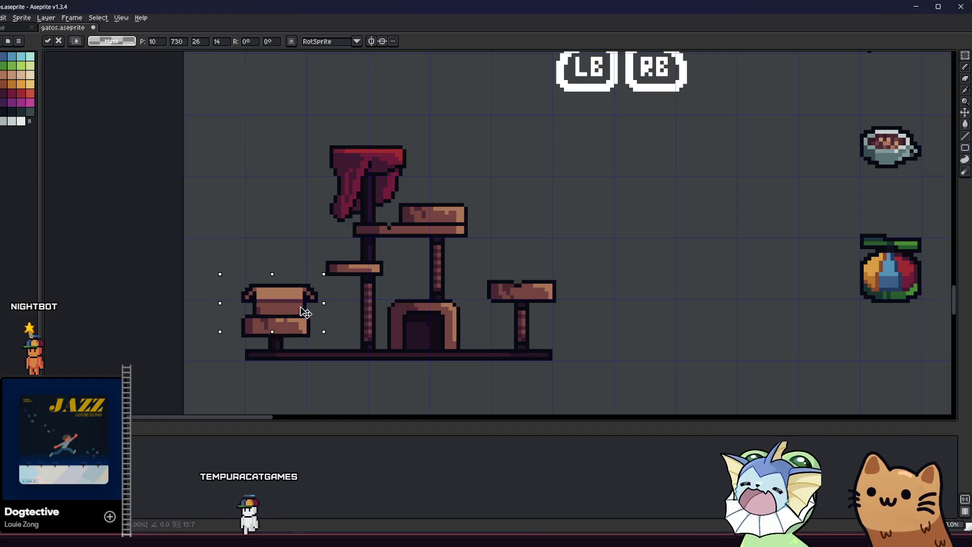
{"action": "left_click", "coordinate": [277, 351]}
{"action": "scroll", "coordinate": [238, 342], "scroll_direction": "down", "scroll_amount": 3}
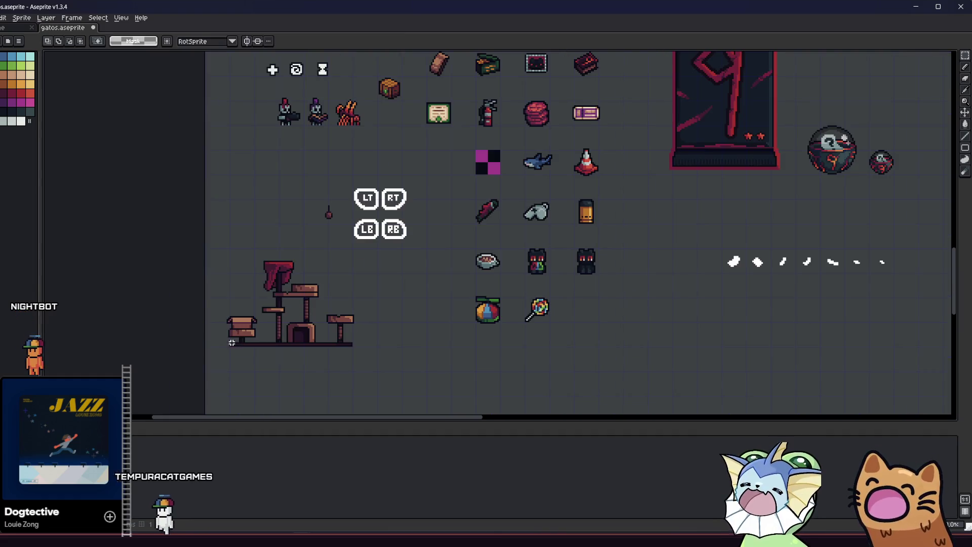
{"action": "scroll", "coordinate": [199, 337], "scroll_direction": "up", "scroll_amount": 1}
{"action": "scroll", "coordinate": [202, 338], "scroll_direction": "up", "scroll_amount": 1}
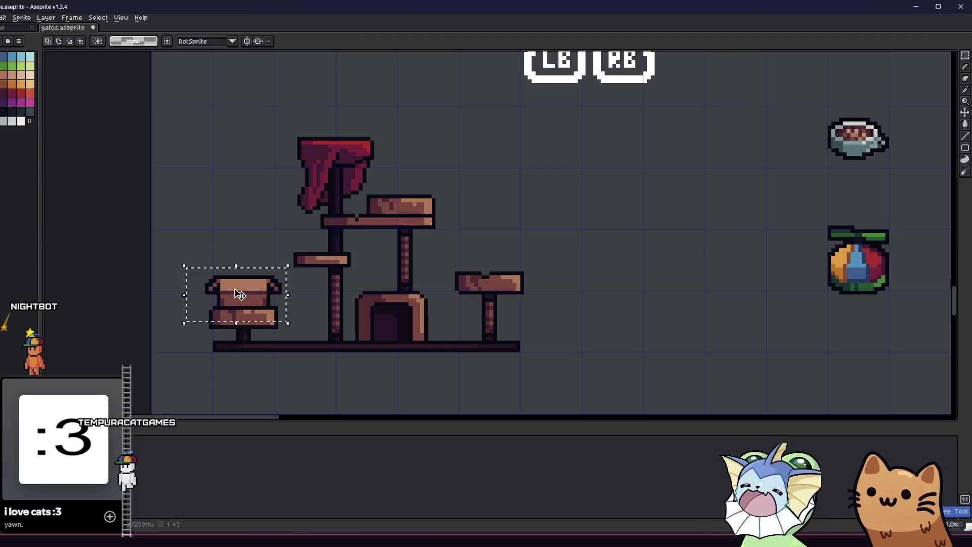
Step: Lift the box to the tree's top atop the drape and confirm with Enter
{"action": "mouse_move", "coordinate": [241, 303]}
{"action": "left_mouse_down"}
{"action": "mouse_move", "coordinate": [236, 275]}
{"action": "mouse_move", "coordinate": [313, 135]}
{"action": "mouse_move", "coordinate": [328, 140]}
{"action": "left_mouse_up"}
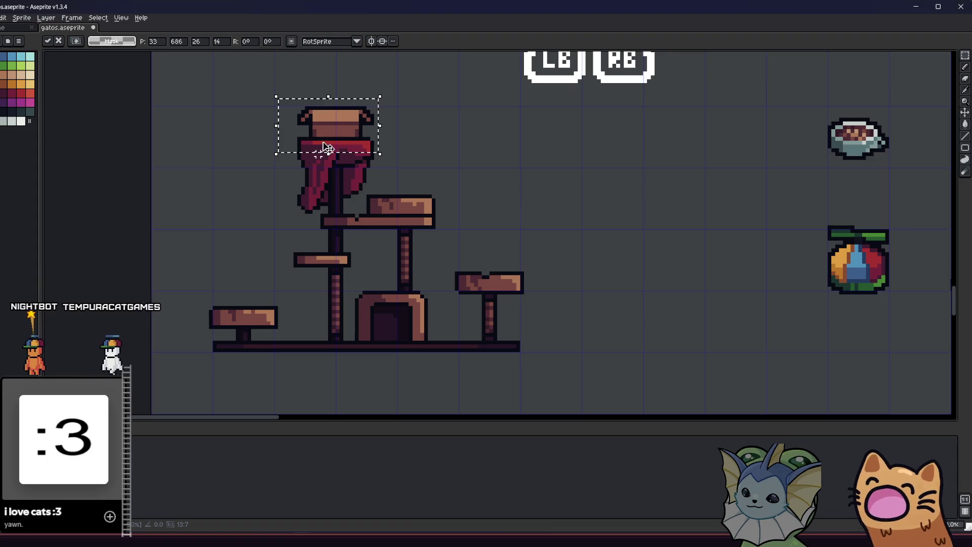
{"action": "key", "text": "Return"}
{"action": "scroll", "coordinate": [328, 148], "scroll_direction": "down", "scroll_amount": 3}
{"action": "scroll", "coordinate": [210, 260], "scroll_direction": "up", "scroll_amount": 3}
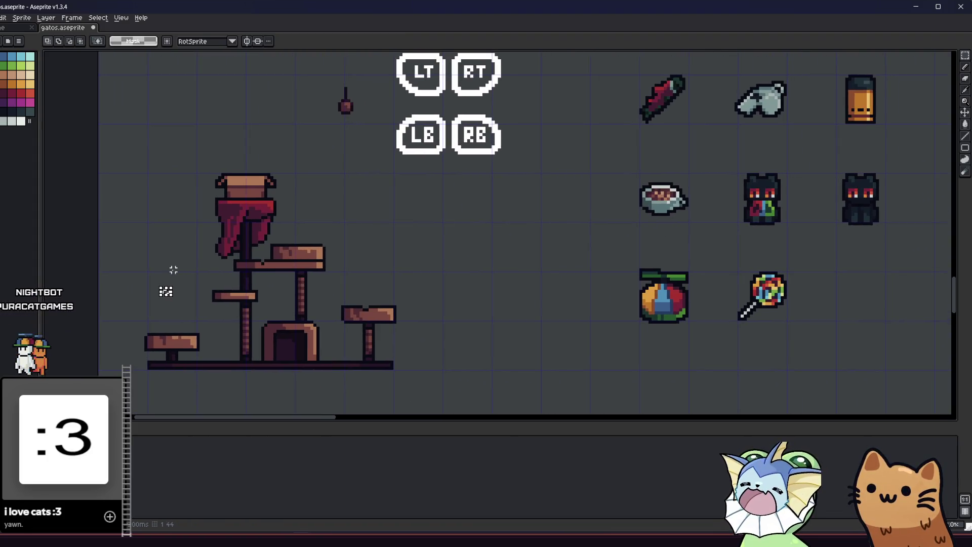
Step: Select the tree's top and cancel with Esc to take the box off
{"action": "mouse_move", "coordinate": [198, 166]}
{"action": "left_mouse_down"}
{"action": "mouse_move", "coordinate": [281, 211]}
{"action": "mouse_move", "coordinate": [217, 300]}
{"action": "mouse_move", "coordinate": [314, 292]}
{"action": "mouse_move", "coordinate": [400, 308]}
{"action": "mouse_move", "coordinate": [265, 347]}
{"action": "mouse_move", "coordinate": [443, 339]}
{"action": "mouse_move", "coordinate": [462, 284]}
{"action": "mouse_move", "coordinate": [532, 307]}
{"action": "left_mouse_up"}
{"action": "key", "text": "Escape"}
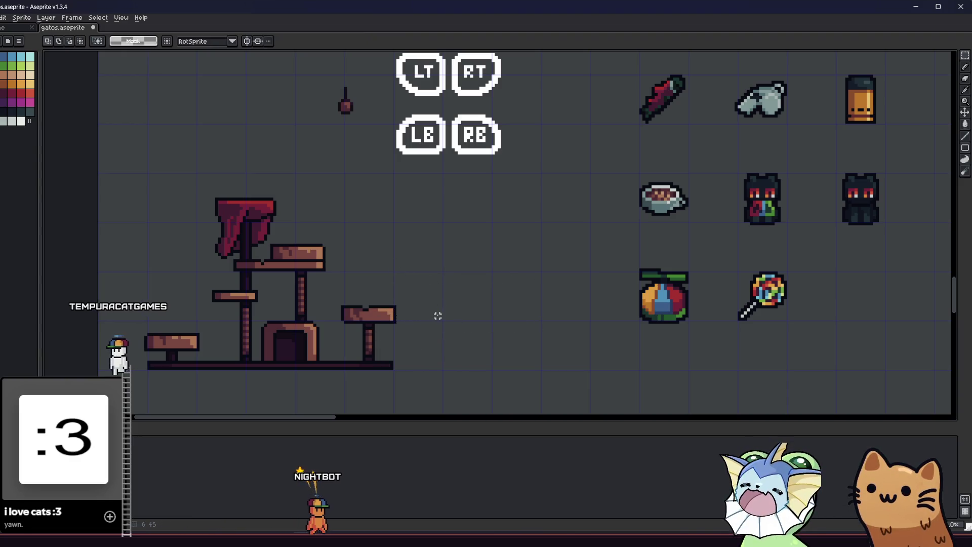
{"action": "scroll", "coordinate": [453, 304], "scroll_direction": "down", "scroll_amount": 1}
{"action": "mouse_move", "coordinate": [460, 275]}
{"action": "left_mouse_down"}
{"action": "mouse_move", "coordinate": [464, 302]}
{"action": "mouse_move", "coordinate": [488, 333]}
{"action": "mouse_move", "coordinate": [510, 326]}
{"action": "mouse_move", "coordinate": [538, 281]}
{"action": "left_mouse_up"}
{"action": "scroll", "coordinate": [409, 256], "scroll_direction": "up", "scroll_amount": 2}
{"action": "scroll", "coordinate": [379, 202], "scroll_direction": "up", "scroll_amount": 1}
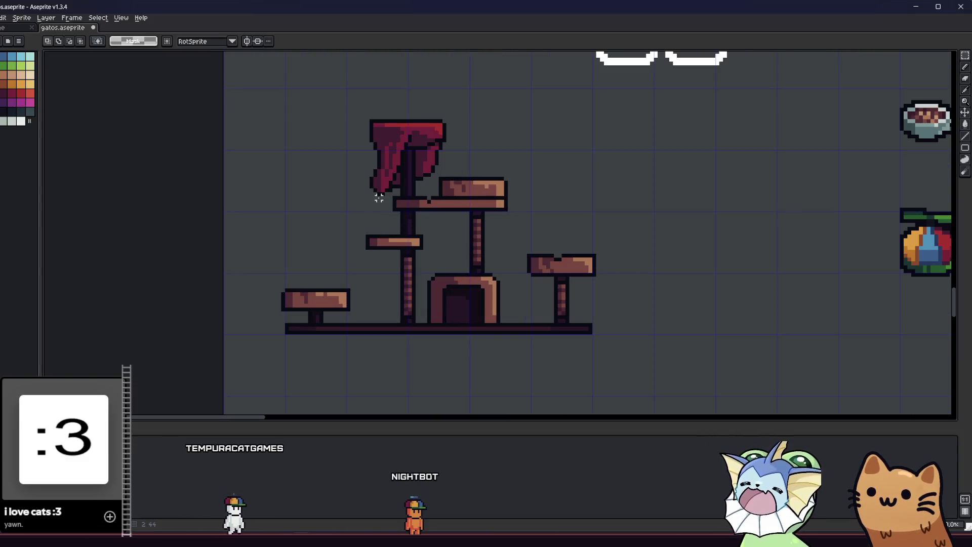
{"action": "scroll", "coordinate": [405, 161], "scroll_direction": "up", "scroll_amount": 3}
Step: Sample the drape's red and paint extra pixels down its right fold
{"action": "key", "text": "i"}
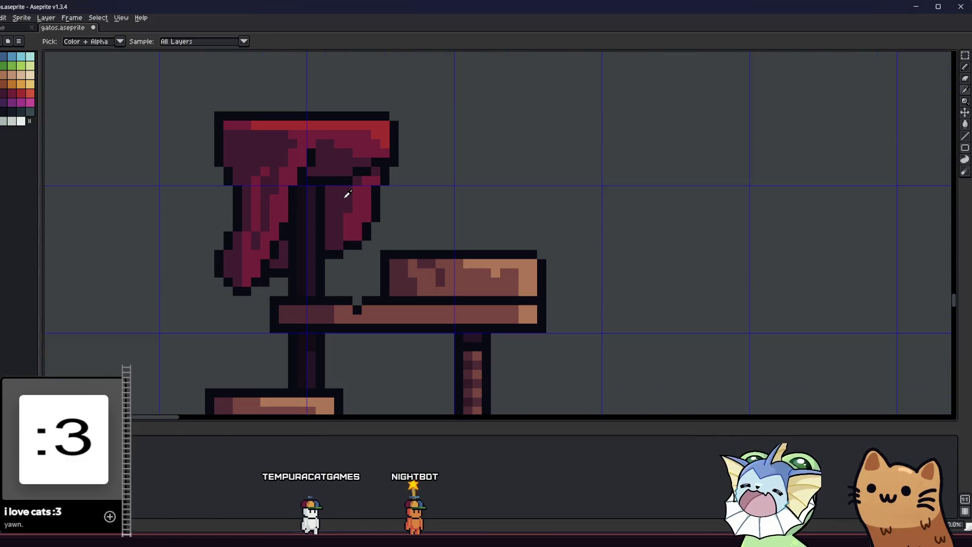
{"action": "scroll", "coordinate": [345, 195], "scroll_direction": "up", "scroll_amount": 1}
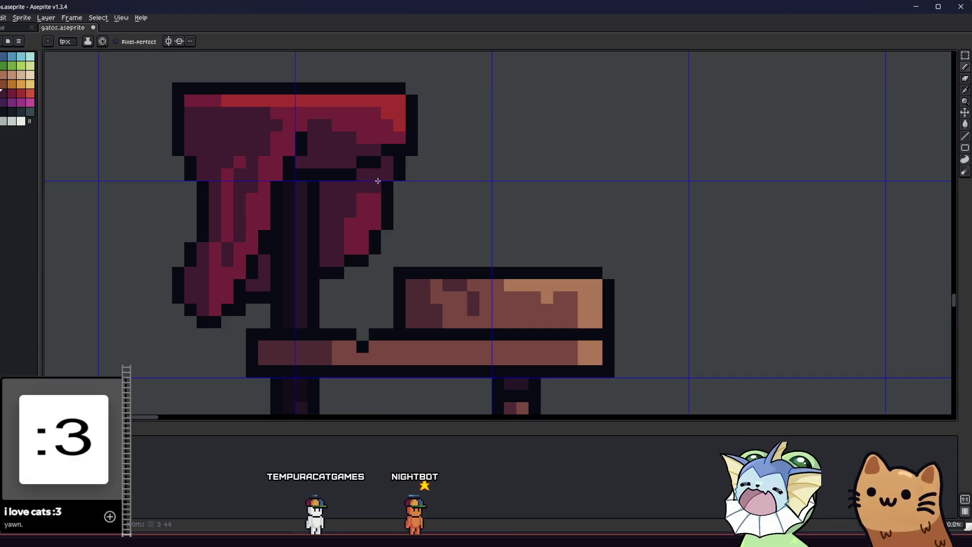
{"action": "scroll", "coordinate": [361, 194], "scroll_direction": "down", "scroll_amount": 3}
{"action": "scroll", "coordinate": [364, 203], "scroll_direction": "up", "scroll_amount": 4}
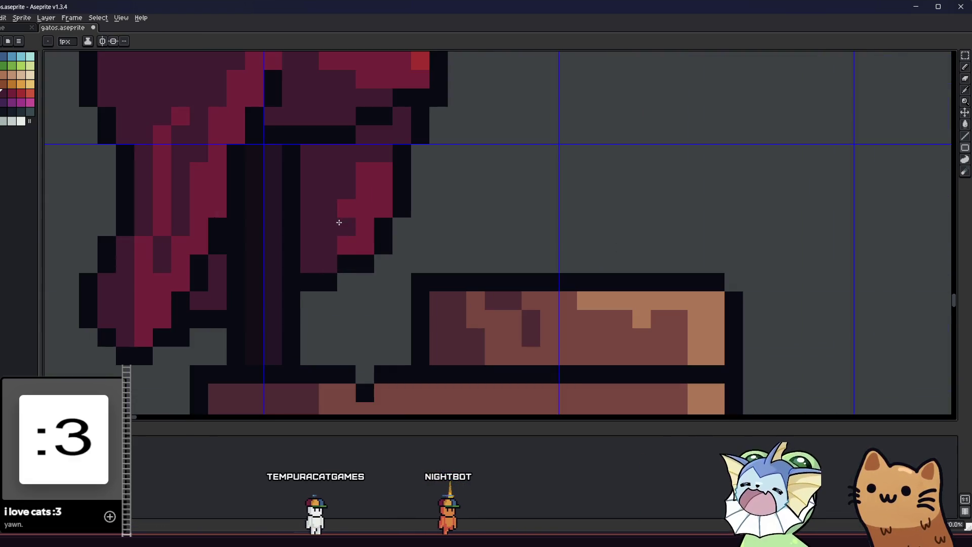
{"action": "key", "text": "i"}
{"action": "key", "text": "b"}
{"action": "left_click_drag", "start_coordinate": [327, 227], "coordinate": [325, 252]}
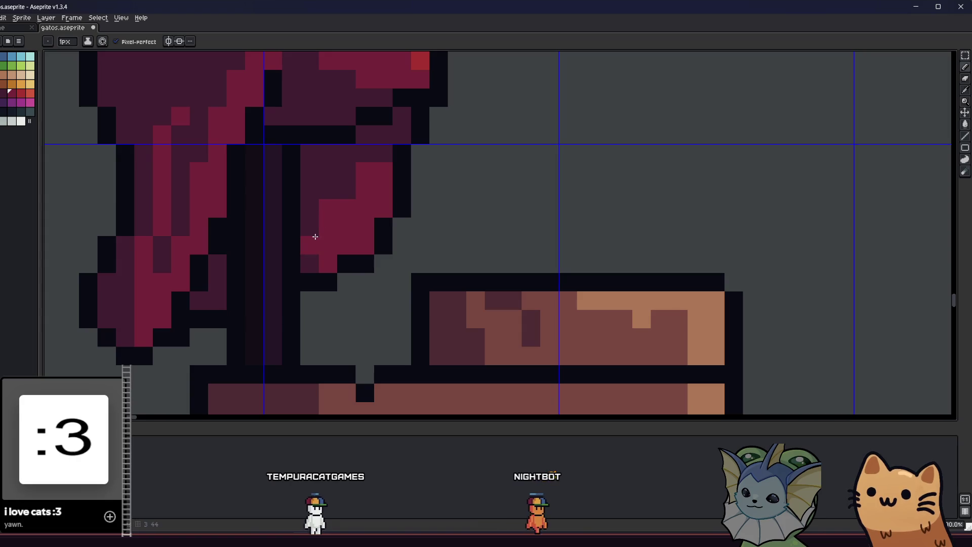
{"action": "scroll", "coordinate": [320, 246], "scroll_direction": "down", "scroll_amount": 3}
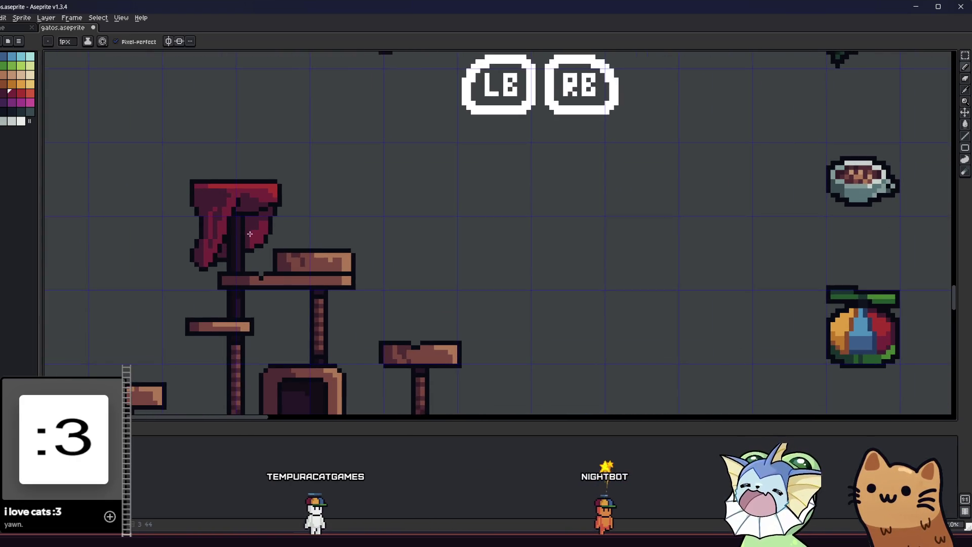
{"action": "scroll", "coordinate": [258, 222], "scroll_direction": "up", "scroll_amount": 2}
Step: Zoom out and pan to review the finished cat tree on the sheet
{"action": "key", "text": "i"}
{"action": "scroll", "coordinate": [267, 217], "scroll_direction": "down", "scroll_amount": 2}
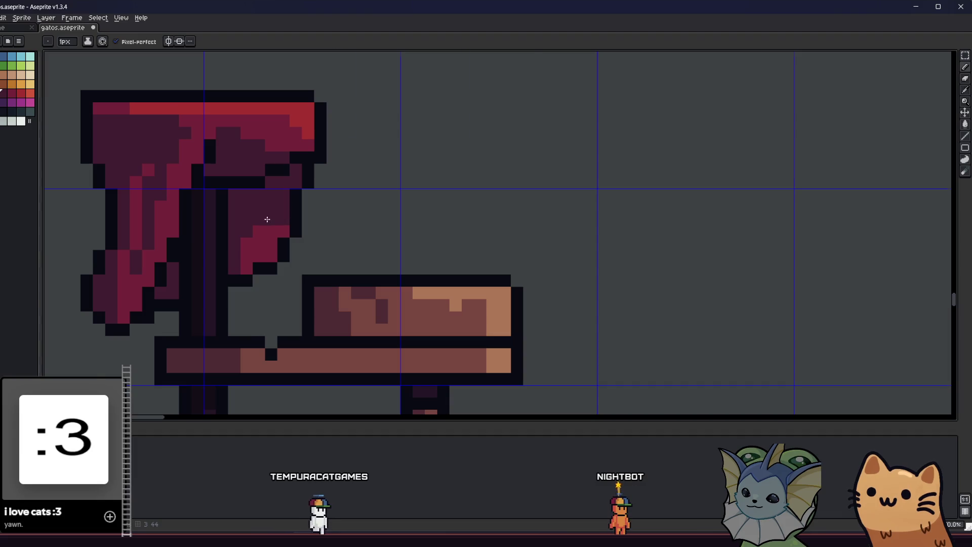
{"action": "scroll", "coordinate": [228, 269], "scroll_direction": "up", "scroll_amount": 3}
{"action": "scroll", "coordinate": [303, 202], "scroll_direction": "down", "scroll_amount": 4}
{"action": "mouse_move", "coordinate": [316, 195]}
{"action": "left_mouse_down"}
{"action": "mouse_move", "coordinate": [190, 276]}
{"action": "mouse_move", "coordinate": [178, 261]}
{"action": "mouse_move", "coordinate": [221, 256]}
{"action": "left_mouse_up"}
{"action": "key", "text": "v"}
{"action": "key", "text": "b"}
{"action": "scroll", "coordinate": [310, 246], "scroll_direction": "down", "scroll_amount": 1}
{"action": "mouse_move", "coordinate": [284, 257]}
{"action": "left_mouse_down"}
{"action": "mouse_move", "coordinate": [176, 241]}
{"action": "mouse_move", "coordinate": [412, 260]}
{"action": "mouse_move", "coordinate": [330, 239]}
{"action": "left_mouse_up"}
{"action": "scroll", "coordinate": [232, 223], "scroll_direction": "up", "scroll_amount": 3}
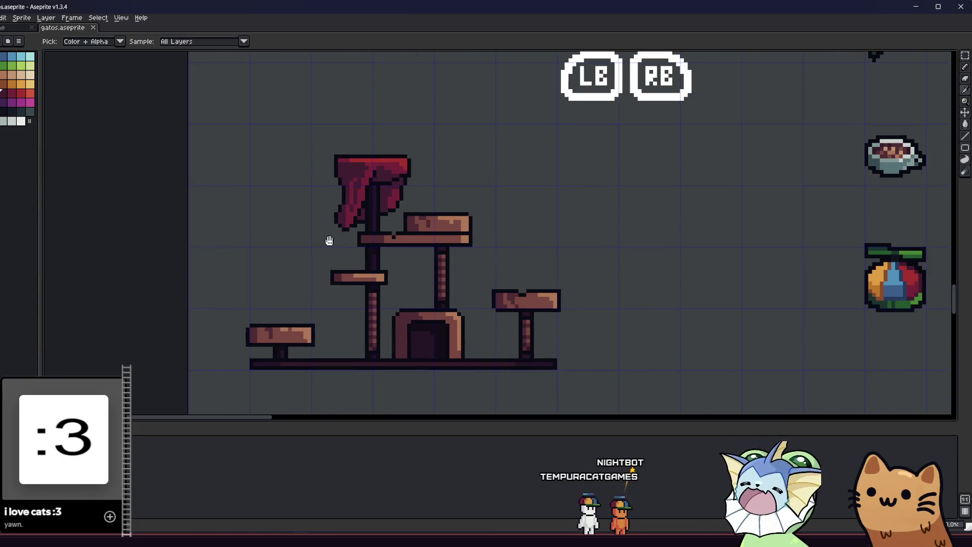
Step: Flood-fill the middle beam with darker maroon, undoing and refilling it
{"action": "scroll", "coordinate": [402, 238], "scroll_direction": "up", "scroll_amount": 2}
{"action": "key", "text": "g"}
{"action": "left_click", "coordinate": [453, 231]}
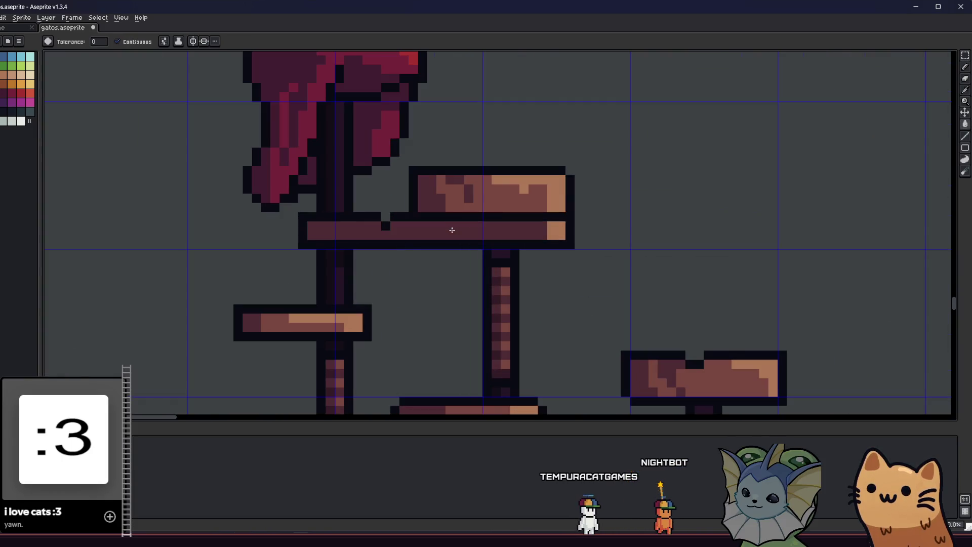
{"action": "scroll", "coordinate": [451, 226], "scroll_direction": "down", "scroll_amount": 2}
{"action": "scroll", "coordinate": [461, 217], "scroll_direction": "up", "scroll_amount": 3}
{"action": "key", "text": "ctrl+z"}
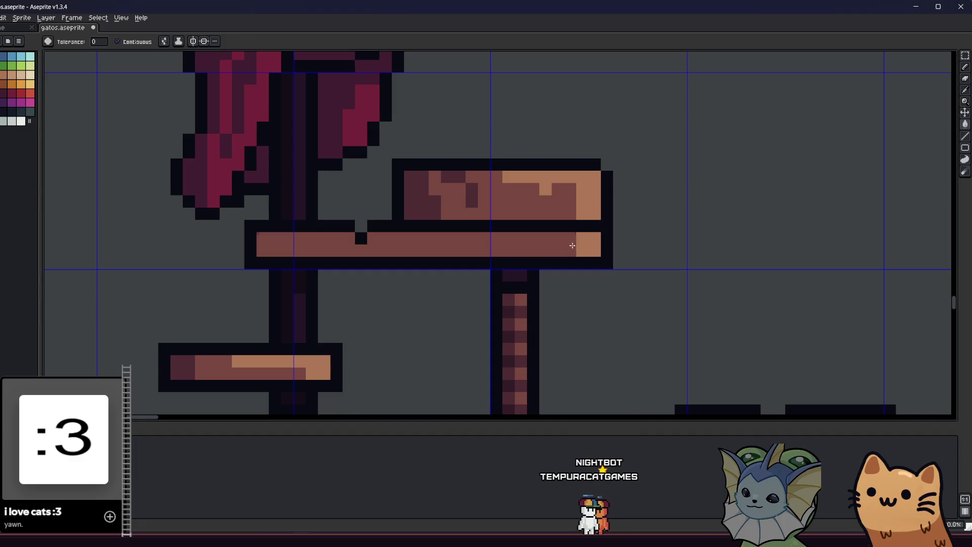
{"action": "left_click", "coordinate": [579, 244]}
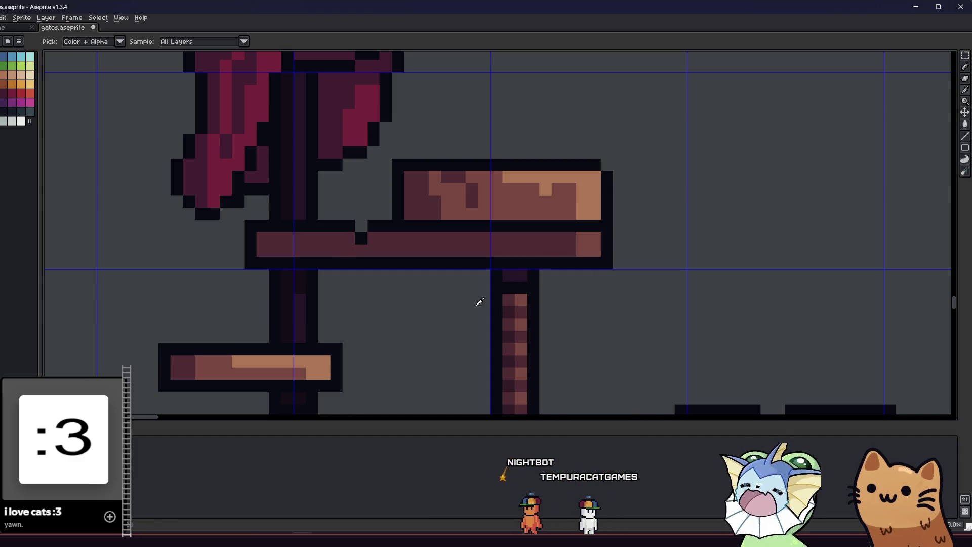
Step: Flood-fill the lower platform with dark brown
{"action": "key", "text": "g"}
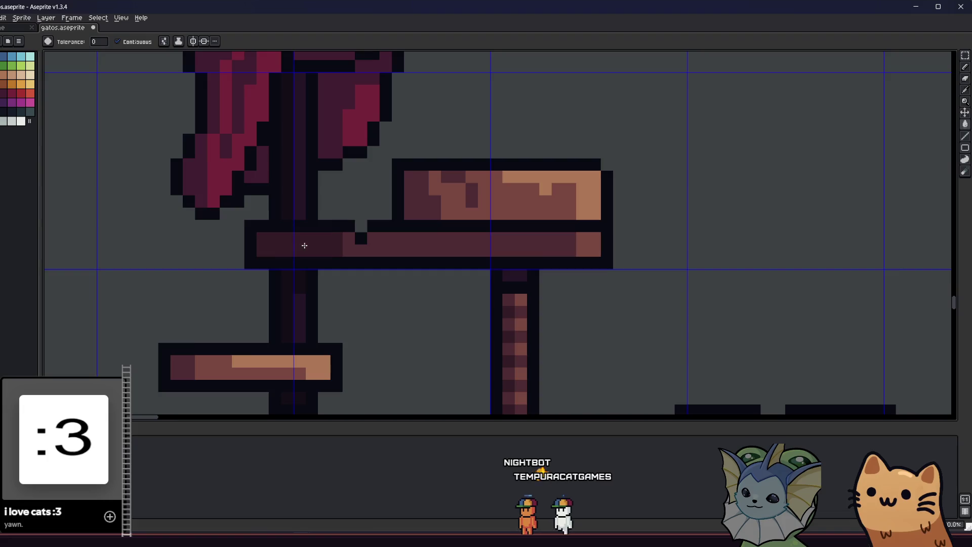
{"action": "scroll", "coordinate": [304, 245], "scroll_direction": "down", "scroll_amount": 5}
{"action": "scroll", "coordinate": [280, 264], "scroll_direction": "up", "scroll_amount": 3}
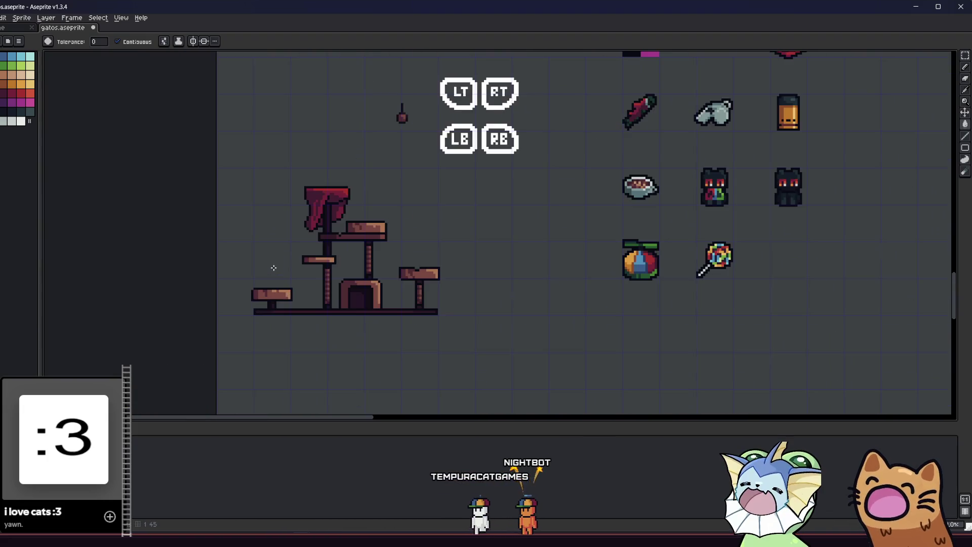
{"action": "left_click_drag", "start_coordinate": [230, 276], "coordinate": [354, 271]}
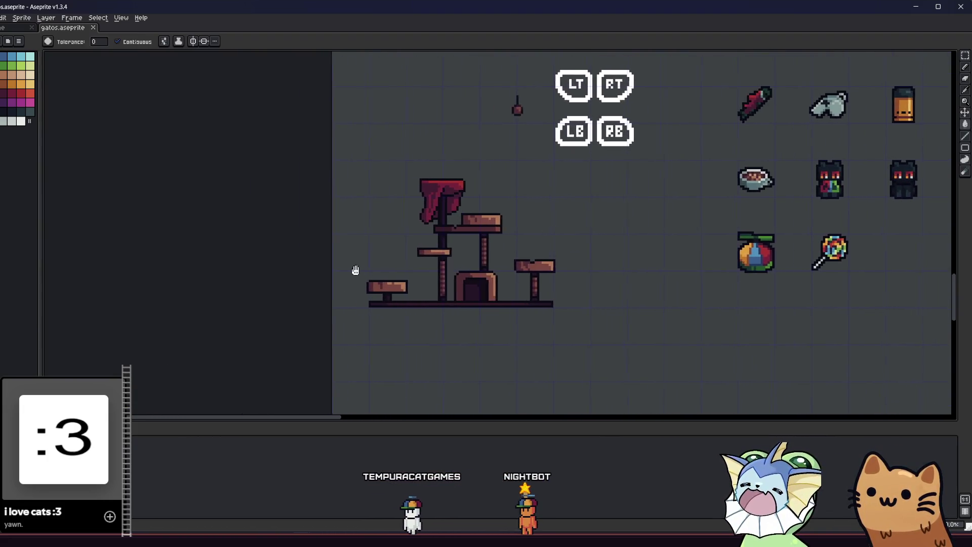
{"action": "scroll", "coordinate": [354, 272], "scroll_direction": "up", "scroll_amount": 2}
{"action": "key", "text": "i"}
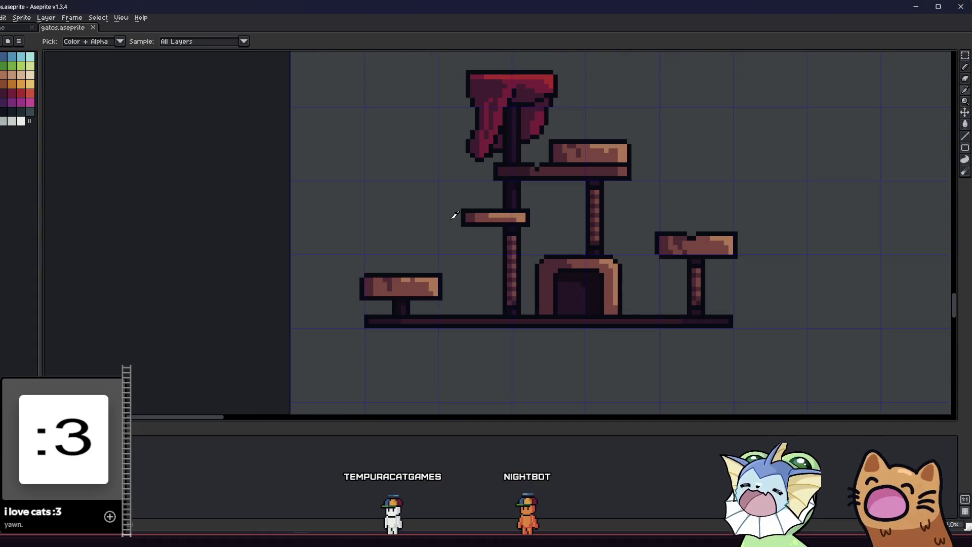
{"action": "key", "text": "g"}
{"action": "scroll", "coordinate": [365, 287], "scroll_direction": "up", "scroll_amount": 3}
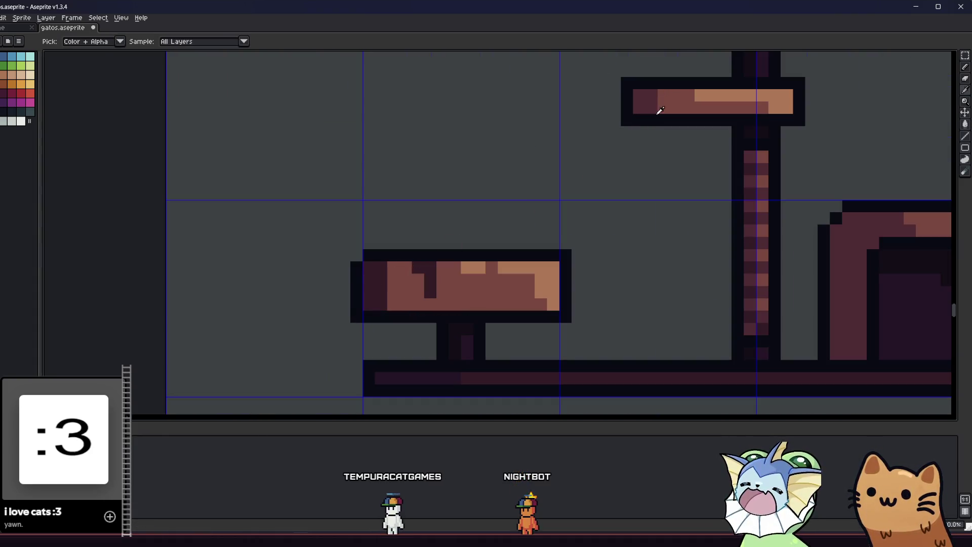
{"action": "scroll", "coordinate": [660, 109], "scroll_direction": "up", "scroll_amount": 1}
{"action": "left_click_drag", "start_coordinate": [669, 104], "coordinate": [642, 184]}
{"action": "scroll", "coordinate": [683, 133], "scroll_direction": "down", "scroll_amount": 2}
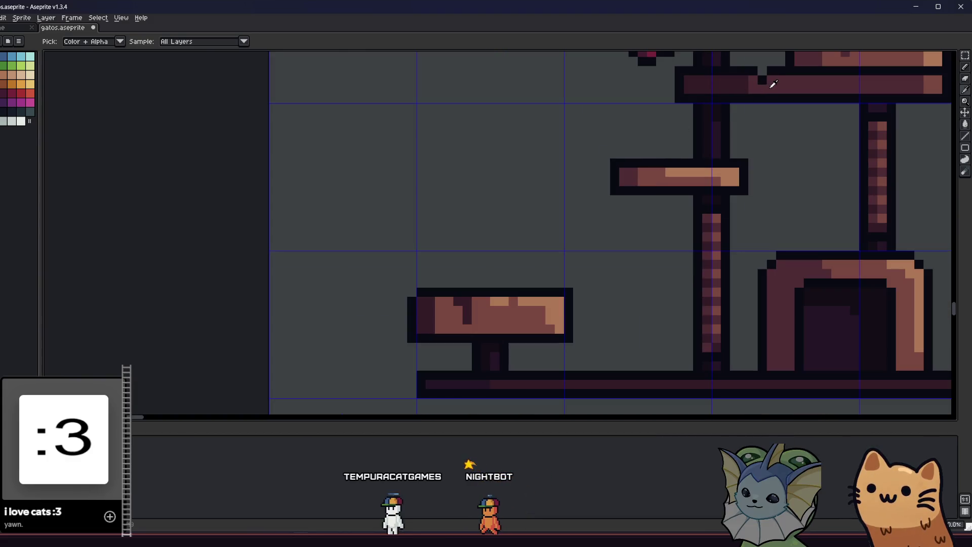
{"action": "left_click", "coordinate": [490, 318]}
Step: Pan and zoom to frame the whole cat tree
{"action": "key", "text": "g"}
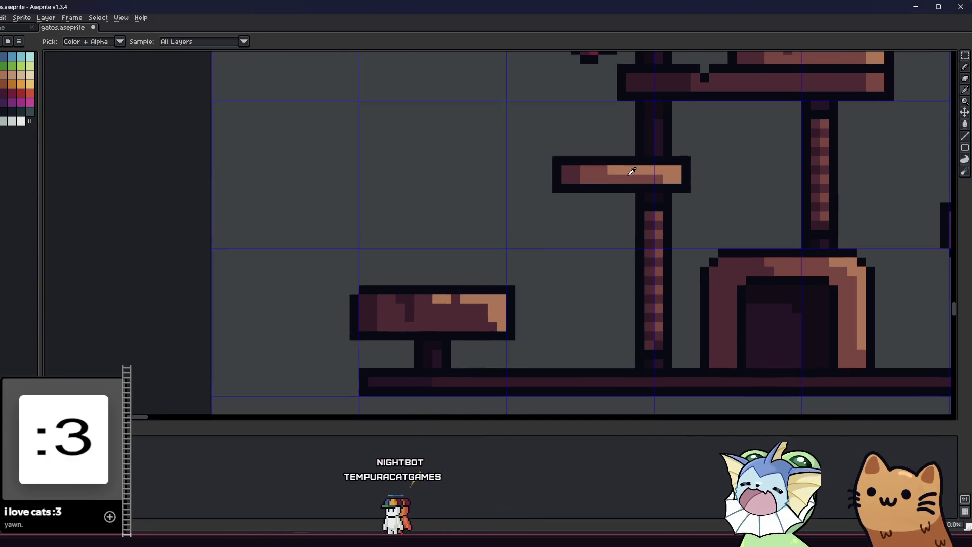
{"action": "scroll", "coordinate": [332, 323], "scroll_direction": "down", "scroll_amount": 4}
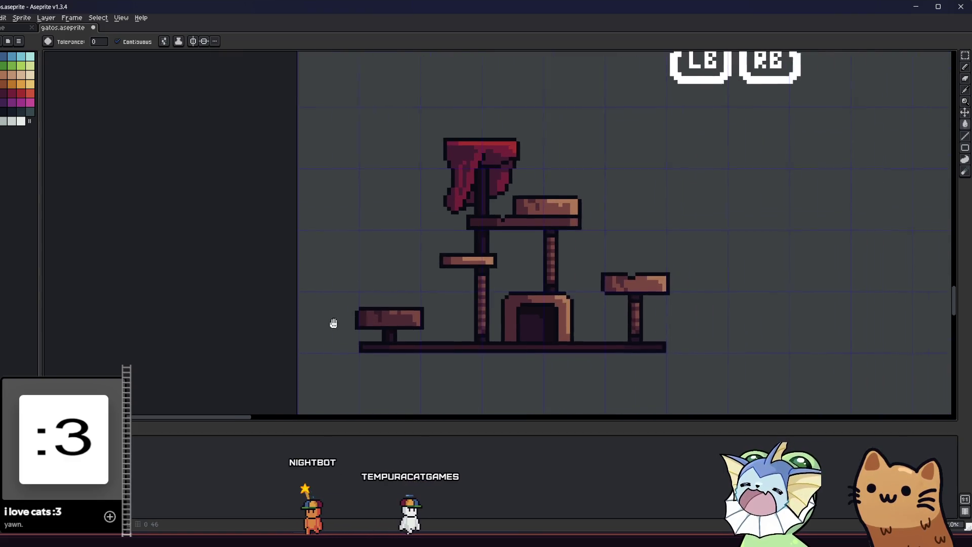
{"action": "mouse_move", "coordinate": [311, 318]}
{"action": "left_mouse_down"}
{"action": "mouse_move", "coordinate": [226, 281]}
{"action": "mouse_move", "coordinate": [239, 326]}
{"action": "mouse_move", "coordinate": [278, 303]}
{"action": "left_mouse_up"}
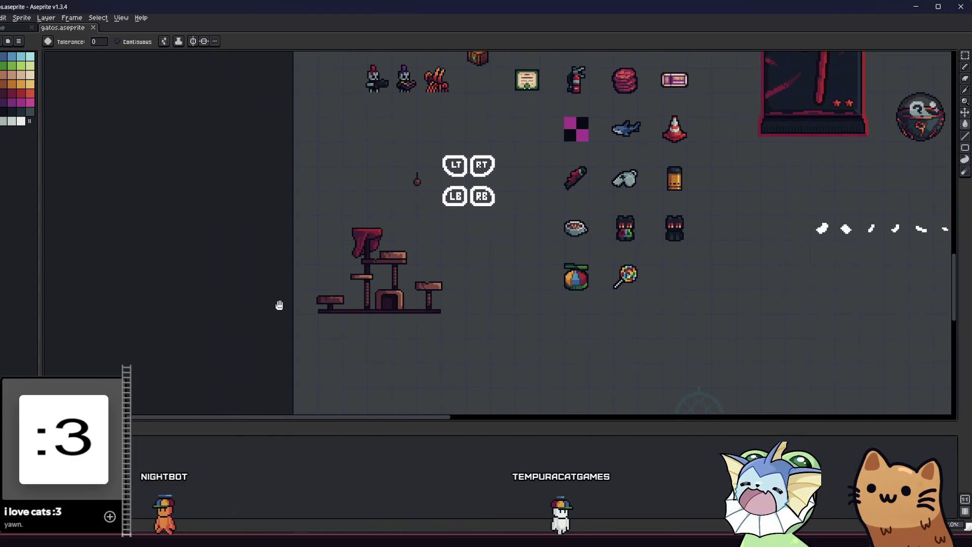
{"action": "scroll", "coordinate": [301, 298], "scroll_direction": "down", "scroll_amount": 2}
{"action": "scroll", "coordinate": [343, 291], "scroll_direction": "up", "scroll_amount": 4}
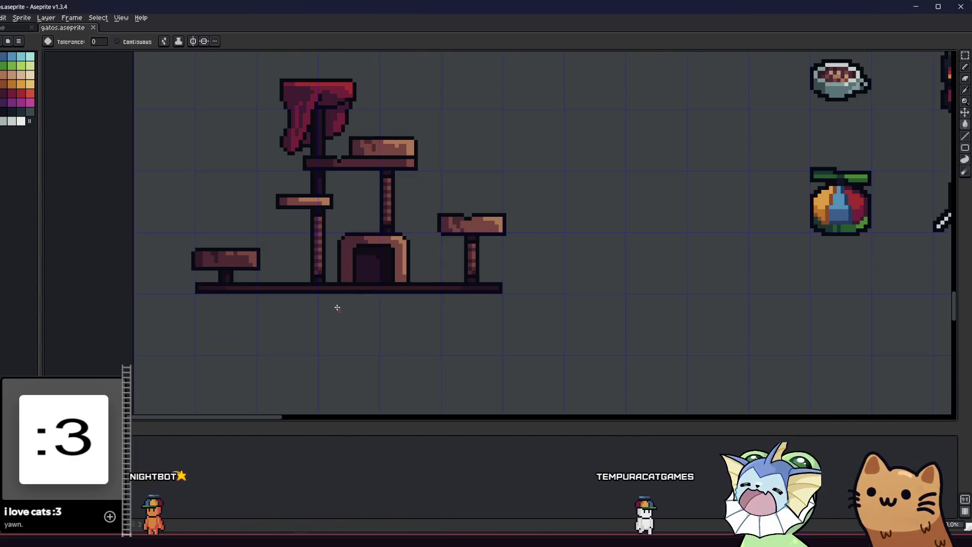
{"action": "mouse_move", "coordinate": [395, 341]}
{"action": "left_mouse_down"}
{"action": "mouse_move", "coordinate": [516, 347]}
{"action": "mouse_move", "coordinate": [427, 329]}
{"action": "mouse_move", "coordinate": [438, 366]}
{"action": "mouse_move", "coordinate": [415, 376]}
{"action": "mouse_move", "coordinate": [248, 347]}
{"action": "mouse_move", "coordinate": [458, 363]}
{"action": "mouse_move", "coordinate": [338, 358]}
{"action": "left_mouse_up"}
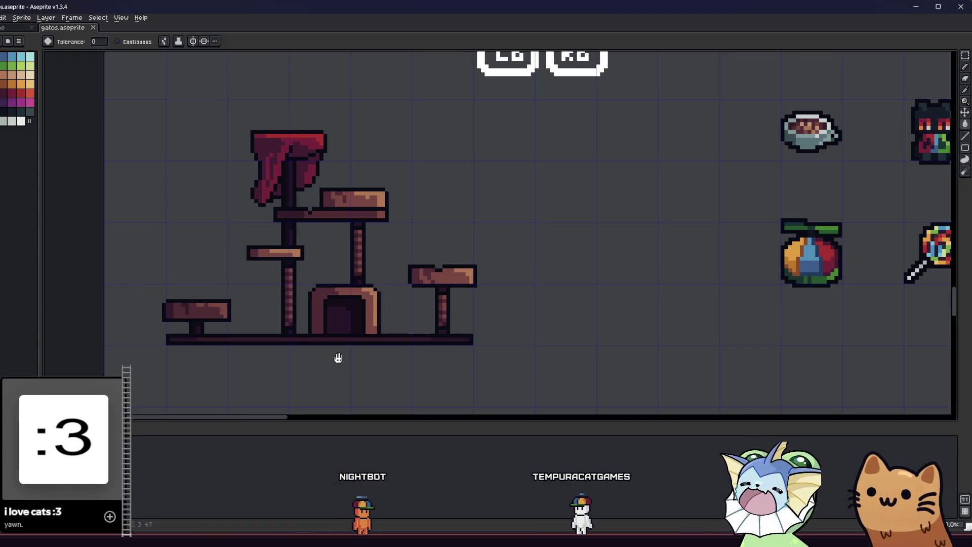
{"action": "mouse_move", "coordinate": [338, 358]}
{"action": "left_mouse_down"}
{"action": "mouse_move", "coordinate": [389, 357]}
{"action": "mouse_move", "coordinate": [370, 344]}
{"action": "left_mouse_up"}
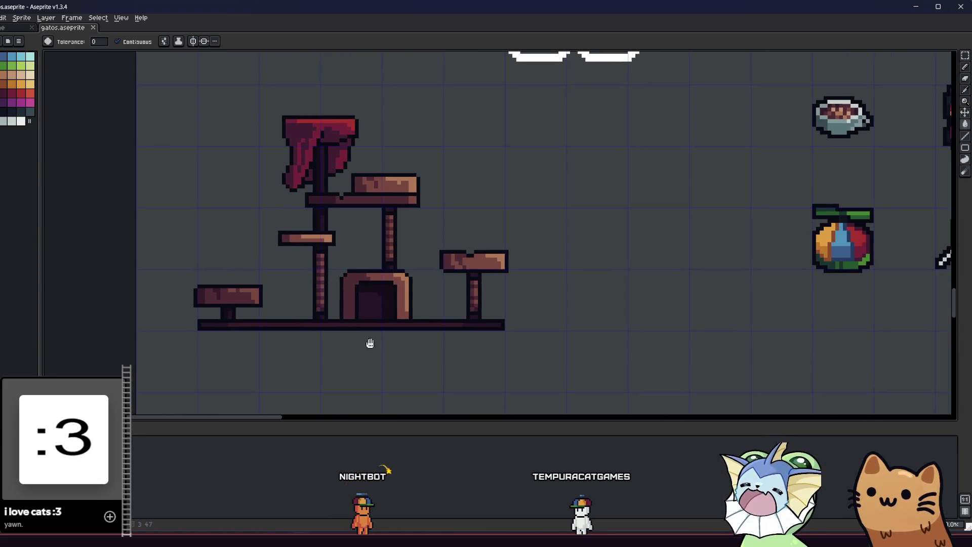
{"action": "scroll", "coordinate": [286, 248], "scroll_direction": "up", "scroll_amount": 2}
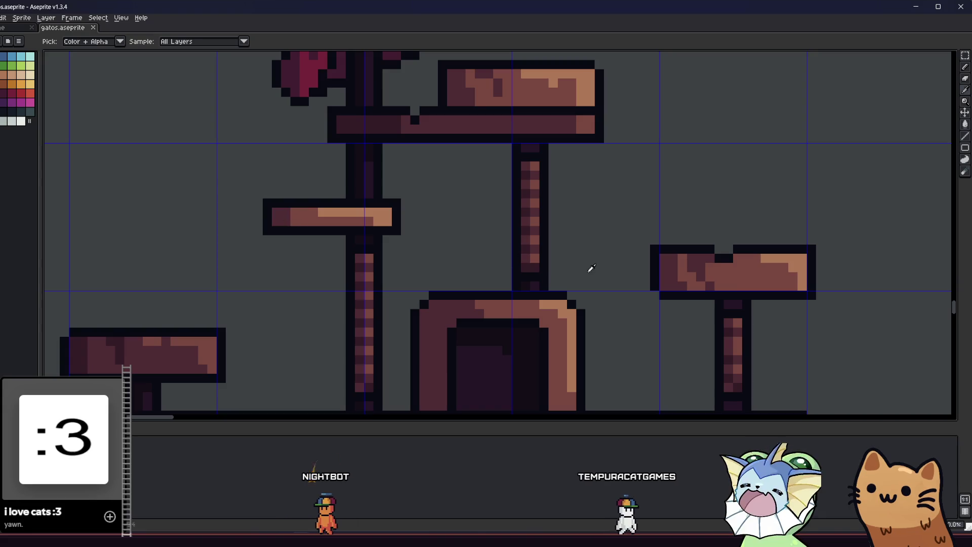
{"action": "scroll", "coordinate": [633, 269], "scroll_direction": "down", "scroll_amount": 2}
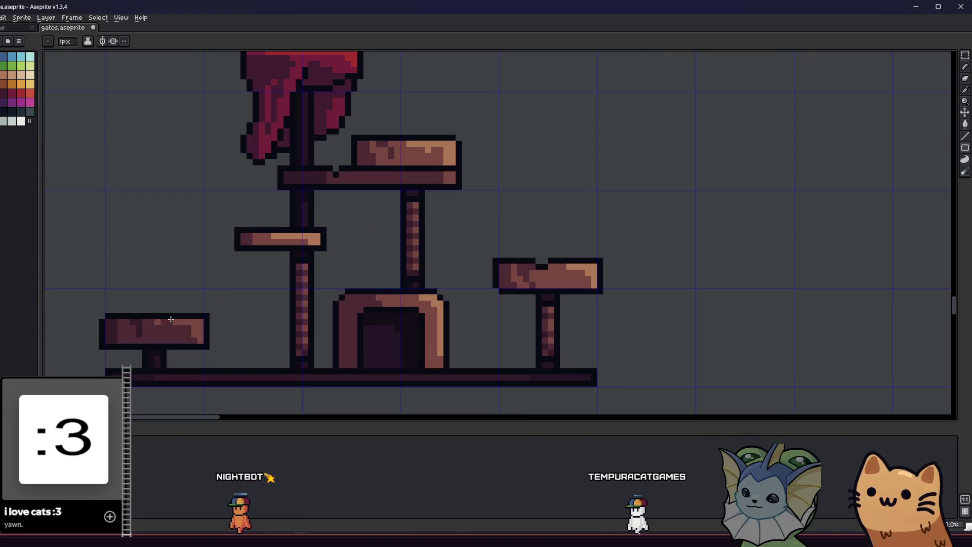
Step: Flood-fill the lit top of the right platform with darker brown
{"action": "key", "text": "i"}
{"action": "key", "text": "b"}
{"action": "scroll", "coordinate": [539, 286], "scroll_direction": "up", "scroll_amount": 1}
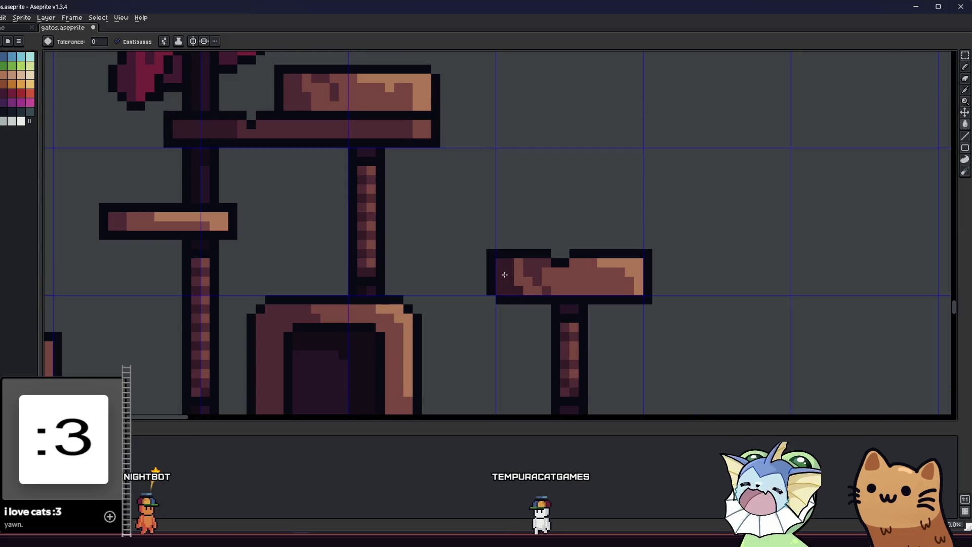
{"action": "scroll", "coordinate": [469, 287], "scroll_direction": "left", "scroll_amount": 2}
{"action": "key", "text": "i"}
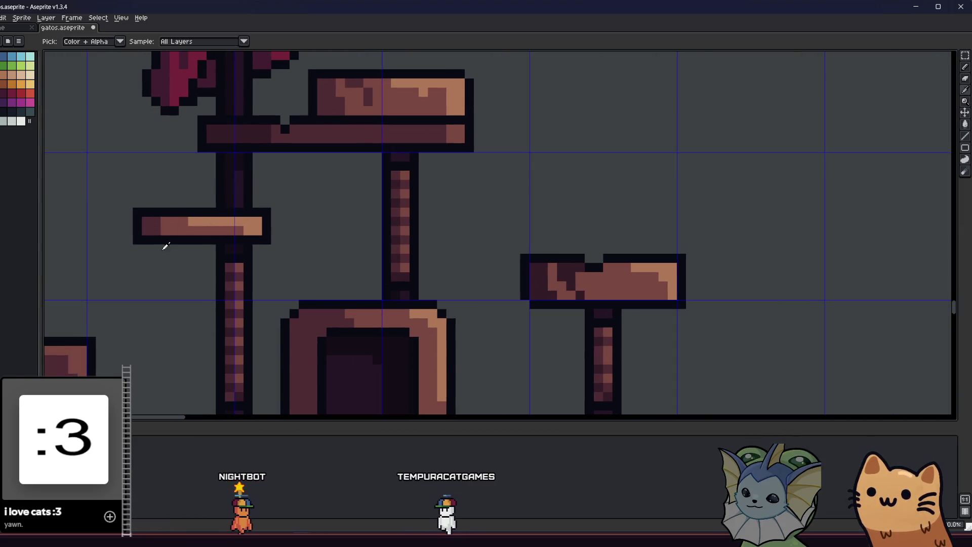
{"action": "scroll", "coordinate": [162, 245], "scroll_direction": "down", "scroll_amount": 1}
{"action": "key", "text": "g"}
{"action": "left_click", "coordinate": [457, 277]}
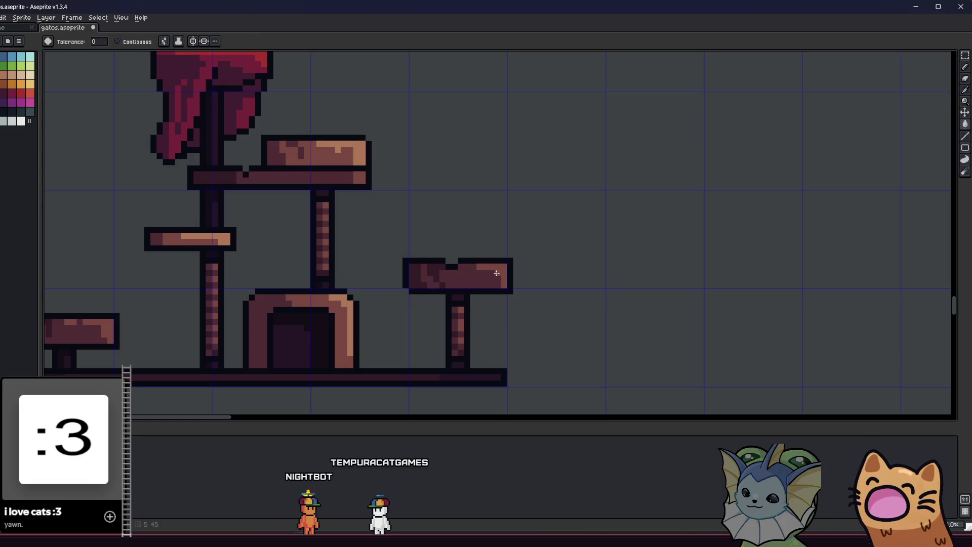
{"action": "scroll", "coordinate": [496, 273], "scroll_direction": "down", "scroll_amount": 3}
{"action": "scroll", "coordinate": [395, 292], "scroll_direction": "up", "scroll_amount": 5}
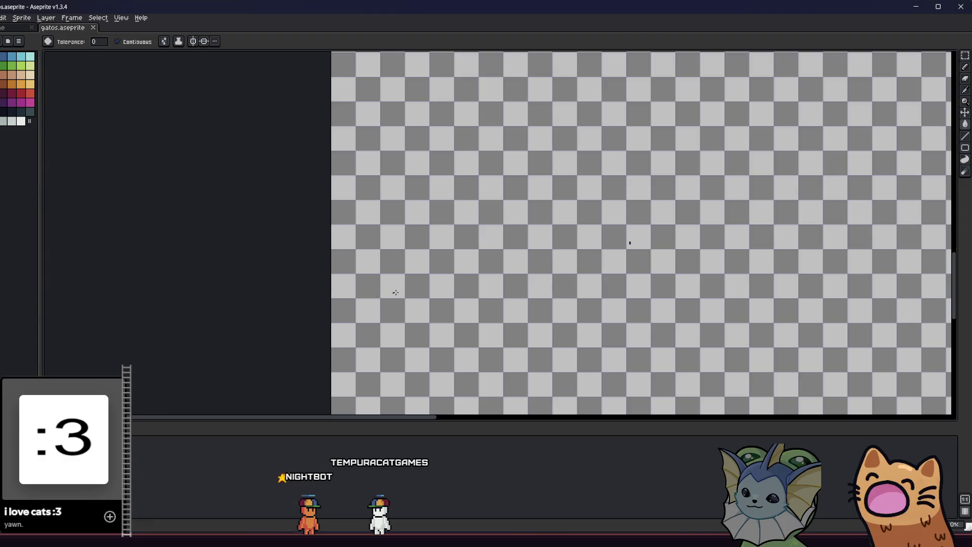
{"action": "scroll", "coordinate": [332, 300], "scroll_direction": "down", "scroll_amount": 3}
{"action": "left_click_drag", "start_coordinate": [367, 295], "coordinate": [371, 292]}
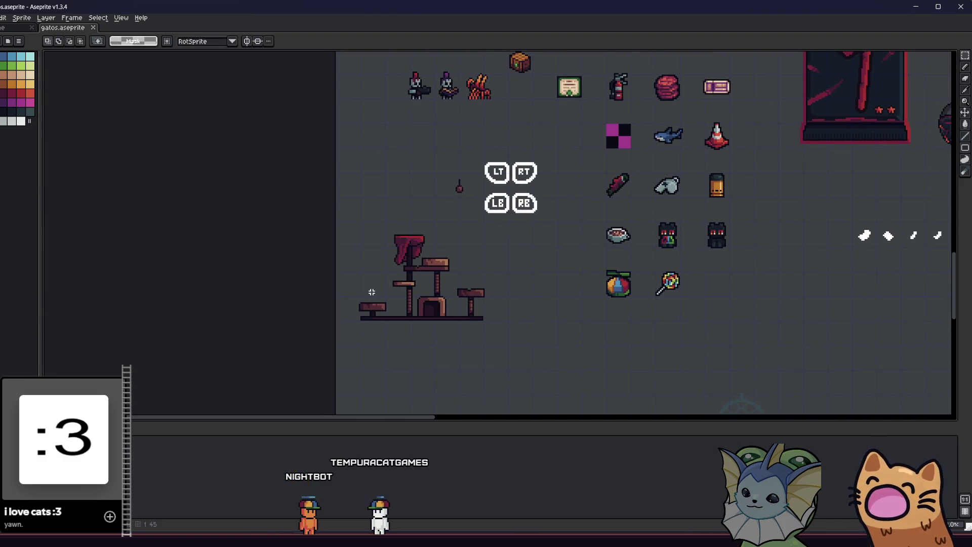
{"action": "scroll", "coordinate": [372, 292], "scroll_direction": "up", "scroll_amount": 4}
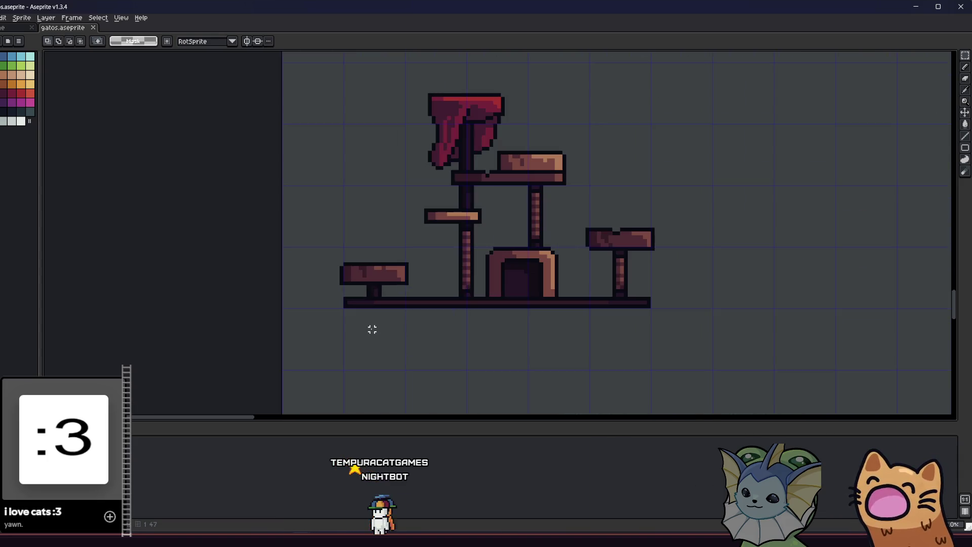
{"action": "scroll", "coordinate": [319, 325], "scroll_direction": "down", "scroll_amount": 2}
{"action": "mouse_move", "coordinate": [323, 322]}
{"action": "left_mouse_down"}
{"action": "mouse_move", "coordinate": [603, 112]}
{"action": "mouse_move", "coordinate": [642, 106]}
{"action": "left_mouse_up"}
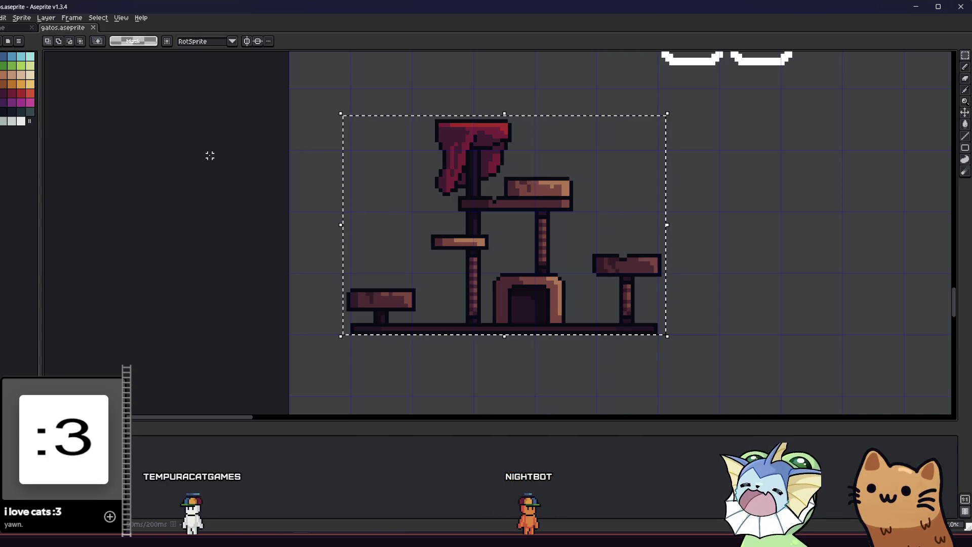
{"action": "scroll", "coordinate": [212, 192], "scroll_direction": "down", "scroll_amount": 5}
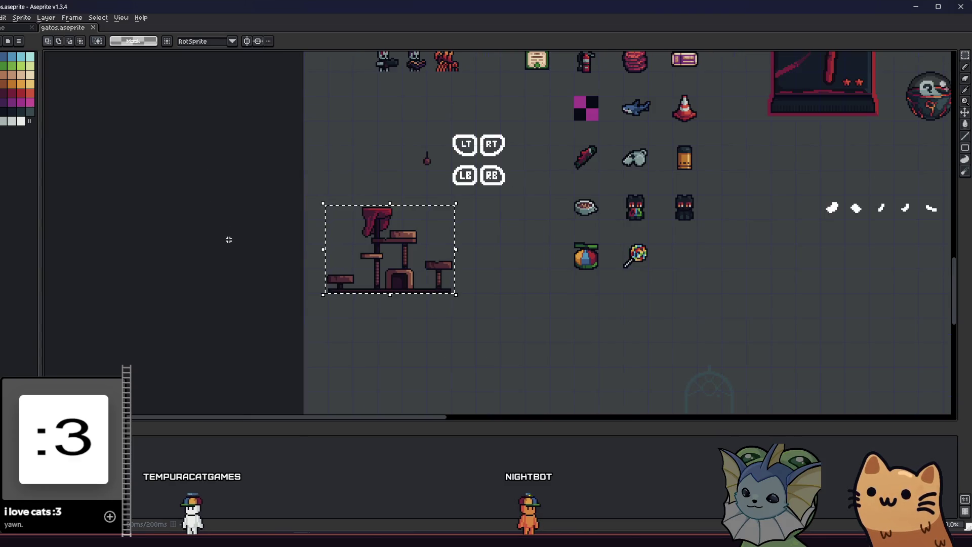
{"action": "scroll", "coordinate": [304, 251], "scroll_direction": "up", "scroll_amount": 2}
{"action": "left_click_drag", "start_coordinate": [278, 236], "coordinate": [140, 280]}
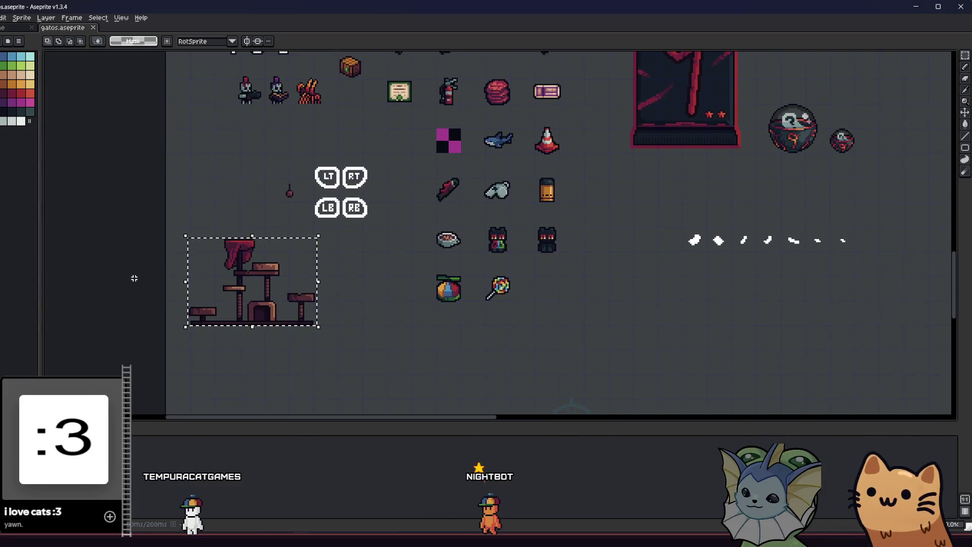
{"action": "scroll", "coordinate": [134, 278], "scroll_direction": "down", "scroll_amount": 2}
{"action": "scroll", "coordinate": [200, 297], "scroll_direction": "up", "scroll_amount": 4}
{"action": "key", "text": "ctrl+d"}
{"action": "scroll", "coordinate": [306, 199], "scroll_direction": "up", "scroll_amount": 1}
{"action": "key", "text": "i"}
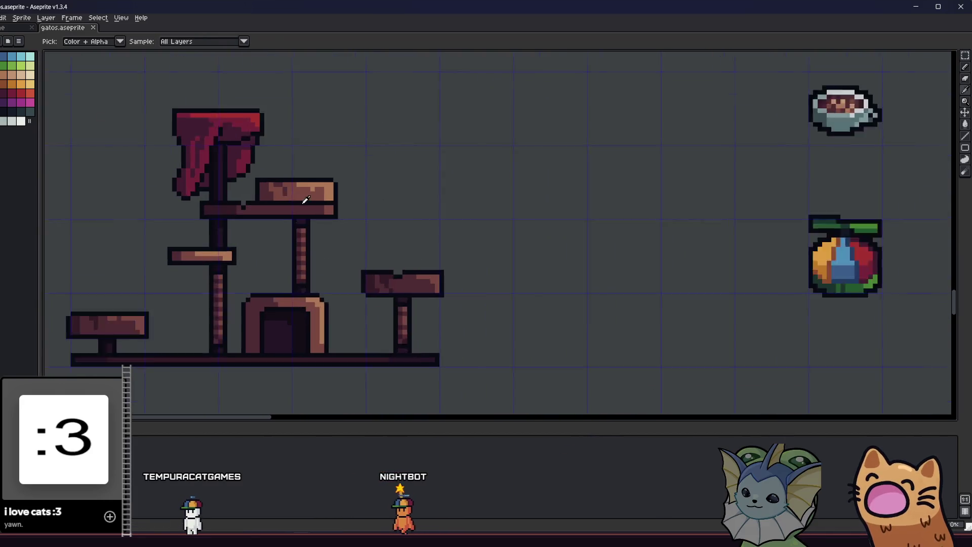
Step: Sample light tan and paint highlights along the right platform's top edge
{"action": "scroll", "coordinate": [308, 200], "scroll_direction": "up", "scroll_amount": 1}
{"action": "key", "text": "b"}
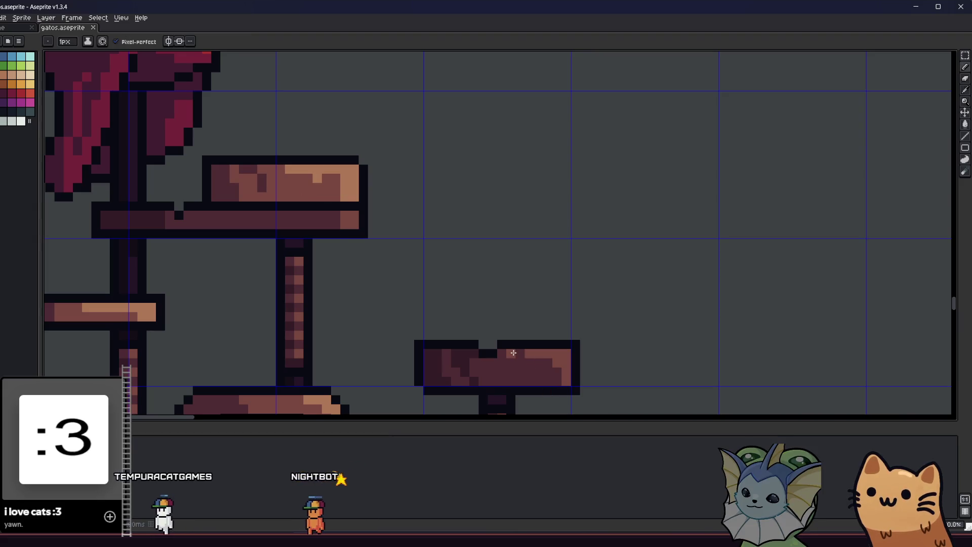
{"action": "left_click", "coordinate": [329, 167], "text": "alt"}
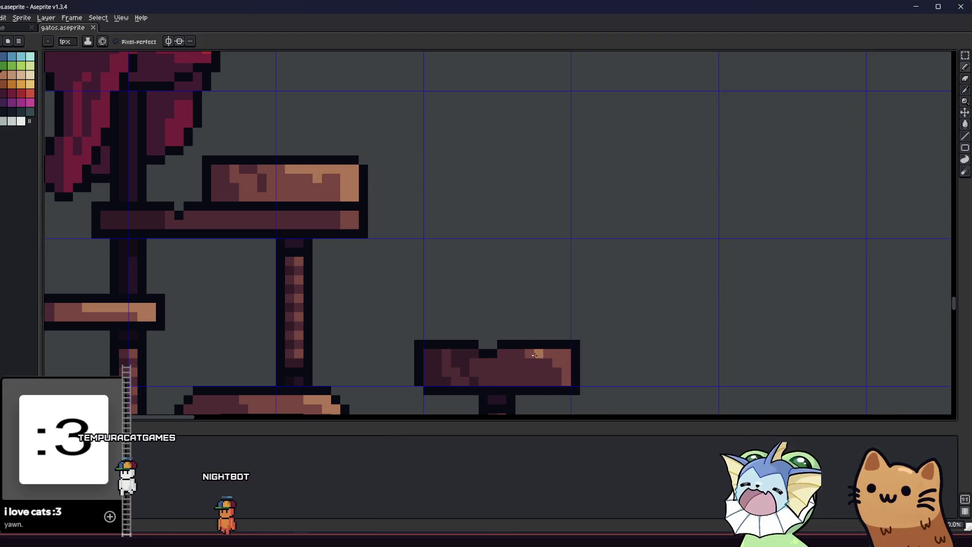
{"action": "left_click_drag", "start_coordinate": [535, 356], "coordinate": [567, 353]}
{"action": "left_click", "coordinate": [299, 191], "text": "alt"}
{"action": "left_click", "coordinate": [511, 353]}
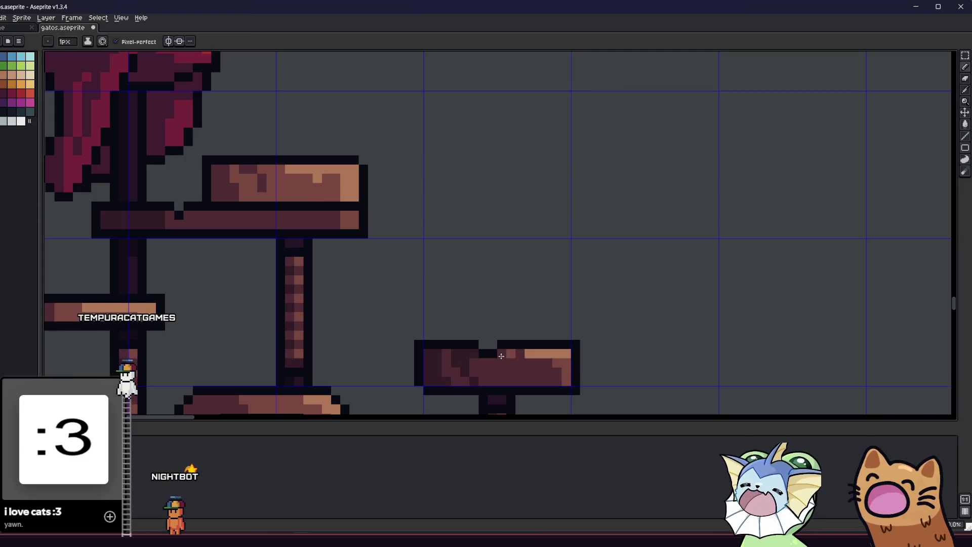
{"action": "left_click", "coordinate": [456, 354], "text": "alt"}
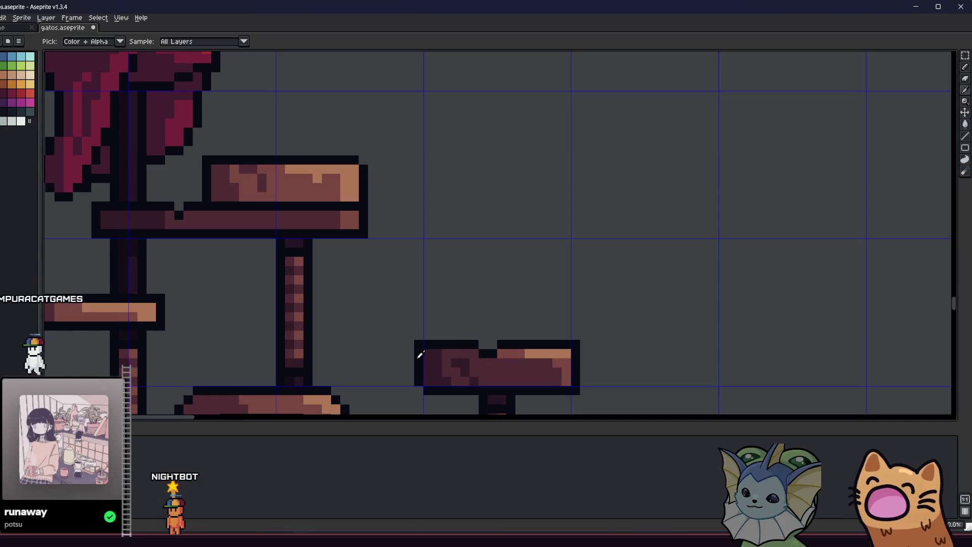
Step: Sample a colour from the artwork and save the sprite sheet with Ctrl+S
{"action": "key", "text": "alt"}
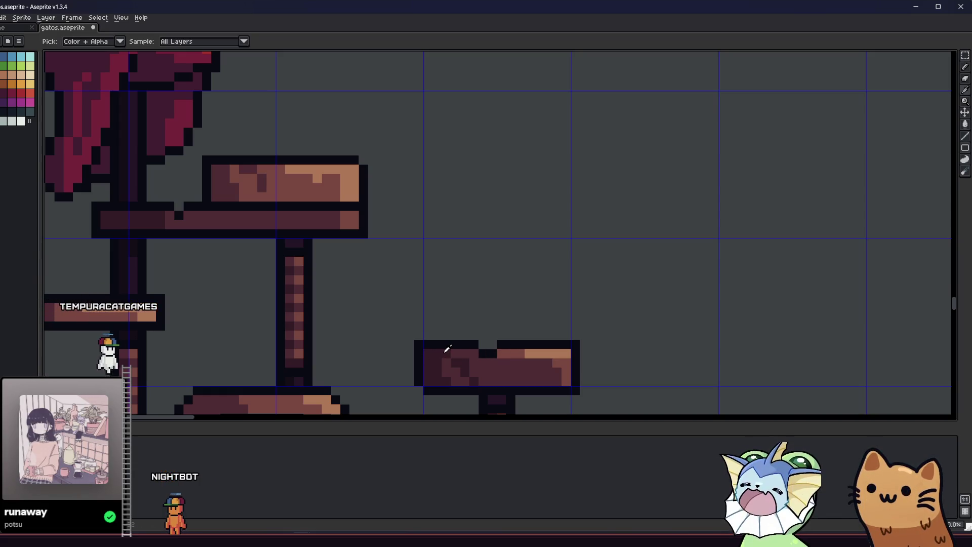
{"action": "scroll", "coordinate": [405, 339], "scroll_direction": "left", "scroll_amount": 2}
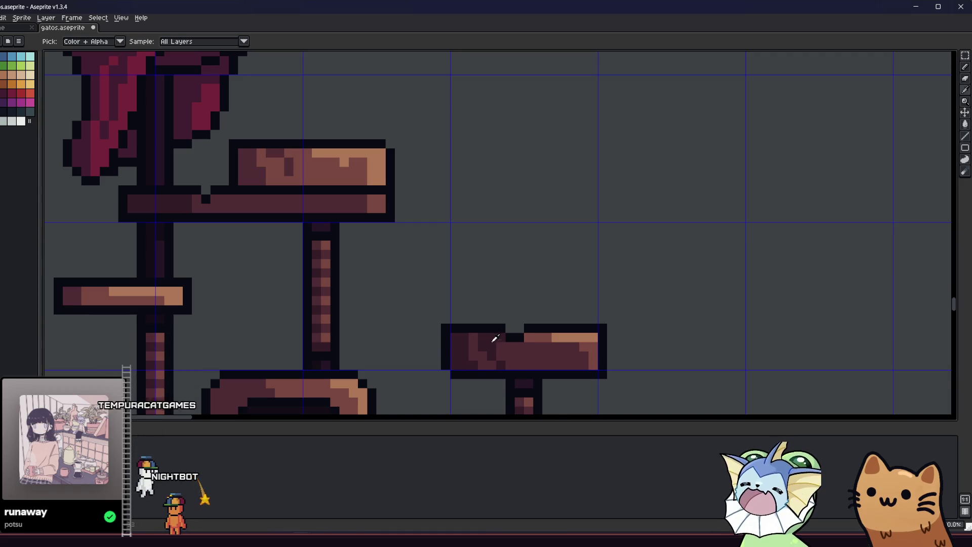
{"action": "scroll", "coordinate": [495, 338], "scroll_direction": "up", "scroll_amount": 1}
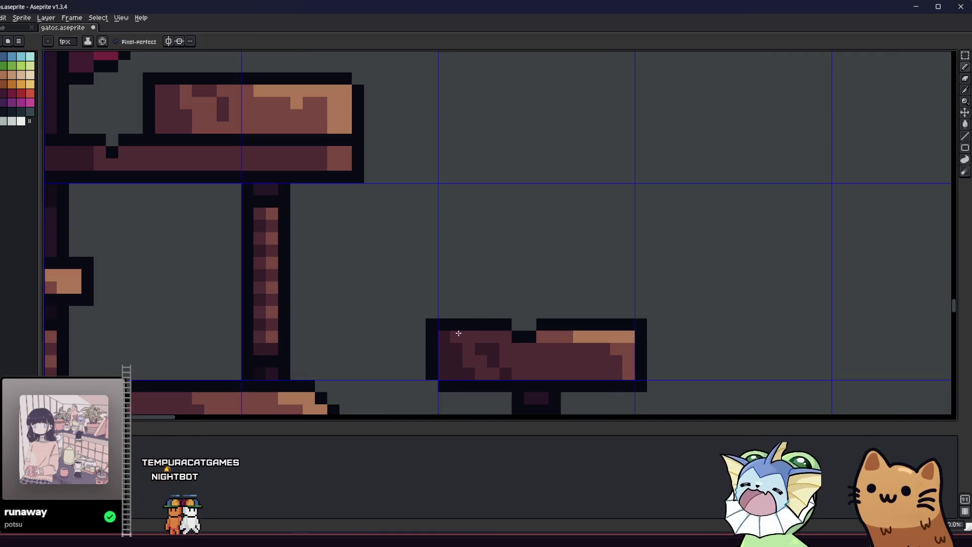
{"action": "scroll", "coordinate": [471, 338], "scroll_direction": "down", "scroll_amount": 5}
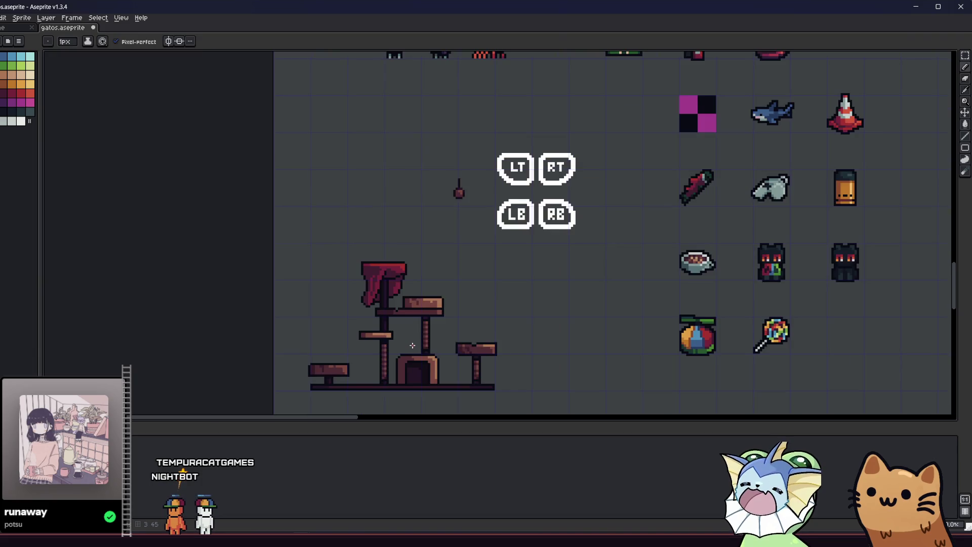
{"action": "scroll", "coordinate": [421, 319], "scroll_direction": "left", "scroll_amount": 2}
{"action": "key", "text": "ctrl+s"}
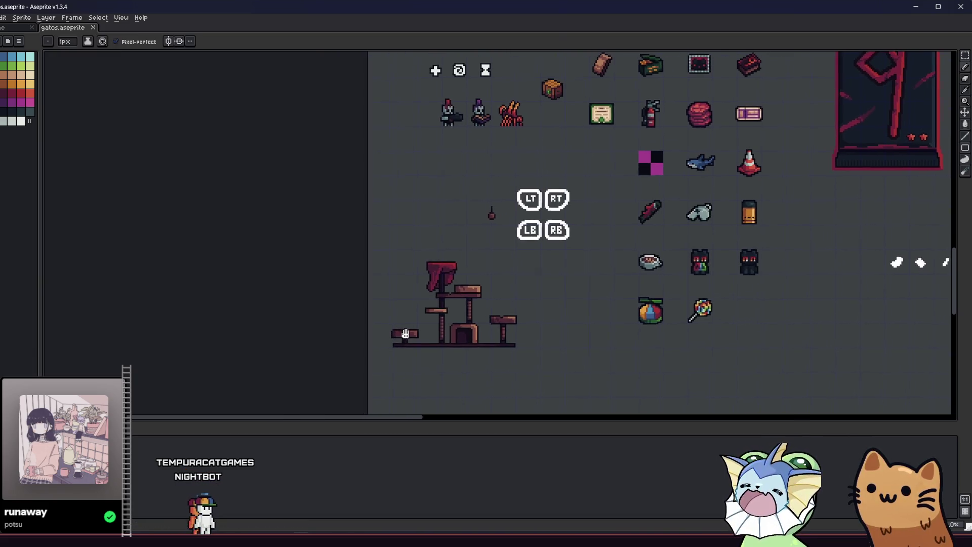
Step: Sample another colour and recentre the view on the cat tree
{"action": "scroll", "coordinate": [435, 318], "scroll_direction": "up", "scroll_amount": 3}
{"action": "scroll", "coordinate": [440, 317], "scroll_direction": "down", "scroll_amount": 5}
{"action": "key", "text": "alt"}
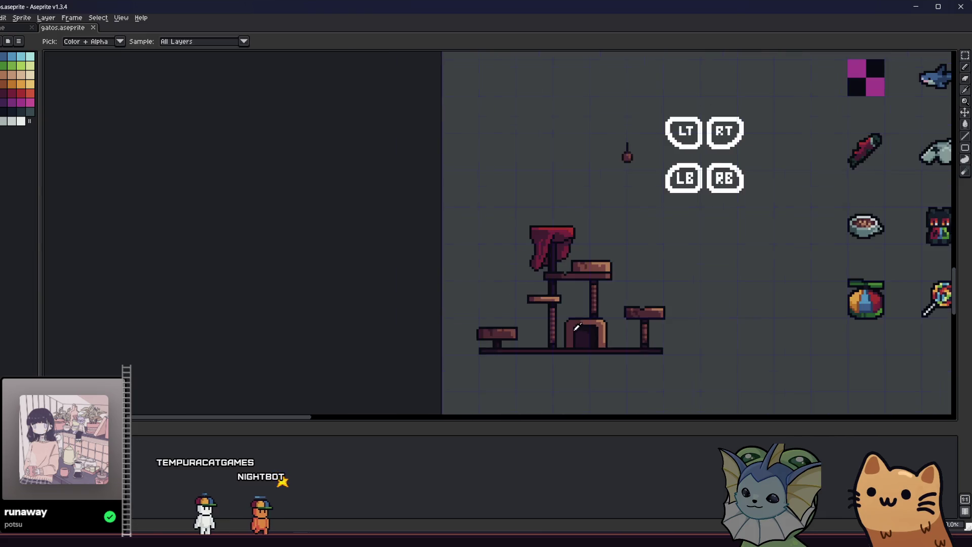
{"action": "scroll", "coordinate": [537, 340], "scroll_direction": "up", "scroll_amount": 2}
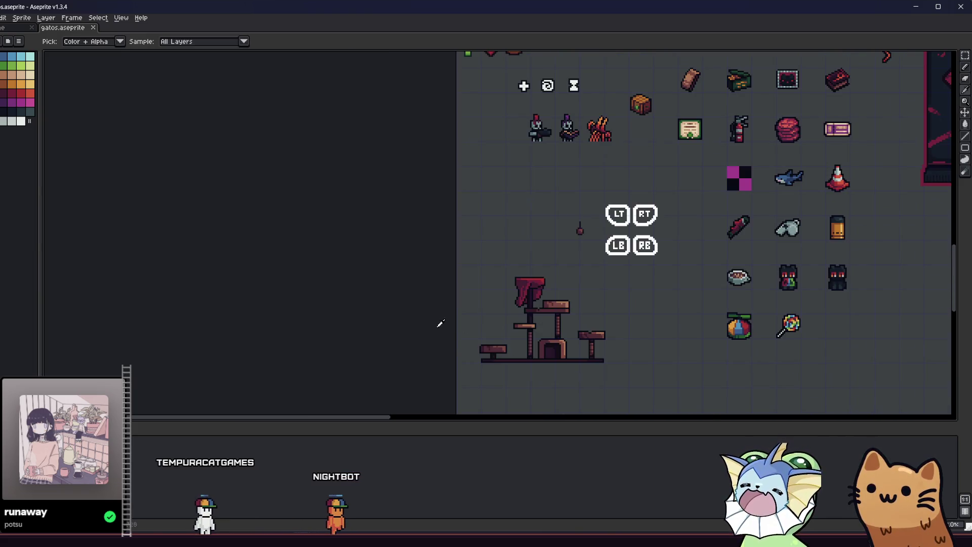
{"action": "left_click_drag", "start_coordinate": [417, 319], "coordinate": [282, 306]}
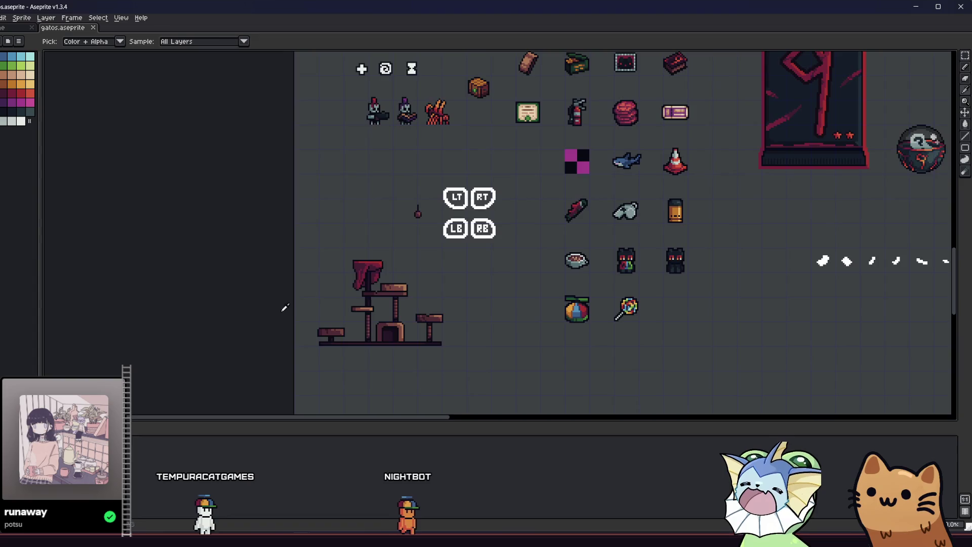
{"action": "scroll", "coordinate": [336, 327], "scroll_direction": "up", "scroll_amount": 3}
{"action": "left_click_drag", "start_coordinate": [337, 326], "coordinate": [348, 313]}
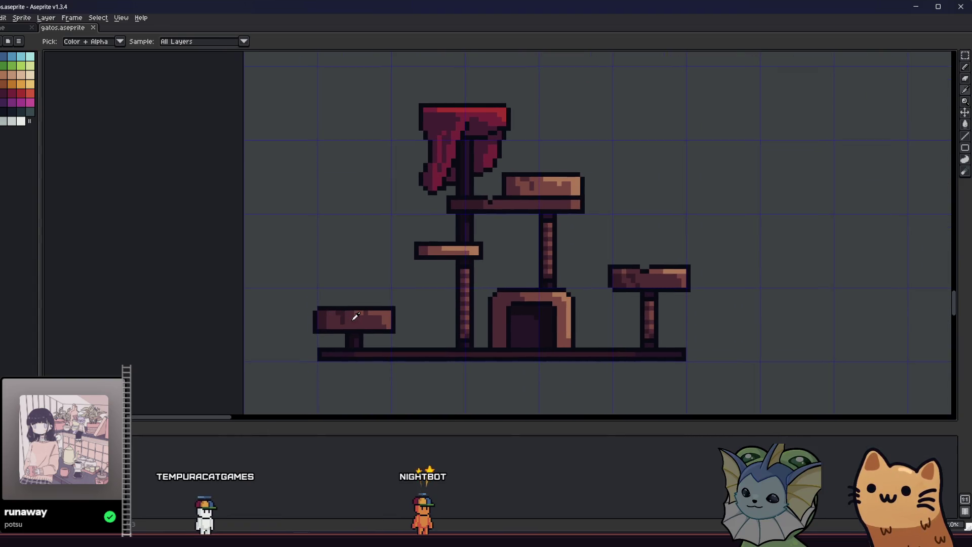
{"action": "scroll", "coordinate": [356, 316], "scroll_direction": "up", "scroll_amount": 1}
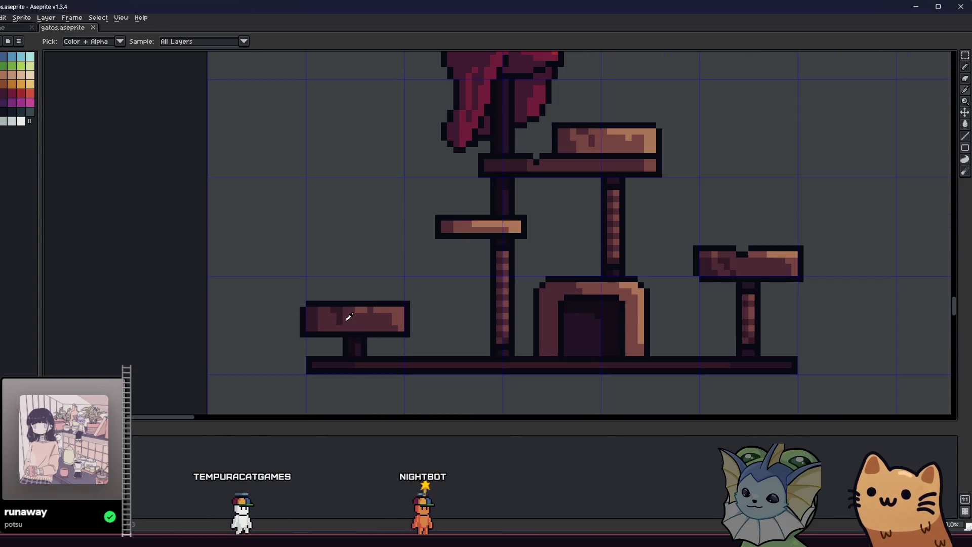
{"action": "scroll", "coordinate": [349, 316], "scroll_direction": "up", "scroll_amount": 1}
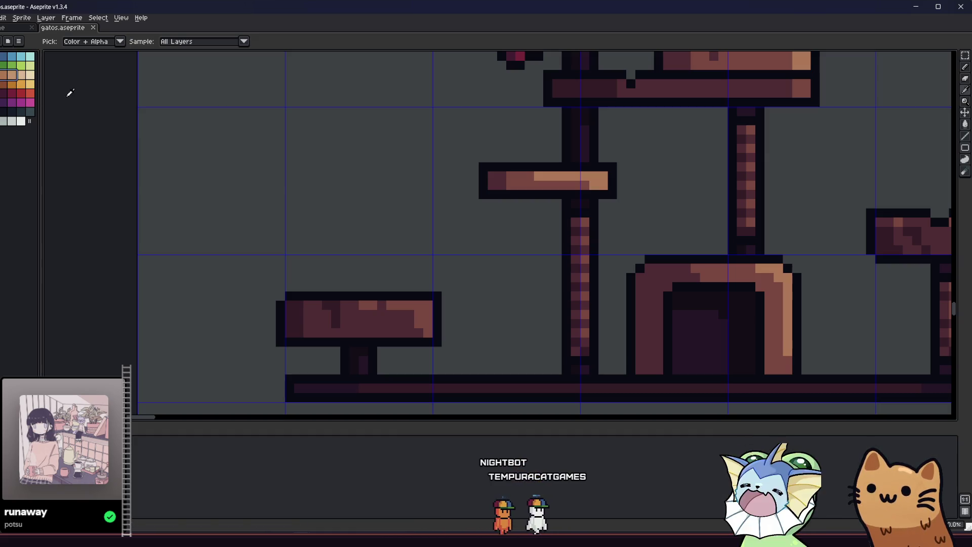
Step: With the Pencil's current ink, paint a lighter highlight along the left table's top row
{"action": "key", "text": "b"}
{"action": "left_click", "coordinate": [87, 41]}
{"action": "left_click", "coordinate": [96, 52]}
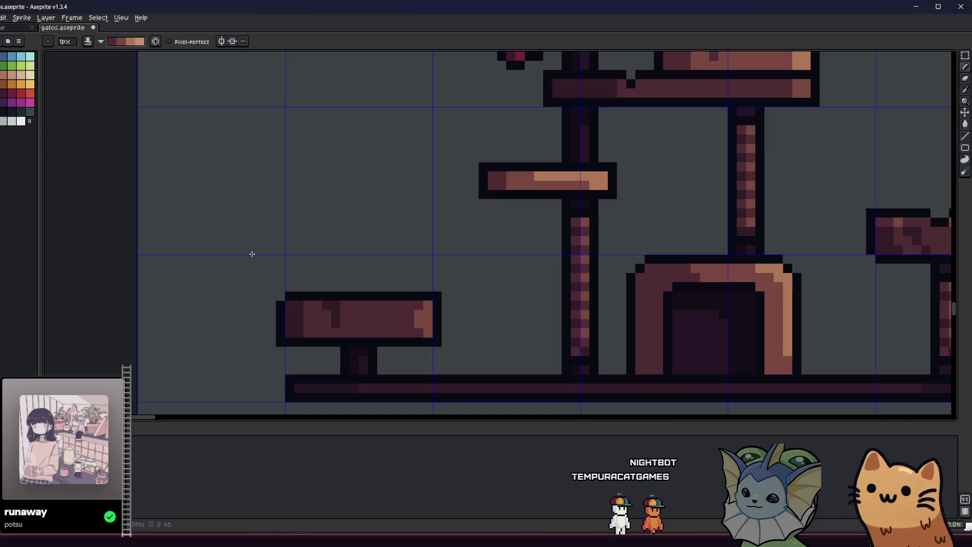
{"action": "left_click_drag", "start_coordinate": [362, 305], "coordinate": [425, 308]}
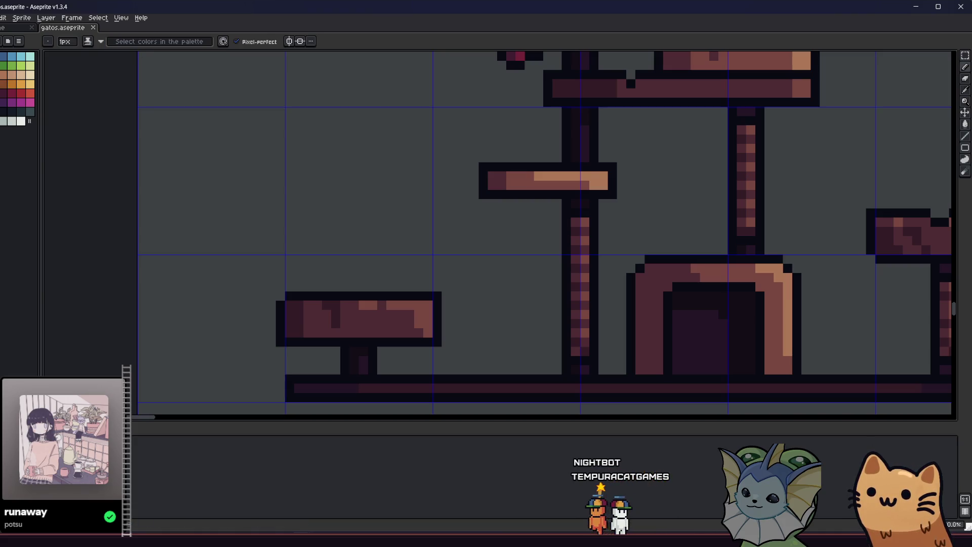
{"action": "left_click", "coordinate": [3, 80]}
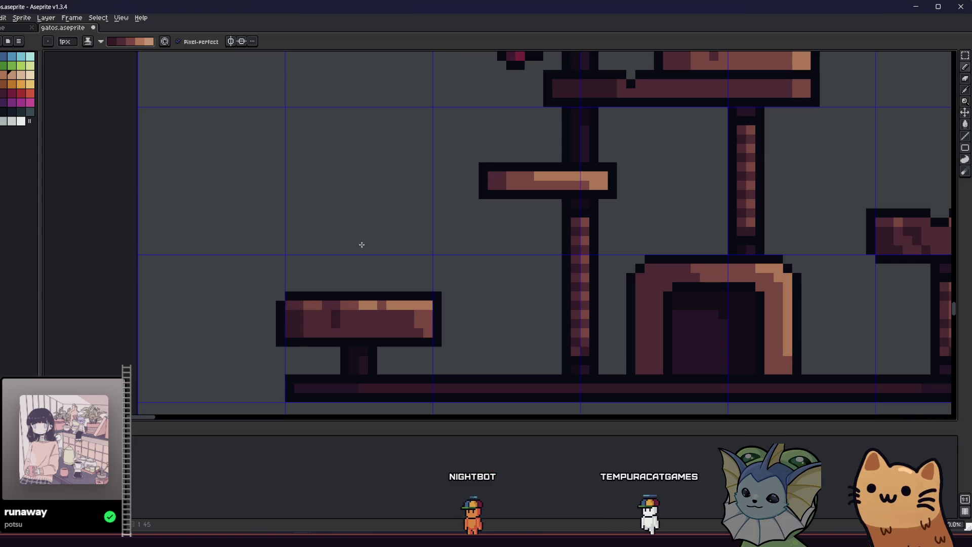
{"action": "left_click_drag", "start_coordinate": [361, 245], "coordinate": [256, 265]}
{"action": "scroll", "coordinate": [404, 189], "scroll_direction": "right", "scroll_amount": 3}
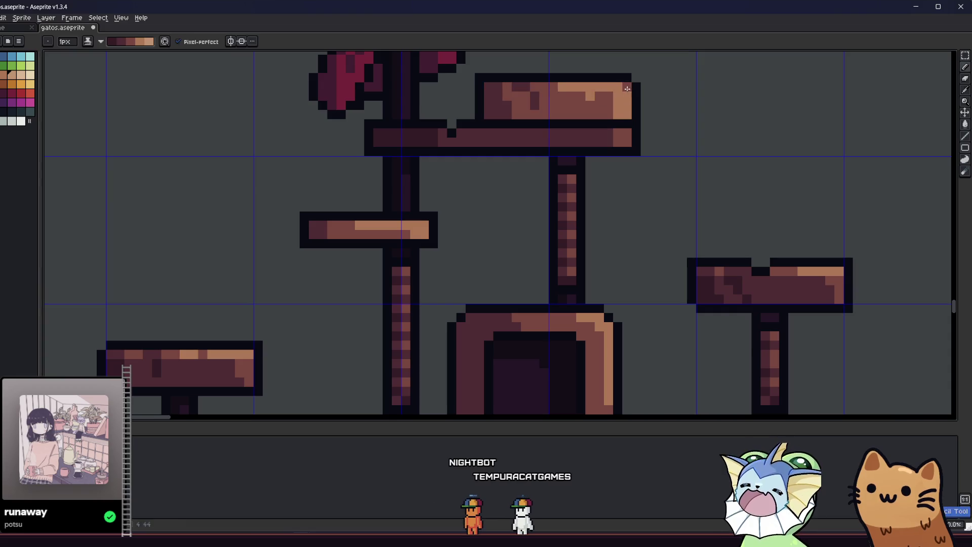
Step: Pencil a row of light highlight pixels along the upper platform's top edge
{"action": "left_click_drag", "start_coordinate": [585, 86], "coordinate": [515, 90]}
{"action": "scroll", "coordinate": [316, 227], "scroll_direction": "down", "scroll_amount": 6}
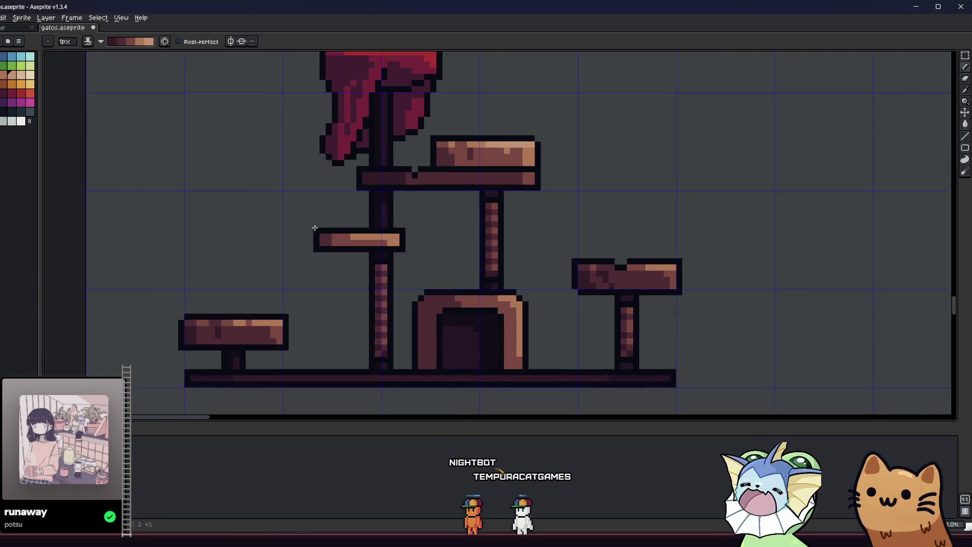
{"action": "scroll", "coordinate": [317, 227], "scroll_direction": "up", "scroll_amount": 5}
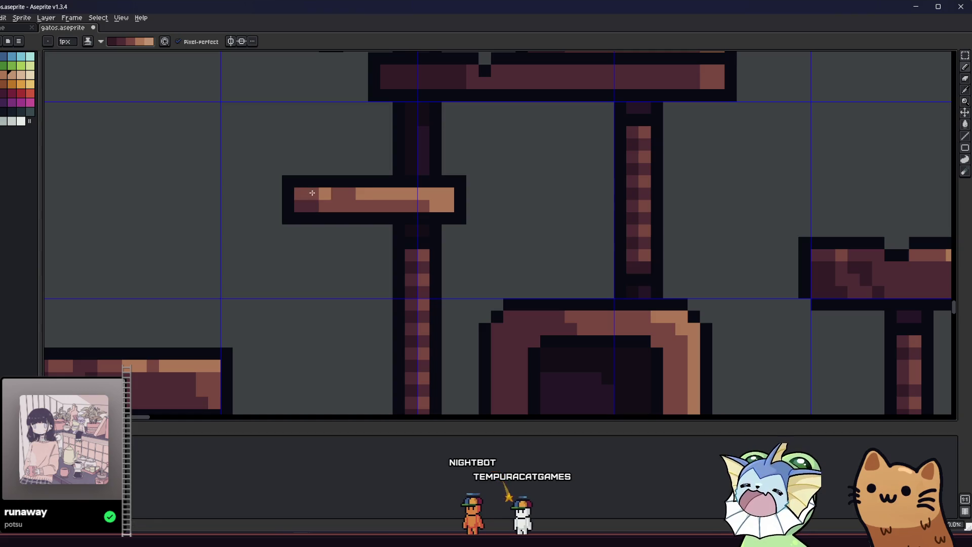
{"action": "scroll", "coordinate": [454, 191], "scroll_direction": "down", "scroll_amount": 2}
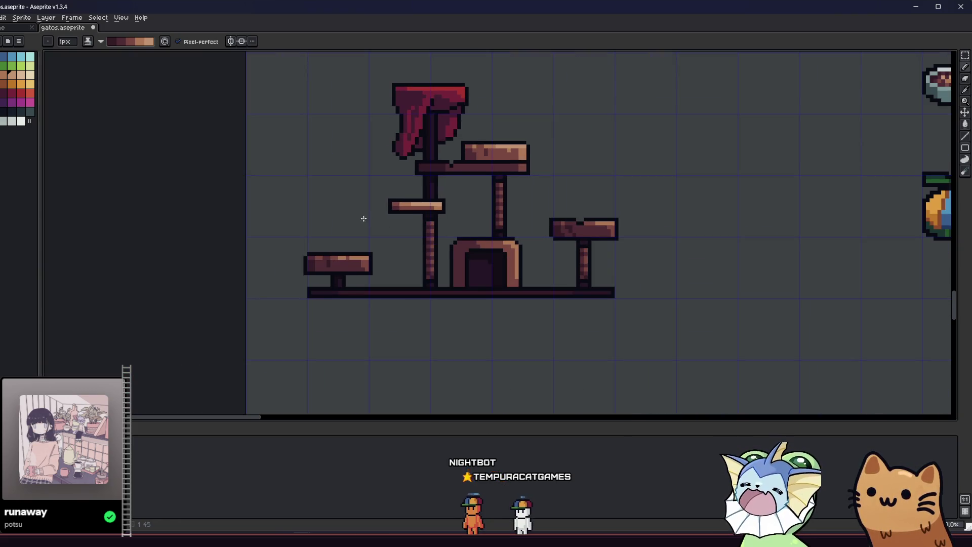
{"action": "mouse_move", "coordinate": [364, 218]}
{"action": "left_mouse_down"}
{"action": "mouse_move", "coordinate": [293, 262]}
{"action": "mouse_move", "coordinate": [293, 252]}
{"action": "left_mouse_up"}
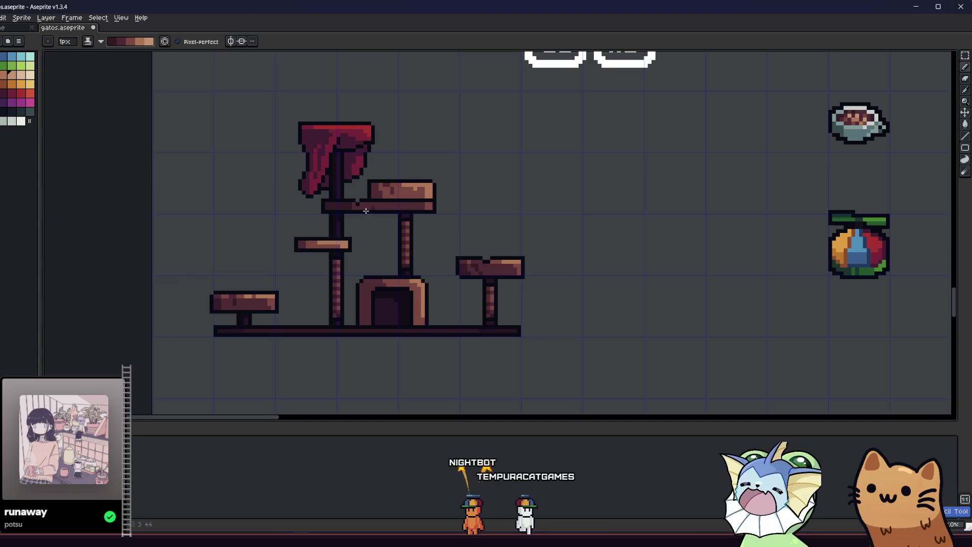
{"action": "scroll", "coordinate": [429, 188], "scroll_direction": "up", "scroll_amount": 4}
Step: Undo a bad shading stroke on the upper platform and recentre on the cat tree's arch
{"action": "left_click_drag", "start_coordinate": [430, 189], "coordinate": [287, 185]}
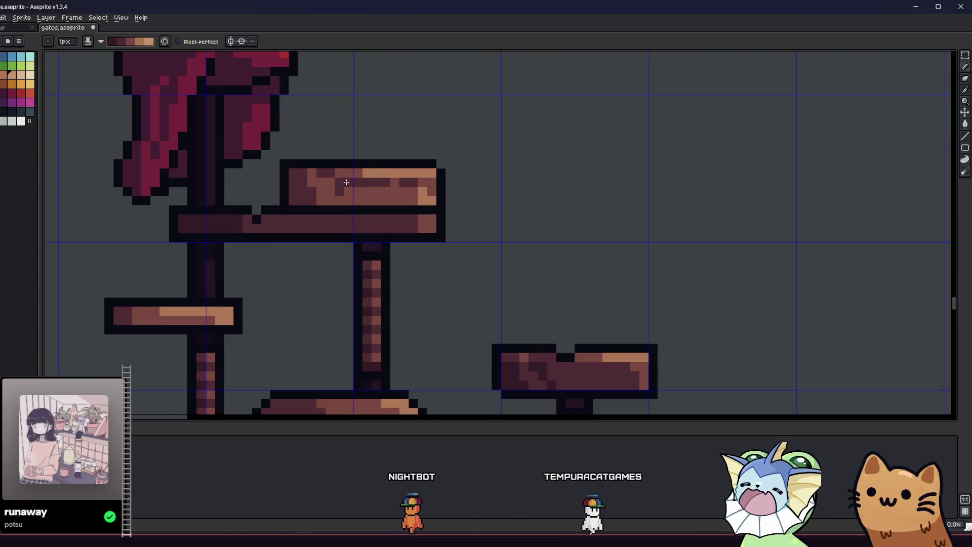
{"action": "key", "text": "ctrl+z"}
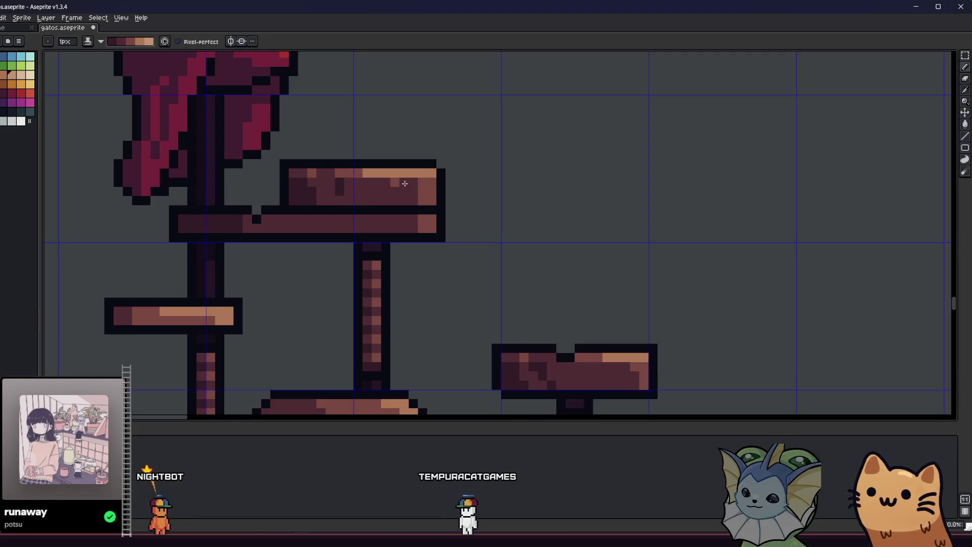
{"action": "scroll", "coordinate": [386, 183], "scroll_direction": "down", "scroll_amount": 5}
{"action": "left_click_drag", "start_coordinate": [249, 234], "coordinate": [187, 242]}
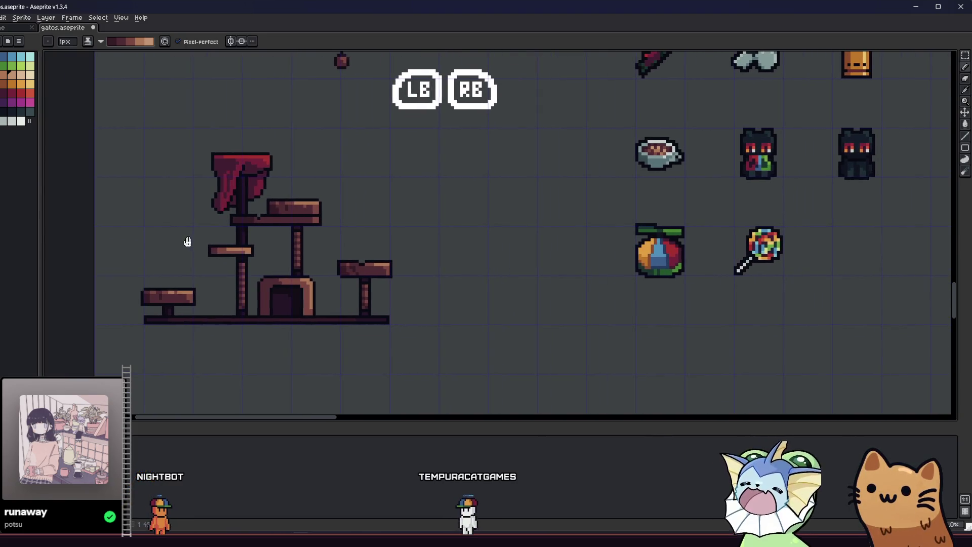
{"action": "scroll", "coordinate": [206, 249], "scroll_direction": "down", "scroll_amount": 2}
{"action": "left_click_drag", "start_coordinate": [212, 283], "coordinate": [296, 316]}
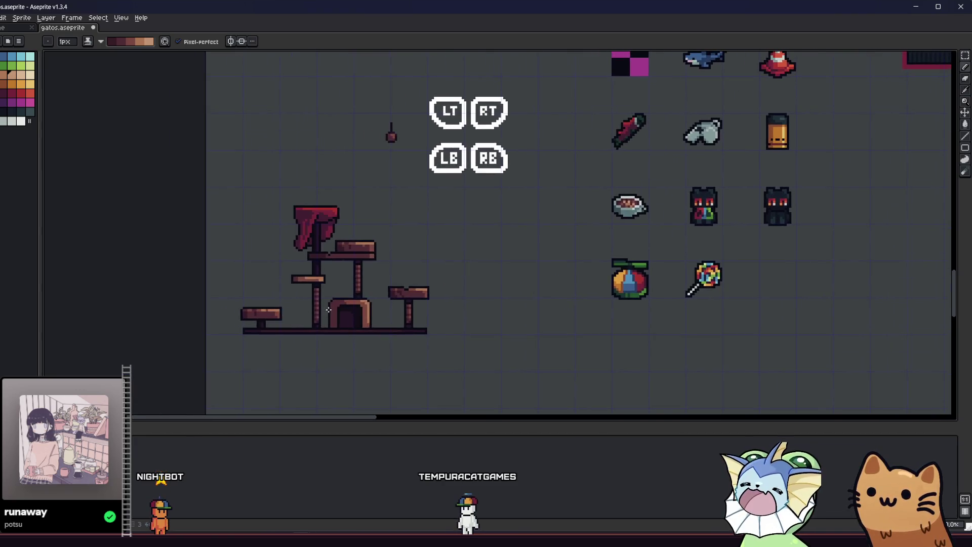
{"action": "scroll", "coordinate": [296, 316], "scroll_direction": "down", "scroll_amount": 1}
{"action": "scroll", "coordinate": [307, 309], "scroll_direction": "up", "scroll_amount": 4}
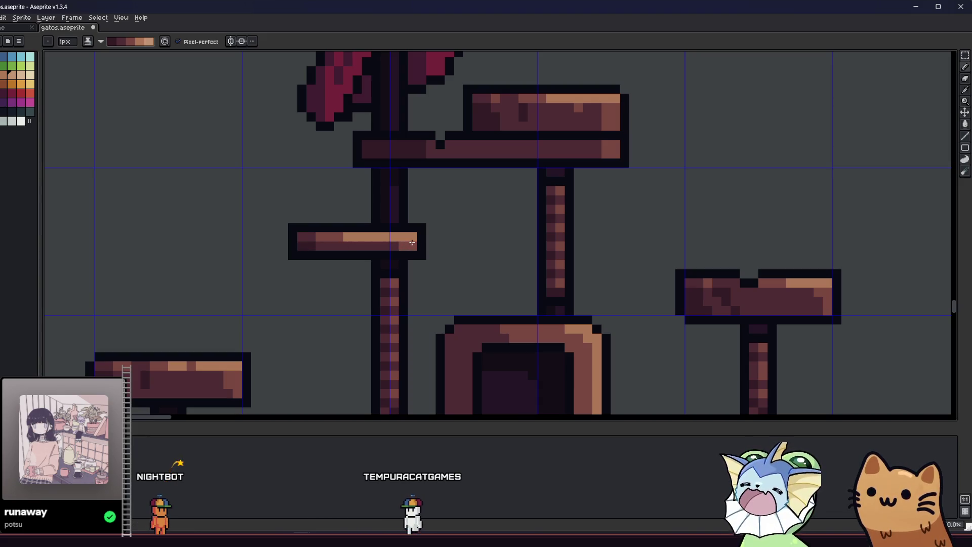
{"action": "scroll", "coordinate": [412, 242], "scroll_direction": "down", "scroll_amount": 4}
{"action": "mouse_move", "coordinate": [315, 278]}
{"action": "left_mouse_down"}
{"action": "mouse_move", "coordinate": [219, 282]}
{"action": "mouse_move", "coordinate": [212, 256]}
{"action": "left_mouse_up"}
{"action": "scroll", "coordinate": [292, 266], "scroll_direction": "up", "scroll_amount": 4}
{"action": "key", "text": "g"}
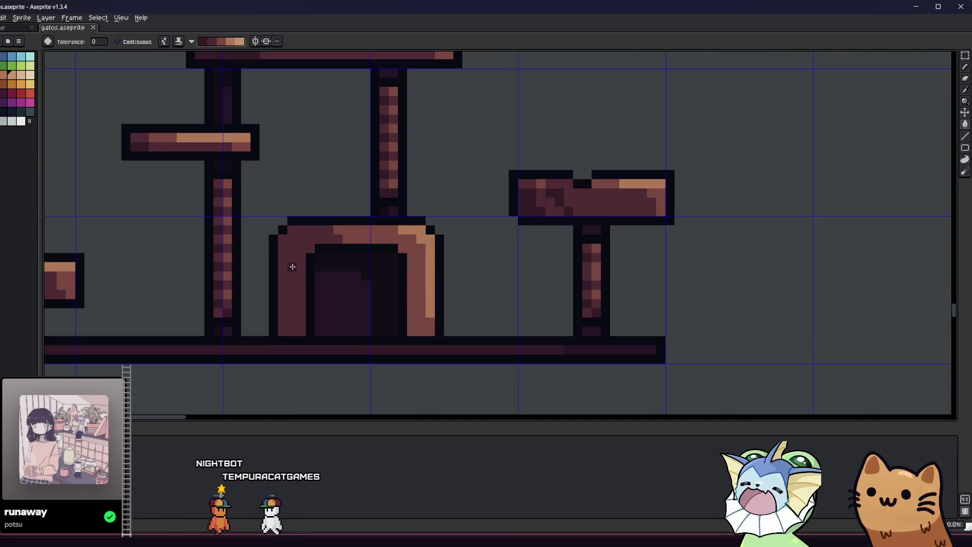
{"action": "left_click", "coordinate": [291, 265]}
{"action": "left_click", "coordinate": [357, 234]}
{"action": "left_click", "coordinate": [411, 238]}
{"action": "scroll", "coordinate": [410, 240], "scroll_direction": "up", "scroll_amount": 1}
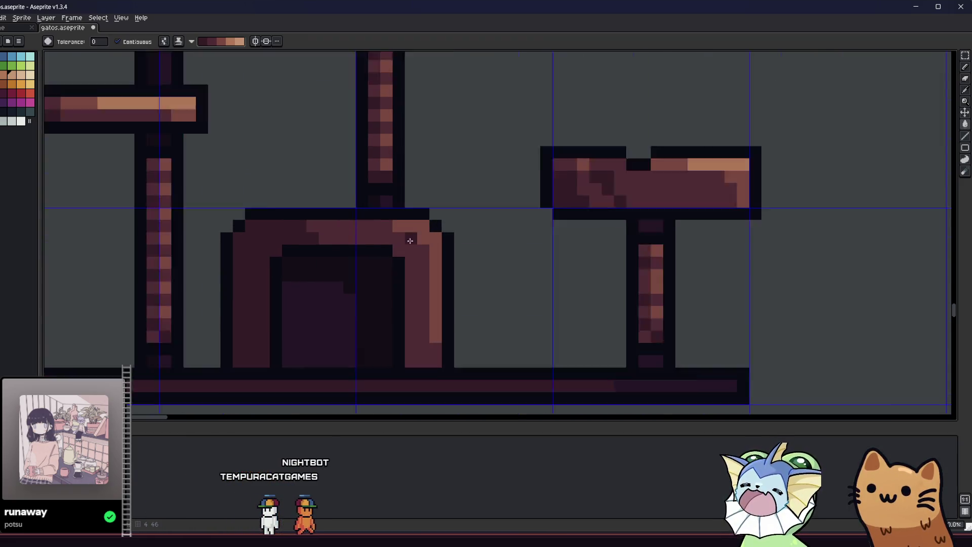
{"action": "scroll", "coordinate": [410, 241], "scroll_direction": "down", "scroll_amount": 1}
{"action": "key", "text": "b"}
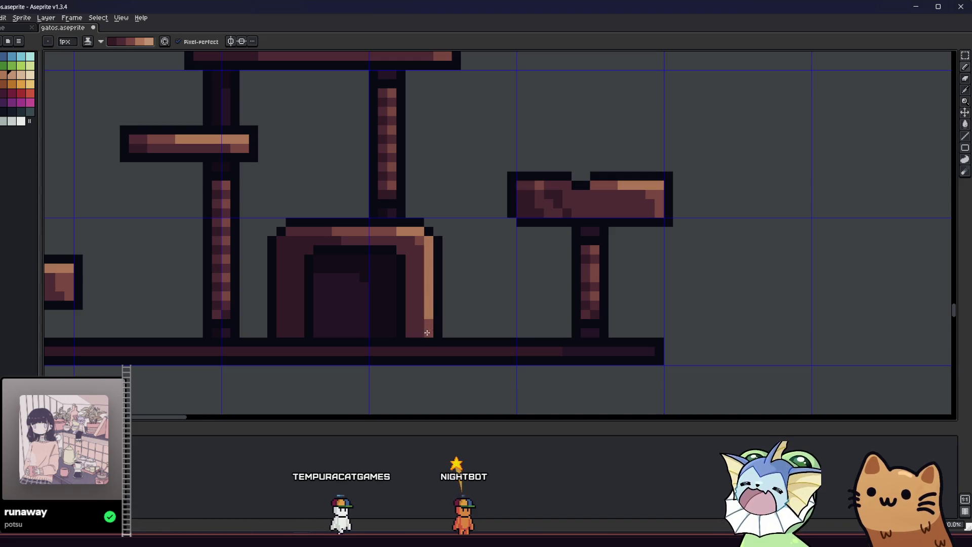
{"action": "scroll", "coordinate": [385, 293], "scroll_direction": "down", "scroll_amount": 3}
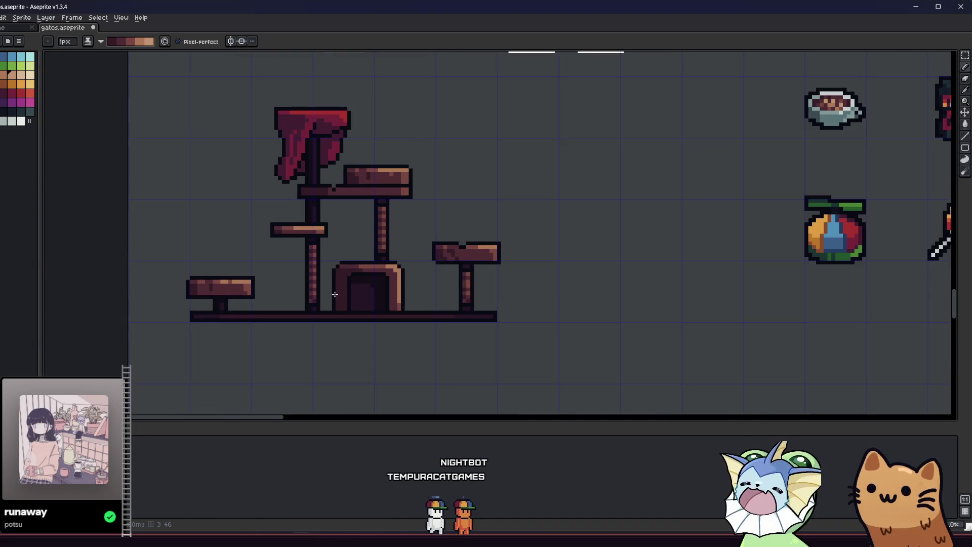
{"action": "scroll", "coordinate": [385, 292], "scroll_direction": "down", "scroll_amount": 1}
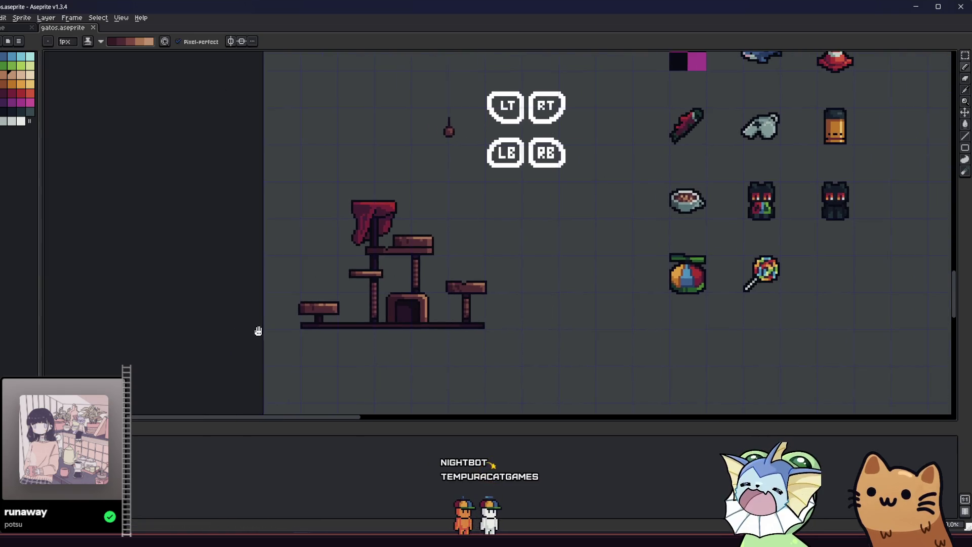
{"action": "scroll", "coordinate": [296, 322], "scroll_direction": "down", "scroll_amount": 3}
{"action": "scroll", "coordinate": [275, 320], "scroll_direction": "up", "scroll_amount": 2}
{"action": "mouse_move", "coordinate": [260, 321]}
{"action": "left_mouse_down"}
{"action": "mouse_move", "coordinate": [432, 336]}
{"action": "mouse_move", "coordinate": [354, 326]}
{"action": "left_mouse_up"}
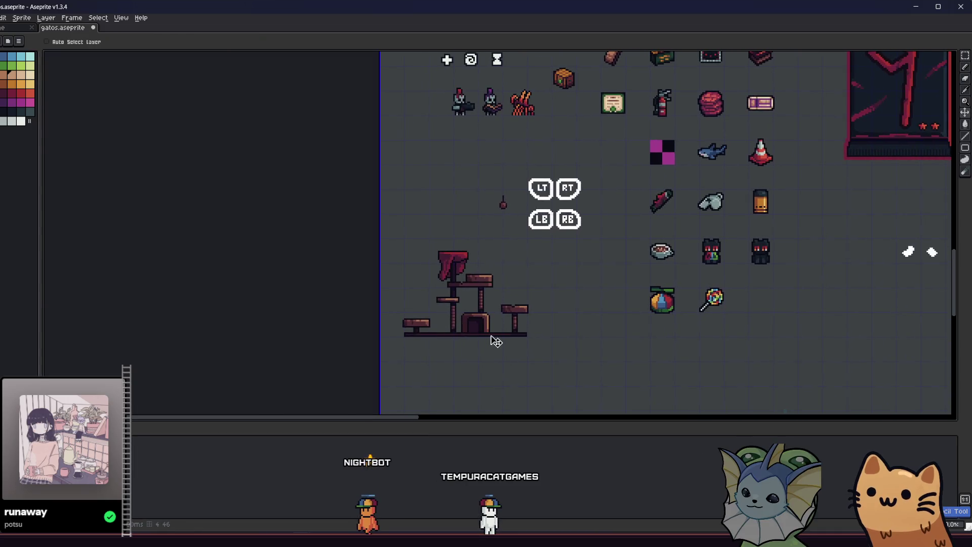
{"action": "scroll", "coordinate": [499, 340], "scroll_direction": "up", "scroll_amount": 2}
{"action": "left_click_drag", "start_coordinate": [458, 323], "coordinate": [377, 319]}
{"action": "scroll", "coordinate": [278, 306], "scroll_direction": "down", "scroll_amount": 1}
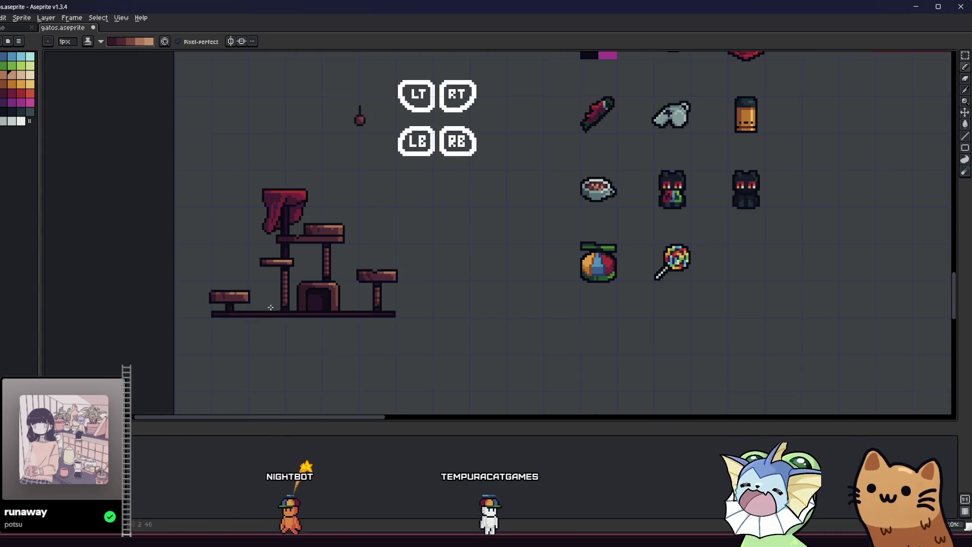
{"action": "key", "text": "m"}
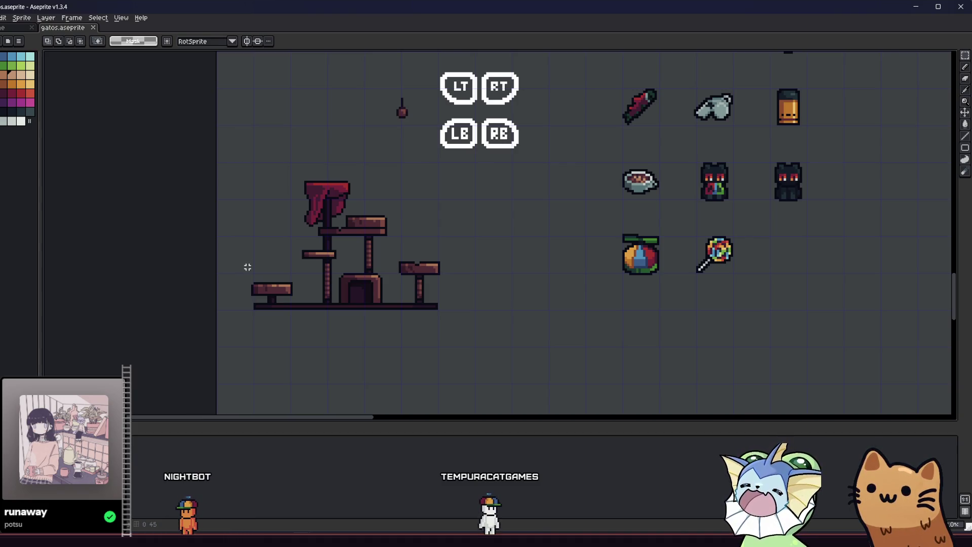
{"action": "scroll", "coordinate": [248, 266], "scroll_direction": "up", "scroll_amount": 3}
{"action": "scroll", "coordinate": [260, 330], "scroll_direction": "down", "scroll_amount": 3}
{"action": "mouse_move", "coordinate": [296, 322]}
{"action": "left_mouse_down"}
{"action": "mouse_move", "coordinate": [592, 193]}
{"action": "mouse_move", "coordinate": [619, 106]}
{"action": "left_mouse_up"}
{"action": "left_click", "coordinate": [282, 313]}
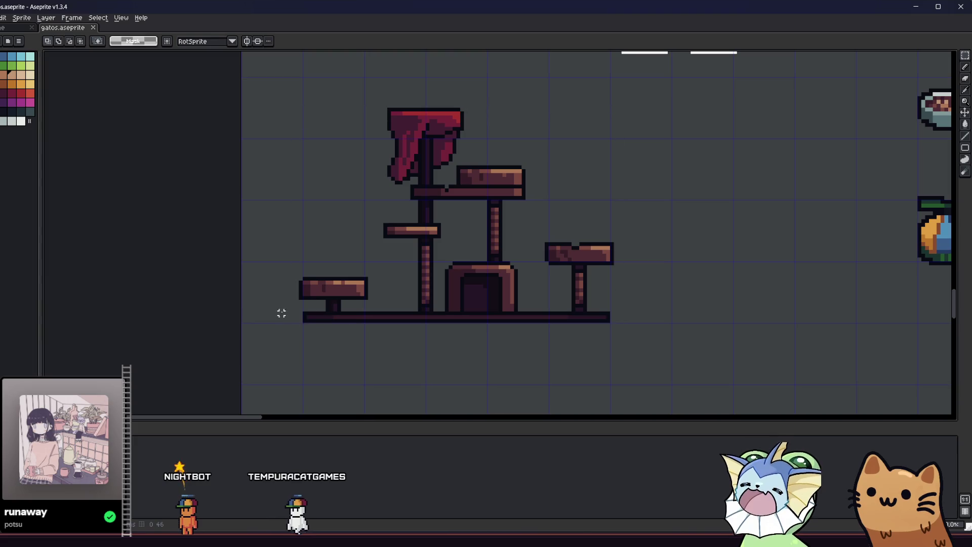
Step: Export only the marquee-selected cat tree as cat_tree.png, overwriting the existing file
{"action": "mouse_move", "coordinate": [296, 324]}
{"action": "left_mouse_down"}
{"action": "mouse_move", "coordinate": [348, 246]}
{"action": "mouse_move", "coordinate": [628, 103]}
{"action": "mouse_move", "coordinate": [619, 103]}
{"action": "left_mouse_up"}
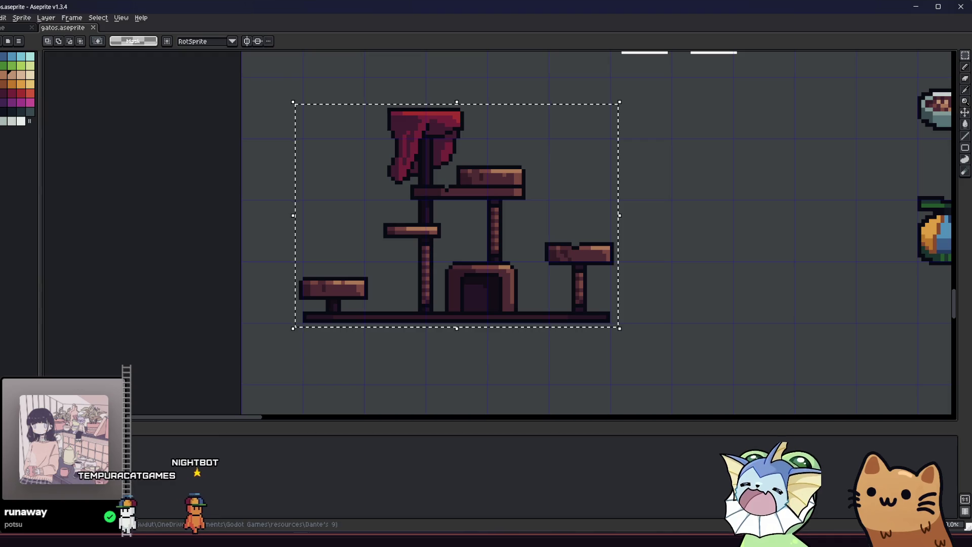
{"action": "key", "text": "alt+f"}
{"action": "left_click", "coordinate": [91, 93]}
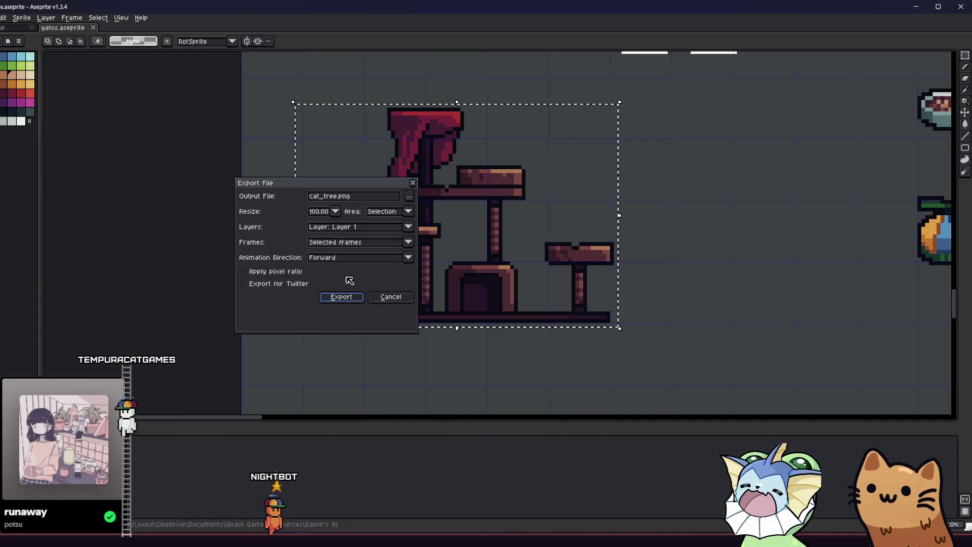
{"action": "left_click", "coordinate": [338, 297]}
{"action": "left_click", "coordinate": [446, 293]}
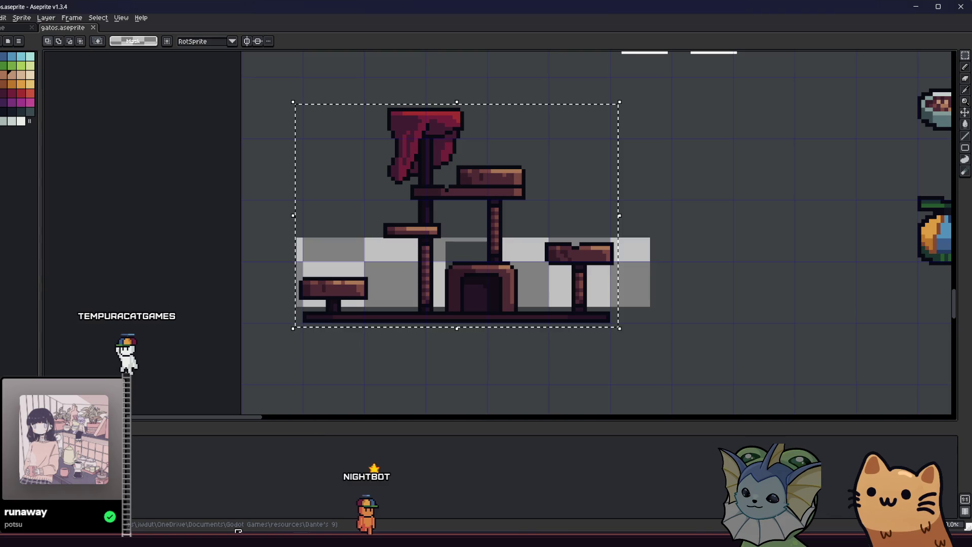
{"action": "key", "text": "alt+Tab"}
{"action": "key", "text": "alt+Tab"}
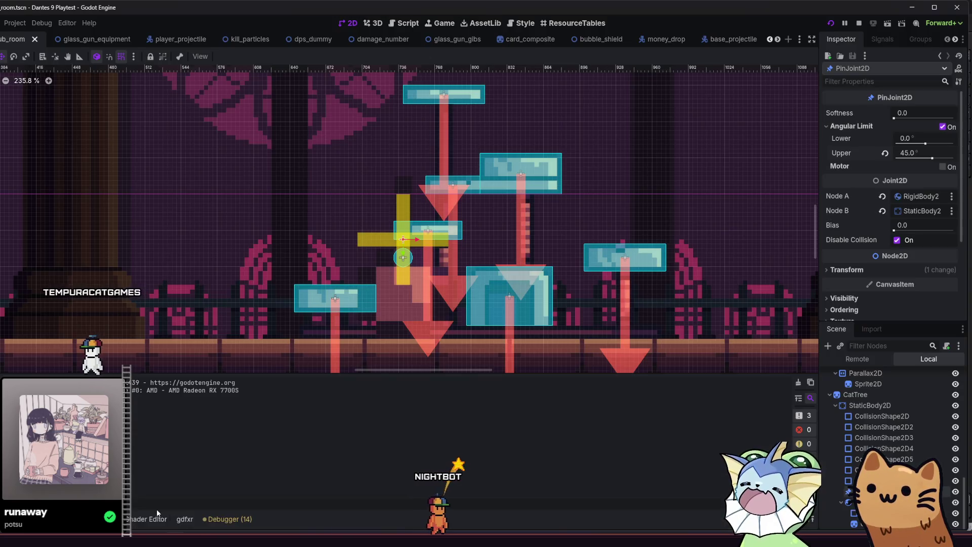
Step: Check the re-exported cat_tree.png in the room objects folder, then launch the playtest from Godot
{"action": "key", "text": "alt+f"}
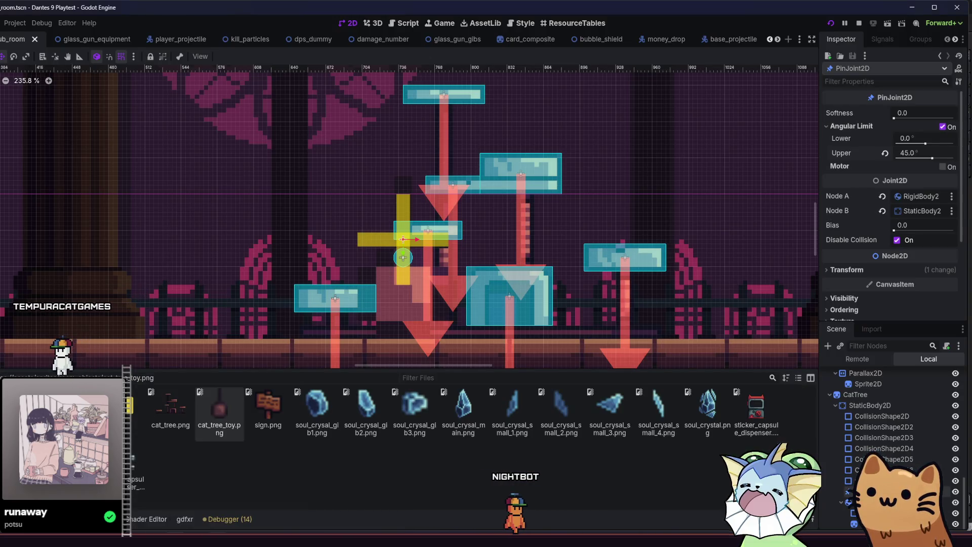
{"action": "key", "text": "alt+Tab"}
{"action": "left_click", "coordinate": [273, 216]}
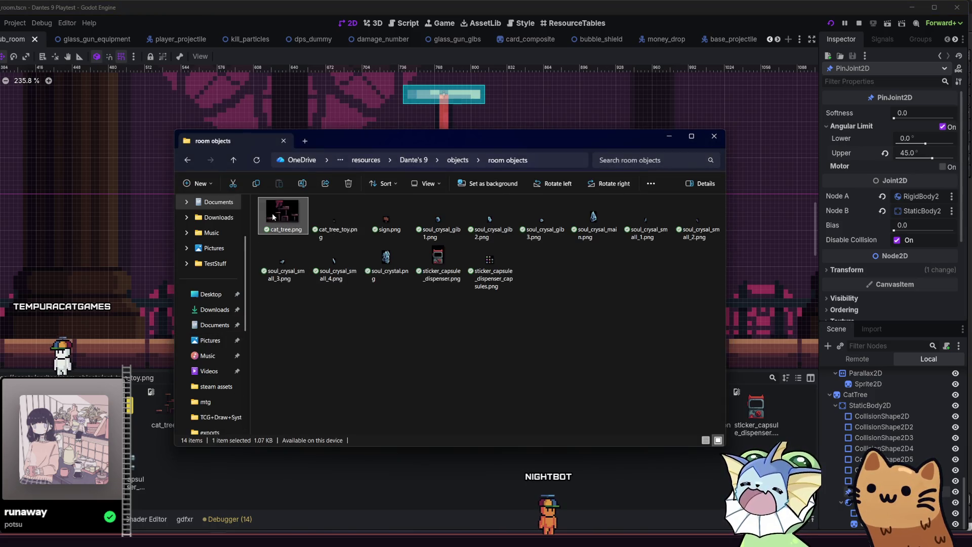
{"action": "left_click", "coordinate": [332, 480]}
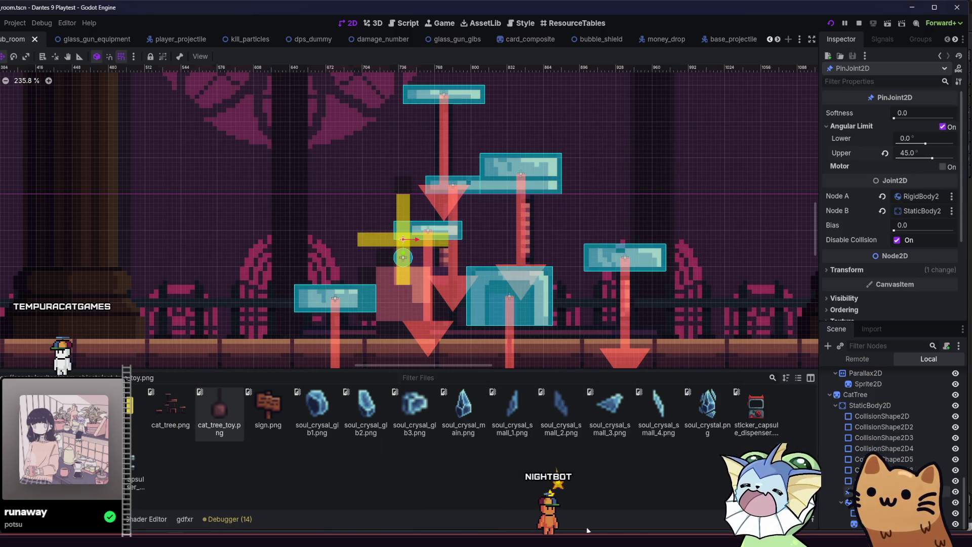
{"action": "key", "text": "F6"}
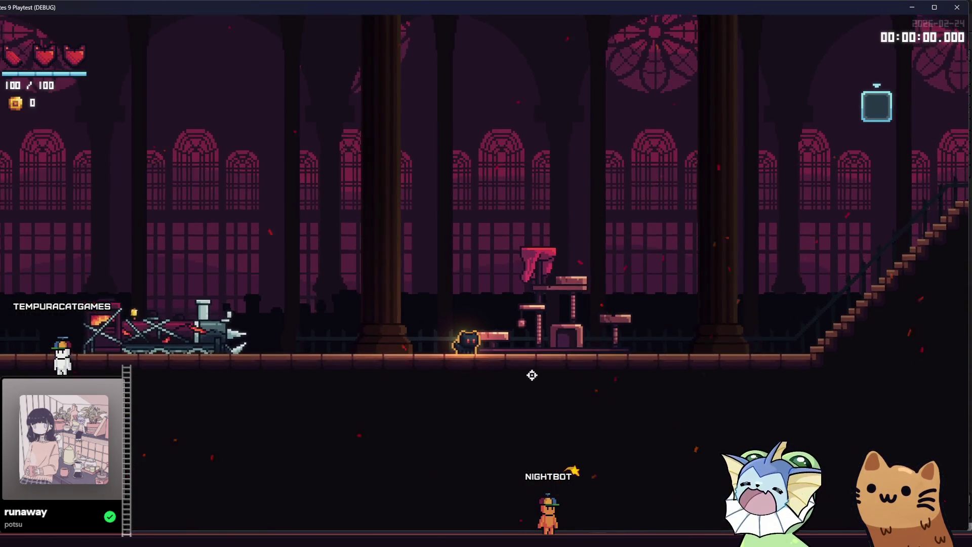
Step: Walk and jump the cat up onto the red-draped cat tree platform
{"action": "key", "text": "space"}
{"action": "key", "text": "d"}
{"action": "key", "text": "d"}
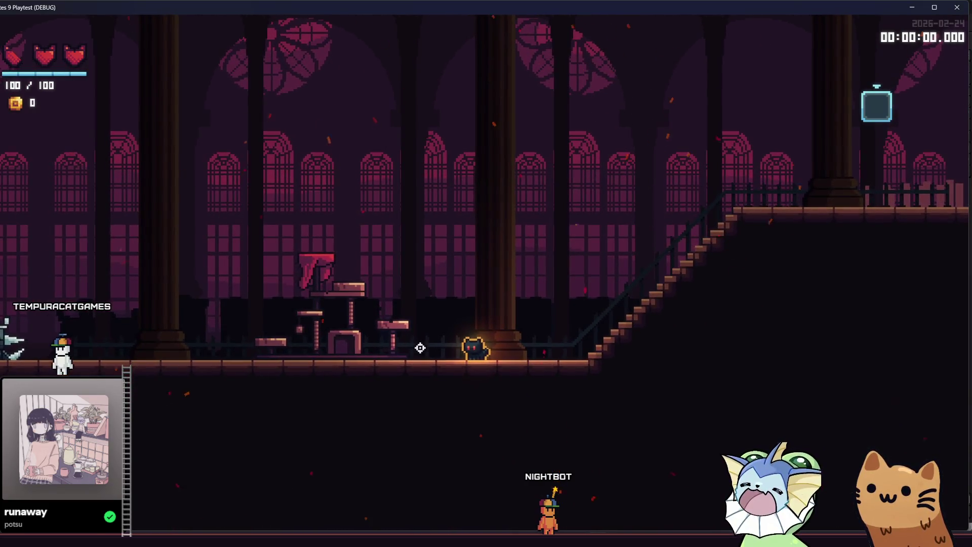
{"action": "key", "text": "space"}
{"action": "key", "text": "a"}
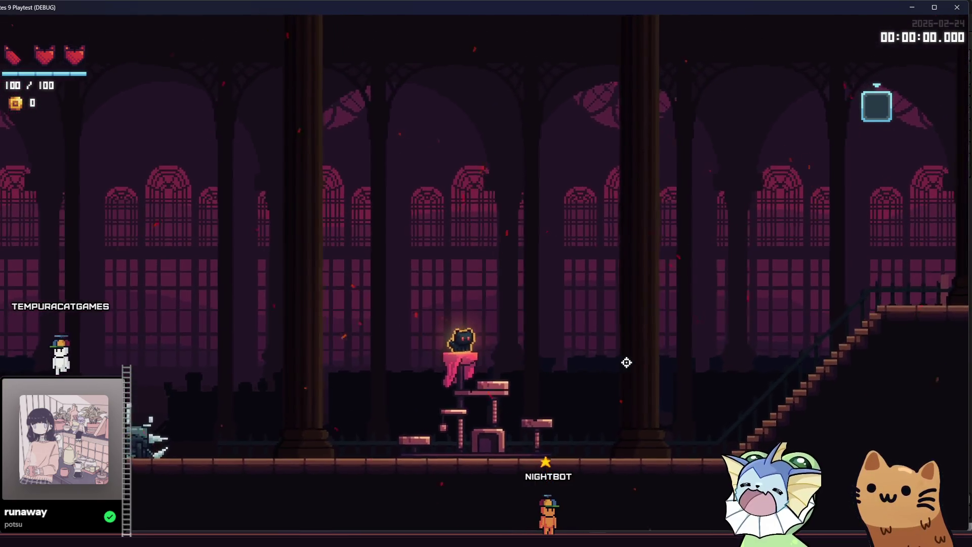
Step: Jump the cat back down to the floor and return to the Godot editor
{"action": "key", "text": "space"}
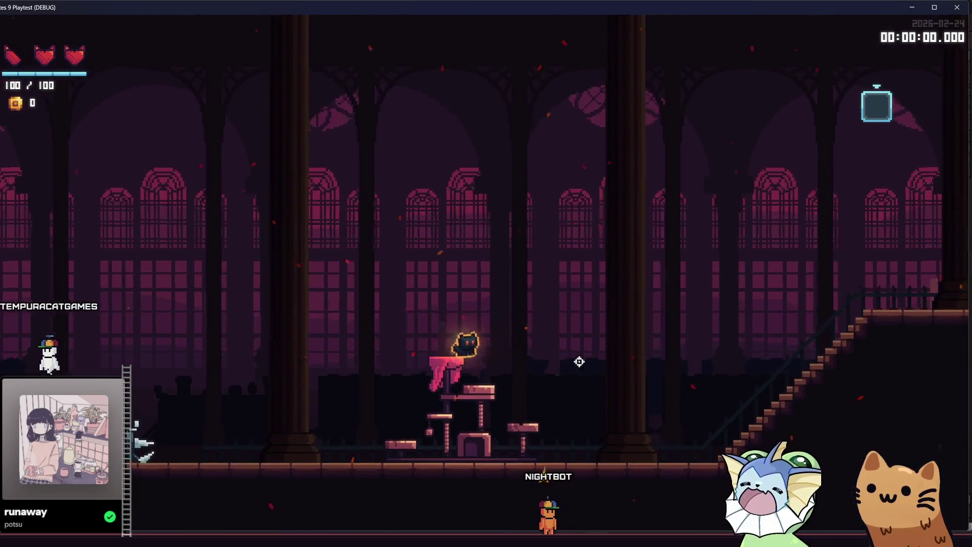
{"action": "key", "text": "d"}
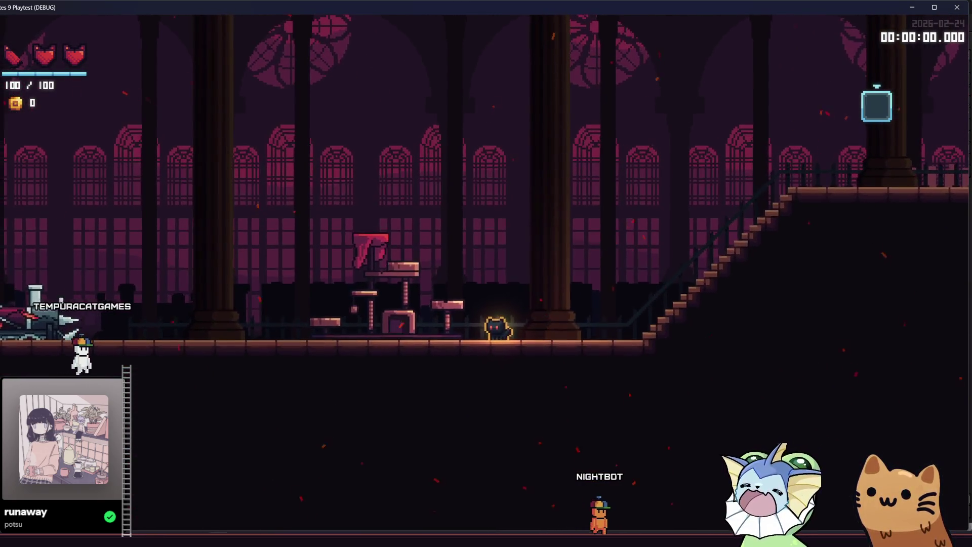
{"action": "mouse_move", "coordinate": [218, 543]}
{"action": "left_click", "coordinate": [177, 489]}
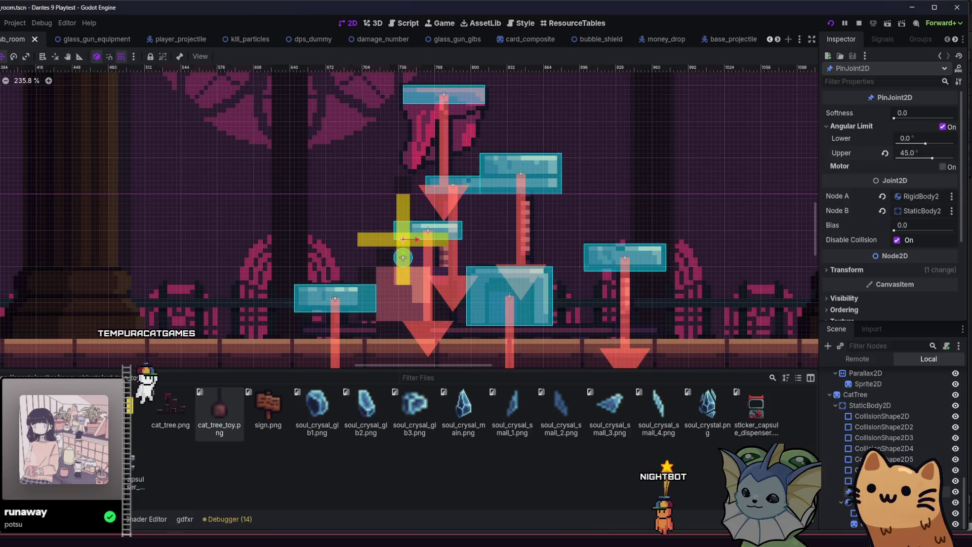
Step: Back in gatos.aseprite, set up the Paint Bucket with a different fill ink
{"action": "mouse_move", "coordinate": [302, 541]}
{"action": "left_click", "coordinate": [248, 489]}
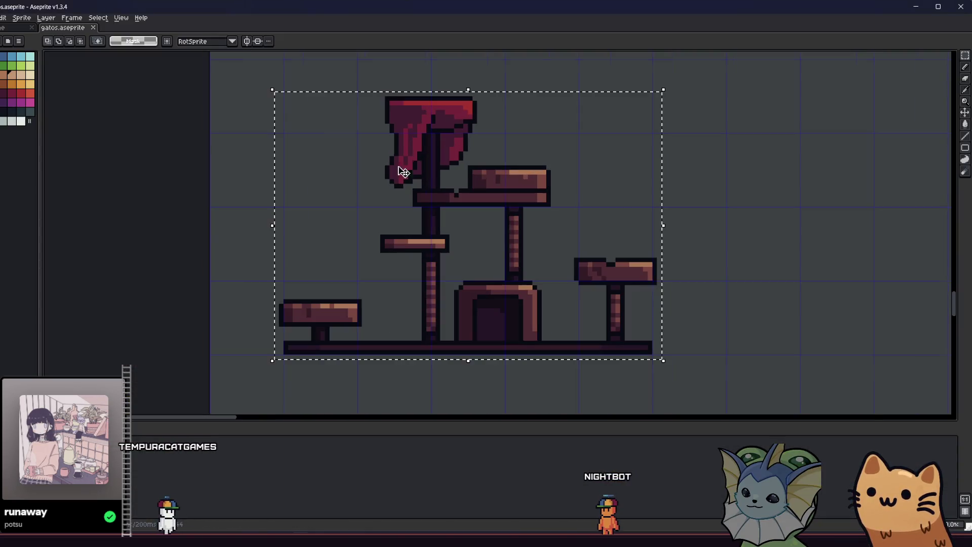
{"action": "scroll", "coordinate": [352, 124], "scroll_direction": "up", "scroll_amount": 1}
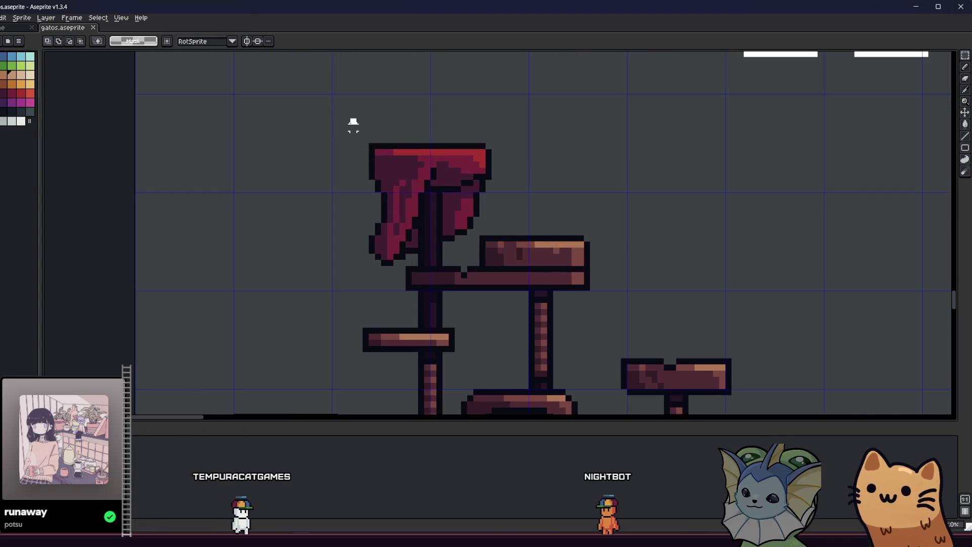
{"action": "key", "text": "i"}
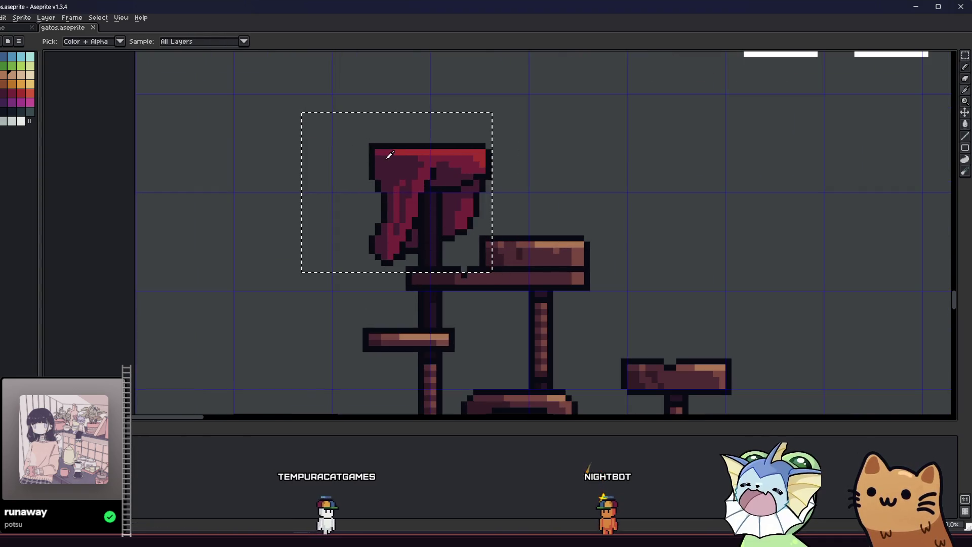
{"action": "key", "text": "g"}
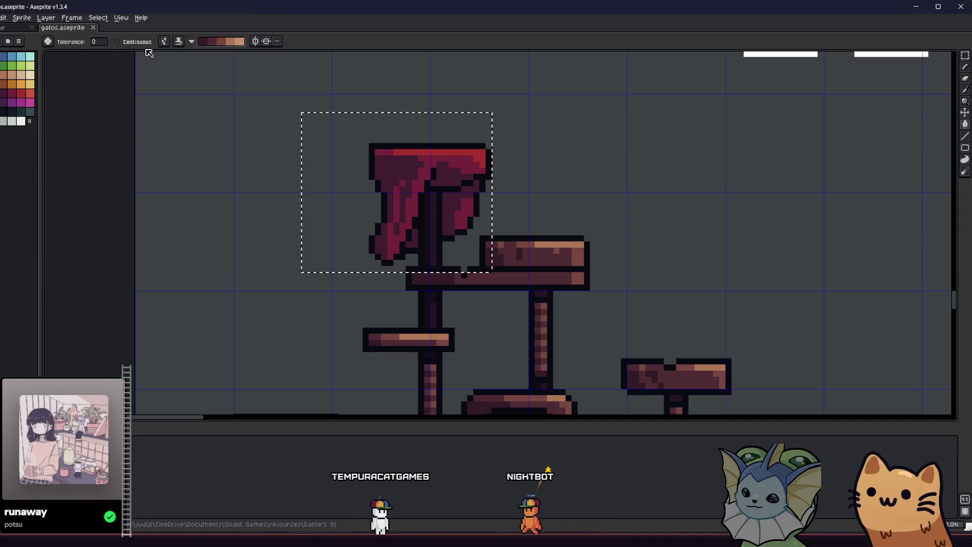
{"action": "left_click", "coordinate": [164, 41]}
{"action": "left_click", "coordinate": [178, 41]}
{"action": "left_click", "coordinate": [241, 74]}
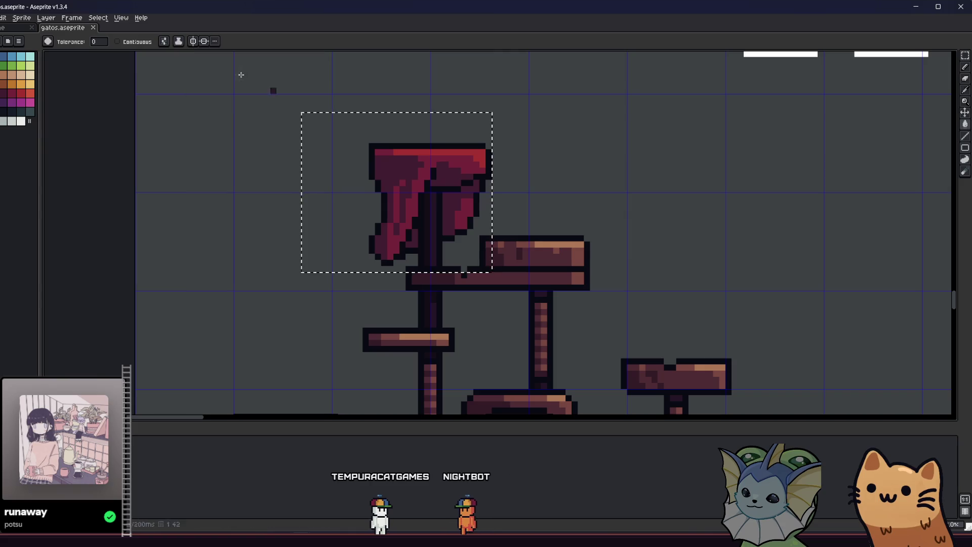
Step: Bucket-fill the drape's red areas with a dark maroon from the palette
{"action": "left_click", "coordinate": [388, 168]}
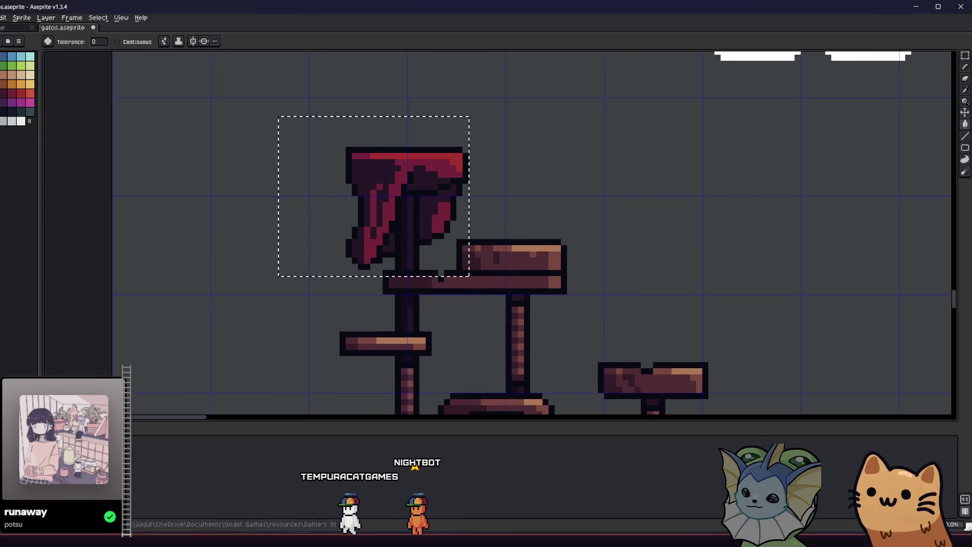
{"action": "left_click", "coordinate": [3, 93]}
{"action": "left_click", "coordinate": [426, 166]}
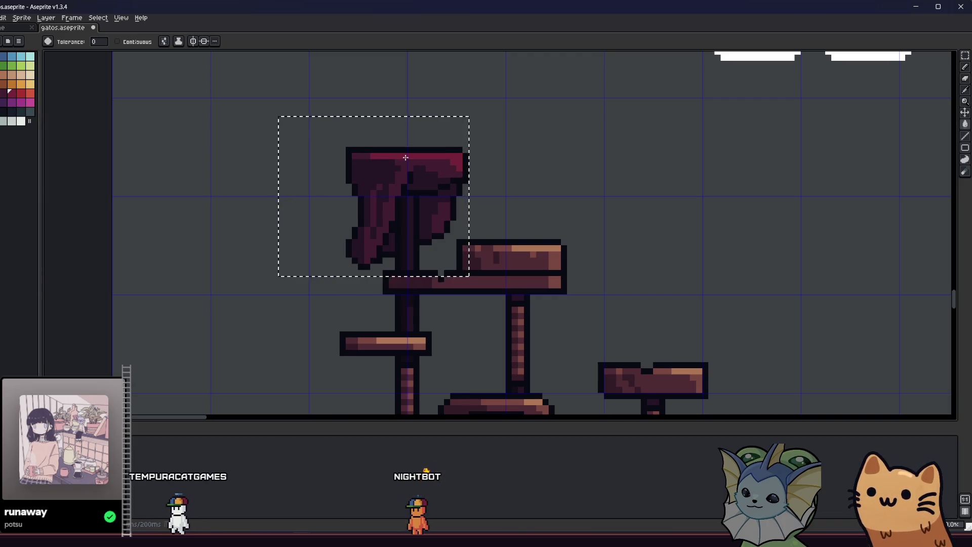
{"action": "scroll", "coordinate": [406, 157], "scroll_direction": "down", "scroll_amount": 4}
Step: Marquee-select the rectangular area around the drape, ready for another fill
{"action": "key", "text": "m"}
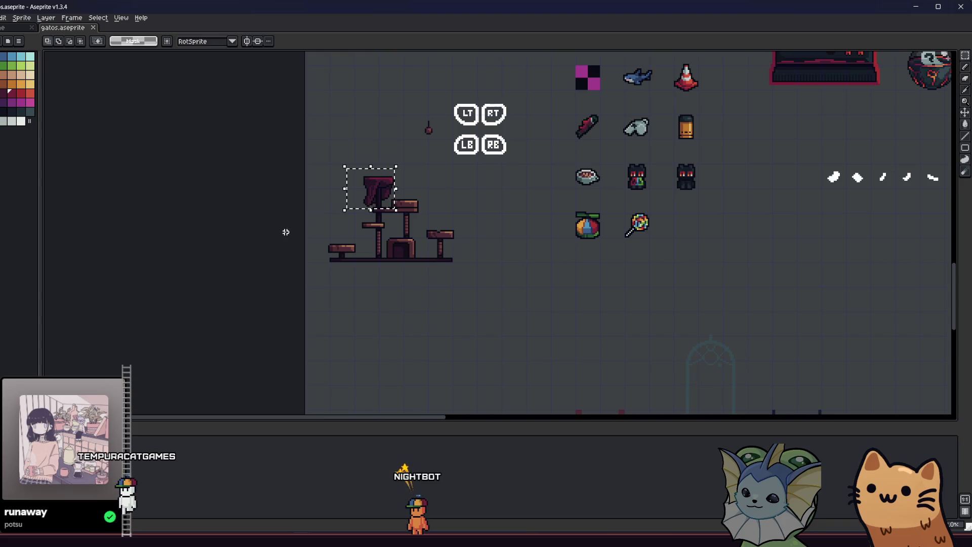
{"action": "key", "text": "ctrl+d"}
{"action": "left_click_drag", "start_coordinate": [283, 258], "coordinate": [278, 261]}
{"action": "left_click_drag", "start_coordinate": [339, 170], "coordinate": [387, 212]}
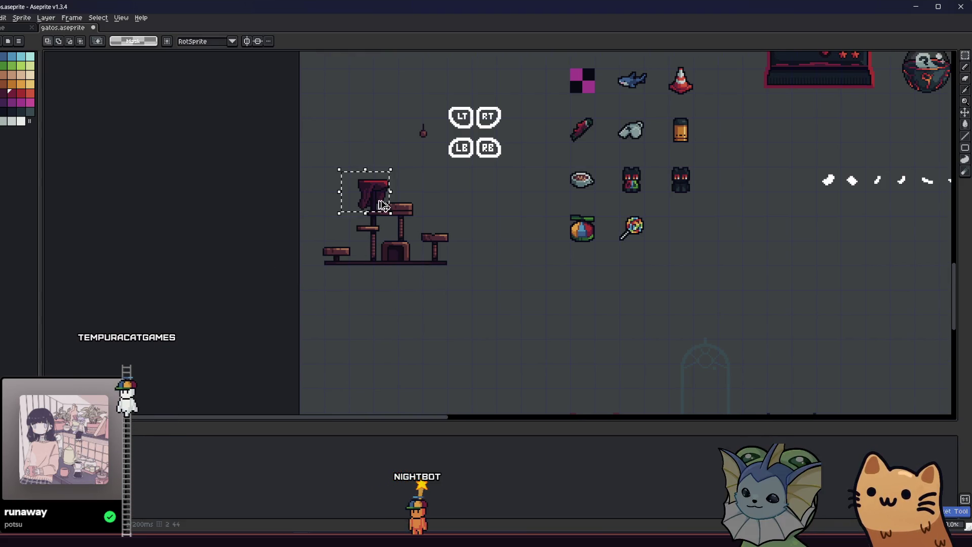
{"action": "scroll", "coordinate": [398, 192], "scroll_direction": "up", "scroll_amount": 3}
{"action": "scroll", "coordinate": [276, 193], "scroll_direction": "up", "scroll_amount": 3}
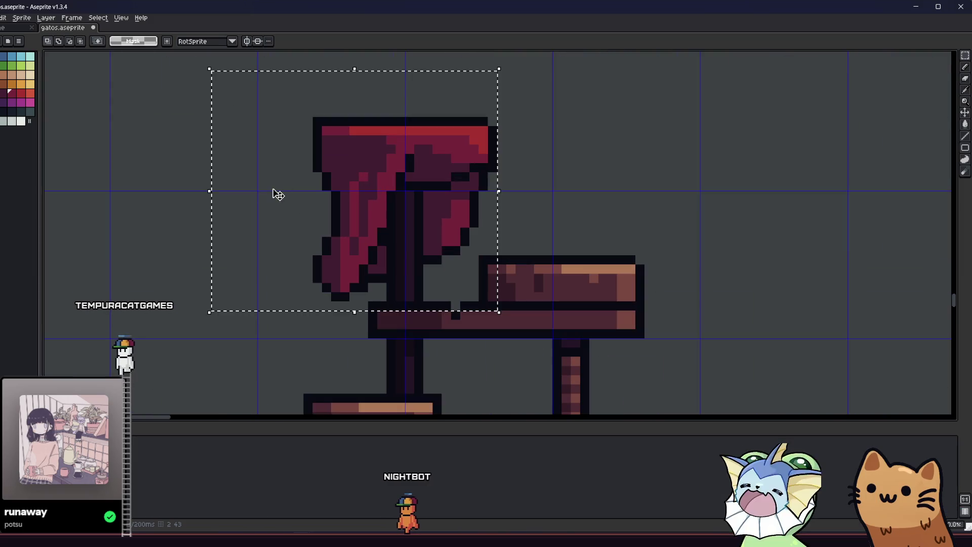
{"action": "key", "text": "g"}
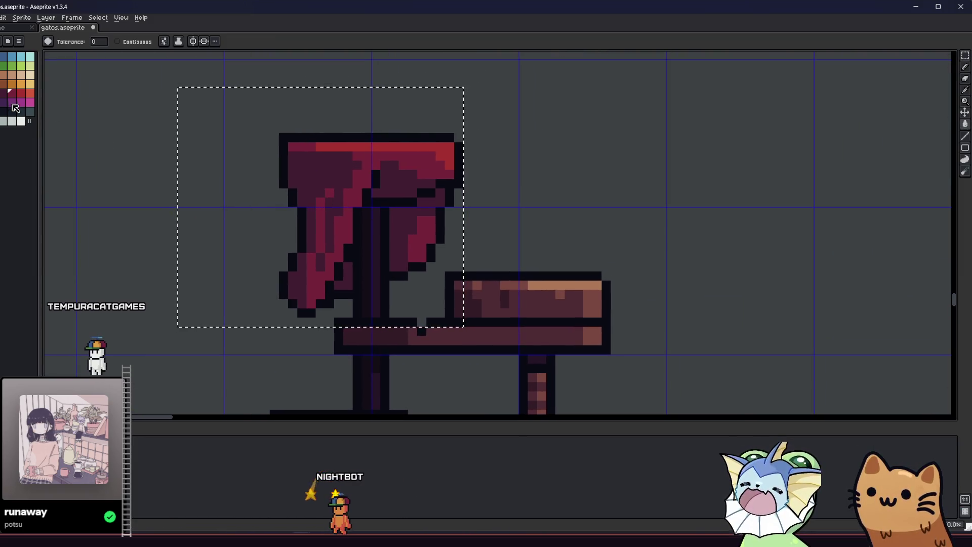
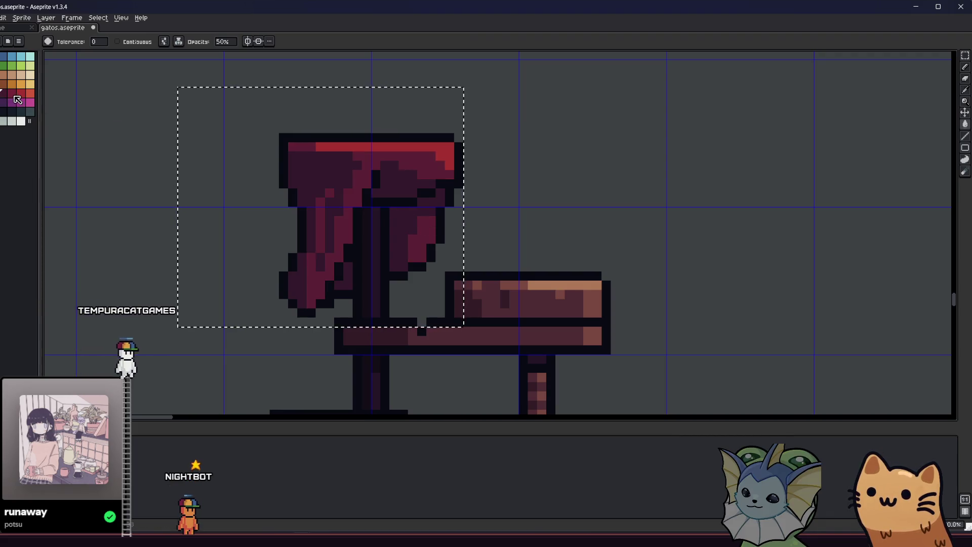
Step: Switch to the pencil and set its ink mode to Simple
{"action": "left_click_drag", "start_coordinate": [258, 153], "coordinate": [266, 166]}
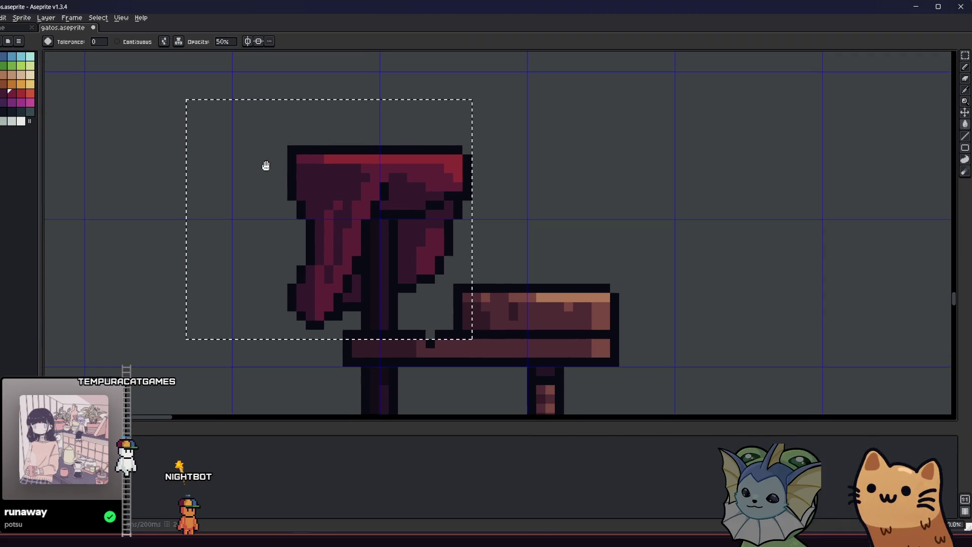
{"action": "key", "text": "m"}
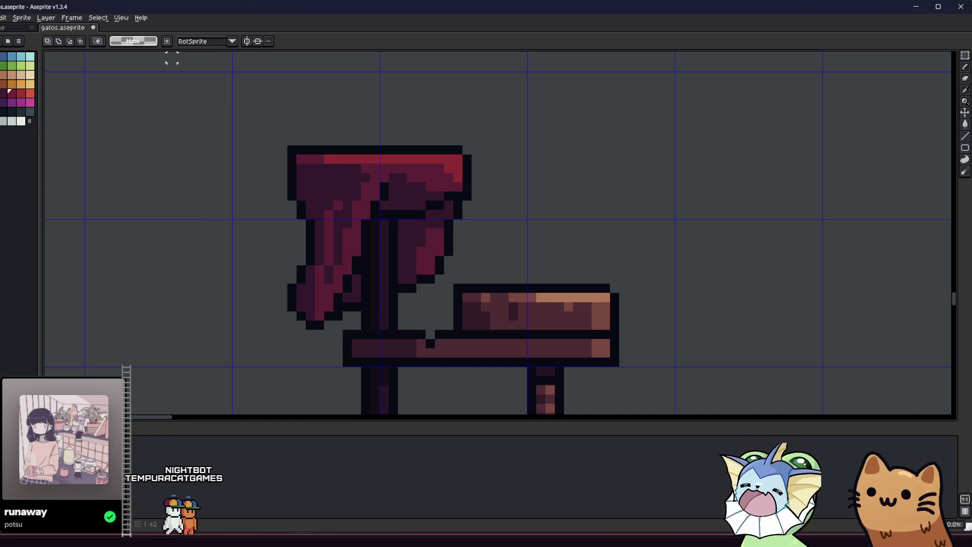
{"action": "key", "text": "b"}
{"action": "left_click", "coordinate": [87, 43]}
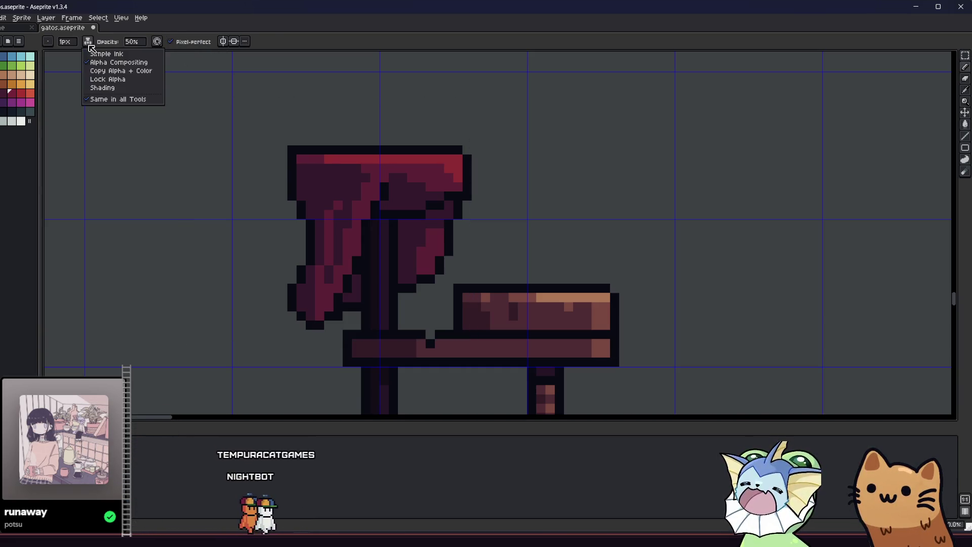
{"action": "left_click", "coordinate": [104, 50]}
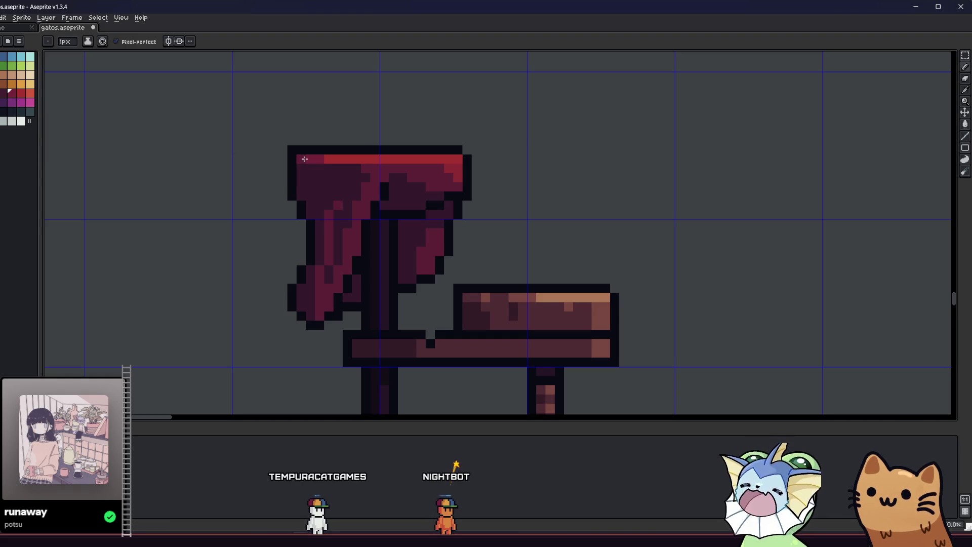
Step: Centre the cat tree in view and marquee-select its whole sprite area
{"action": "scroll", "coordinate": [258, 224], "scroll_direction": "down", "scroll_amount": 4}
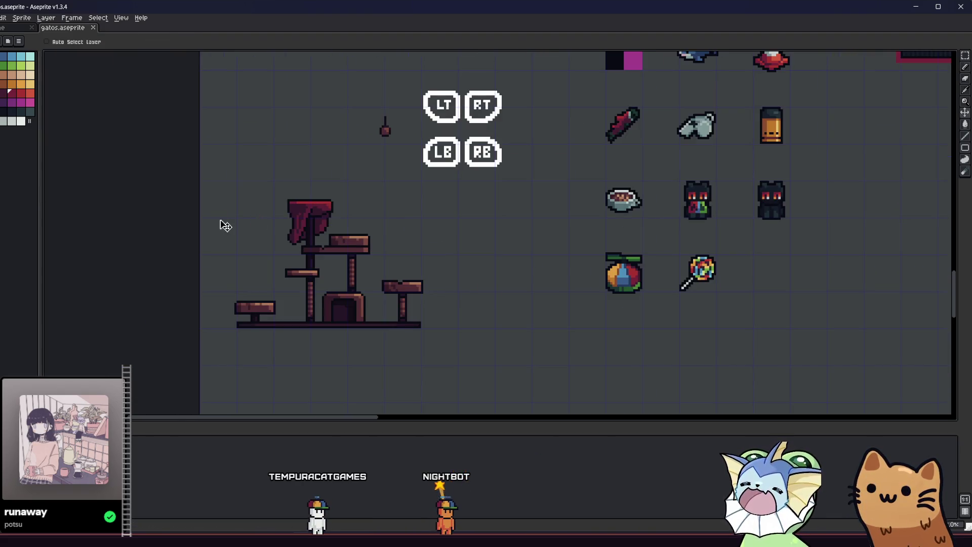
{"action": "scroll", "coordinate": [225, 226], "scroll_direction": "down", "scroll_amount": 3}
{"action": "scroll", "coordinate": [281, 249], "scroll_direction": "up", "scroll_amount": 3}
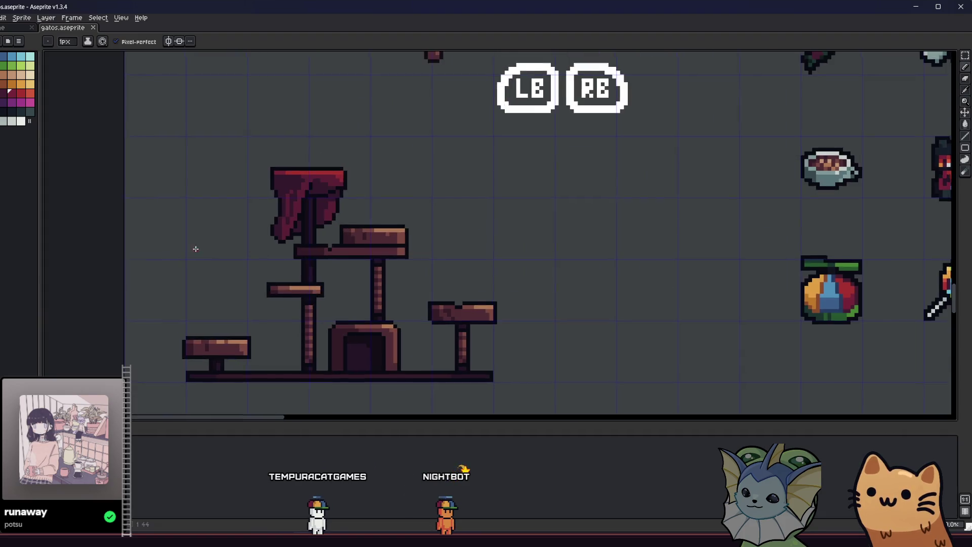
{"action": "left_click_drag", "start_coordinate": [195, 245], "coordinate": [295, 254]}
{"action": "scroll", "coordinate": [296, 258], "scroll_direction": "down", "scroll_amount": 3}
{"action": "scroll", "coordinate": [295, 258], "scroll_direction": "up", "scroll_amount": 3}
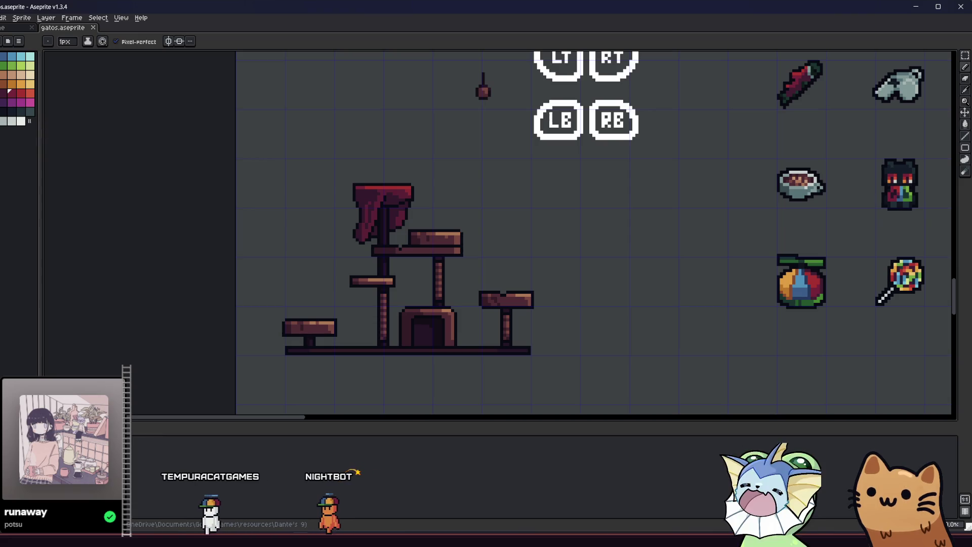
{"action": "scroll", "coordinate": [332, 328], "scroll_direction": "up", "scroll_amount": 1}
{"action": "key", "text": "m"}
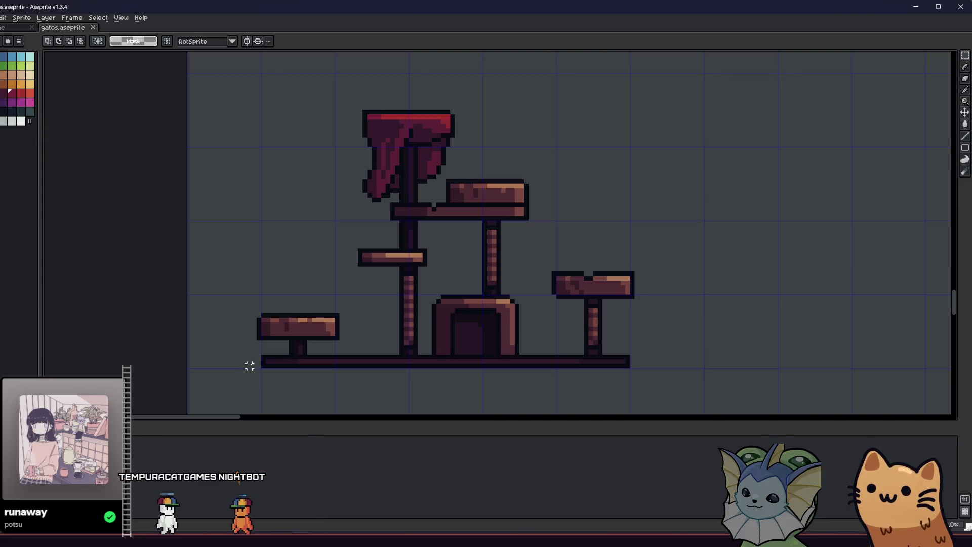
{"action": "mouse_move", "coordinate": [254, 365]}
{"action": "left_mouse_down"}
{"action": "mouse_move", "coordinate": [614, 103]}
{"action": "mouse_move", "coordinate": [639, 107]}
{"action": "left_mouse_up"}
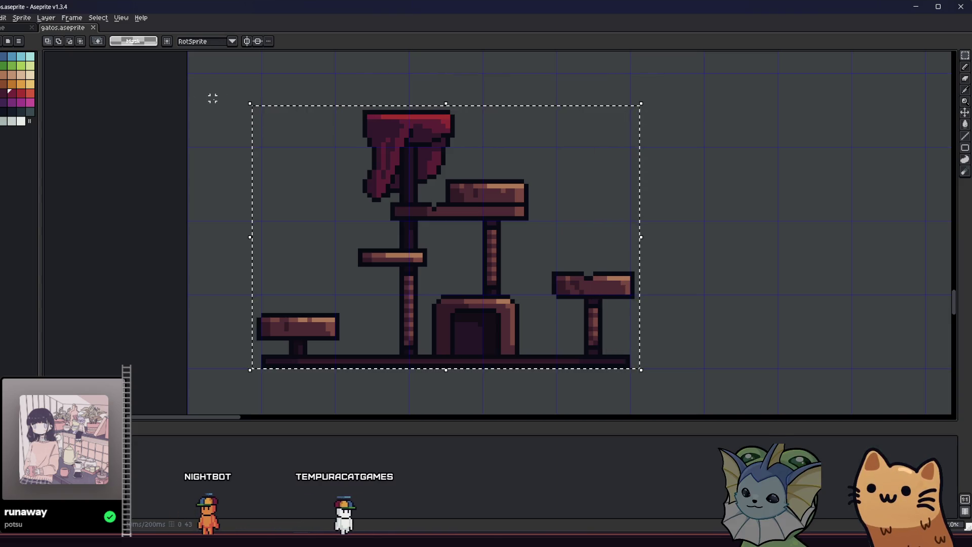
Step: Export the selection as cat_tree.png, overwriting the existing file
{"action": "key", "text": "alt+f"}
{"action": "mouse_move", "coordinate": [54, 98]}
{"action": "left_click", "coordinate": [90, 95]}
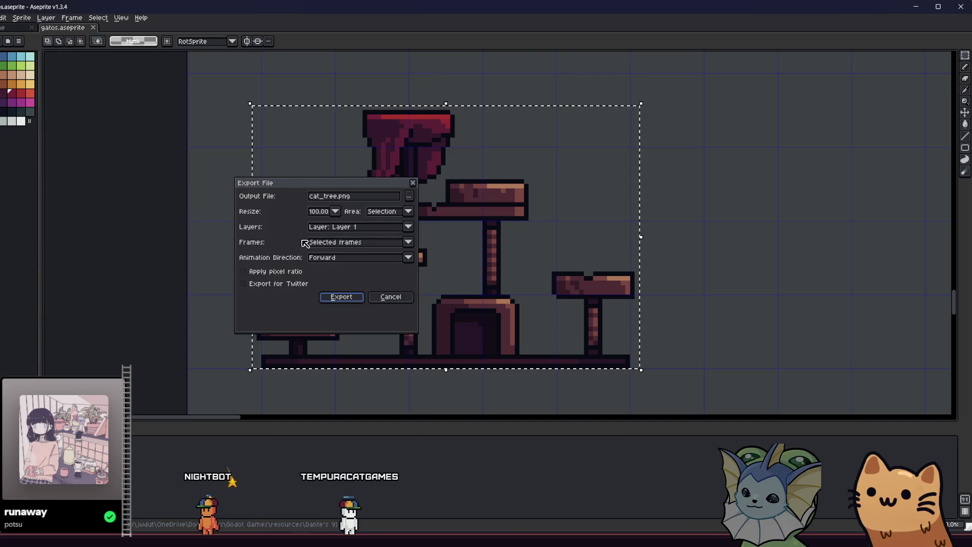
{"action": "left_click", "coordinate": [346, 300]}
{"action": "left_click", "coordinate": [440, 297]}
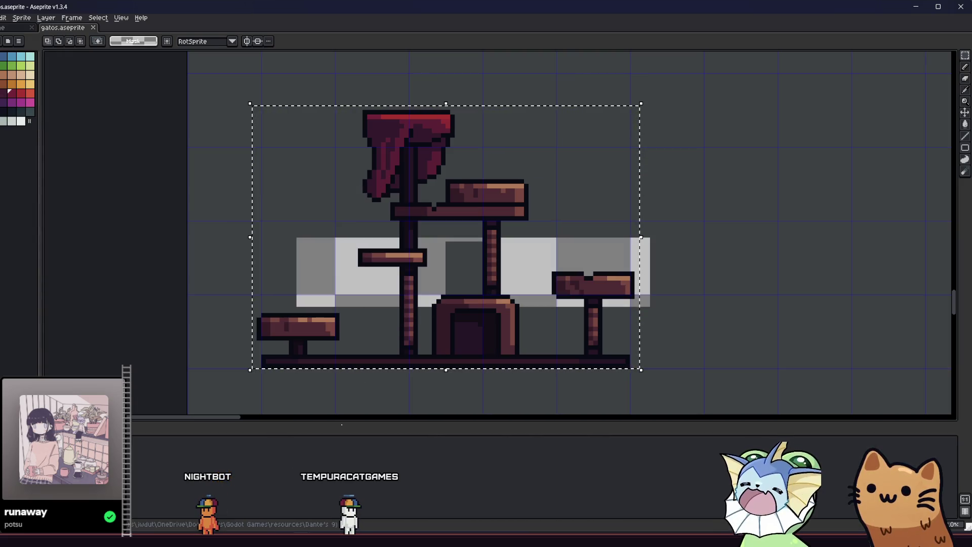
{"action": "key", "text": "alt+Tab"}
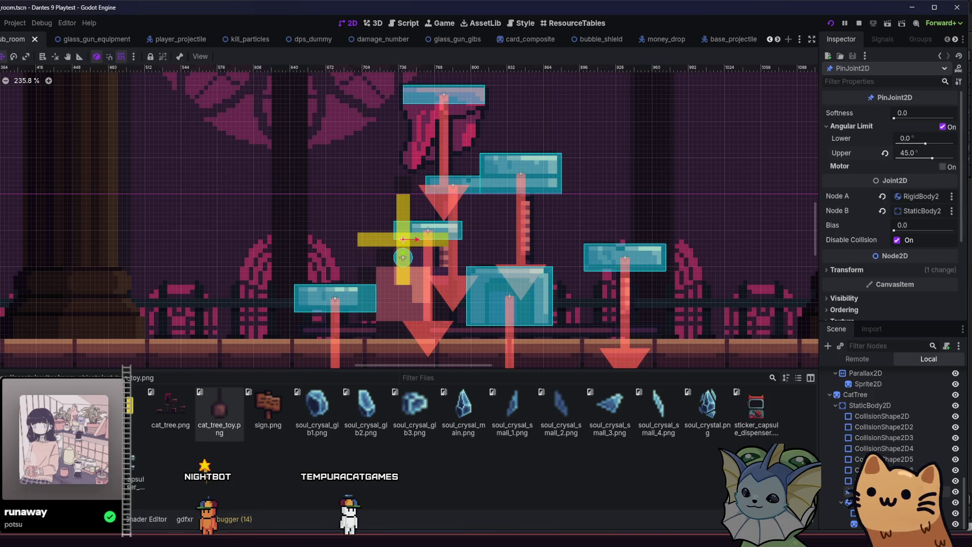
Step: Save the sub_room scene with Ctrl+S and start a fresh playtest with F6
{"action": "key", "text": "alt+Tab"}
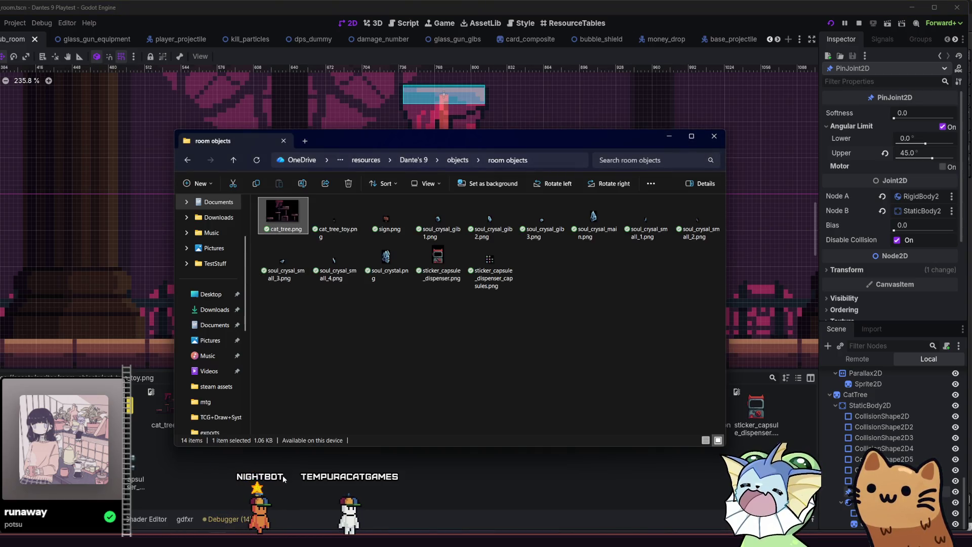
{"action": "key", "text": "alt+Tab"}
{"action": "key", "text": "ctrl+s"}
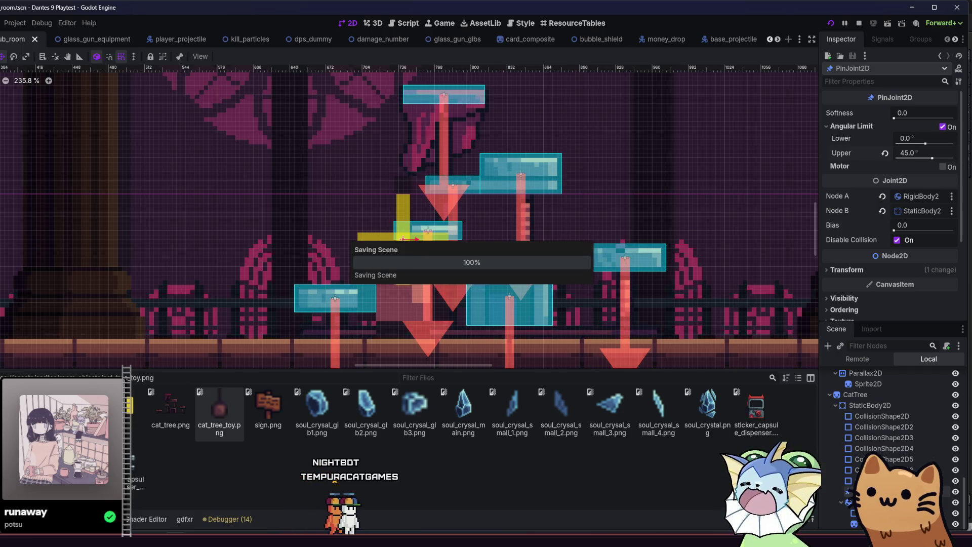
{"action": "key", "text": "ctrl+z"}
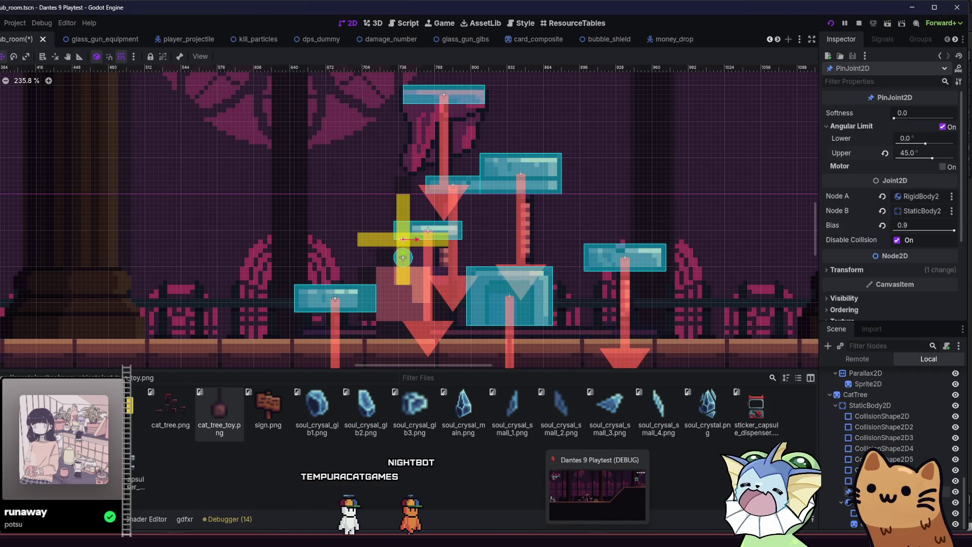
{"action": "key", "text": "ctrl+z"}
{"action": "key", "text": "ctrl+z"}
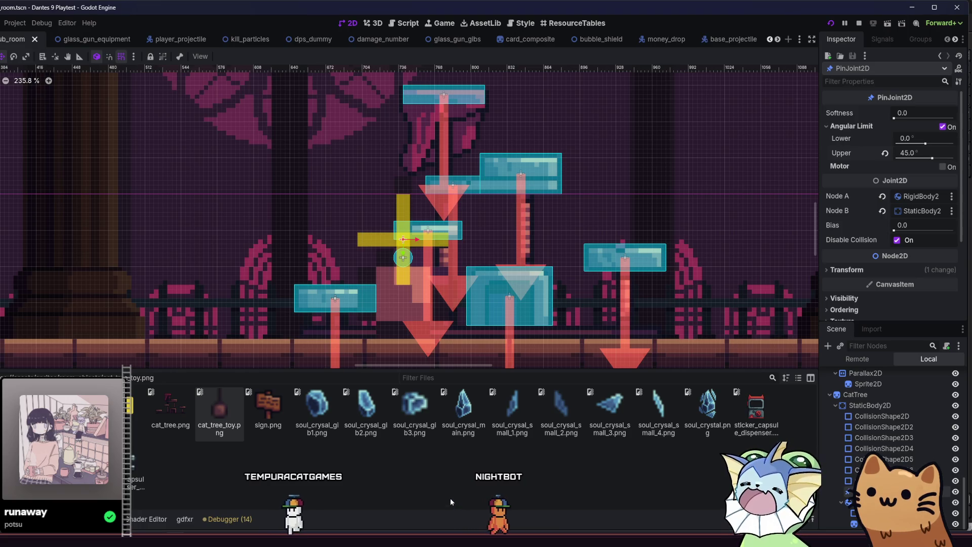
{"action": "mouse_move", "coordinate": [597, 541]}
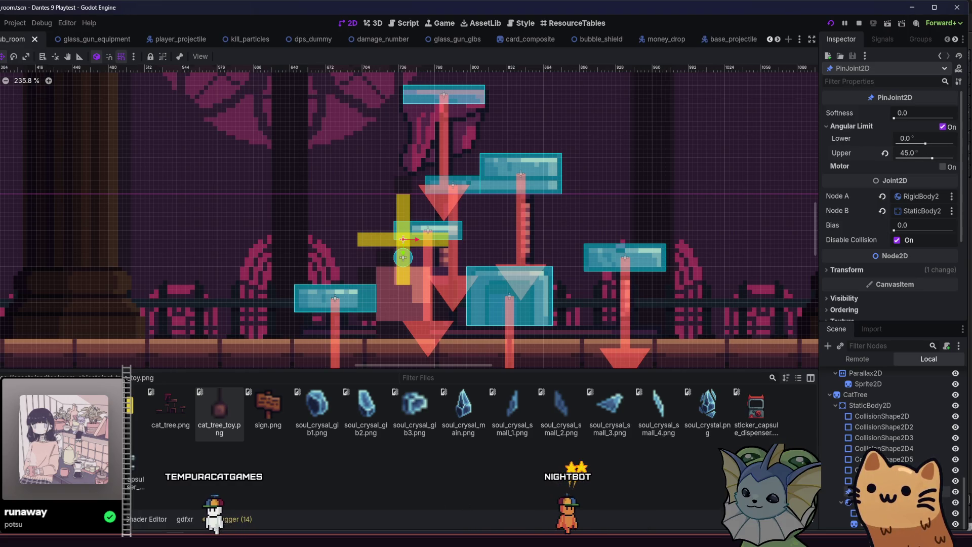
{"action": "key", "text": "F6"}
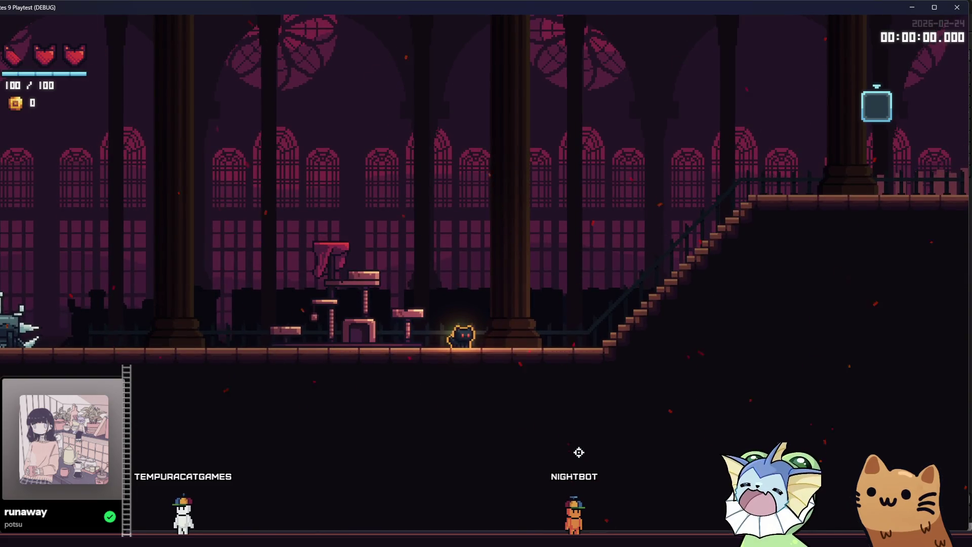
Step: Jump the cat onto the cat tree's right platform, drop to the floor, and jump back up
{"action": "key", "text": "space"}
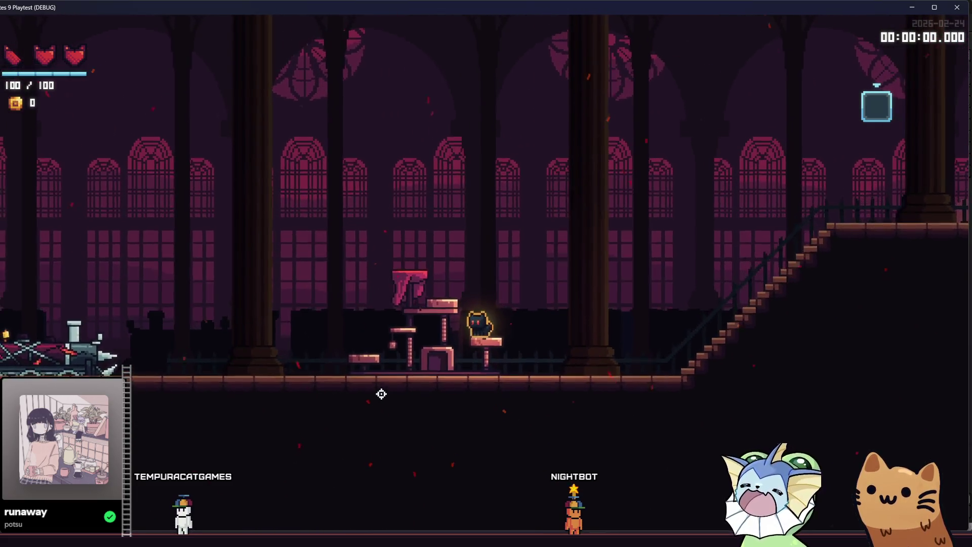
{"action": "key", "text": "space"}
{"action": "key", "text": "a"}
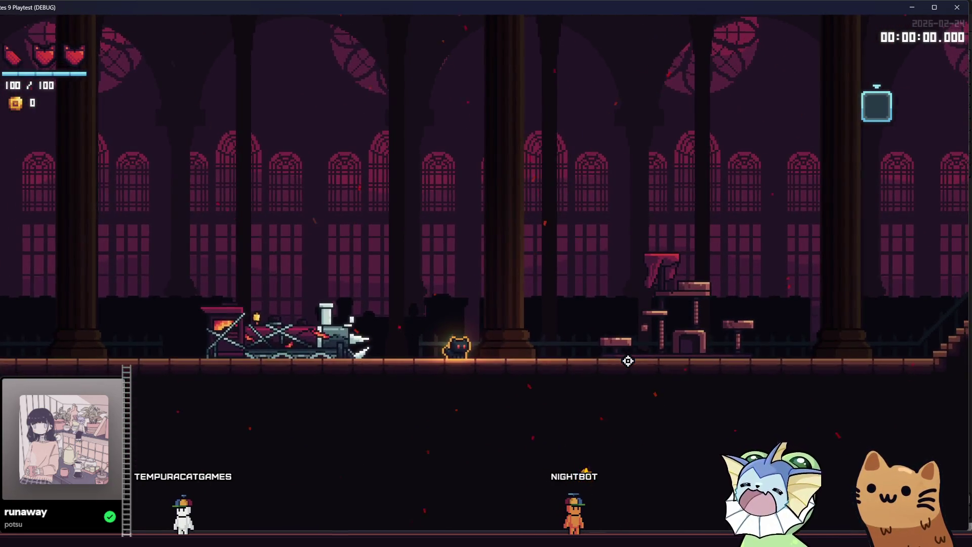
{"action": "key", "text": "d"}
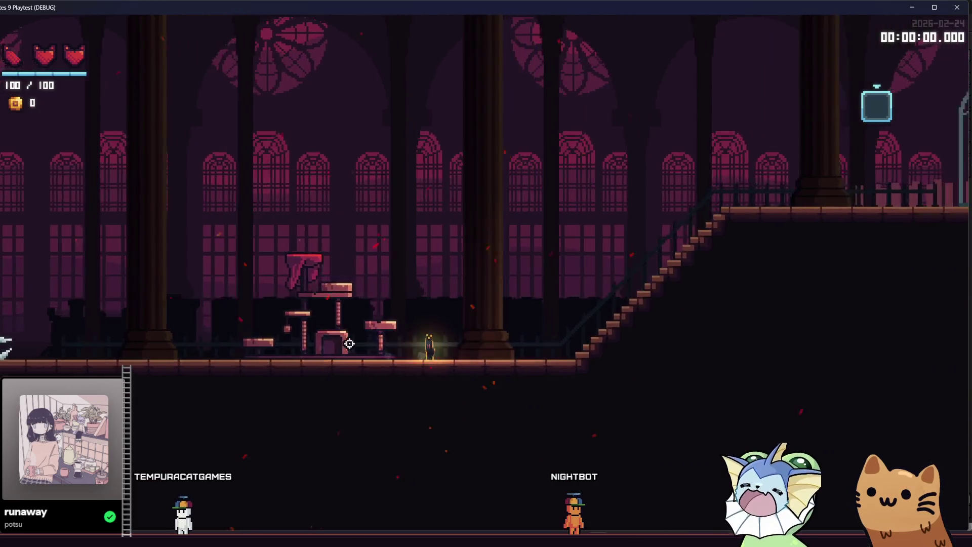
{"action": "key", "text": "space"}
{"action": "key", "text": "a"}
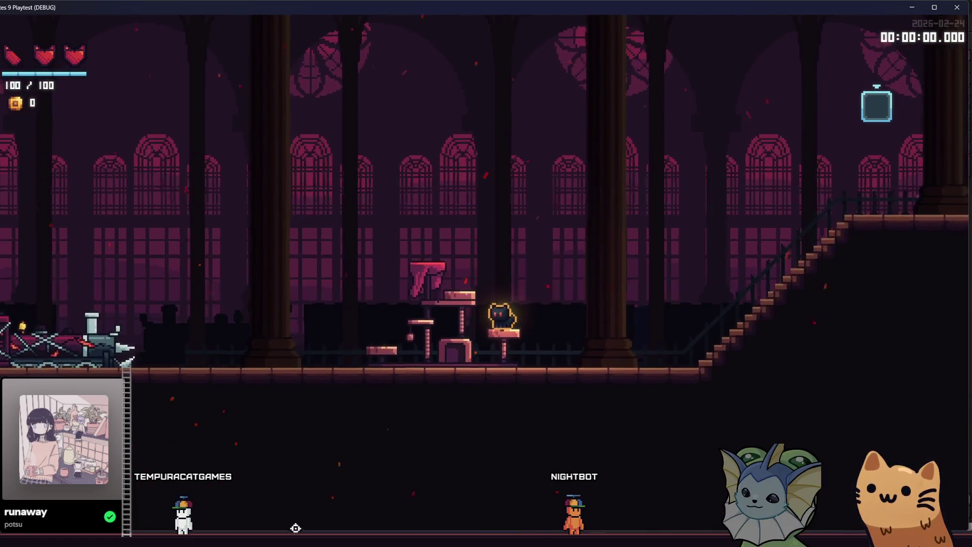
{"action": "left_click", "coordinate": [261, 489]}
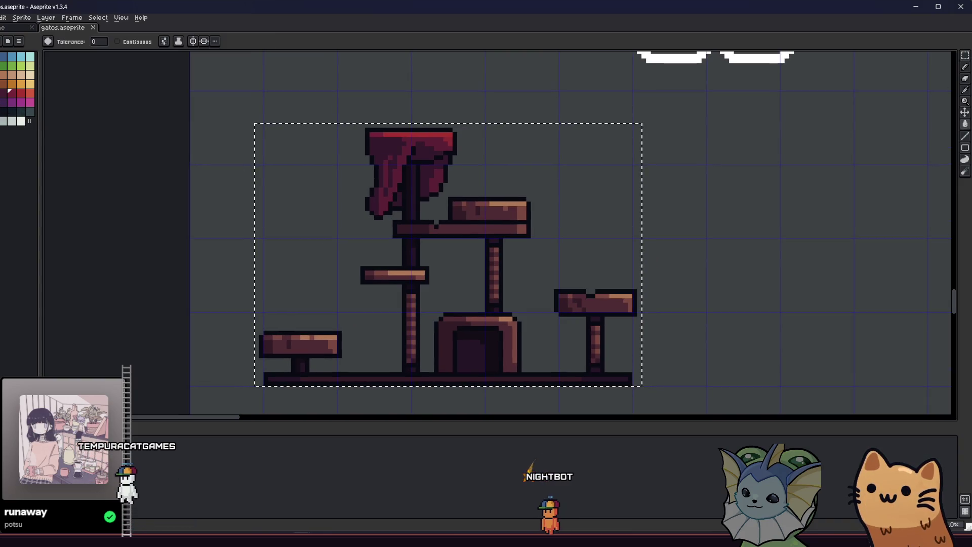
Step: Bucket-fill the curtain shades navy and light blue, including the red top strip, and save
{"action": "key", "text": "g"}
{"action": "scroll", "coordinate": [366, 160], "scroll_direction": "up", "scroll_amount": 4}
{"action": "scroll", "coordinate": [389, 137], "scroll_direction": "down", "scroll_amount": 3}
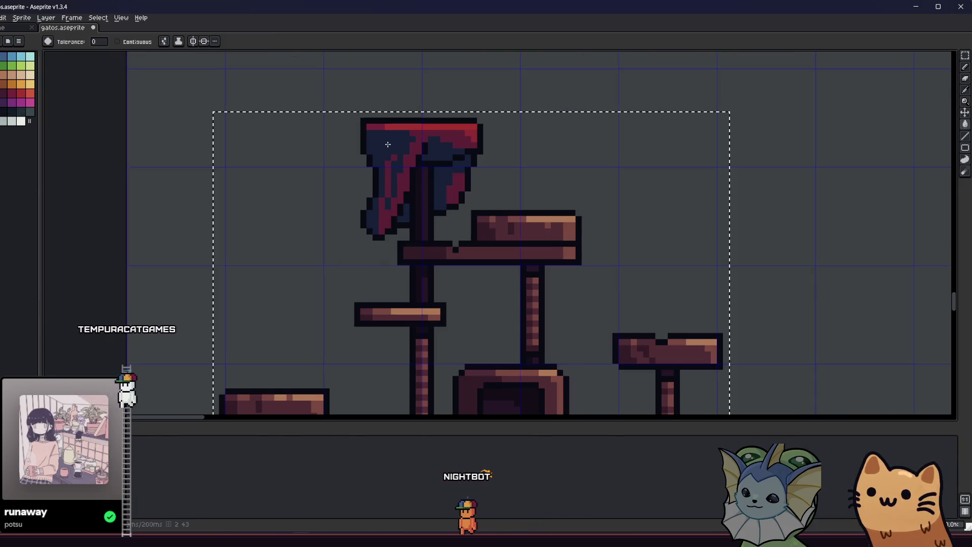
{"action": "left_click", "coordinate": [380, 136]}
{"action": "scroll", "coordinate": [331, 150], "scroll_direction": "up", "scroll_amount": 2}
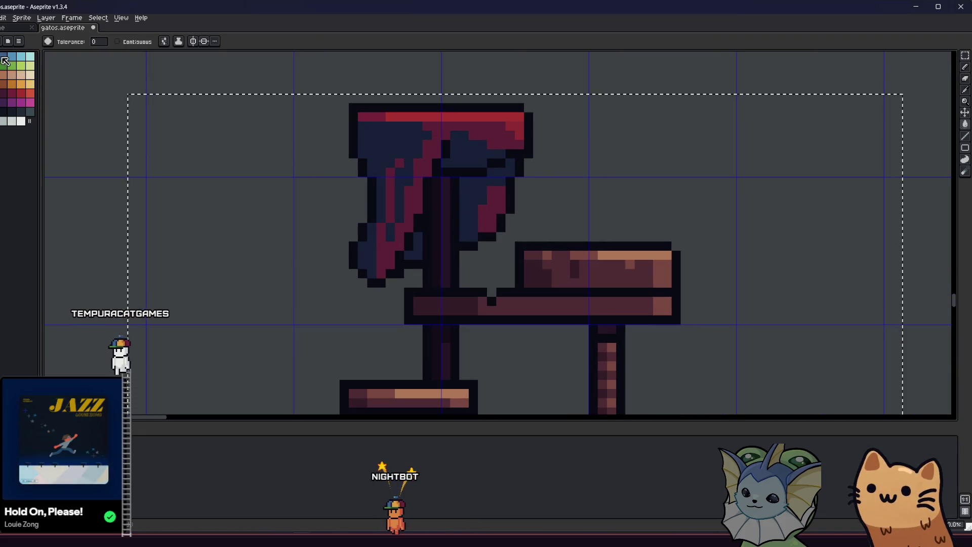
{"action": "left_click", "coordinate": [458, 126]}
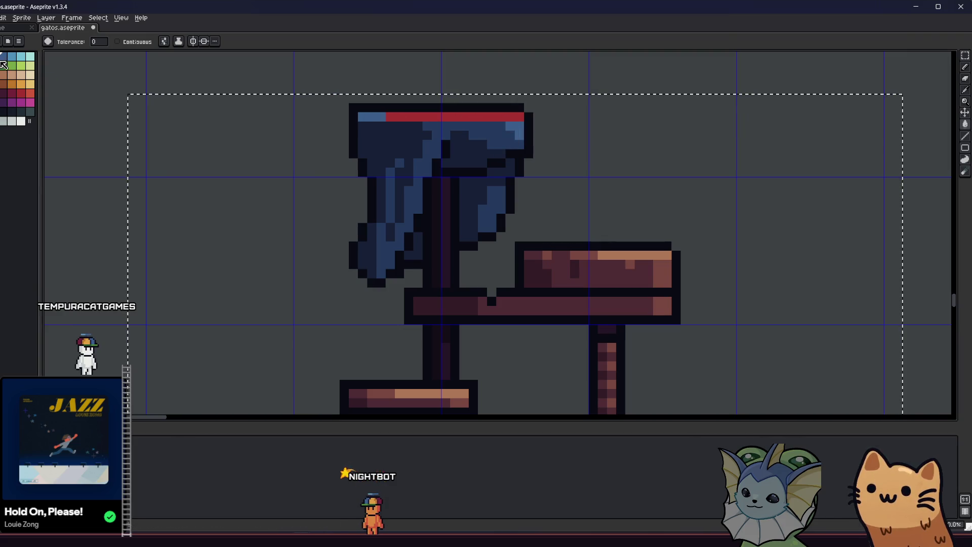
{"action": "left_click", "coordinate": [448, 145]}
{"action": "scroll", "coordinate": [449, 145], "scroll_direction": "down", "scroll_amount": 1}
{"action": "key", "text": "ctrl+s"}
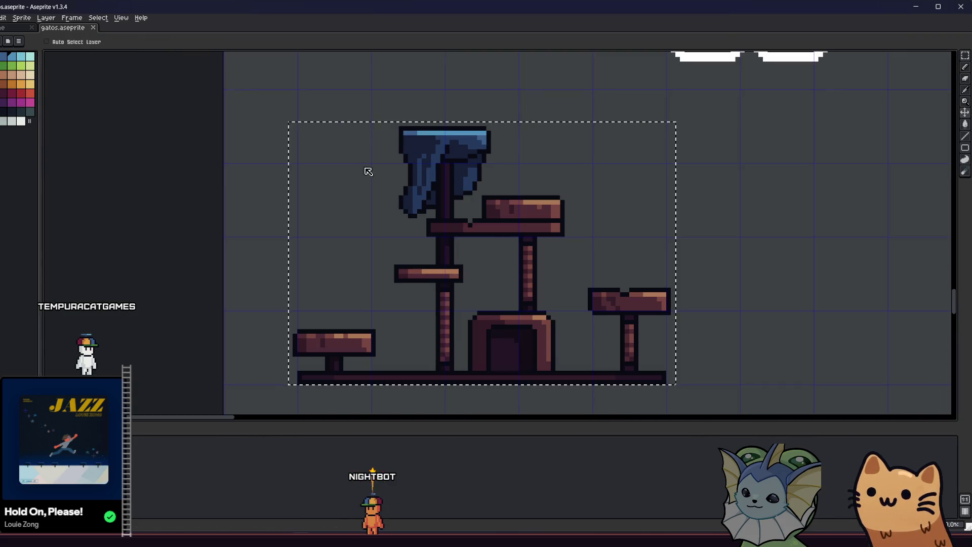
Step: Marquee-select a rectangle around the whole cat tree and save the sprite sheet
{"action": "scroll", "coordinate": [306, 228], "scroll_direction": "down", "scroll_amount": 1}
{"action": "key", "text": "m"}
{"action": "scroll", "coordinate": [248, 246], "scroll_direction": "down", "scroll_amount": 2}
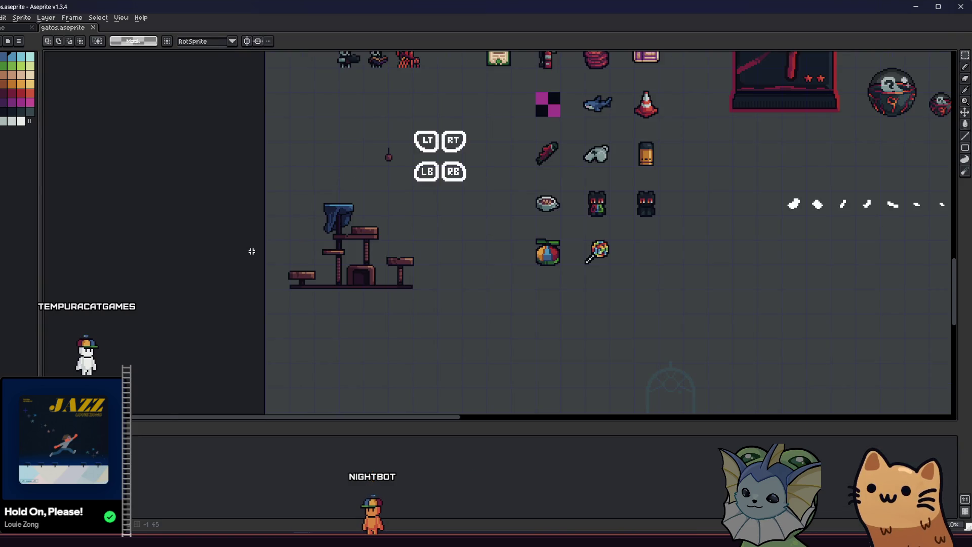
{"action": "scroll", "coordinate": [282, 280], "scroll_direction": "up", "scroll_amount": 4}
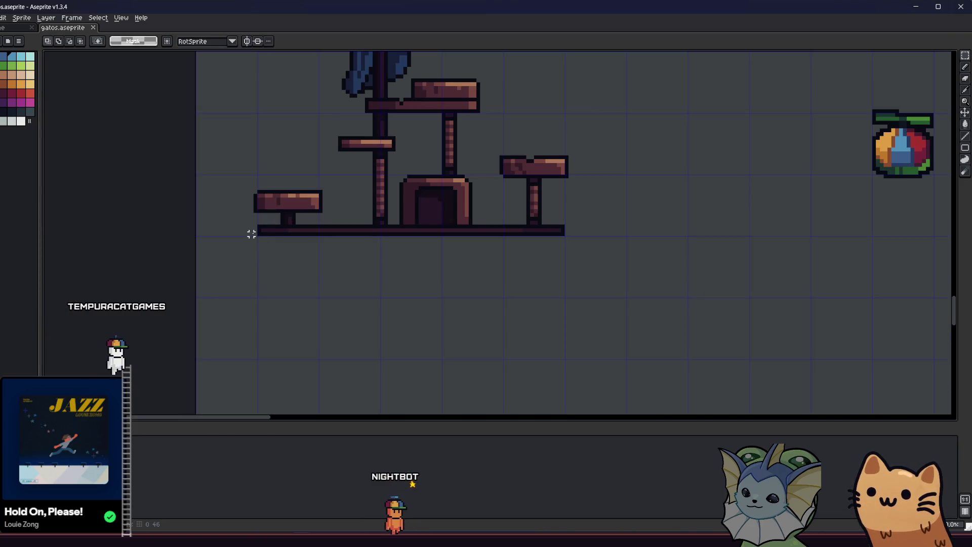
{"action": "mouse_move", "coordinate": [252, 233]}
{"action": "left_mouse_down"}
{"action": "mouse_move", "coordinate": [447, 145]}
{"action": "mouse_move", "coordinate": [520, 71]}
{"action": "mouse_move", "coordinate": [532, 74]}
{"action": "left_mouse_up"}
{"action": "scroll", "coordinate": [497, 94], "scroll_direction": "down", "scroll_amount": 1}
{"action": "scroll", "coordinate": [520, 71], "scroll_direction": "up", "scroll_amount": 1}
{"action": "key", "text": "ctrl+s"}
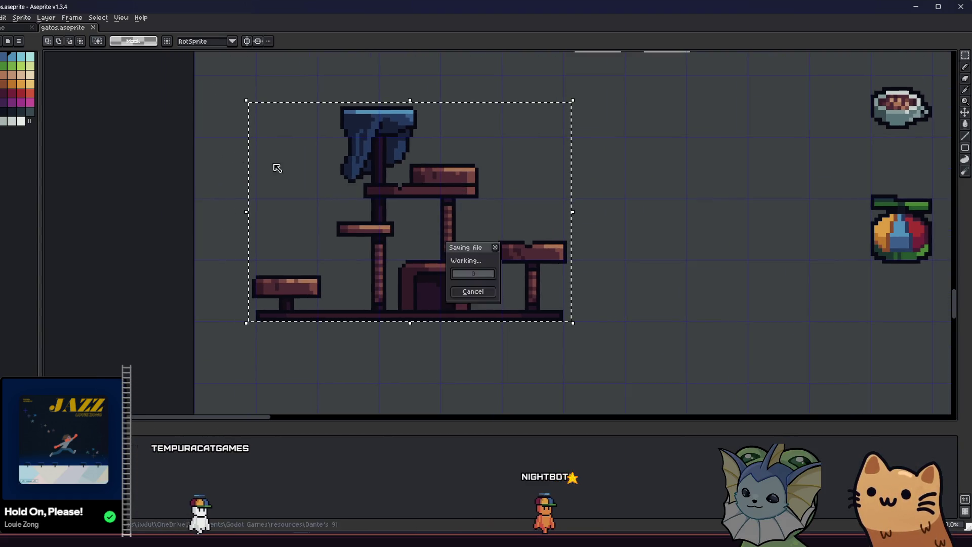
Step: Re-export the selected cat tree as cat_tree.png, confirming the overwrite
{"action": "key", "text": "alt+f"}
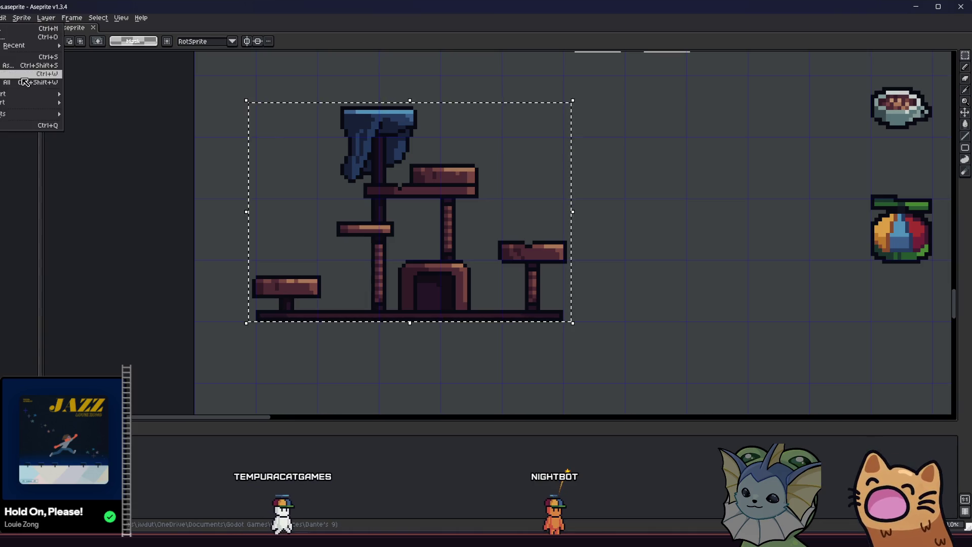
{"action": "mouse_move", "coordinate": [25, 94]}
{"action": "left_click", "coordinate": [101, 96]}
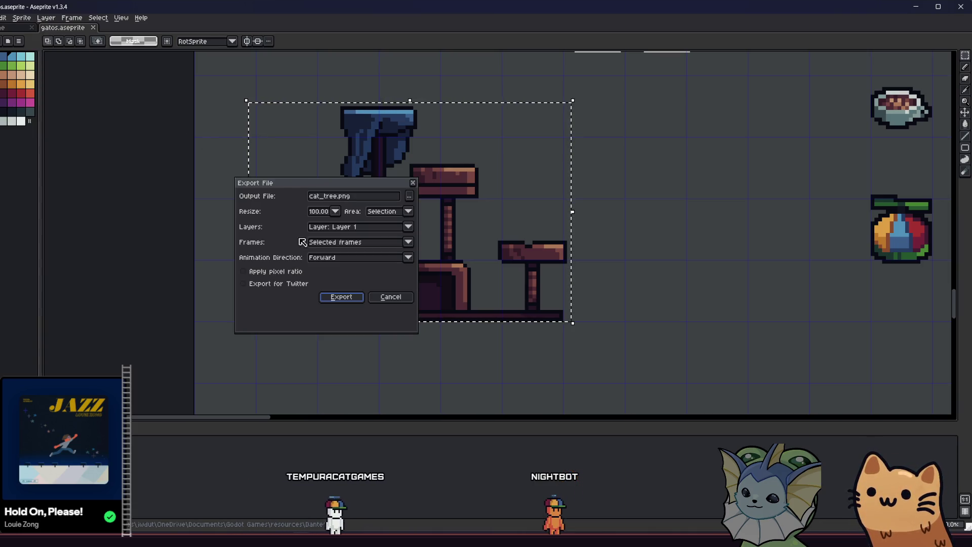
{"action": "left_click", "coordinate": [341, 297]}
{"action": "left_click", "coordinate": [445, 293]}
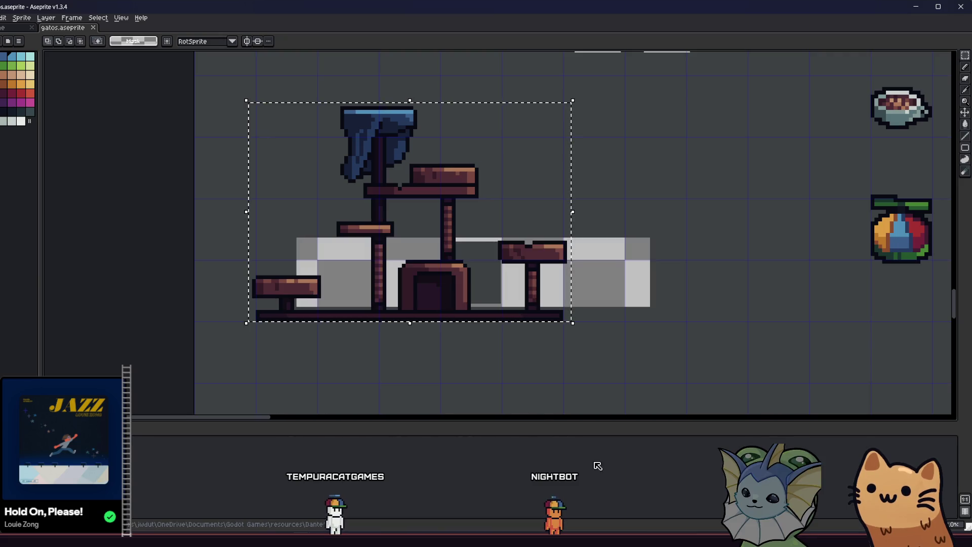
{"action": "key", "text": "alt+Tab"}
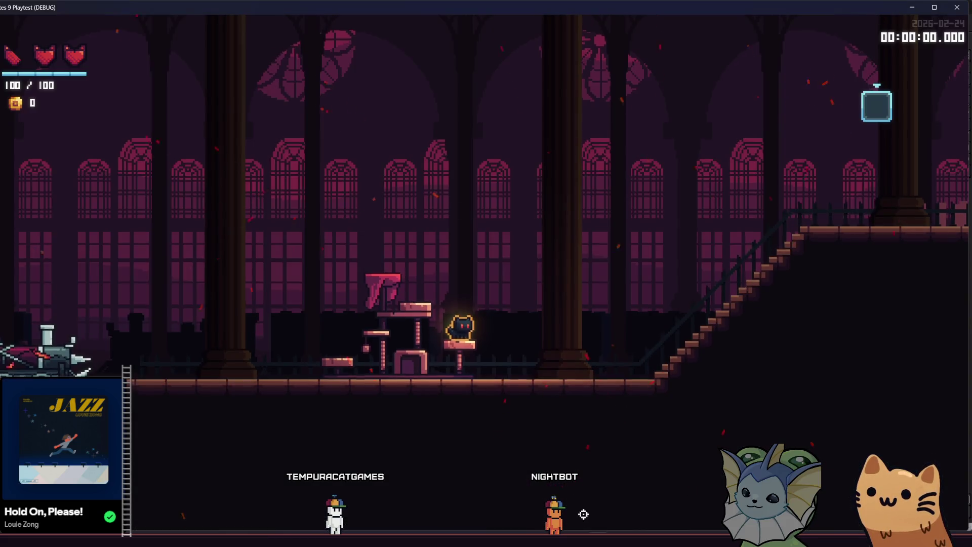
Step: Refocus the Godot editor via the room objects folder so cat_tree.png reimports
{"action": "key", "text": "alt+Tab"}
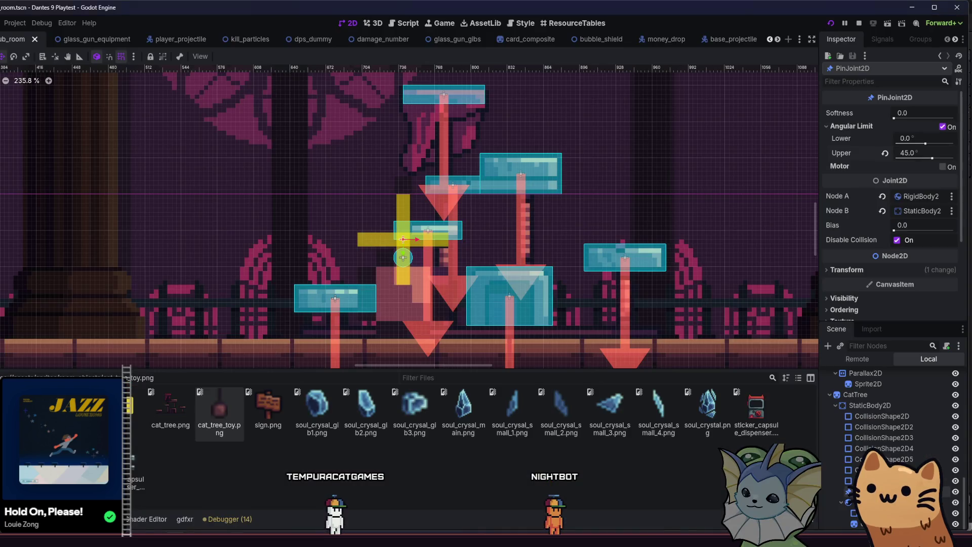
{"action": "key", "text": "alt+Tab"}
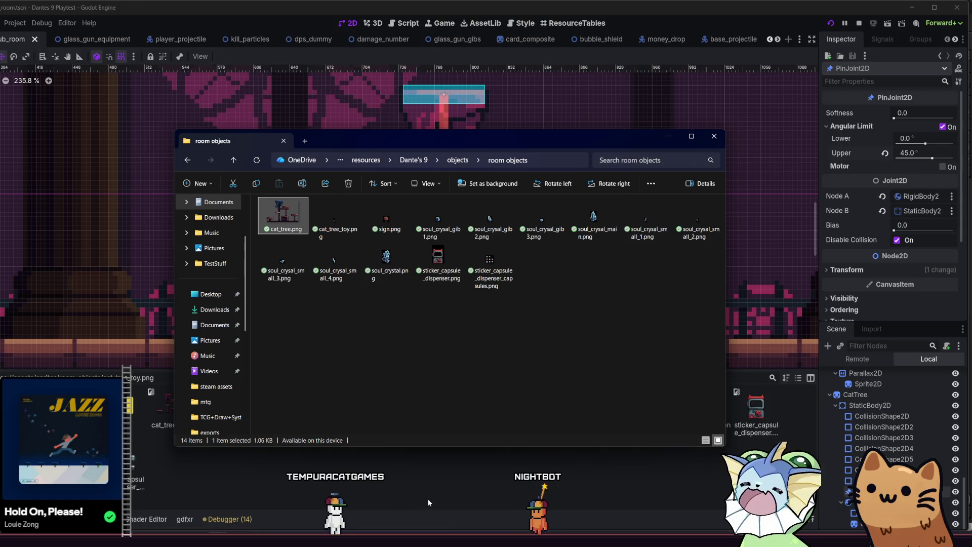
{"action": "left_click", "coordinate": [567, 486]}
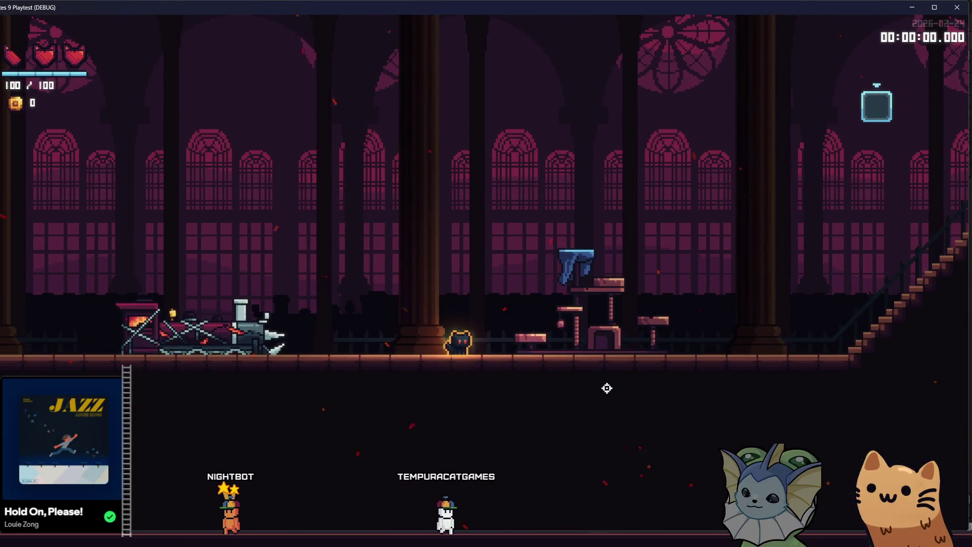
Step: Walk the cat to the cat tree, hop onto the blue curtain perch, then onto the small platform
{"action": "key", "text": "Right"}
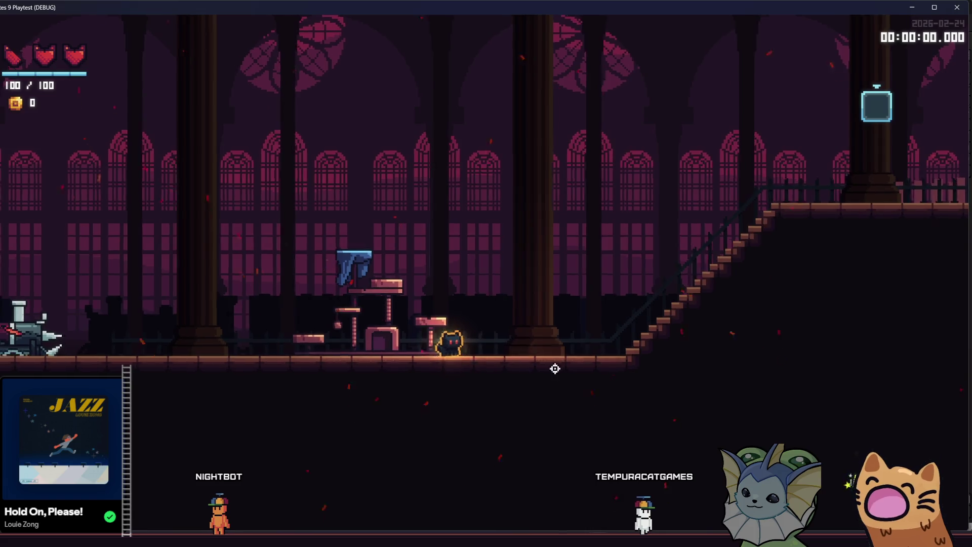
{"action": "key", "text": "Left"}
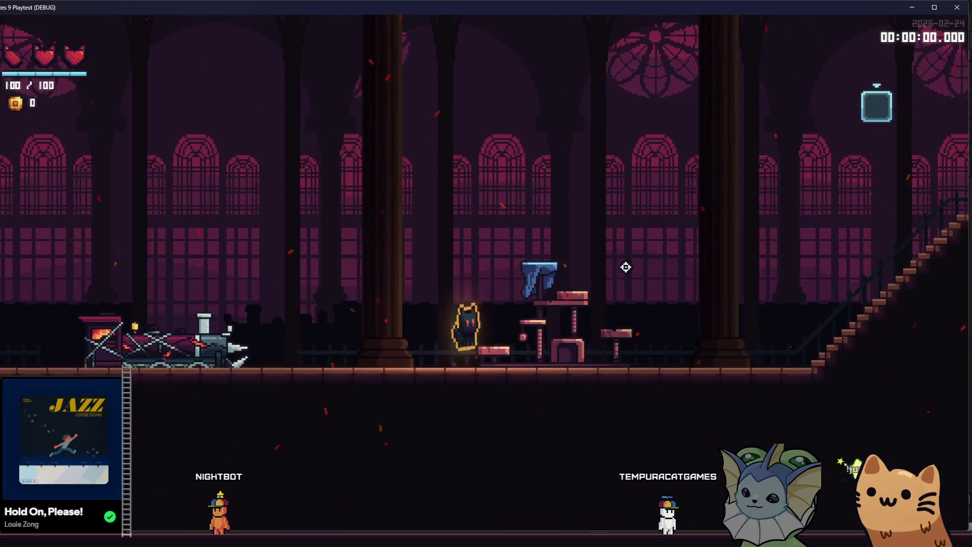
{"action": "key", "text": "space"}
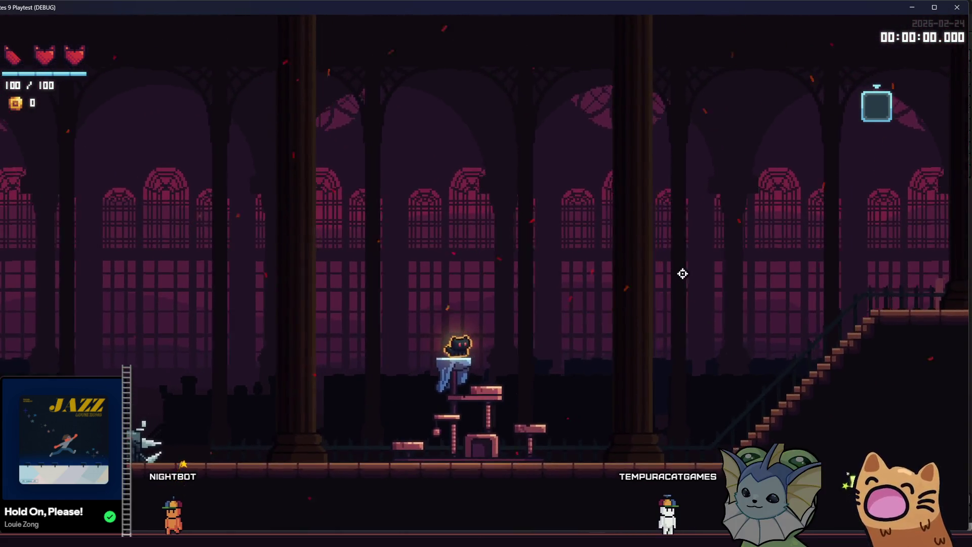
{"action": "key", "text": "Left"}
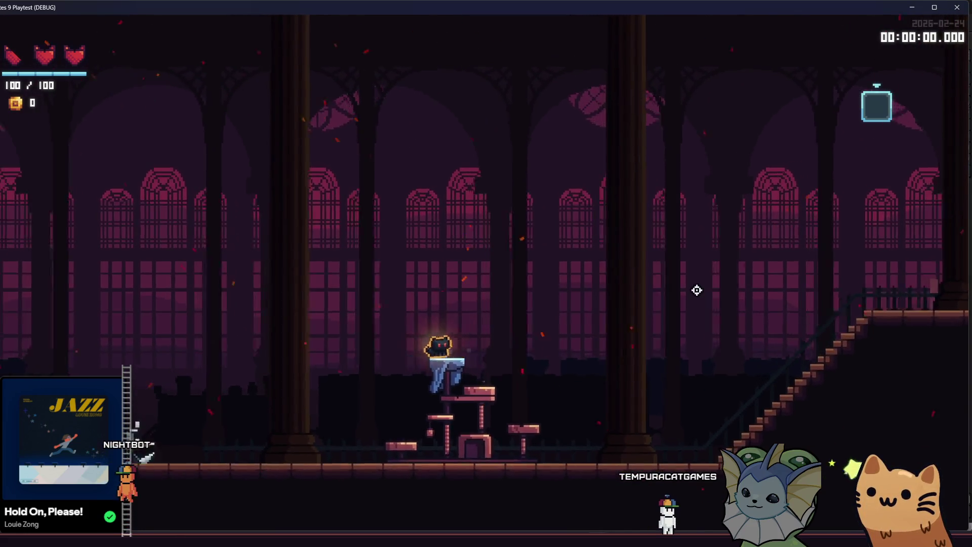
{"action": "key", "text": "space"}
{"action": "key", "text": "Right"}
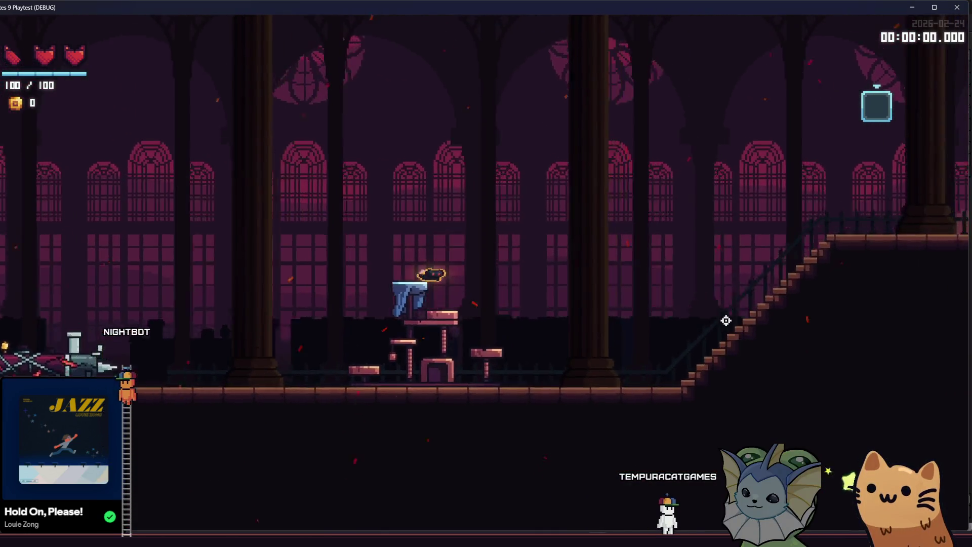
{"action": "key", "text": "Right"}
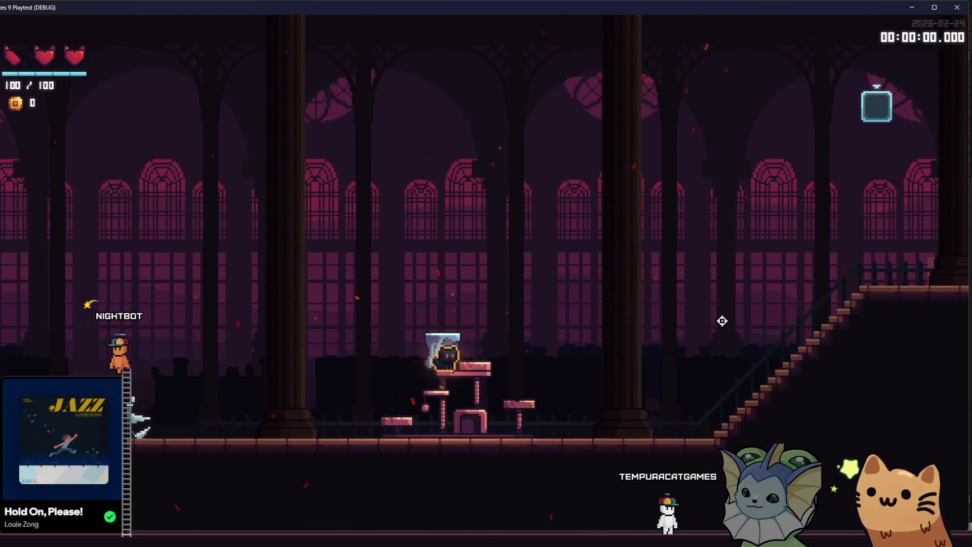
{"action": "key", "text": "space"}
{"action": "key", "text": "Right"}
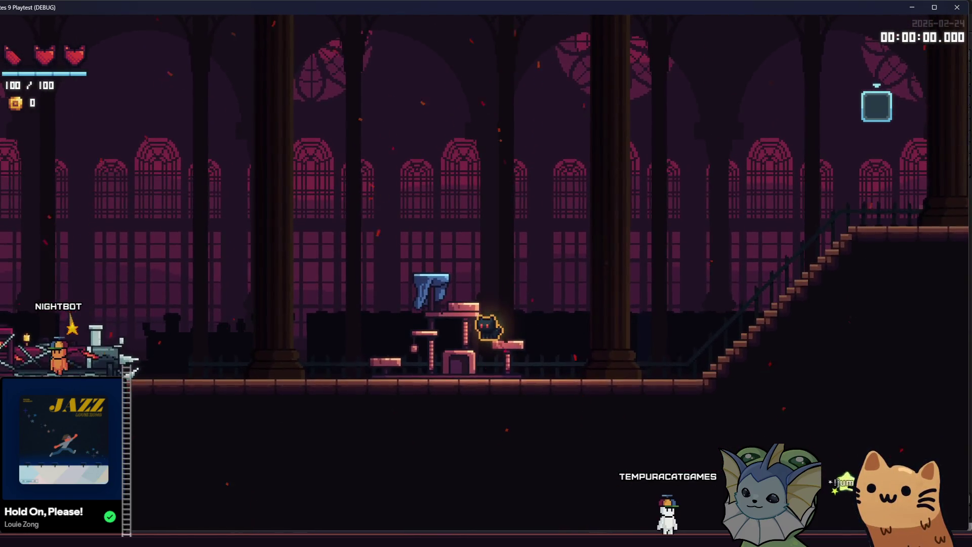
Step: Fill the lantern's dark red interior blue, undoing a first misplaced fill
{"action": "mouse_move", "coordinate": [302, 542]}
{"action": "left_click", "coordinate": [248, 494]}
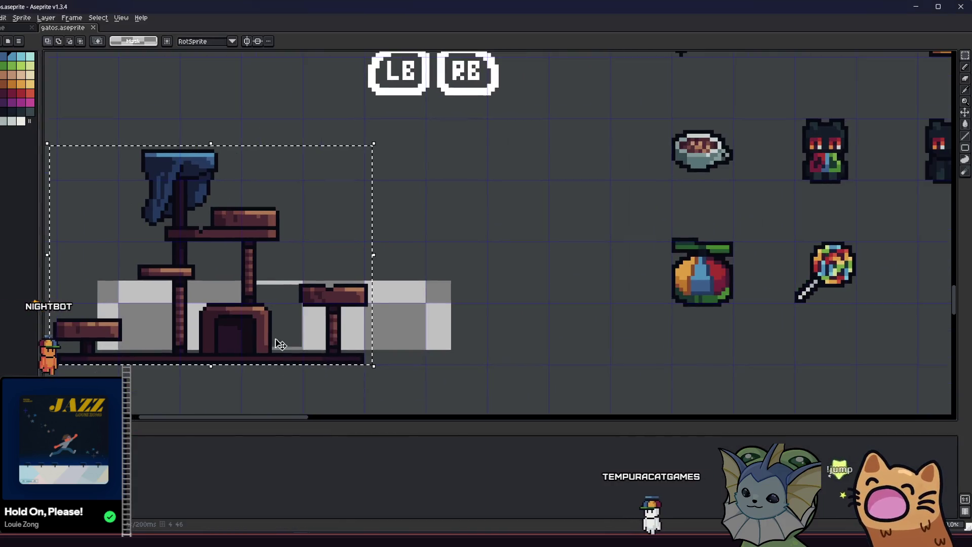
{"action": "scroll", "coordinate": [462, 282], "scroll_direction": "down", "scroll_amount": 1}
{"action": "scroll", "coordinate": [370, 165], "scroll_direction": "down", "scroll_amount": 1}
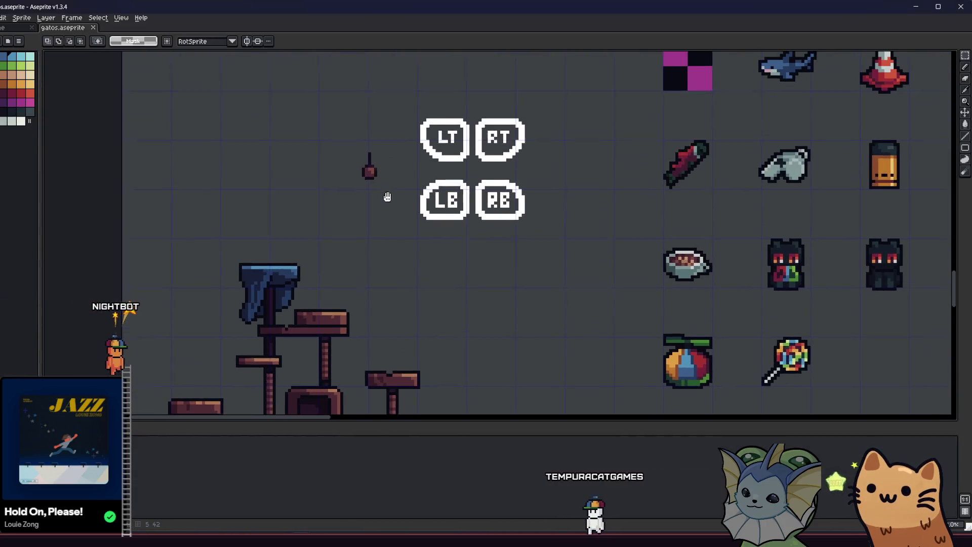
{"action": "scroll", "coordinate": [369, 212], "scroll_direction": "up", "scroll_amount": 3}
{"action": "key", "text": "g"}
{"action": "scroll", "coordinate": [369, 215], "scroll_direction": "up", "scroll_amount": 2}
{"action": "left_click", "coordinate": [370, 215]}
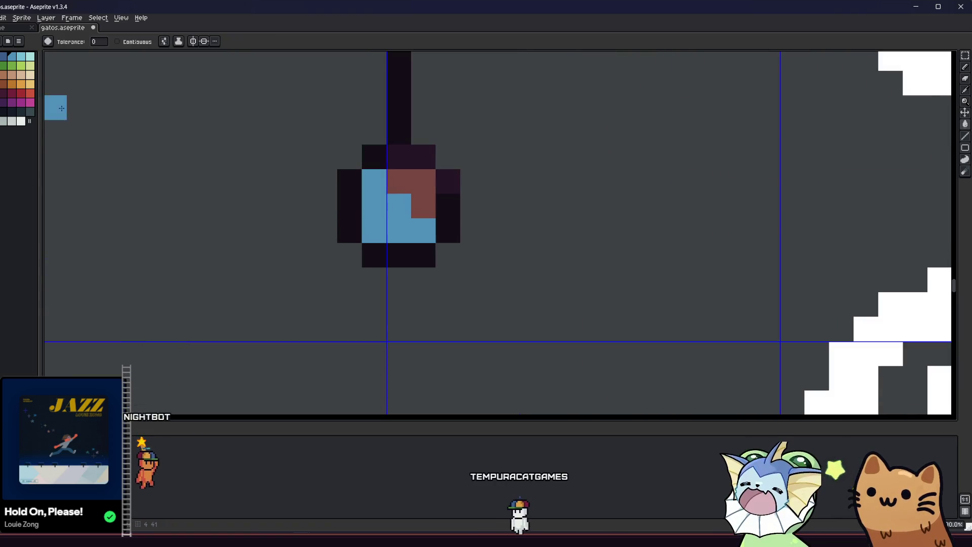
{"action": "key", "text": "ctrl+z"}
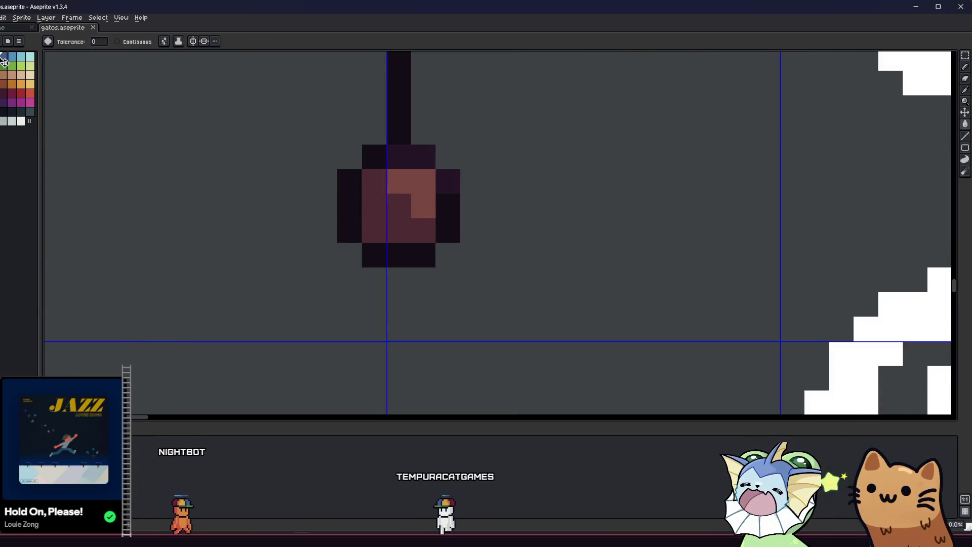
{"action": "left_click", "coordinate": [414, 224]}
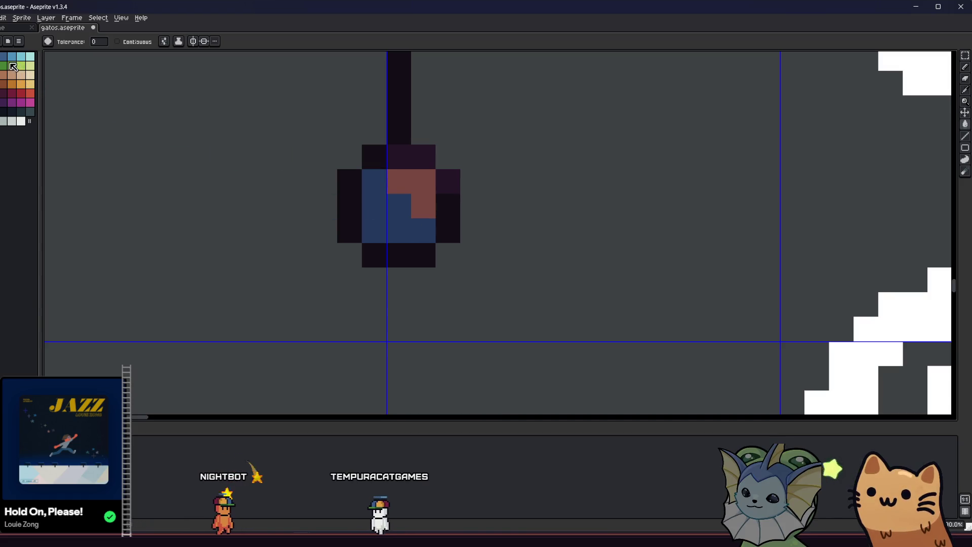
Step: Darken the hanging toy's outline pixel with the pencil
{"action": "scroll", "coordinate": [424, 186], "scroll_direction": "down", "scroll_amount": 5}
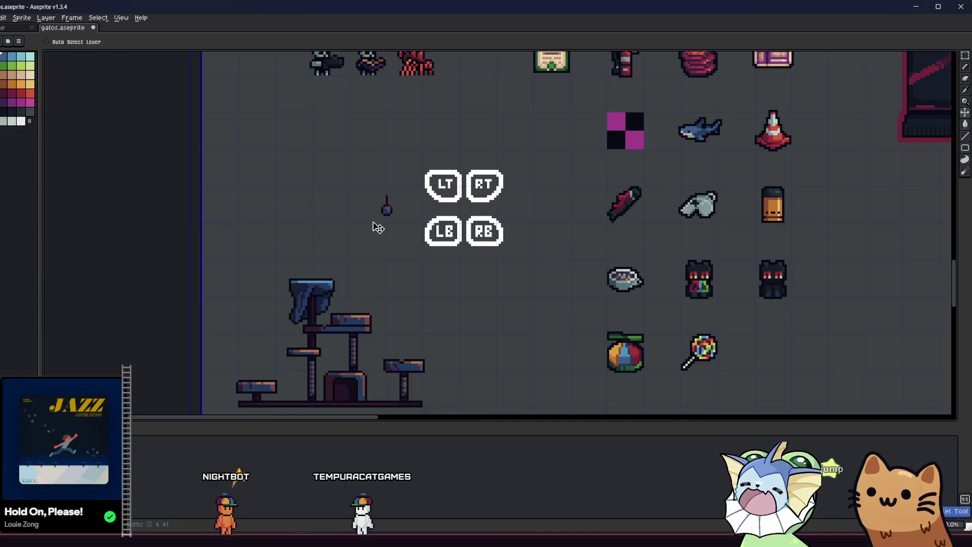
{"action": "scroll", "coordinate": [385, 204], "scroll_direction": "up", "scroll_amount": 4}
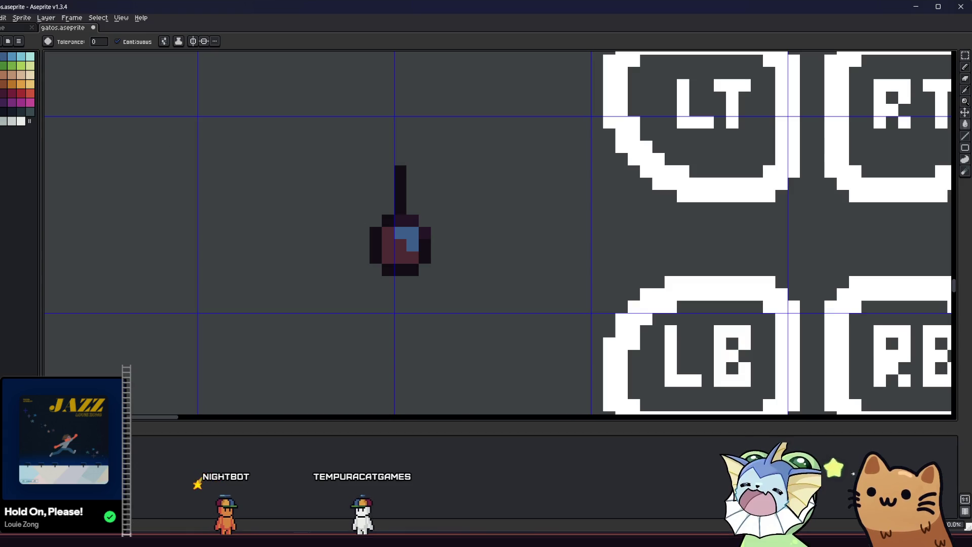
{"action": "scroll", "coordinate": [385, 245], "scroll_direction": "down", "scroll_amount": 2}
{"action": "scroll", "coordinate": [387, 244], "scroll_direction": "up", "scroll_amount": 4}
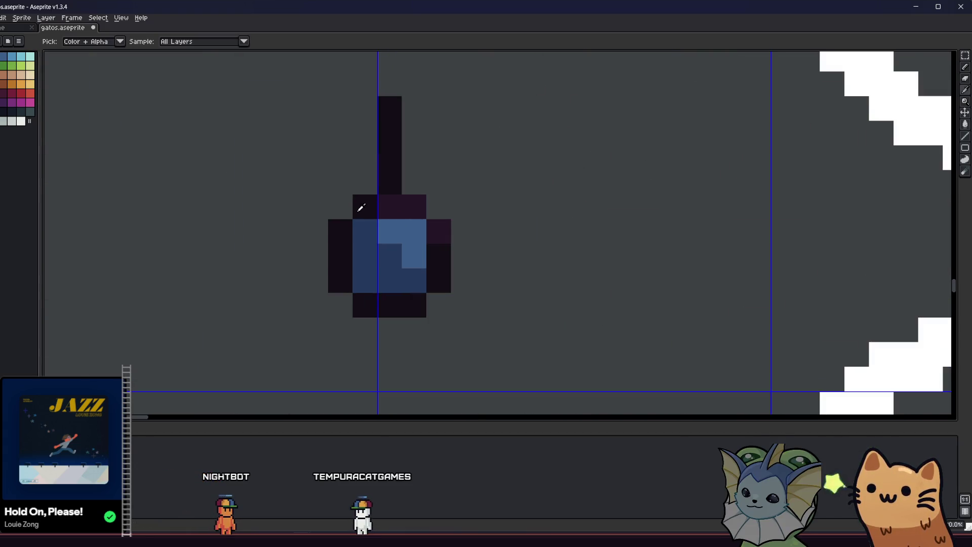
{"action": "key", "text": "b"}
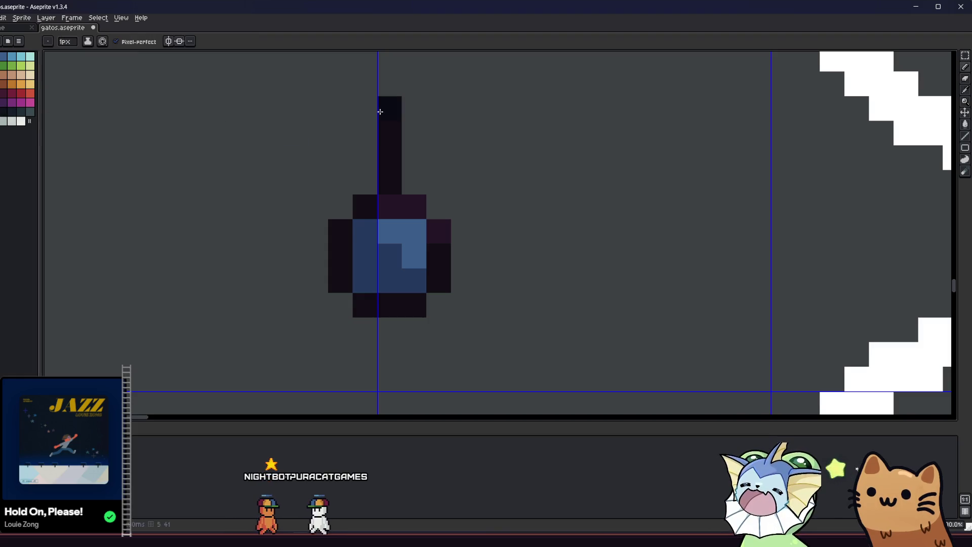
{"action": "left_click", "coordinate": [402, 207]}
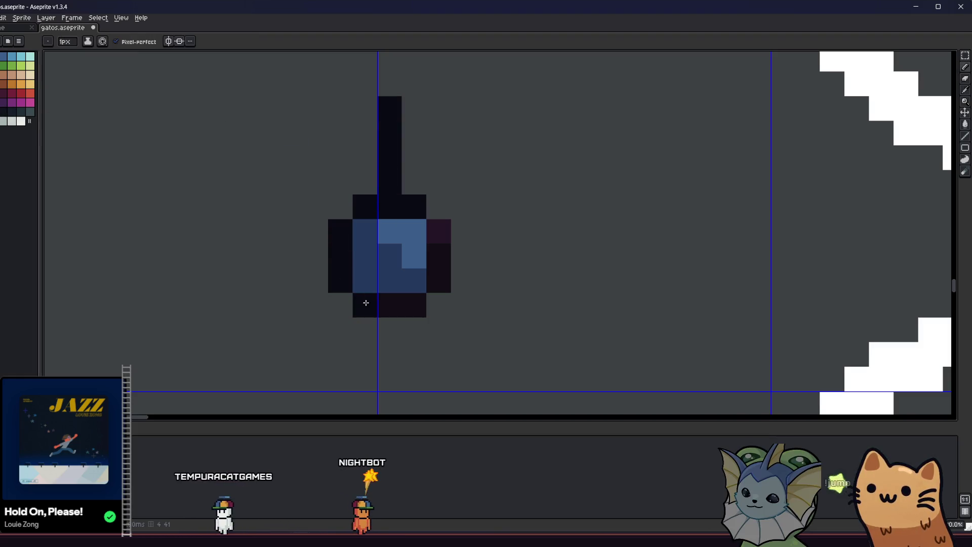
Step: Marquee-select the whole hanging toy sprite and open the Export As settings
{"action": "key", "text": "m"}
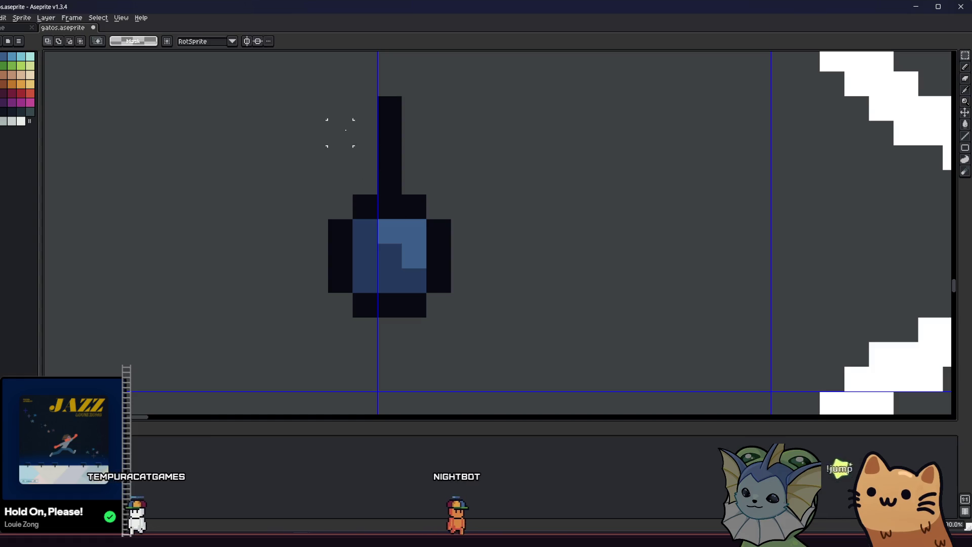
{"action": "mouse_move", "coordinate": [328, 96]}
{"action": "left_mouse_down"}
{"action": "mouse_move", "coordinate": [403, 195]}
{"action": "mouse_move", "coordinate": [452, 317]}
{"action": "left_mouse_up"}
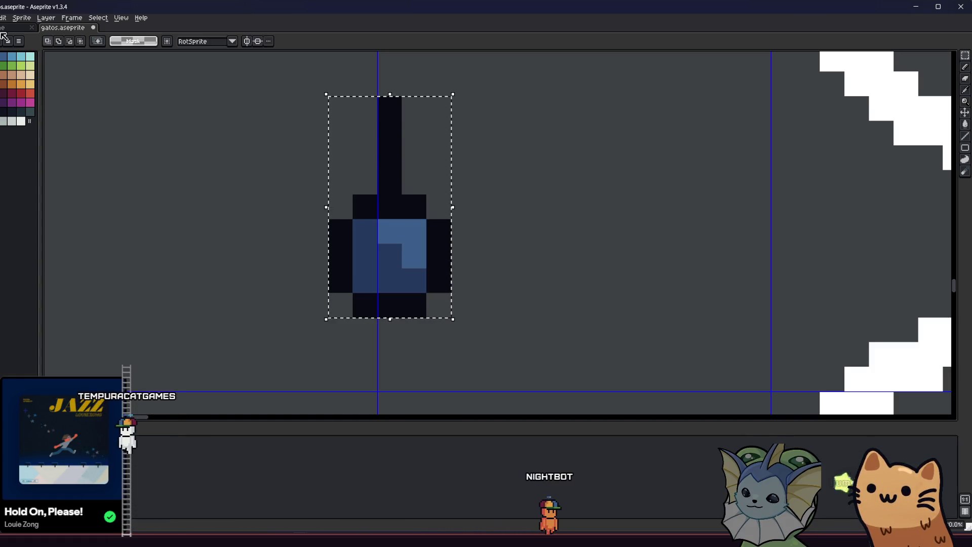
{"action": "key", "text": "alt+f"}
{"action": "mouse_move", "coordinate": [31, 94]}
{"action": "left_click", "coordinate": [85, 96]}
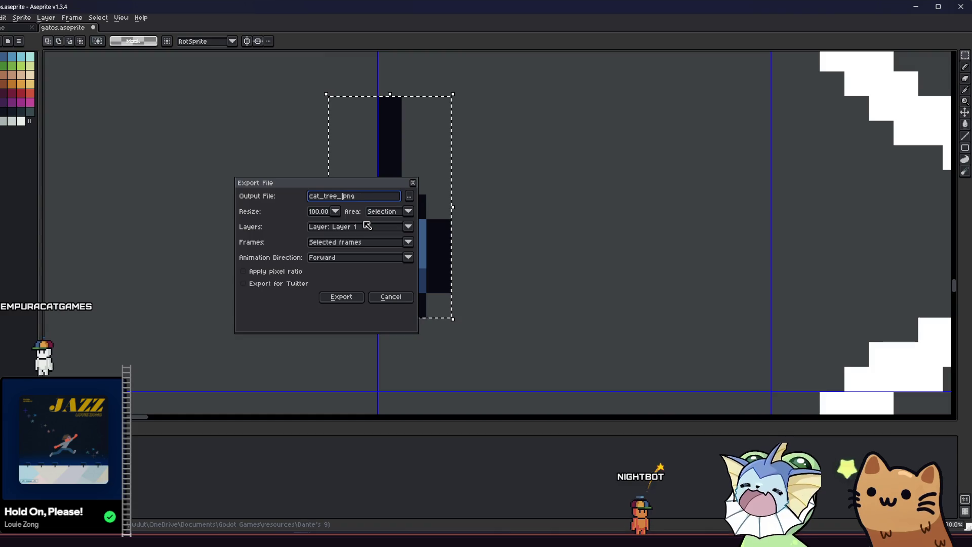
Step: Correct the output name to cat_tree_toy.png, export it, and confirm the overwrite
{"action": "key", "text": "BackSpace"}
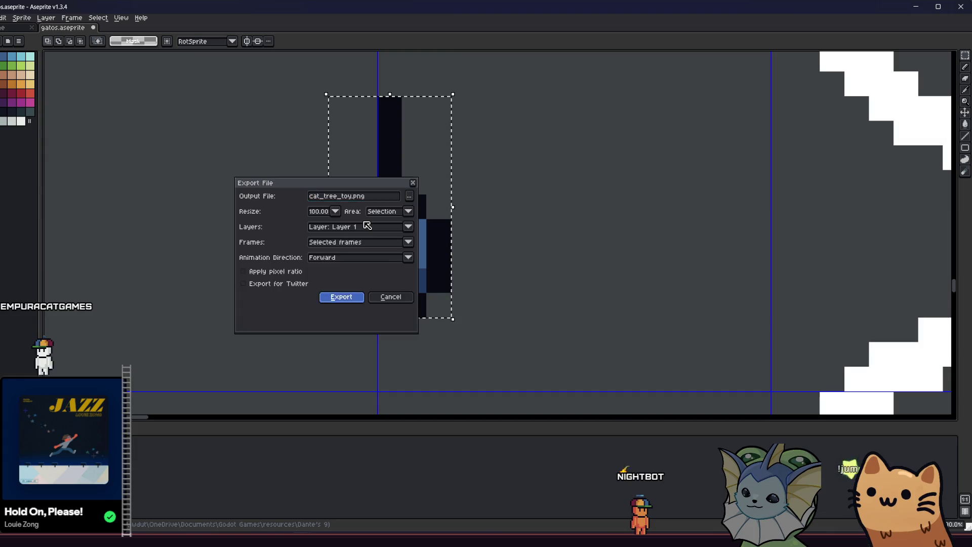
{"action": "key", "text": "Return"}
{"action": "left_click", "coordinate": [448, 295]}
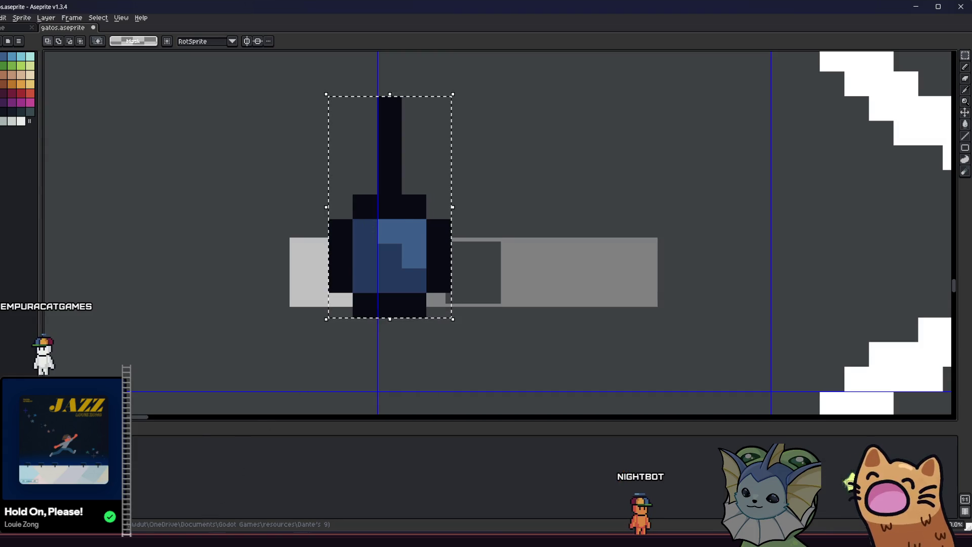
{"action": "key", "text": "alt+Tab"}
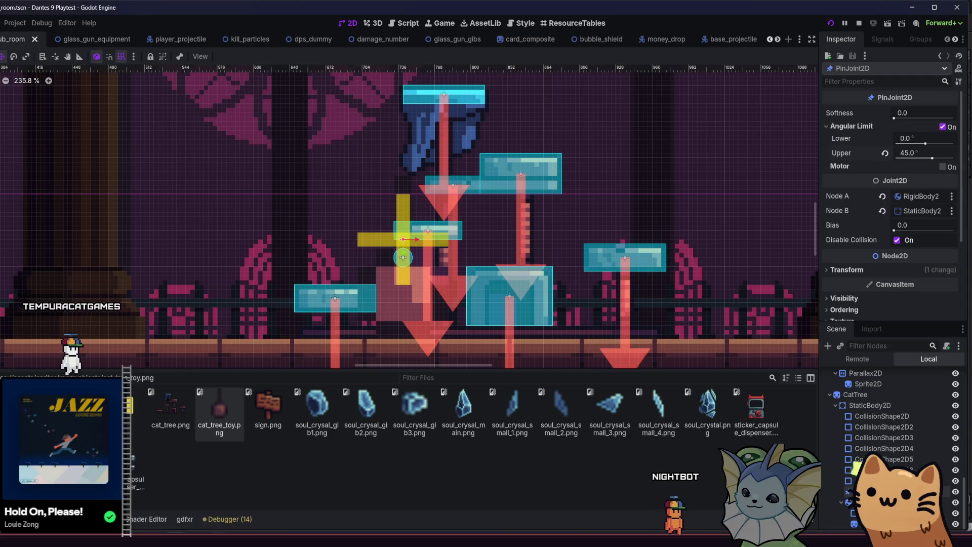
Step: Check the exported file in room objects, then save and run the game with F5
{"action": "key", "text": "alt+Tab"}
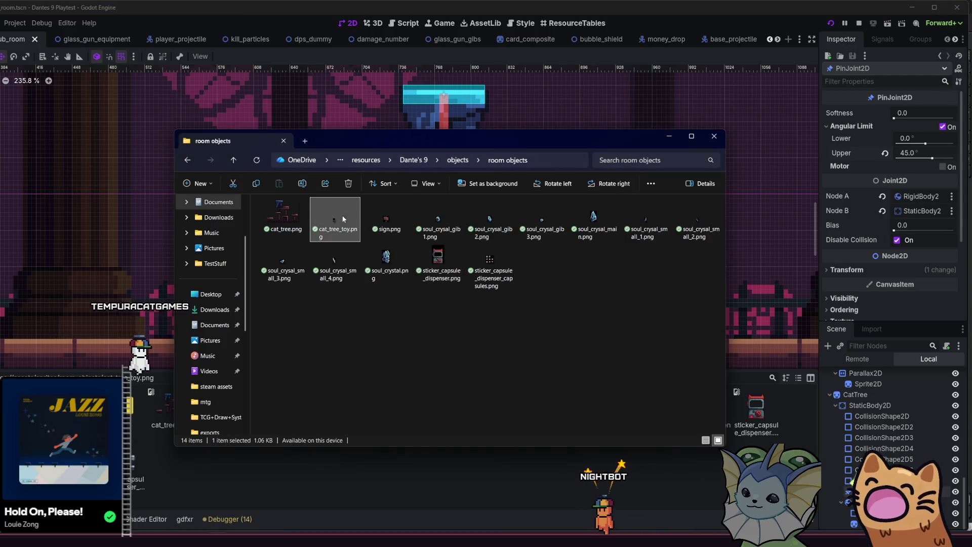
{"action": "left_click", "coordinate": [300, 475]}
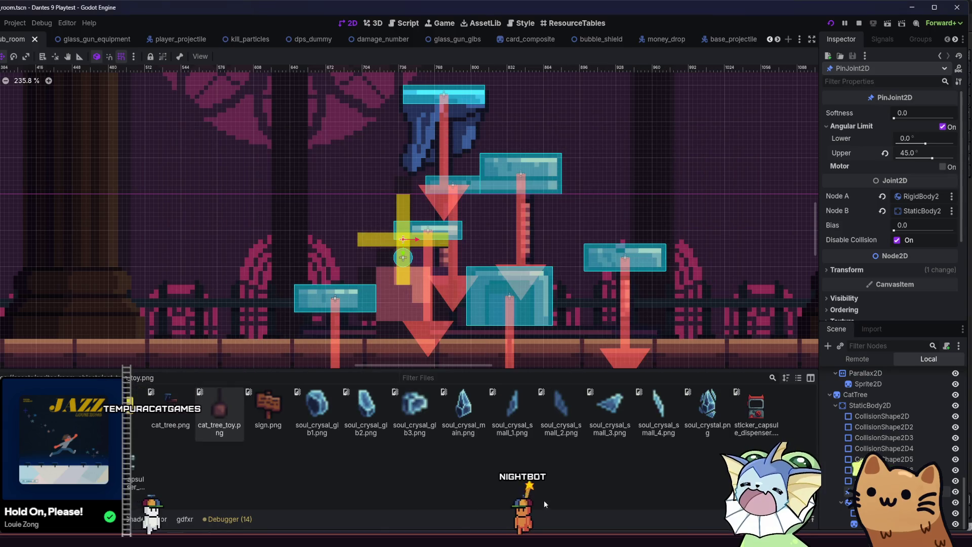
{"action": "key", "text": "F5"}
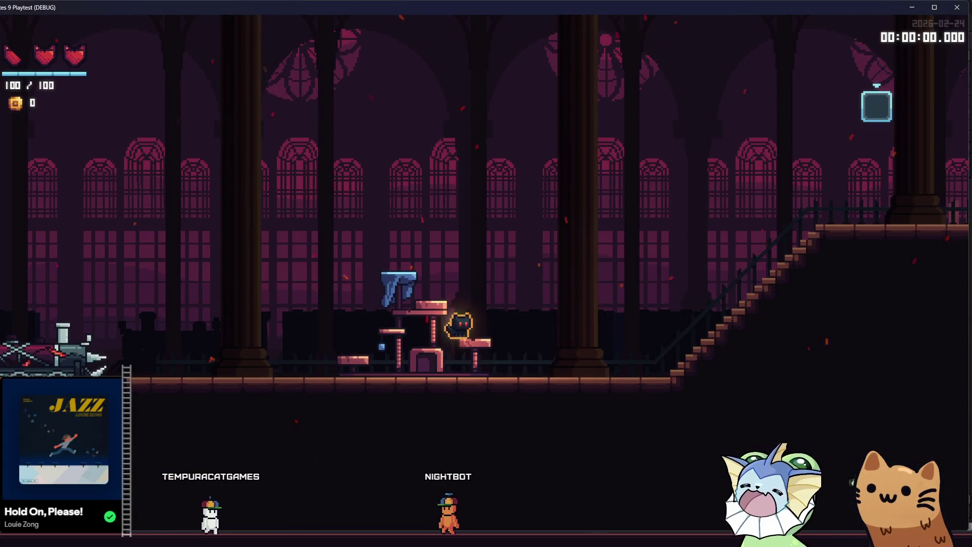
Step: Walk and jump the cat around the cat tree platform, then open the debug menu
{"action": "key", "text": "a"}
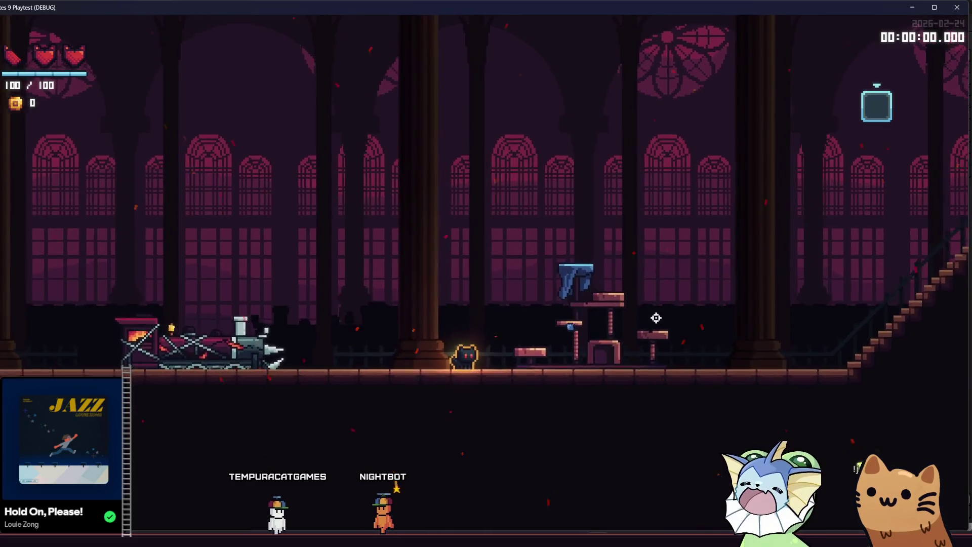
{"action": "key", "text": "d"}
{"action": "key", "text": "space"}
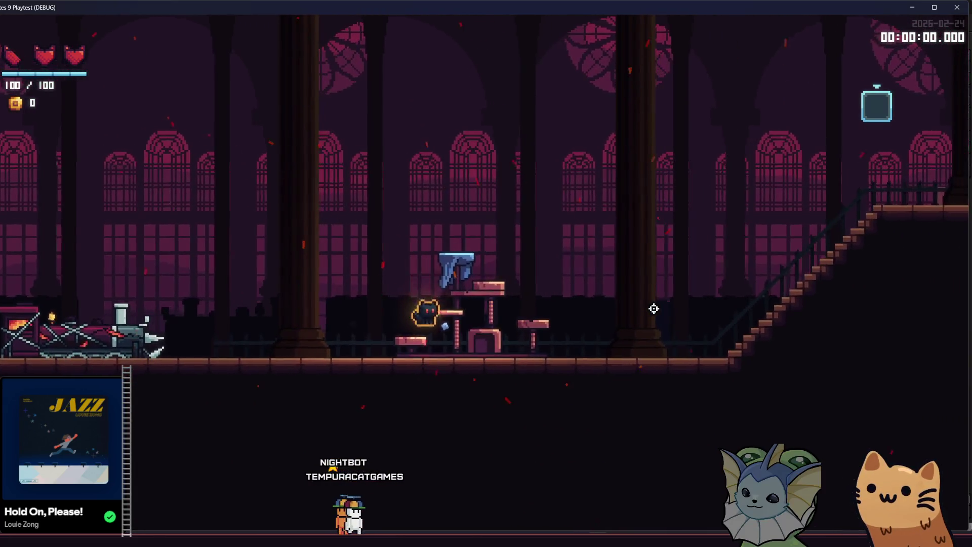
{"action": "key", "text": "a"}
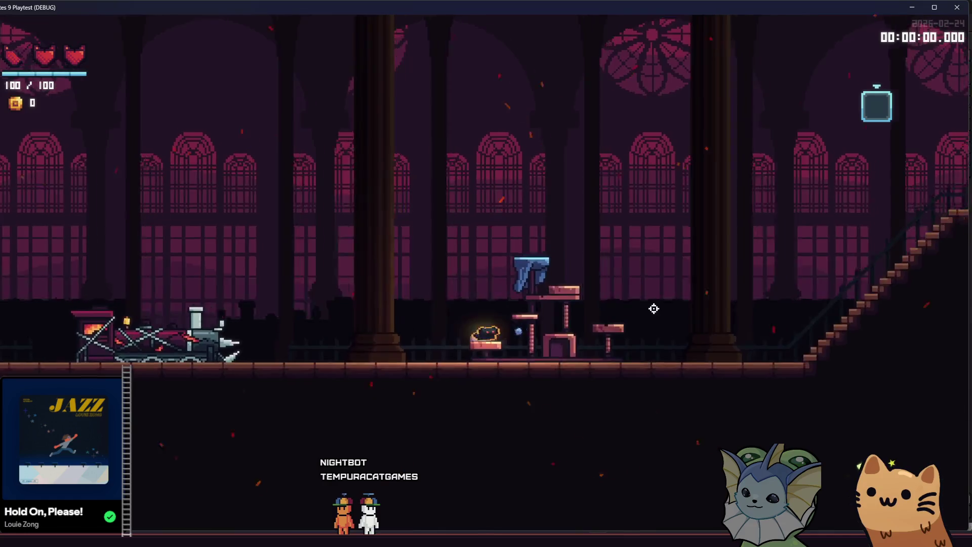
{"action": "key", "text": "d"}
{"action": "key", "text": "grave"}
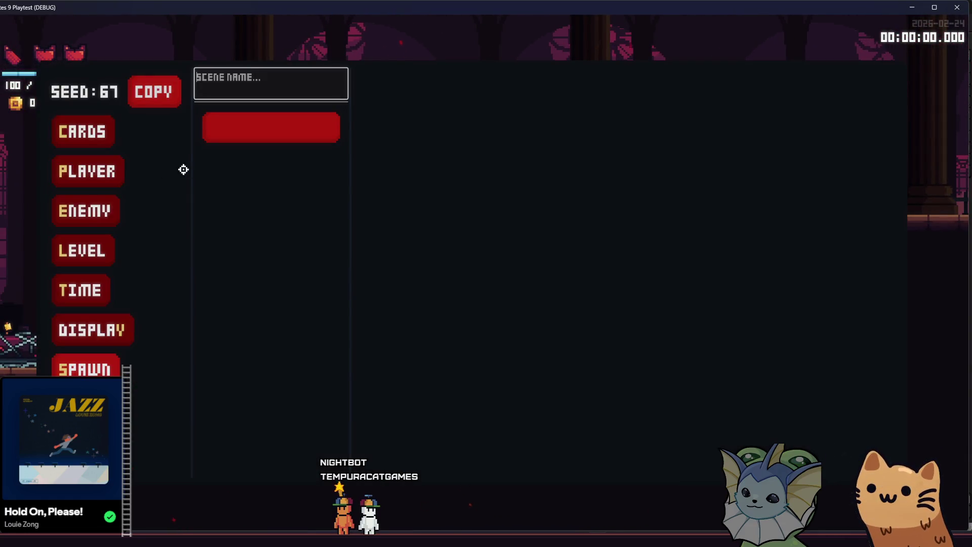
Step: Load the FLESH level from the debug menu's Select Level list
{"action": "left_click", "coordinate": [82, 262]}
{"action": "left_click", "coordinate": [208, 143]}
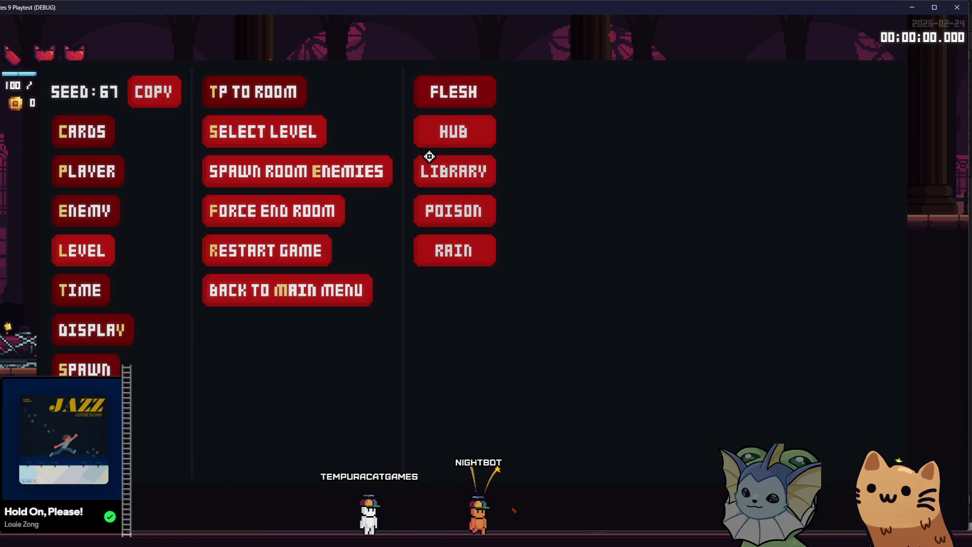
{"action": "left_click", "coordinate": [454, 92]}
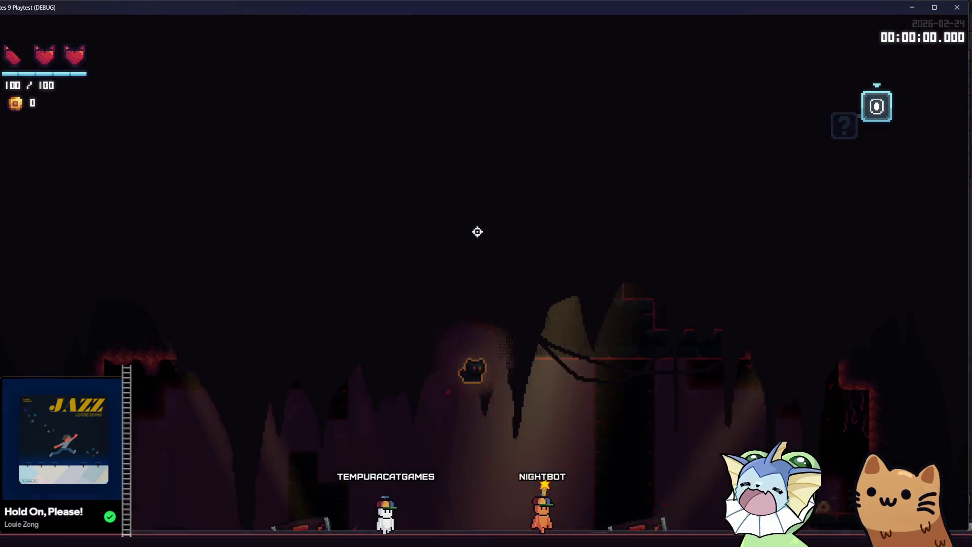
Step: Teleport to ROOMSHOP and walk right to the forge to show its cards list
{"action": "key", "text": "grave"}
{"action": "left_click", "coordinate": [59, 250]}
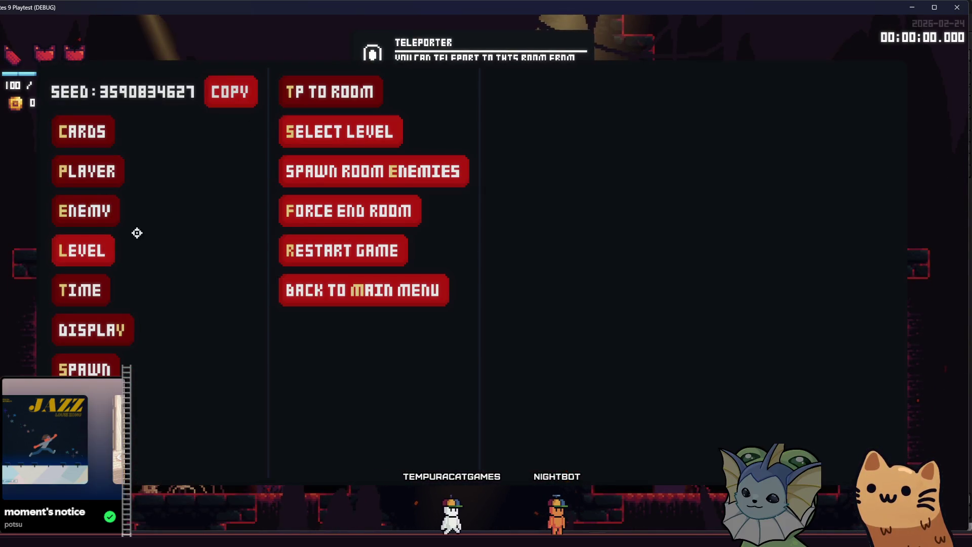
{"action": "left_click", "coordinate": [335, 92]}
{"action": "scroll", "coordinate": [579, 435], "scroll_direction": "down", "scroll_amount": 1}
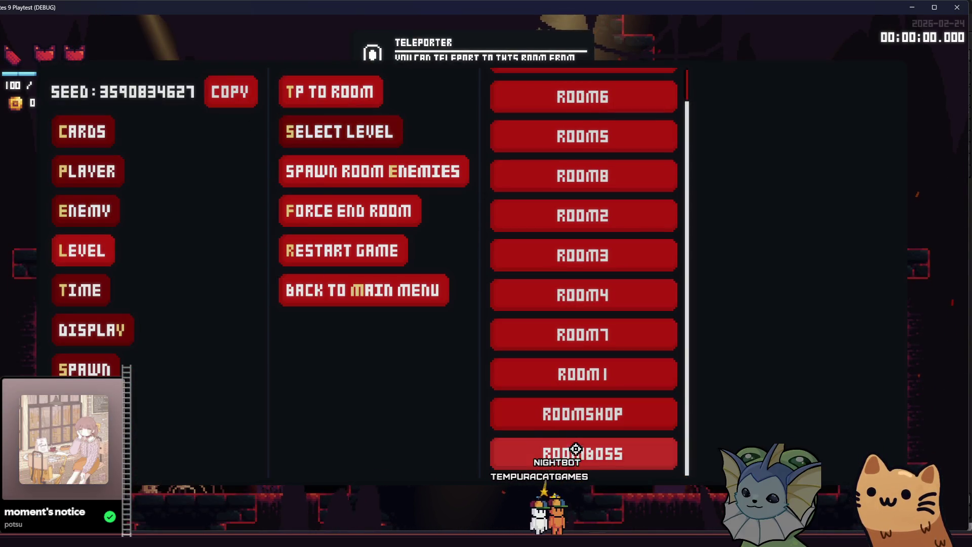
{"action": "left_click", "coordinate": [579, 412]}
{"action": "key", "text": "d"}
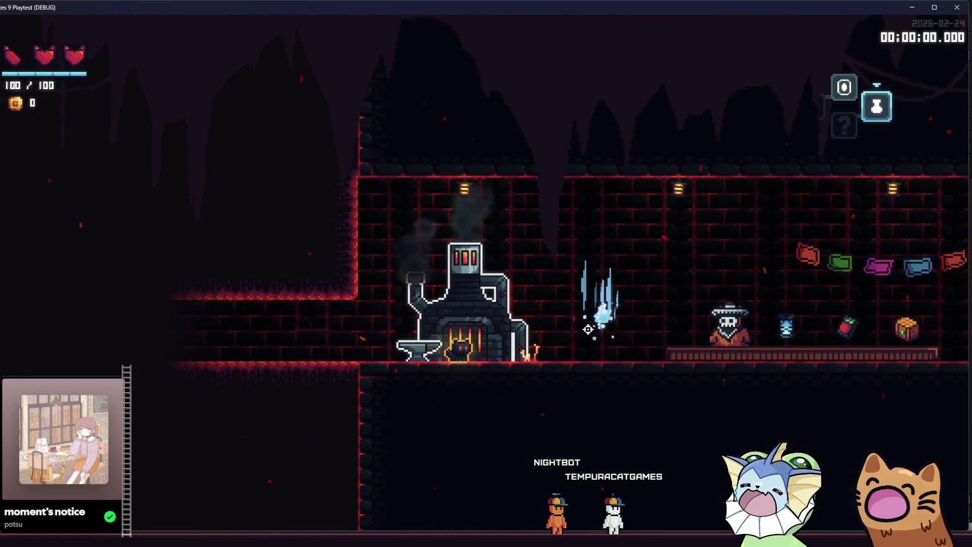
{"action": "key", "text": "e"}
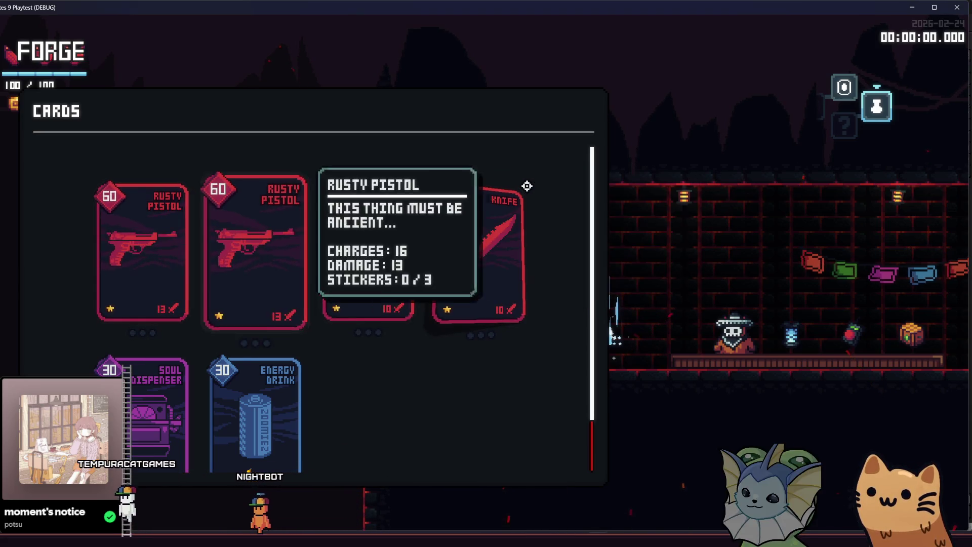
Step: Close the forge cards panel and browse the shopkeeper's card wares
{"action": "key", "text": "Escape"}
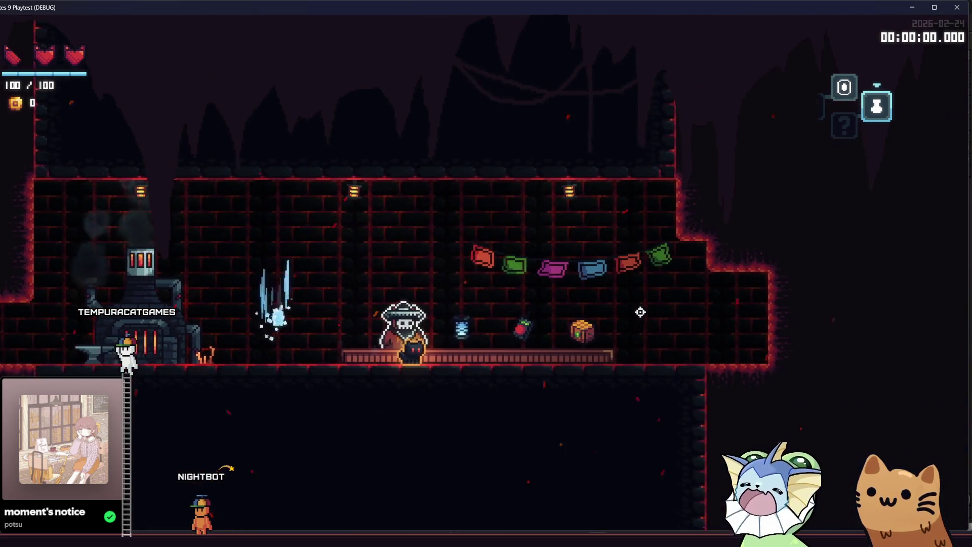
{"action": "key", "text": "e"}
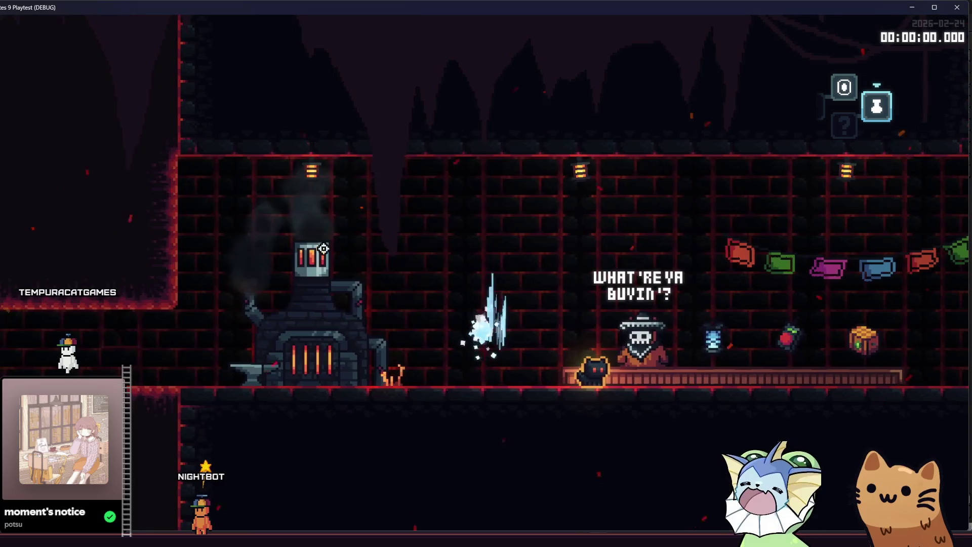
{"action": "key", "text": "Escape"}
Step: Walk the cat between the forge and shop counter, then close the playtest window
{"action": "key", "text": "a"}
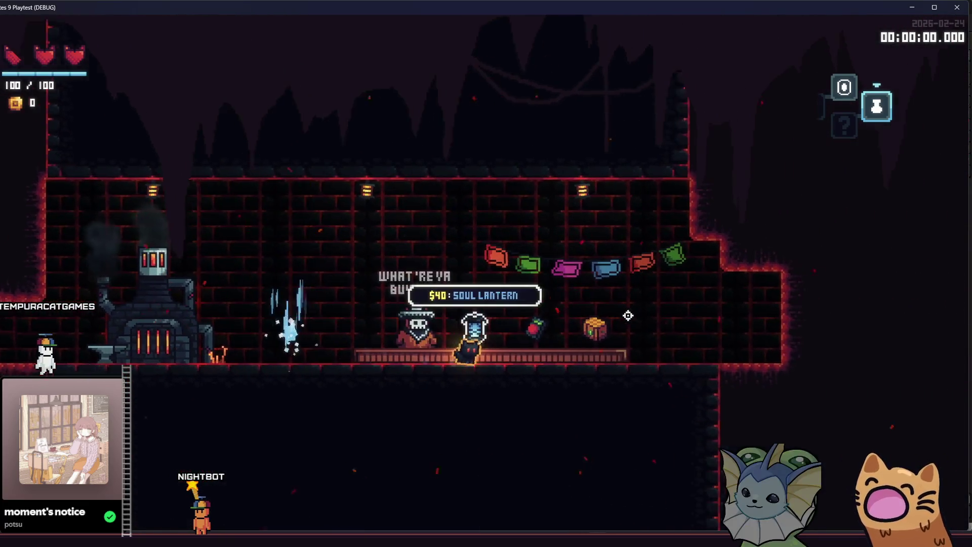
{"action": "key", "text": "d"}
{"action": "key", "text": "a"}
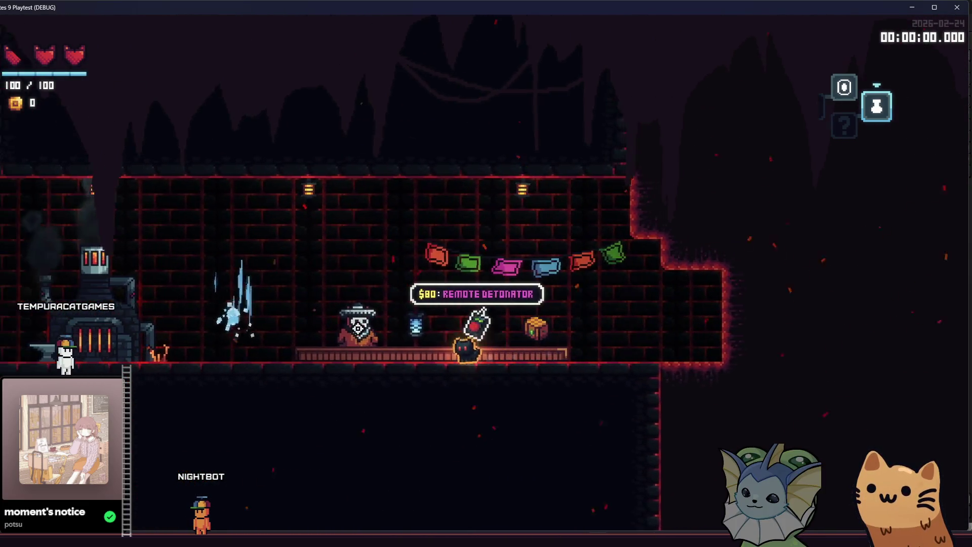
{"action": "key", "text": "a"}
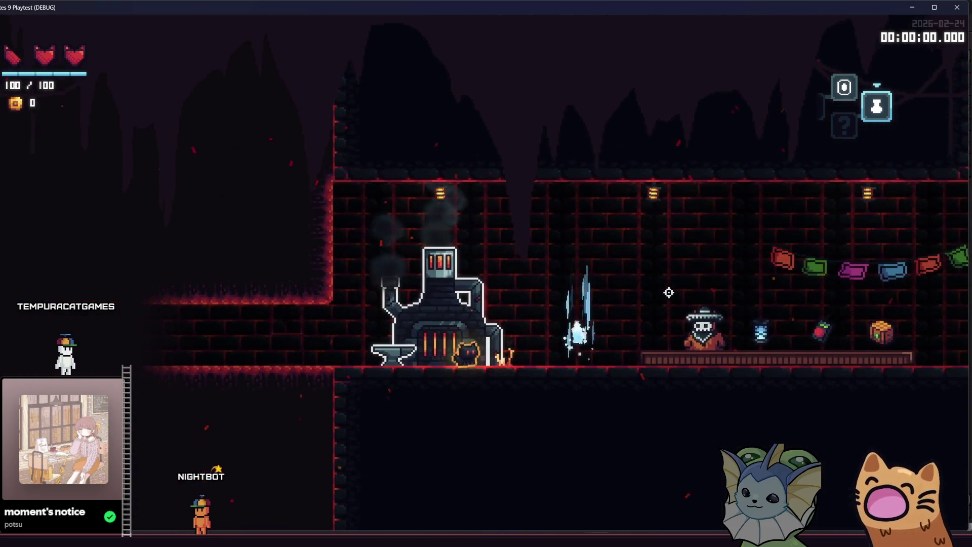
{"action": "key", "text": "d"}
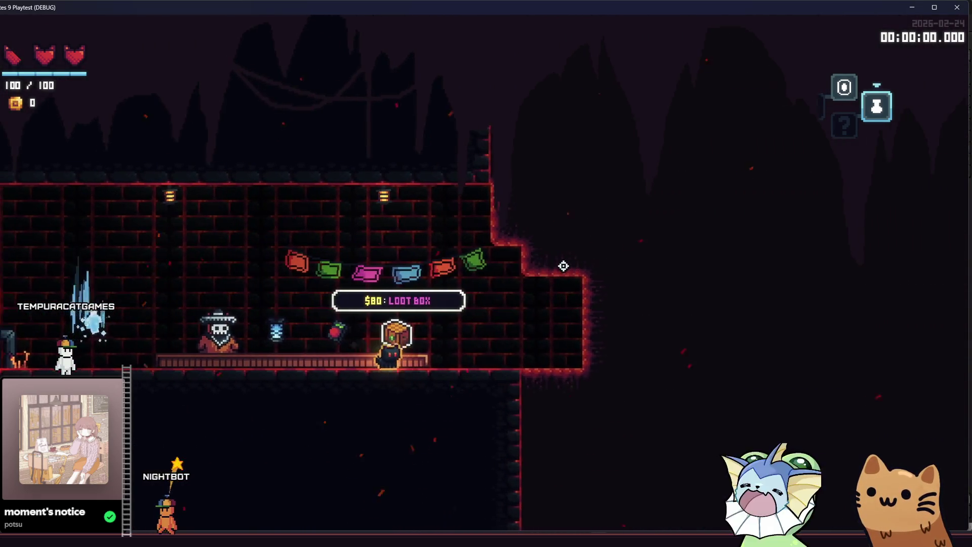
{"action": "key", "text": "a"}
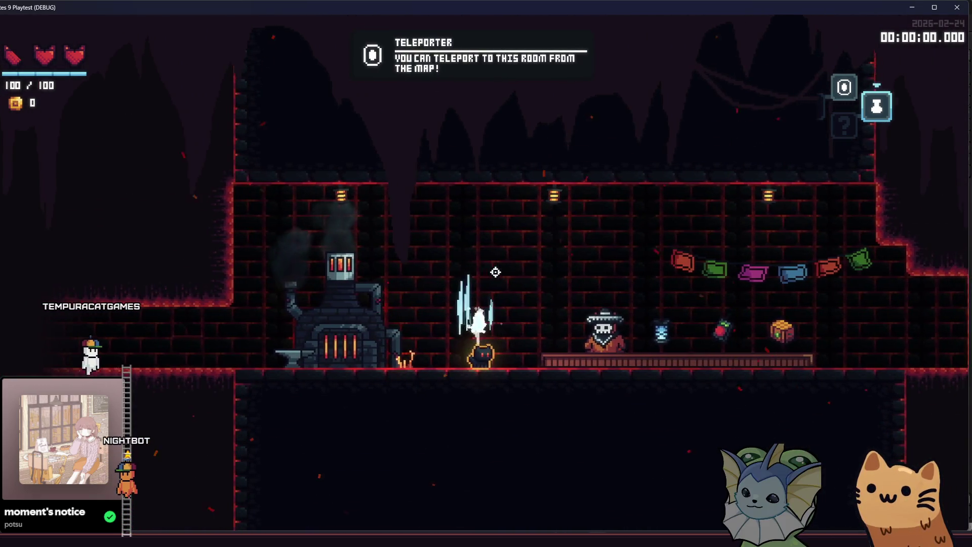
{"action": "left_click", "coordinate": [952, 7]}
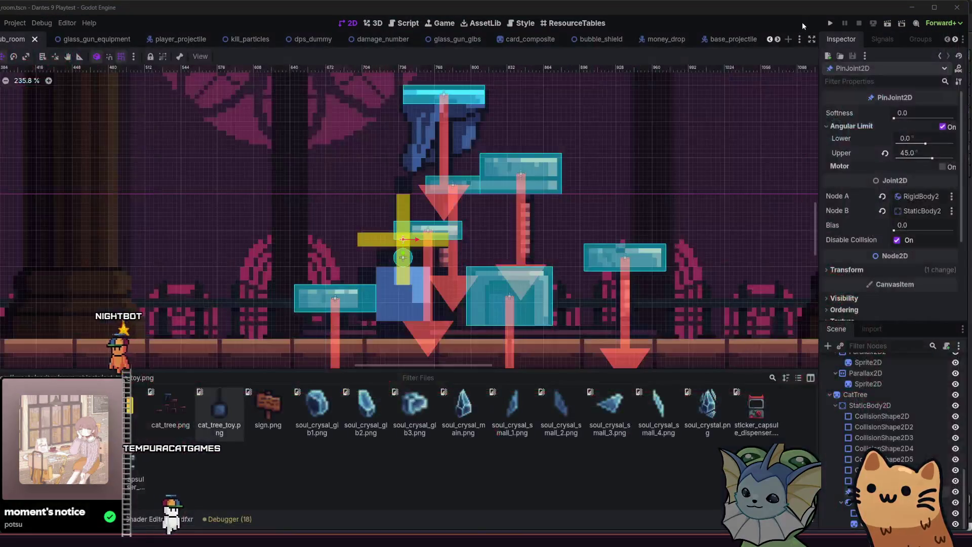
Step: Launch the project, restart it and start a new game from the main menu
{"action": "left_click", "coordinate": [829, 24]}
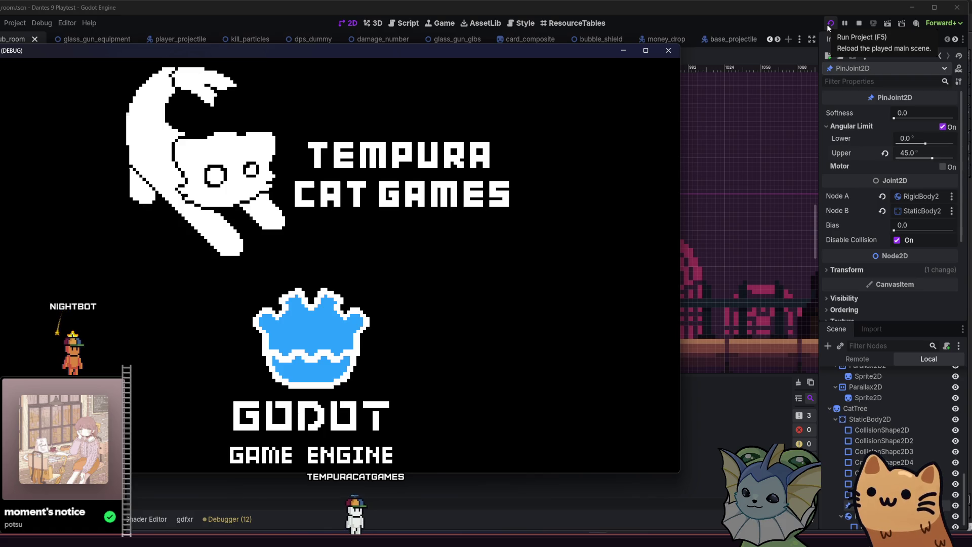
{"action": "left_click", "coordinate": [829, 24]}
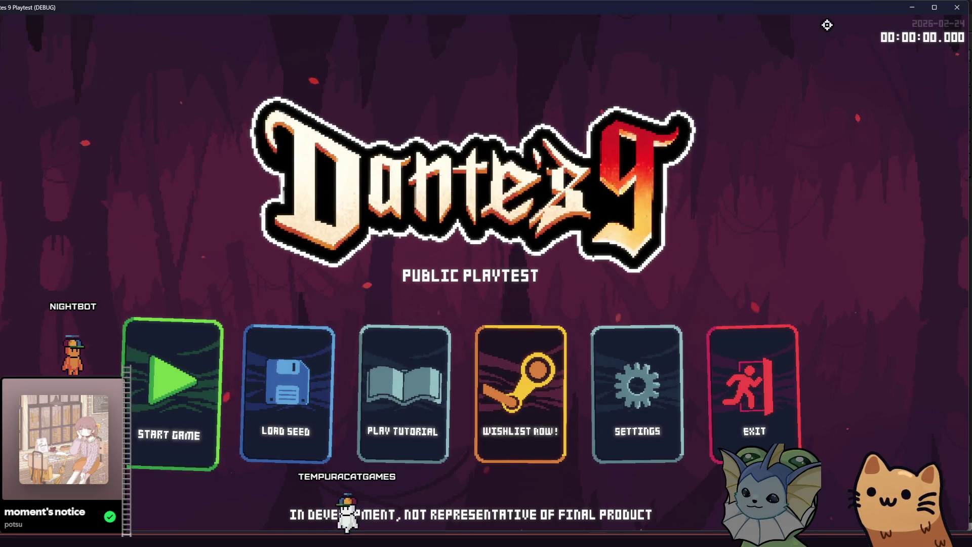
{"action": "left_click", "coordinate": [157, 372]}
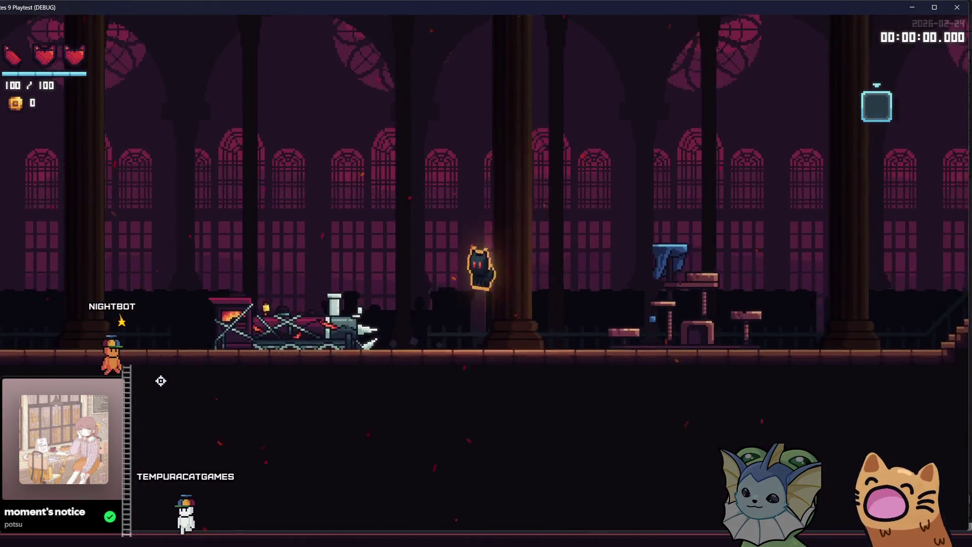
Step: Run and jump the cat back and forth across the room past the train
{"action": "key", "text": "d"}
{"action": "key", "text": "space"}
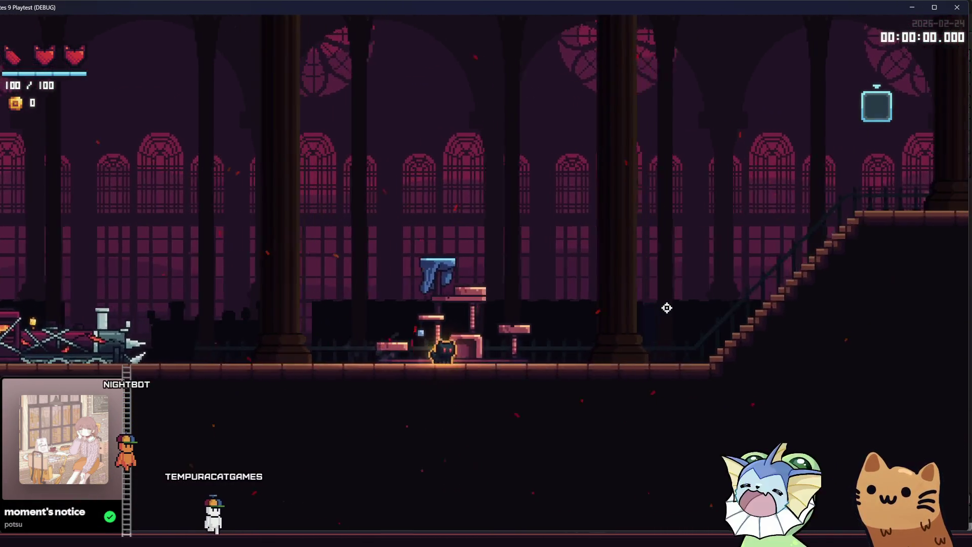
{"action": "key", "text": "a"}
{"action": "key", "text": "space"}
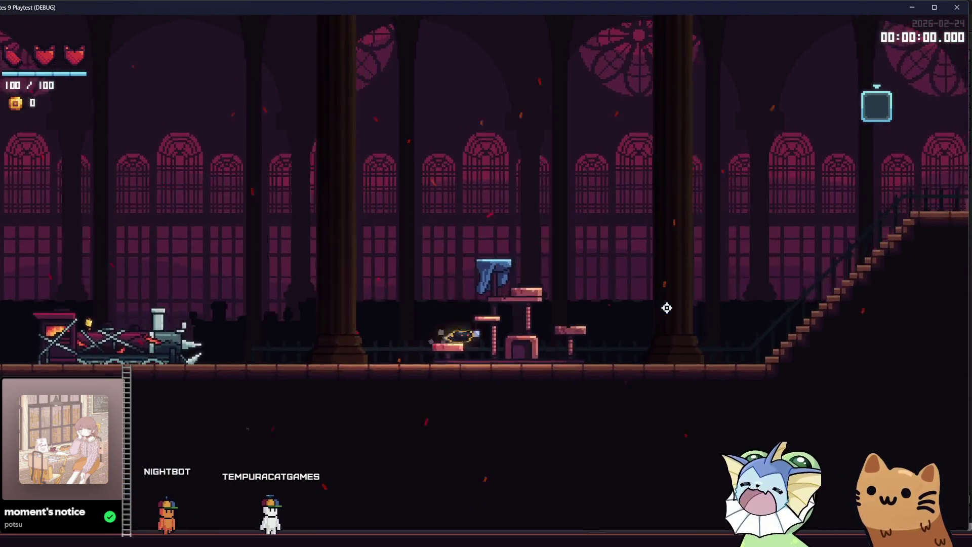
{"action": "key", "text": "d"}
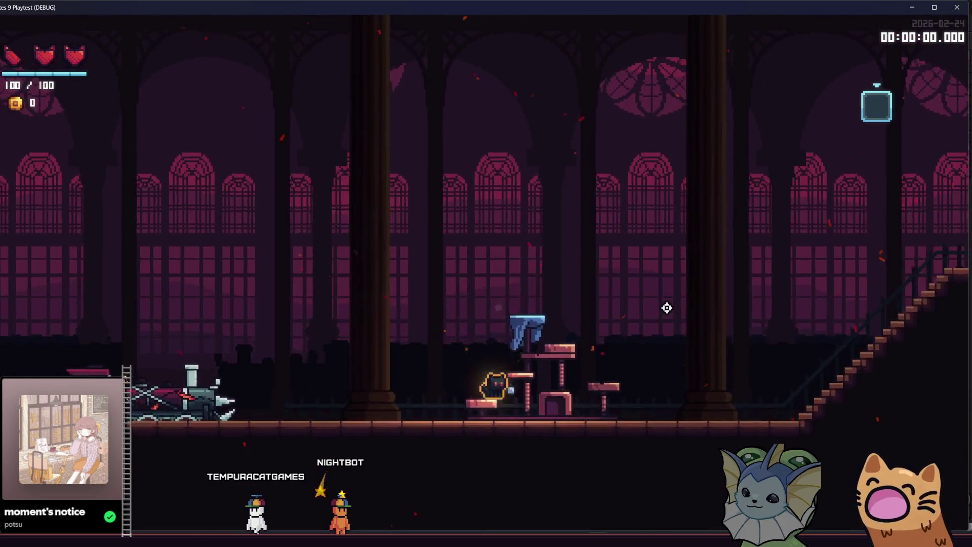
{"action": "key", "text": "space"}
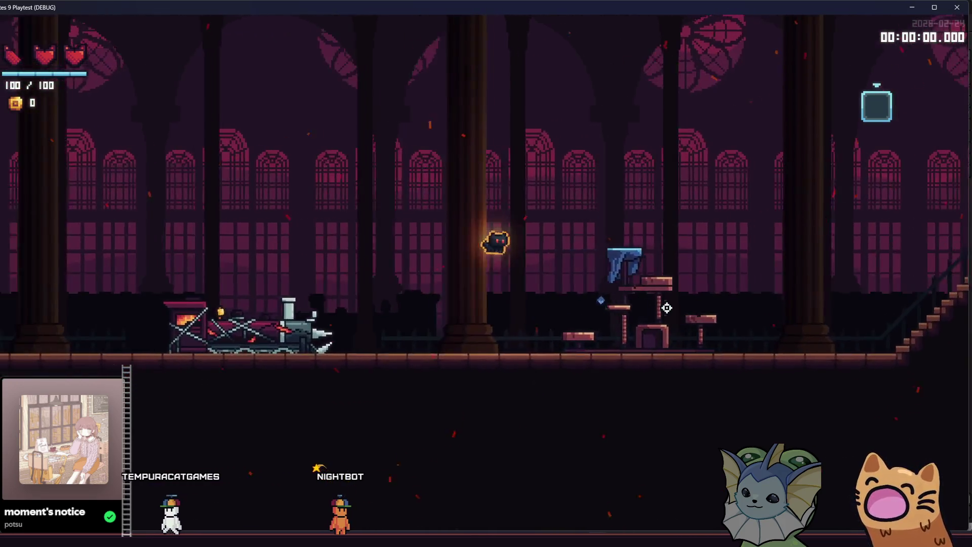
{"action": "key", "text": "space"}
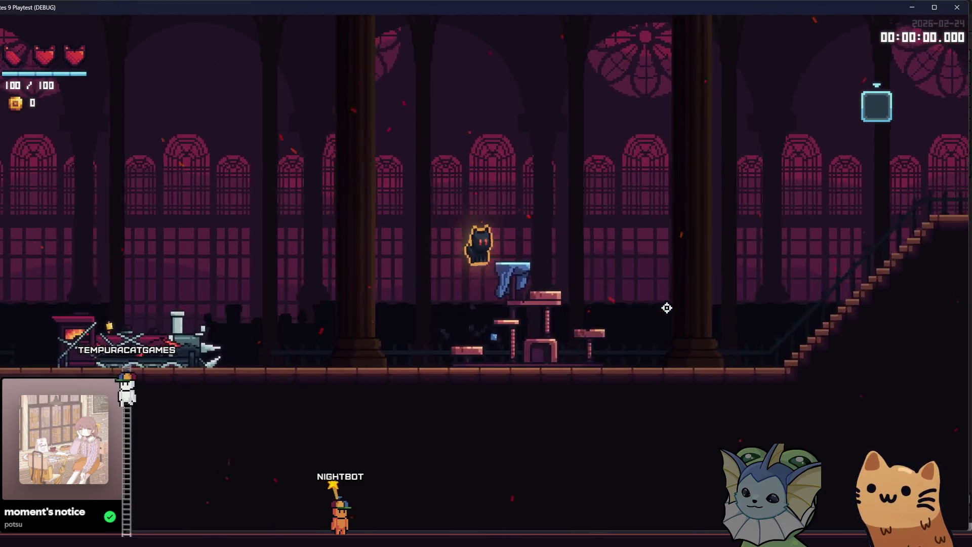
{"action": "key", "text": "Right"}
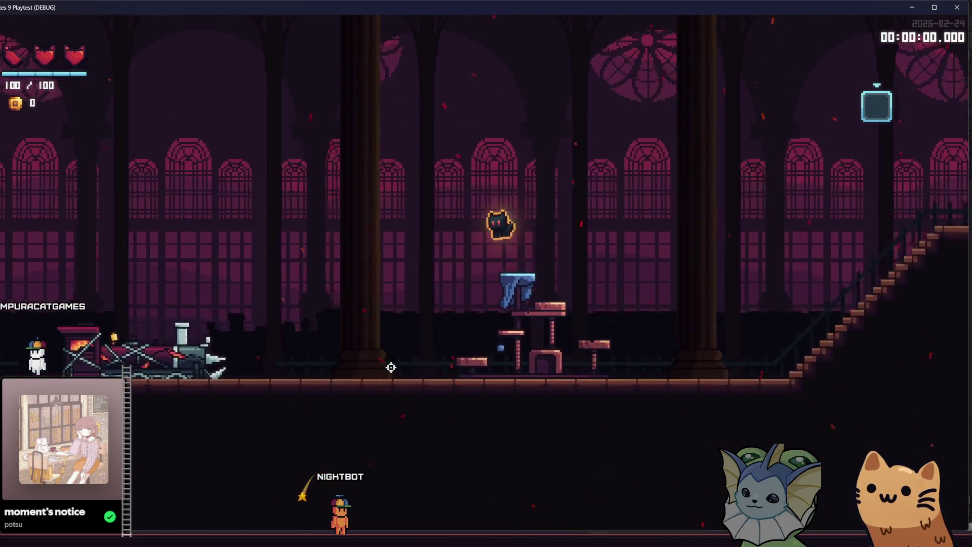
{"action": "key", "text": "Left"}
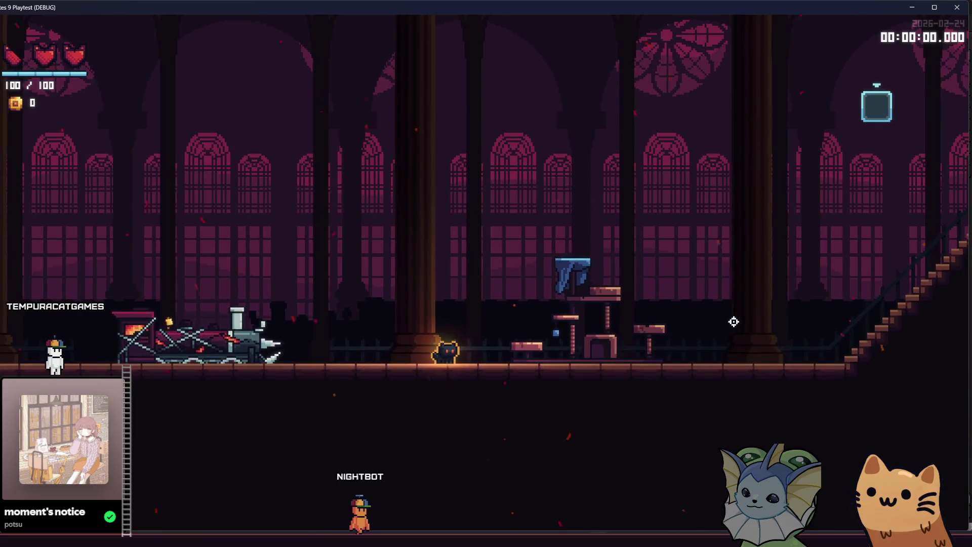
{"action": "key", "text": "Left"}
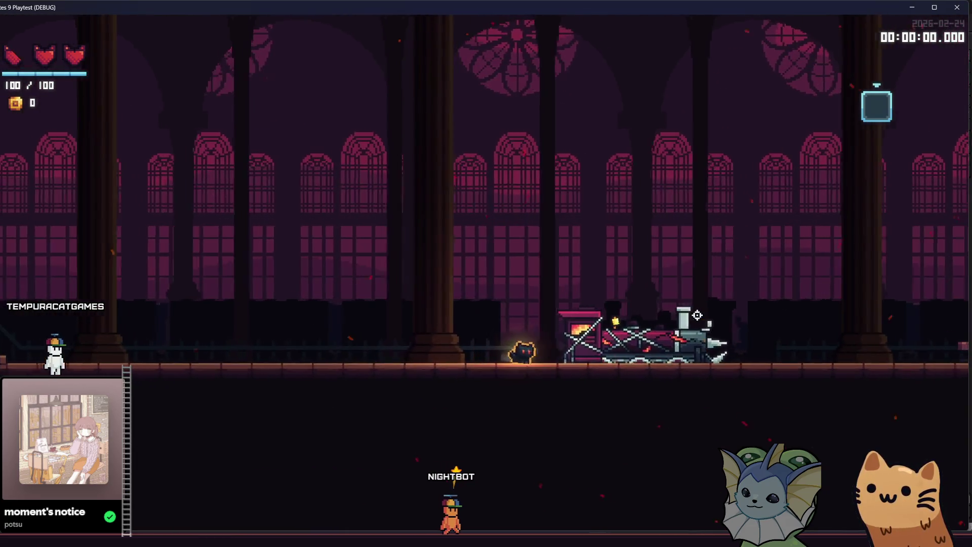
{"action": "key", "text": "Right"}
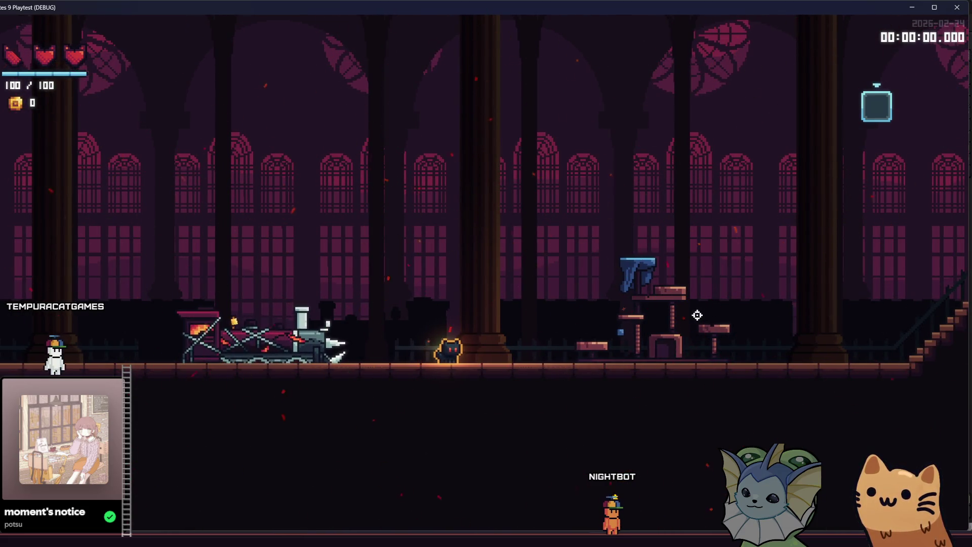
Step: Jump the cat onto the cat tree and blue curtain, then down to the floor
{"action": "key", "text": "Left"}
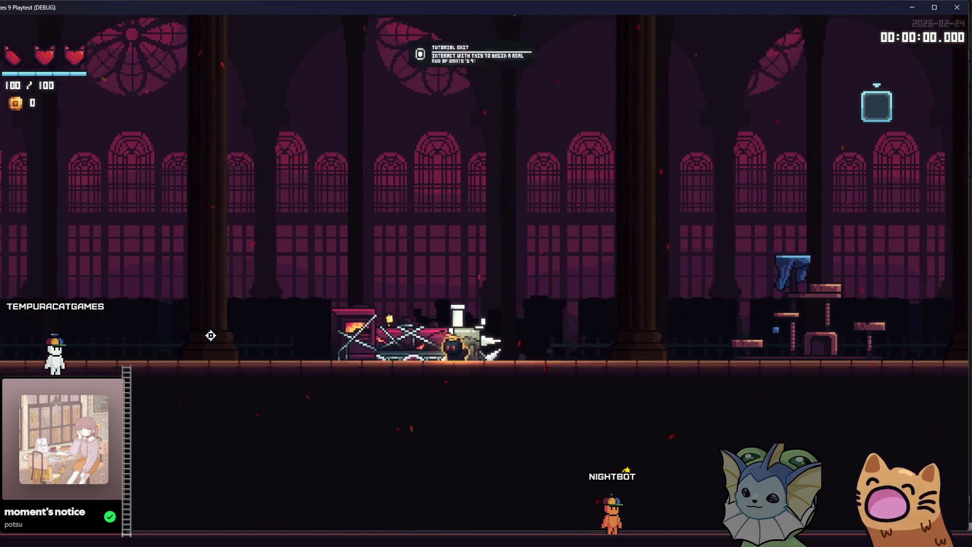
{"action": "key", "text": "Right"}
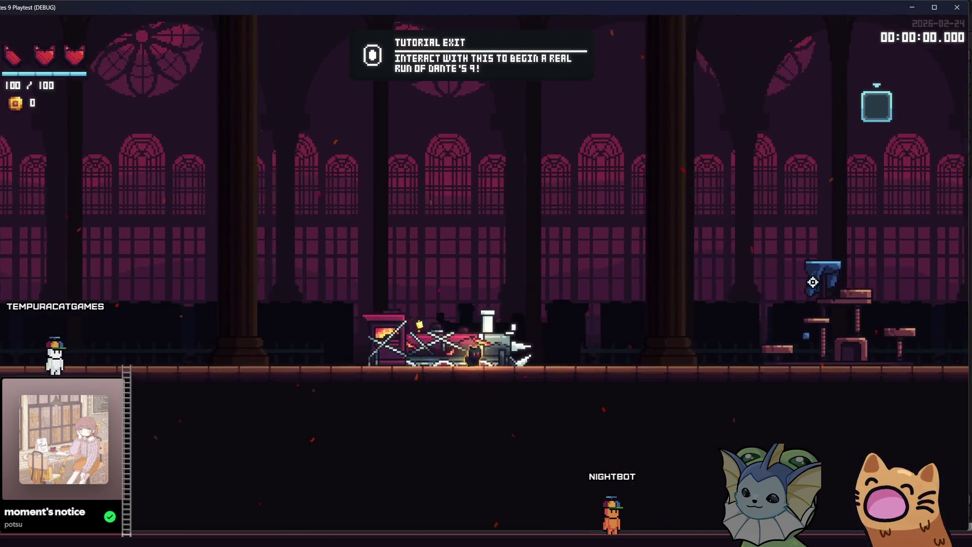
{"action": "key", "text": "space"}
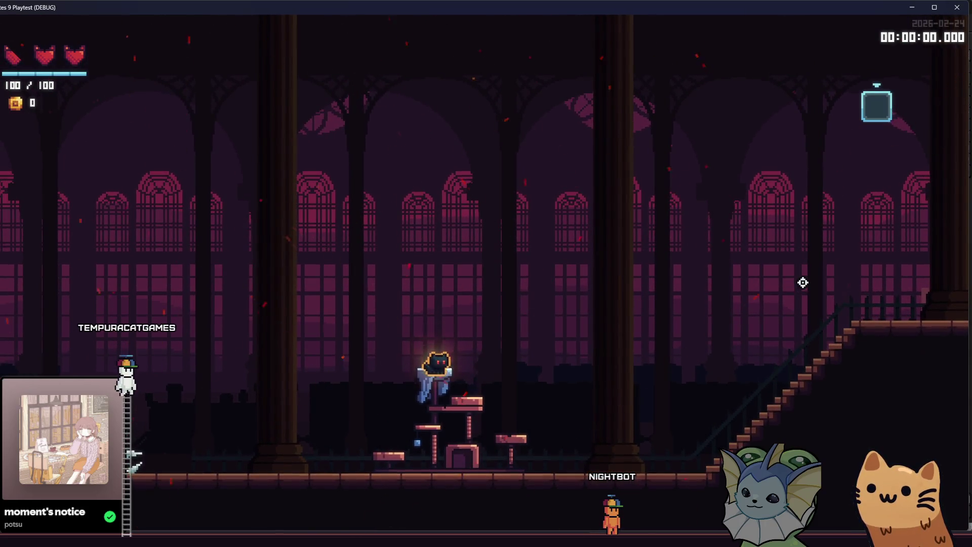
{"action": "key", "text": "Down"}
{"action": "key", "text": "Right"}
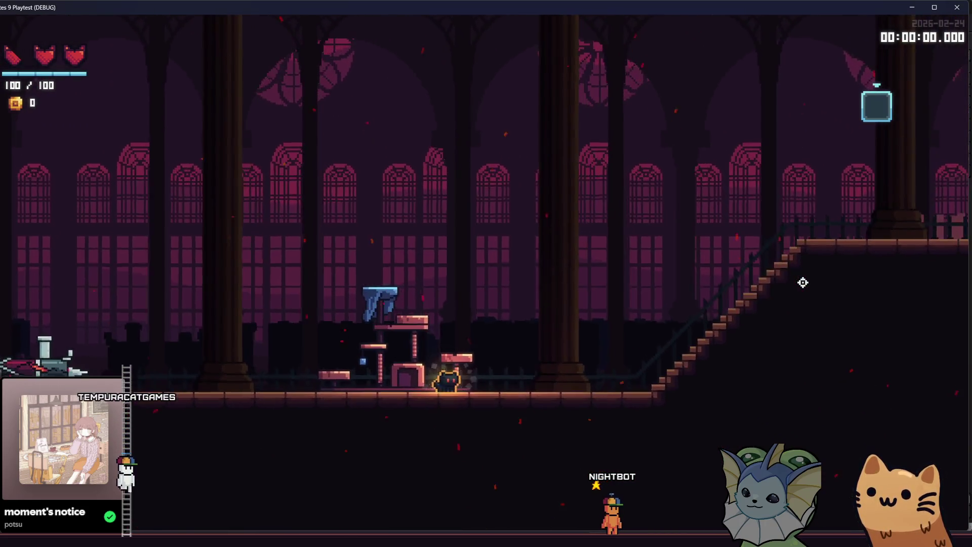
{"action": "key", "text": "space"}
{"action": "key", "text": "space"}
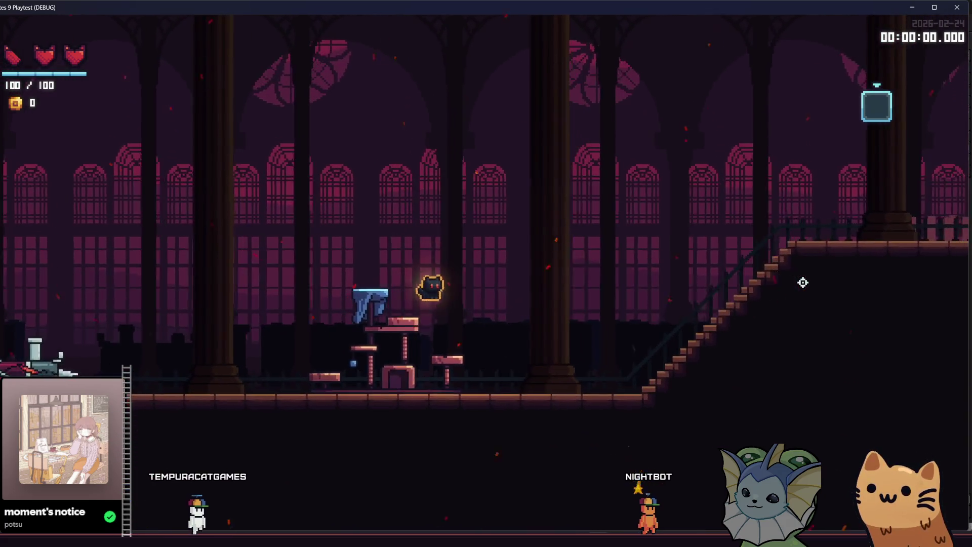
{"action": "key", "text": "Right"}
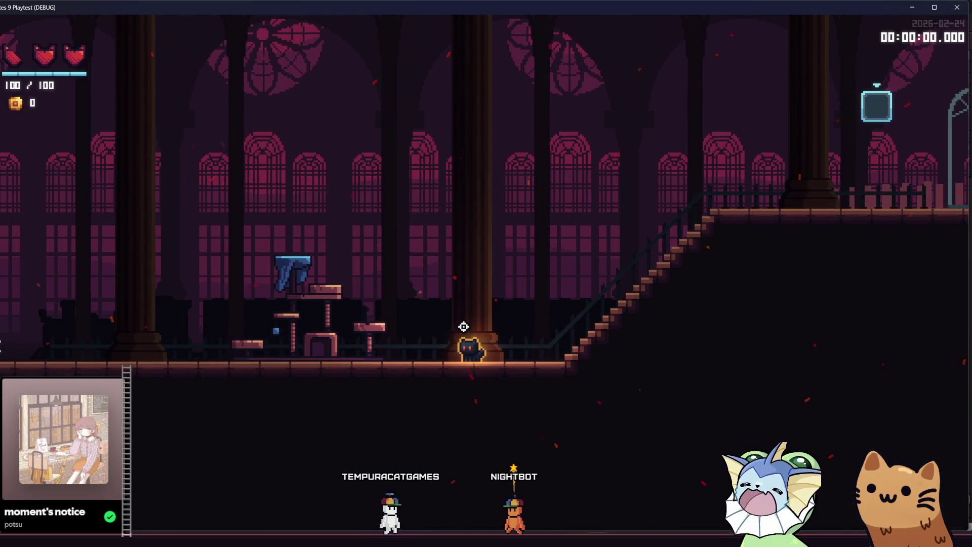
{"action": "key", "text": "Left"}
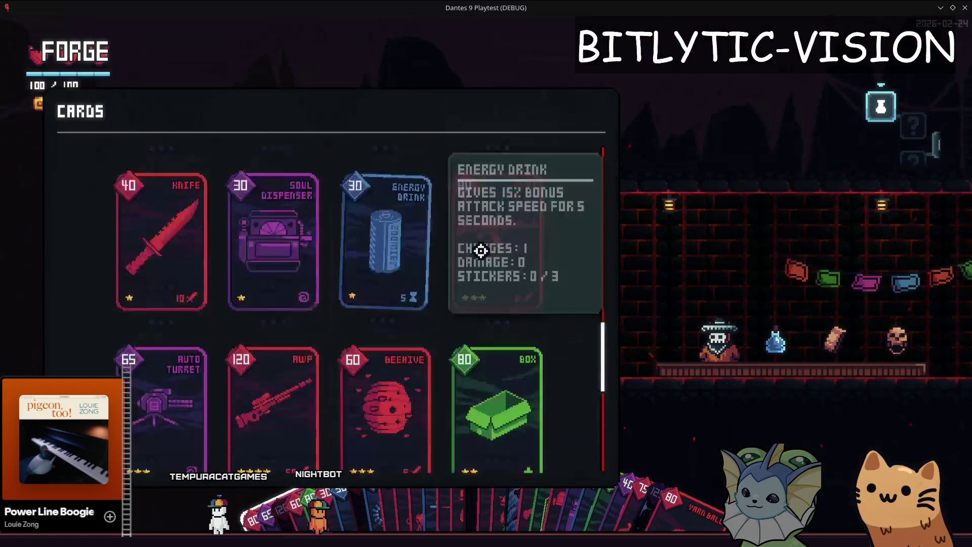
{"action": "scroll", "coordinate": [481, 250], "scroll_direction": "up", "scroll_amount": 3}
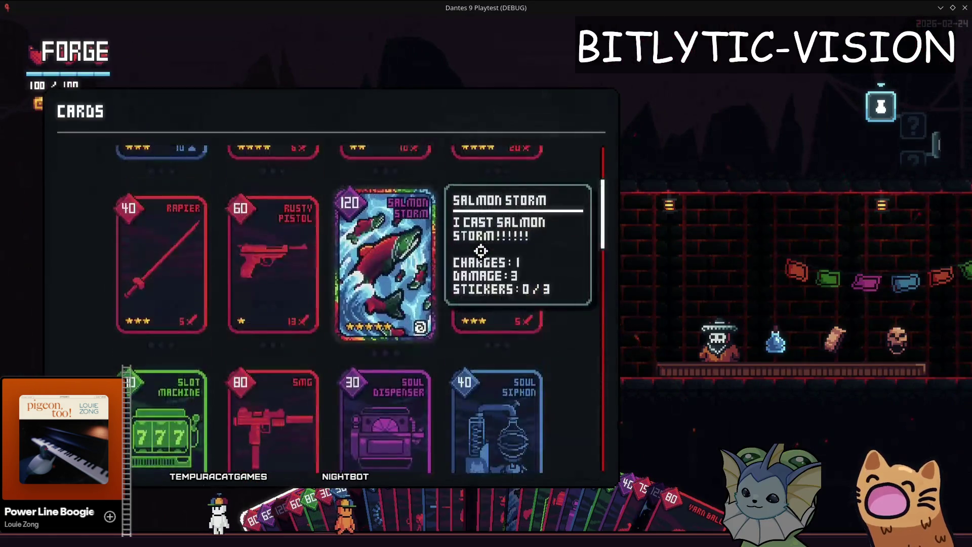
Step: Select the Stone Block card in the forge and open a sticker bag
{"action": "scroll", "coordinate": [480, 250], "scroll_direction": "down", "scroll_amount": 8}
{"action": "scroll", "coordinate": [481, 250], "scroll_direction": "up", "scroll_amount": 5}
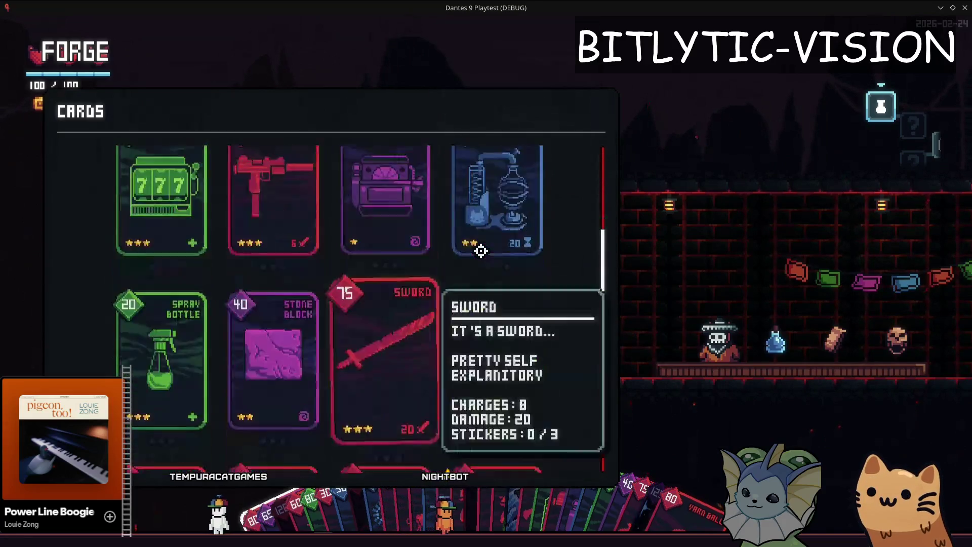
{"action": "scroll", "coordinate": [481, 251], "scroll_direction": "down", "scroll_amount": 5}
{"action": "scroll", "coordinate": [480, 250], "scroll_direction": "up", "scroll_amount": 5}
{"action": "scroll", "coordinate": [480, 250], "scroll_direction": "down", "scroll_amount": 5}
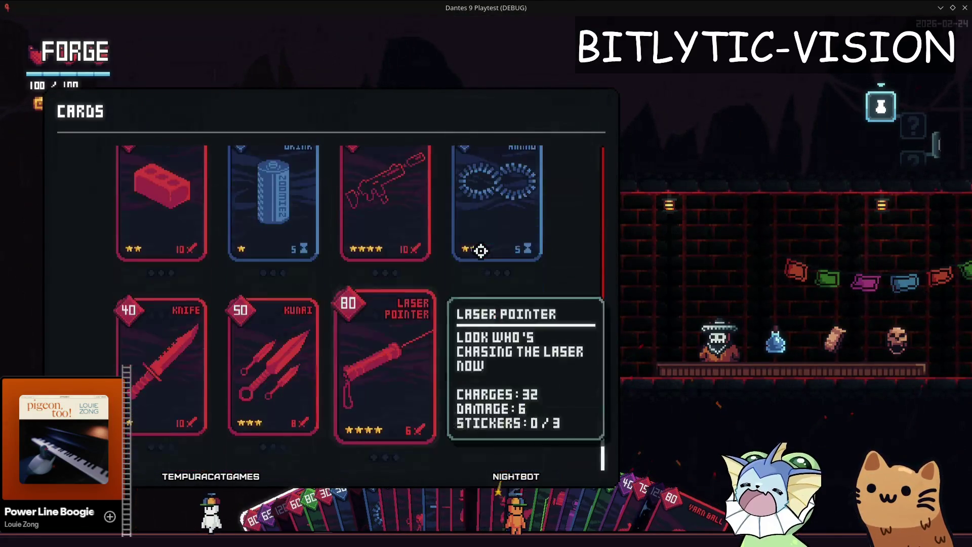
{"action": "scroll", "coordinate": [480, 250], "scroll_direction": "up", "scroll_amount": 5}
{"action": "scroll", "coordinate": [481, 250], "scroll_direction": "down", "scroll_amount": 1}
{"action": "scroll", "coordinate": [481, 250], "scroll_direction": "down", "scroll_amount": 3}
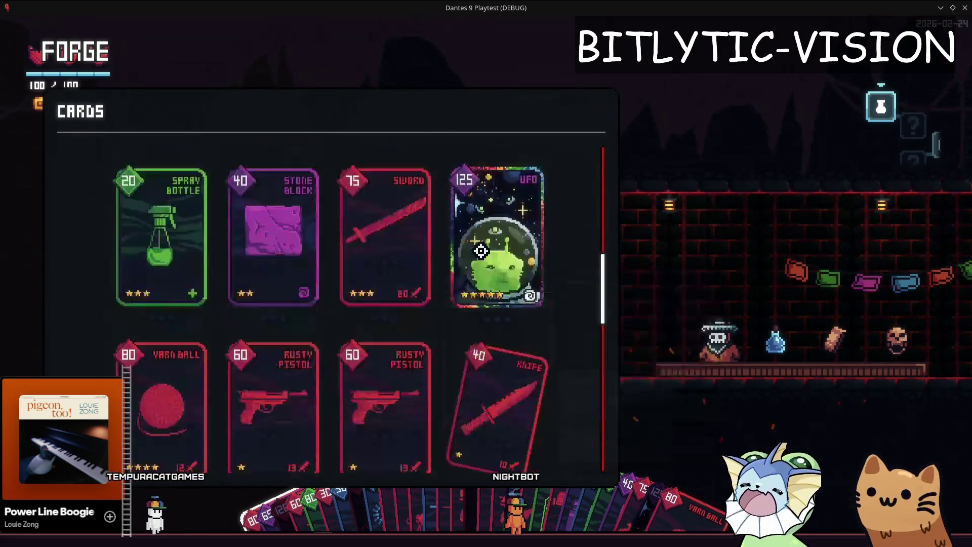
{"action": "left_click", "coordinate": [481, 250]}
{"action": "left_click", "coordinate": [480, 250]}
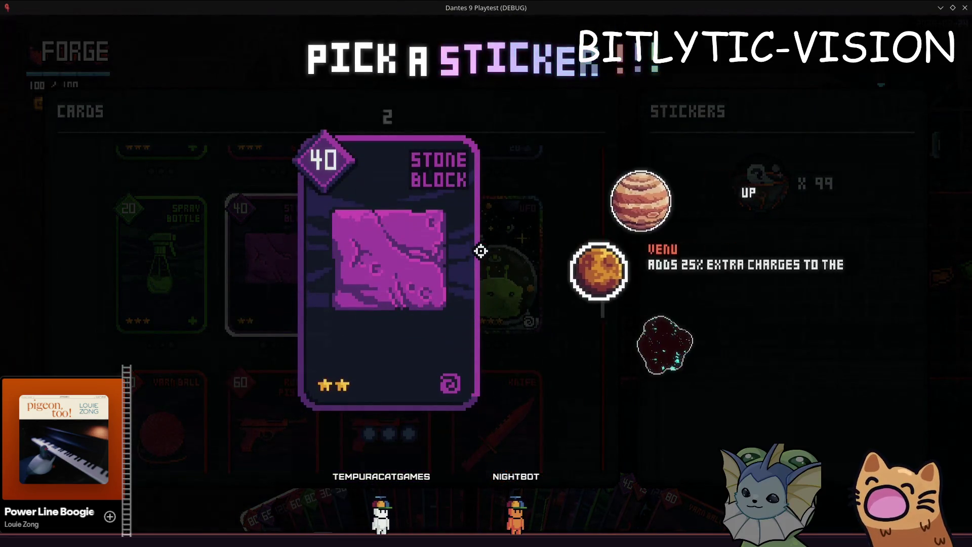
Step: Stick the orange Venu planet sticker onto the Stone Block card and confirm placement
{"action": "left_click", "coordinate": [480, 250]}
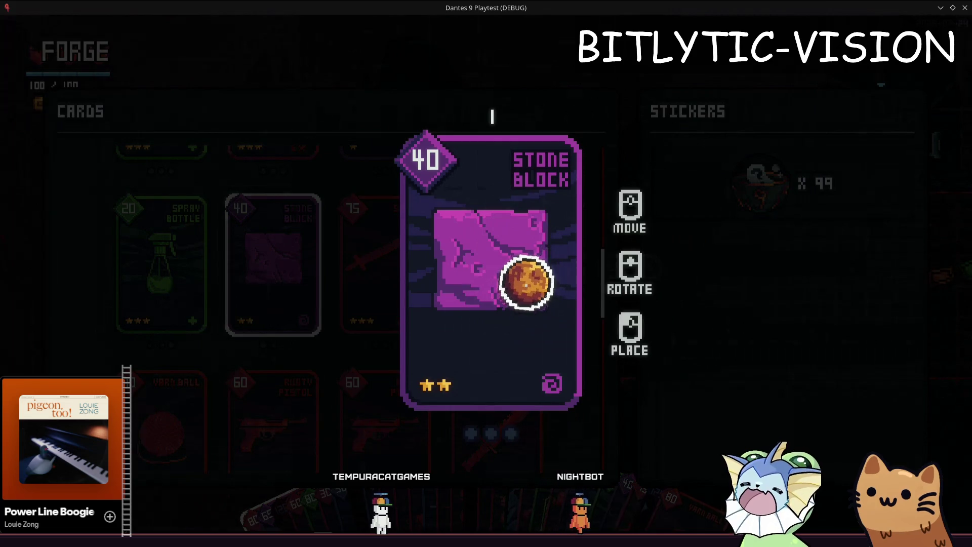
{"action": "left_click", "coordinate": [536, 222]}
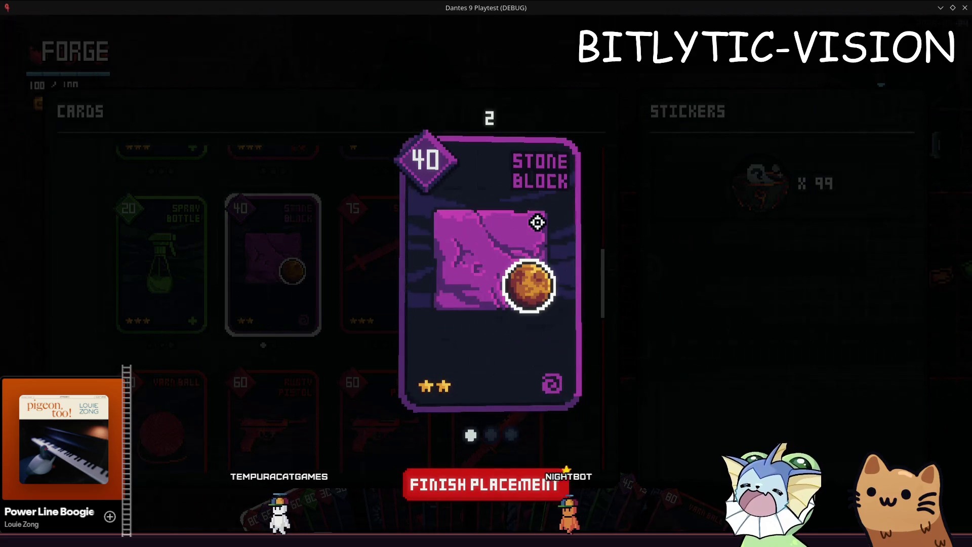
{"action": "key", "text": "Return"}
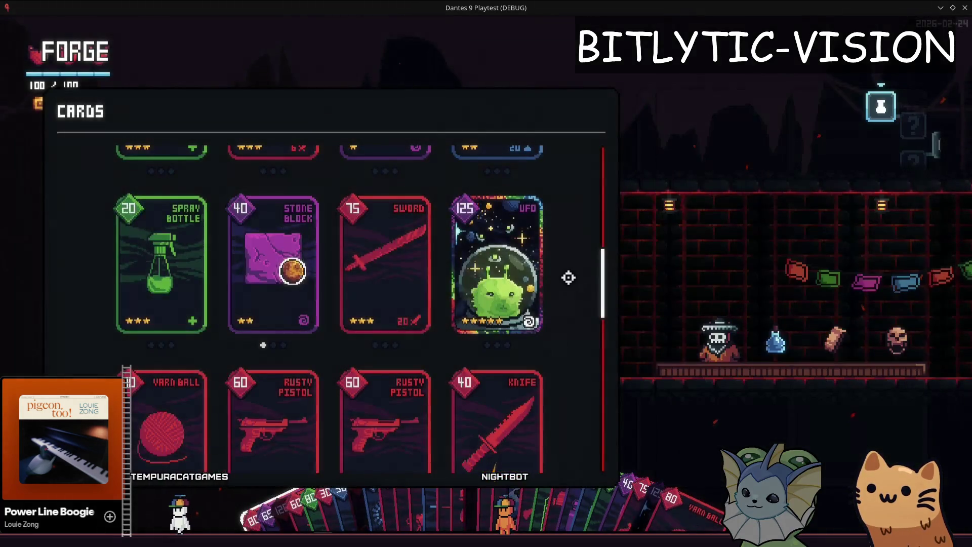
Step: Leave the Forge and move the cat along the counter to the $160 Cursed Skull
{"action": "key", "text": "Escape"}
{"action": "key", "text": "Escape"}
{"action": "key", "text": "Escape"}
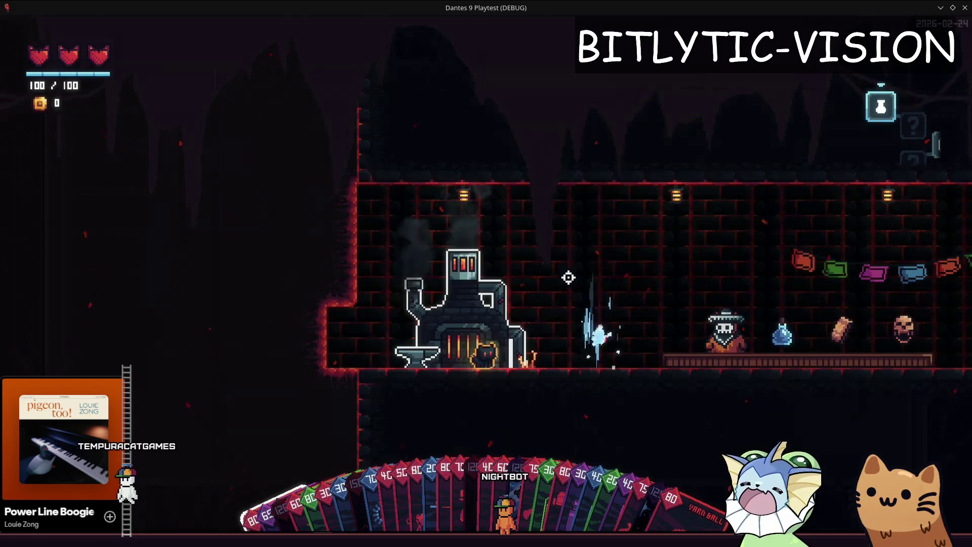
{"action": "key", "text": "space"}
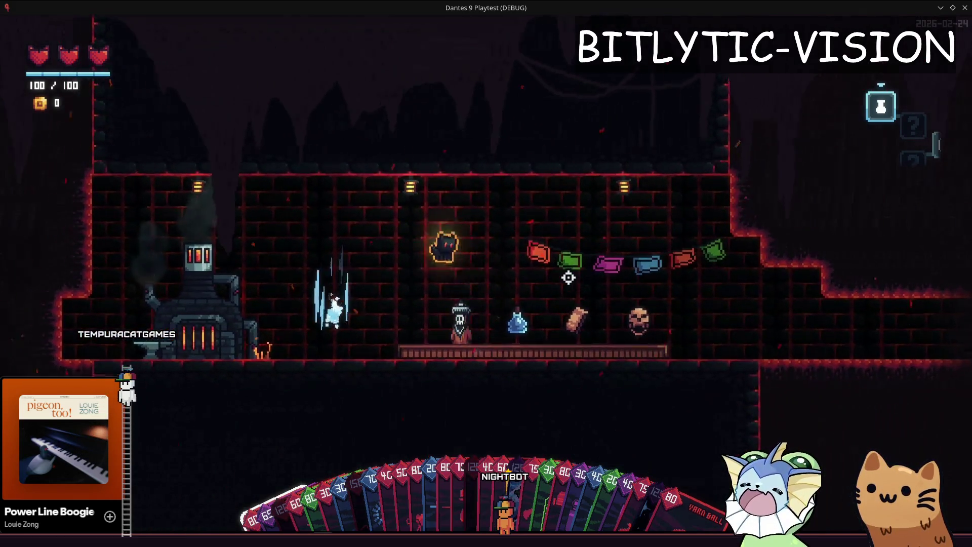
{"action": "key", "text": "d"}
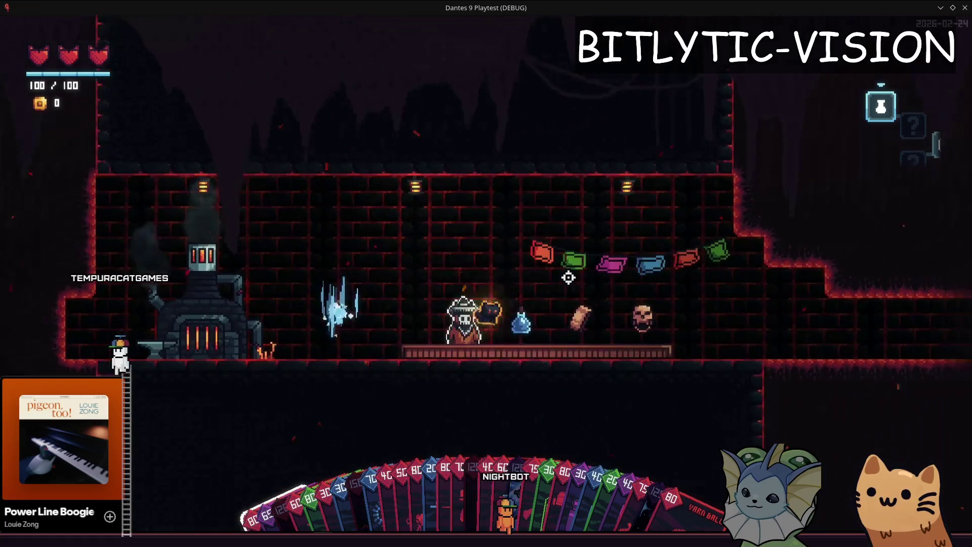
{"action": "key", "text": "a"}
{"action": "key", "text": "d"}
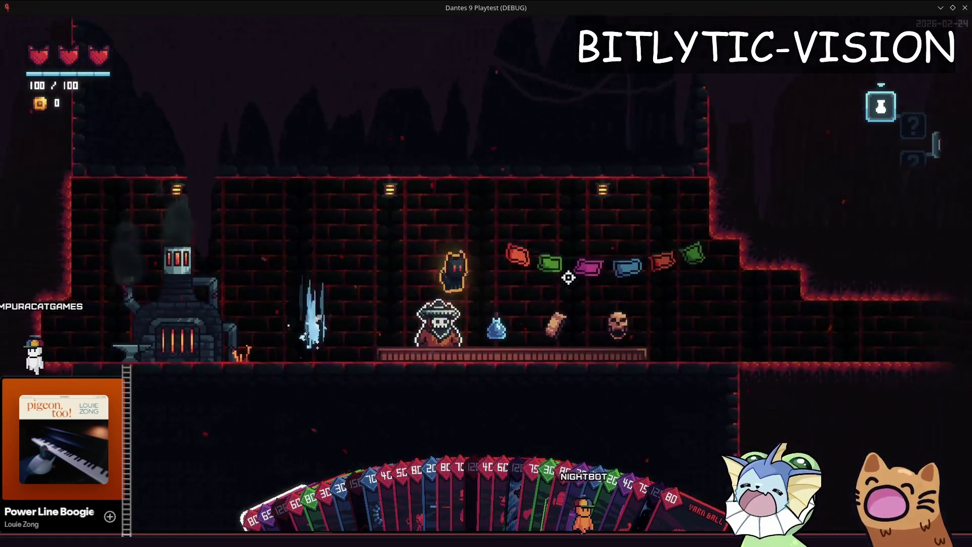
{"action": "key", "text": "d"}
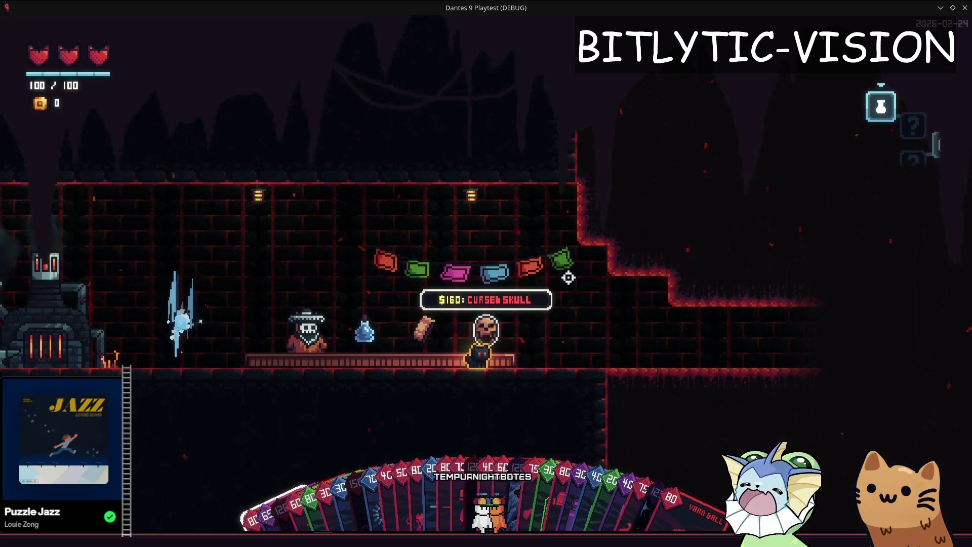
Step: Walk and jump the cat along the counter between the Cursed Skull and Soul Potion
{"action": "key", "text": "a"}
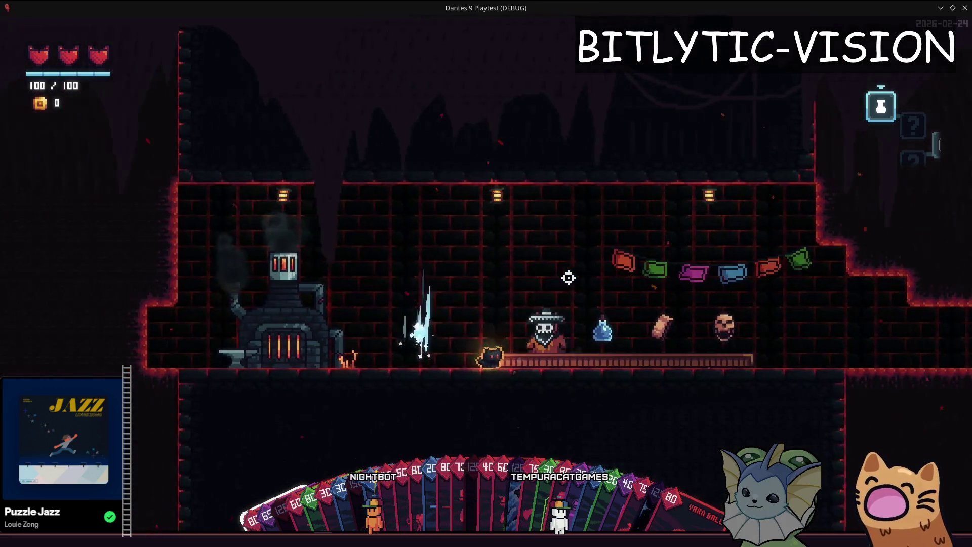
{"action": "key", "text": "d"}
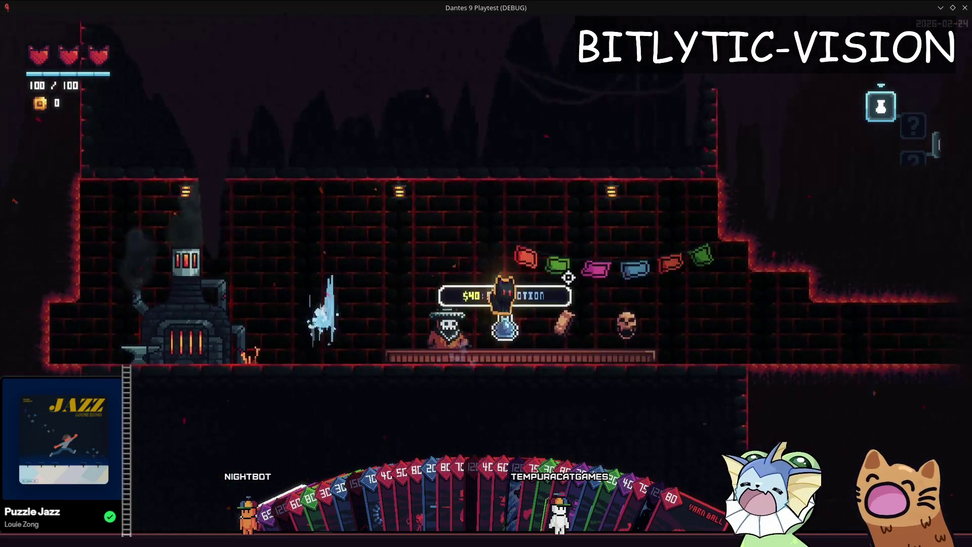
{"action": "key", "text": "space"}
{"action": "key", "text": "a"}
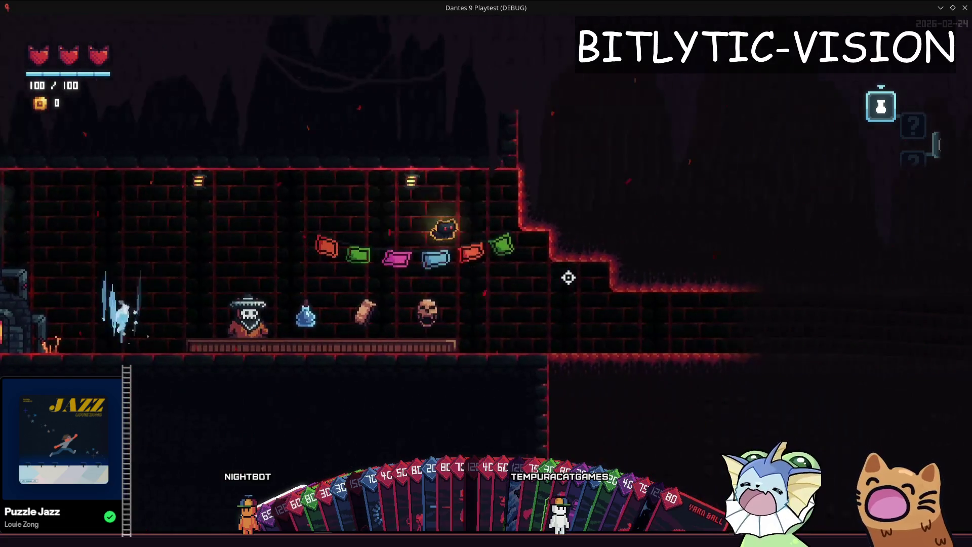
{"action": "key", "text": "a"}
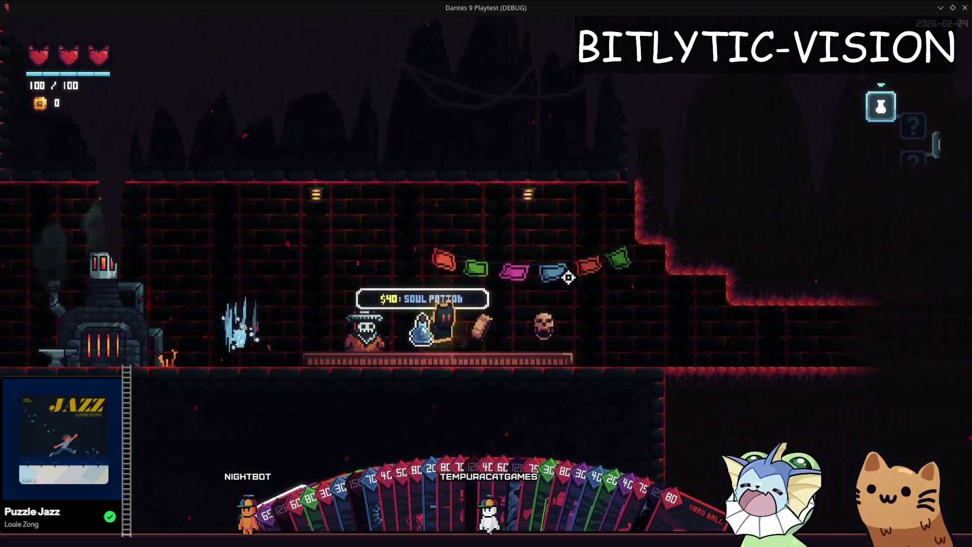
{"action": "key", "text": "space"}
{"action": "key", "text": "d"}
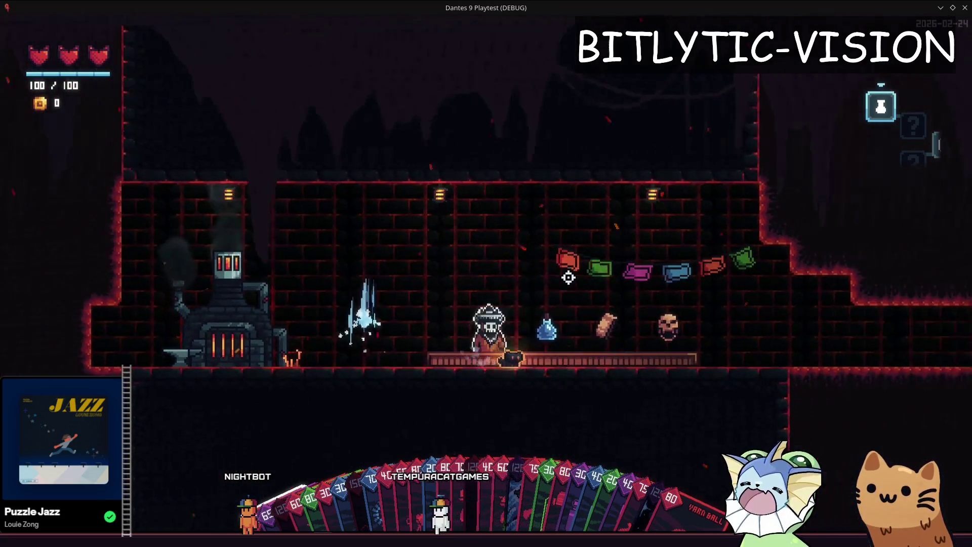
{"action": "key", "text": "d"}
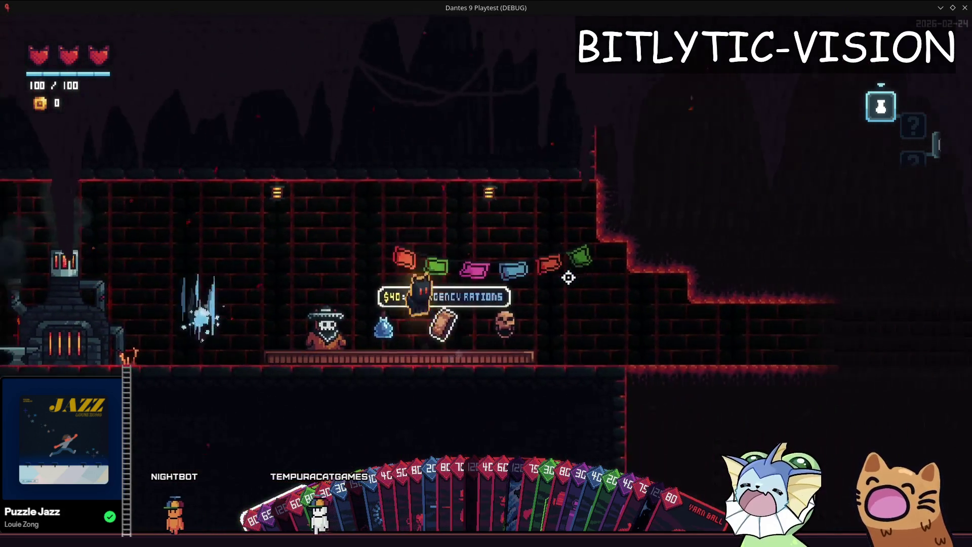
{"action": "key", "text": "space"}
{"action": "key", "text": "a"}
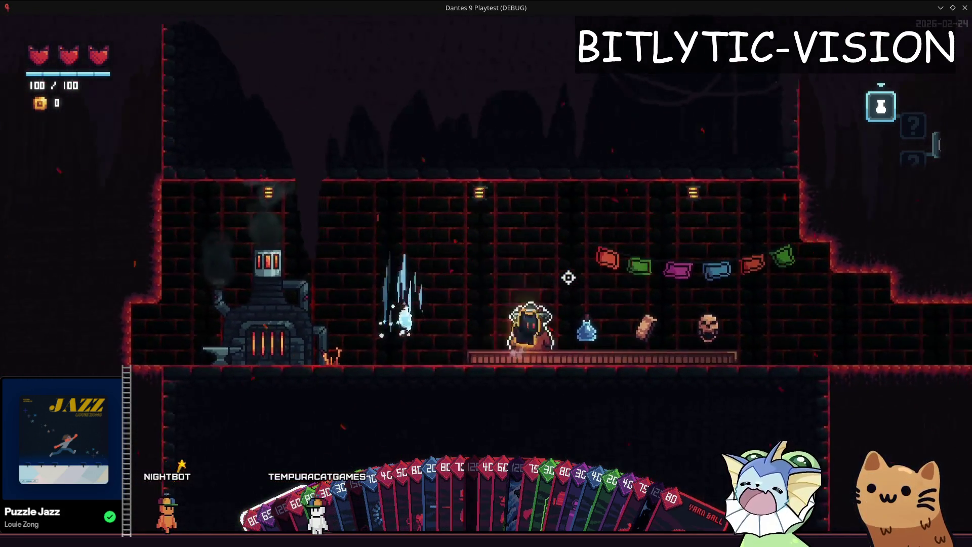
{"action": "key", "text": "d"}
{"action": "key", "text": "a"}
{"action": "key", "text": "d"}
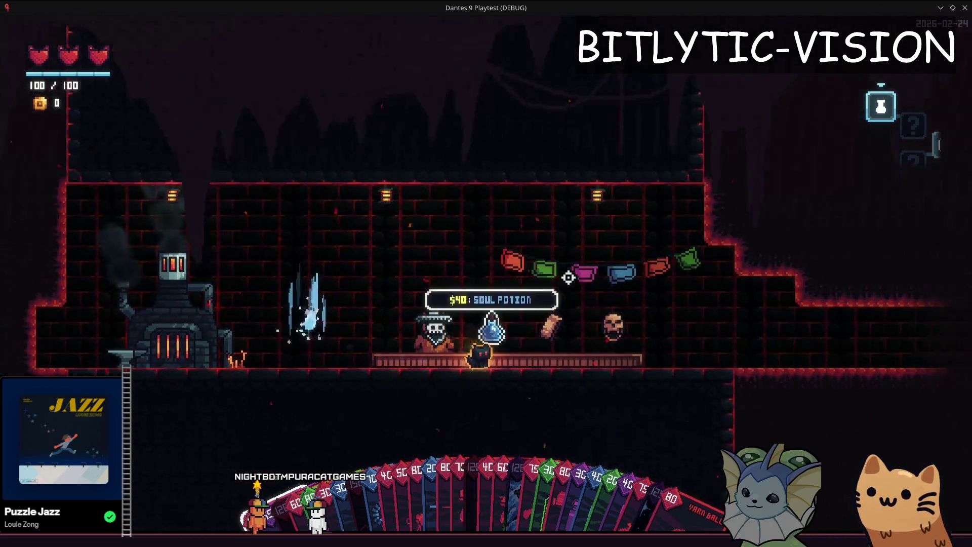
Step: Fly and jump the cat back and forth past the shopkeeper and skull
{"action": "key", "text": "a"}
{"action": "key", "text": "d"}
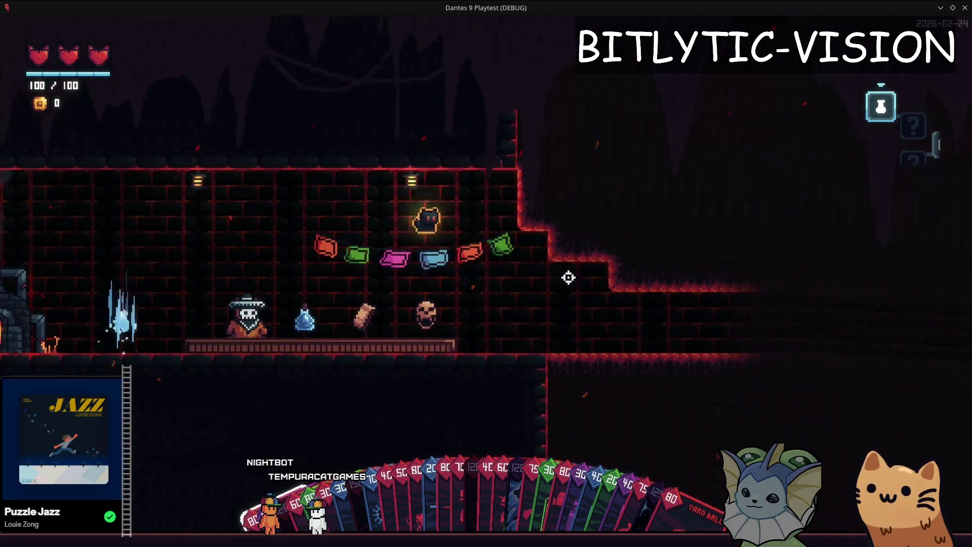
{"action": "key", "text": "a"}
{"action": "key", "text": "a"}
{"action": "key", "text": "d"}
{"action": "key", "text": "space"}
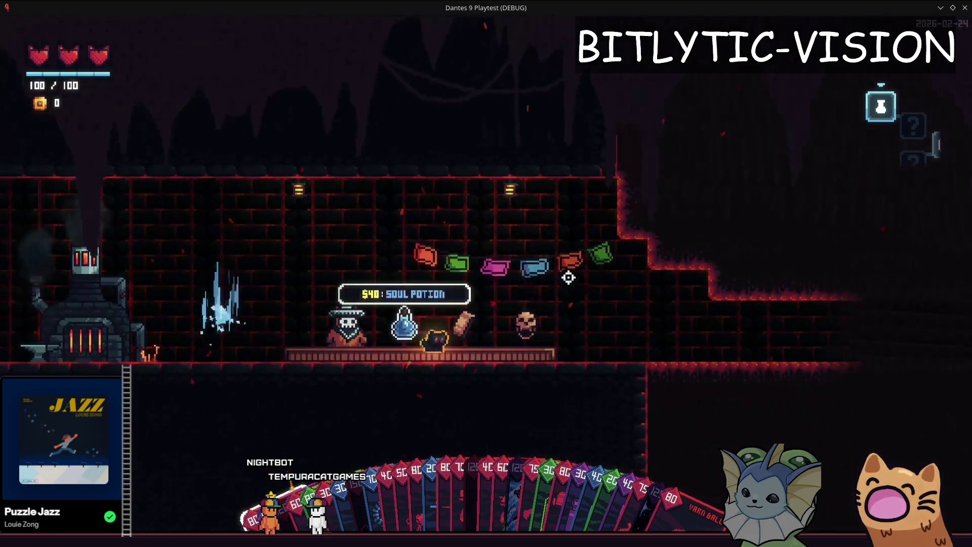
{"action": "key", "text": "a"}
{"action": "key", "text": "d"}
{"action": "key", "text": "space"}
{"action": "key", "text": "space"}
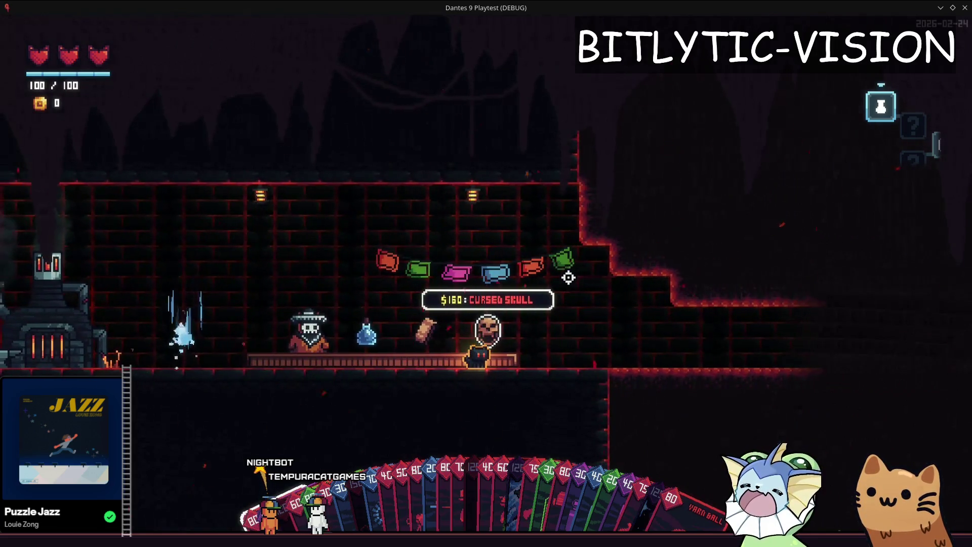
{"action": "key", "text": "d"}
{"action": "key", "text": "space"}
{"action": "key", "text": "a"}
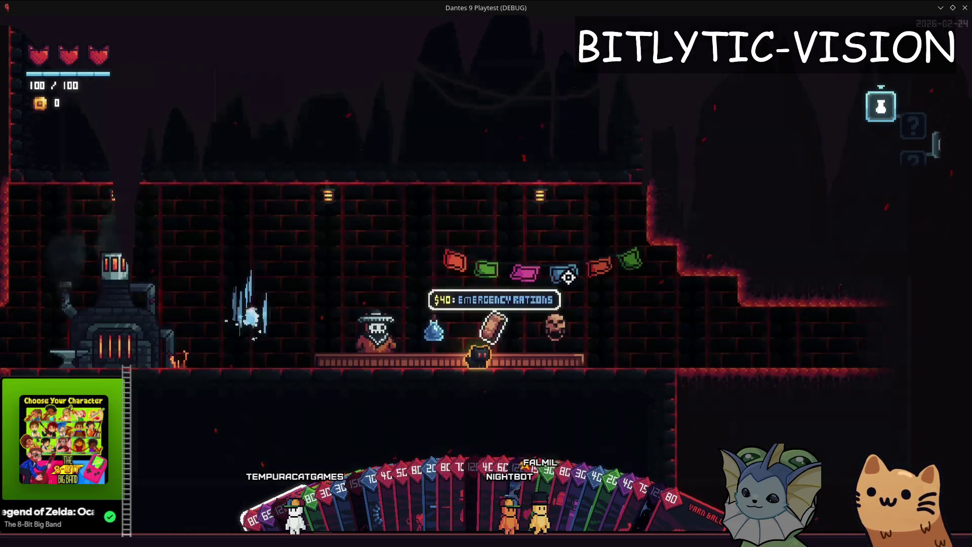
Step: Toggle the debug menu with the grave key to show its card options
{"action": "key", "text": "grave"}
{"action": "key", "text": "grave"}
{"action": "key", "text": "grave"}
{"action": "key", "text": "grave"}
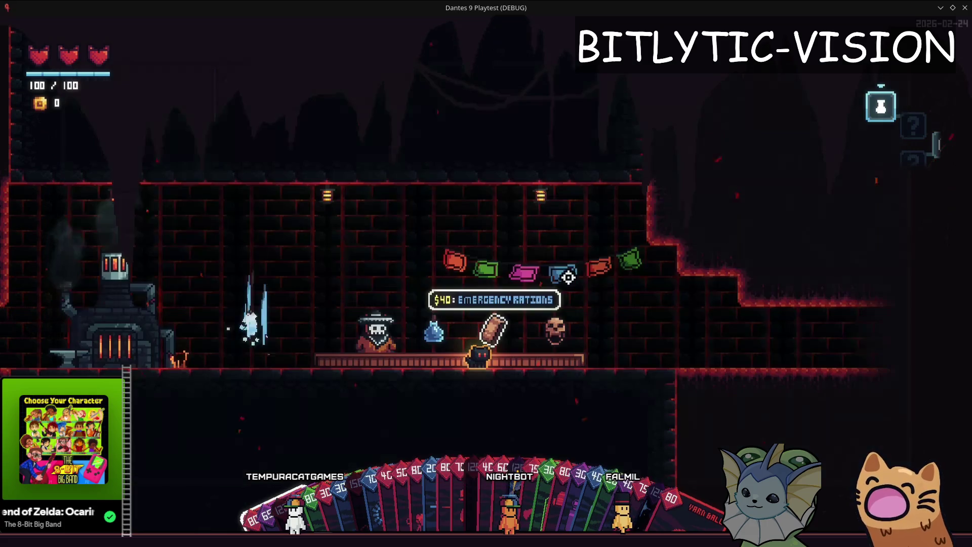
{"action": "key", "text": "grave"}
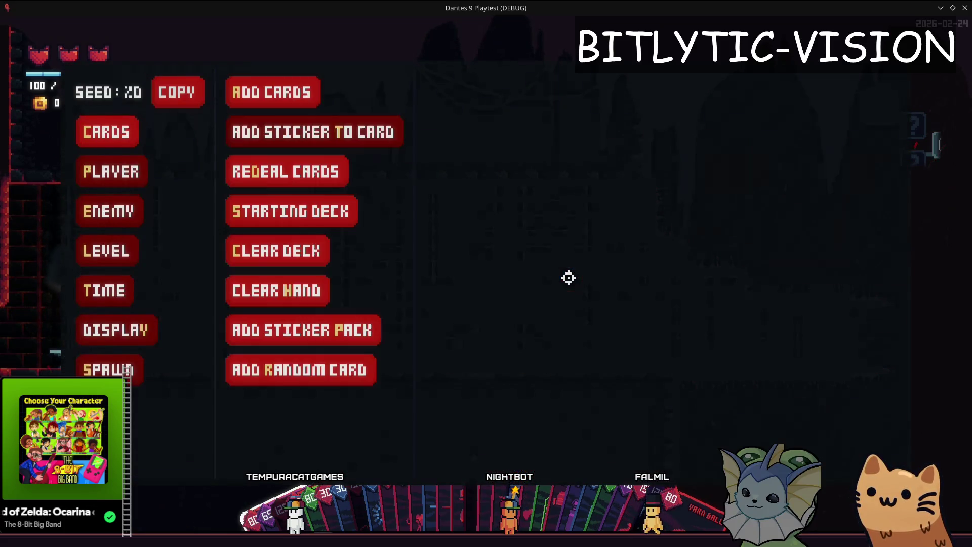
{"action": "key", "text": "grave"}
{"action": "key", "text": "grave"}
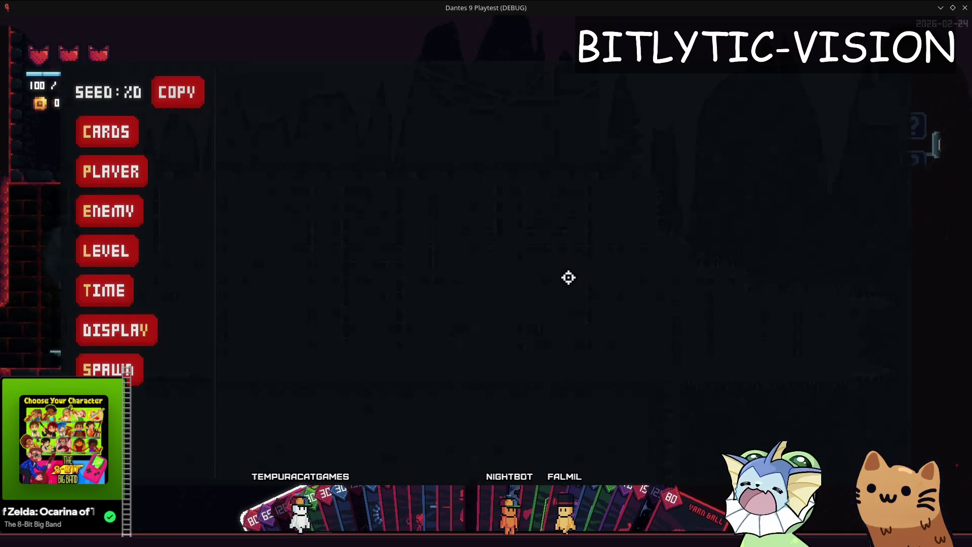
Step: Open the debug Cards menu's Starting Deck list, from Add All Cards to Infinite Ammo
{"action": "key", "text": "grave"}
{"action": "key", "text": "grave"}
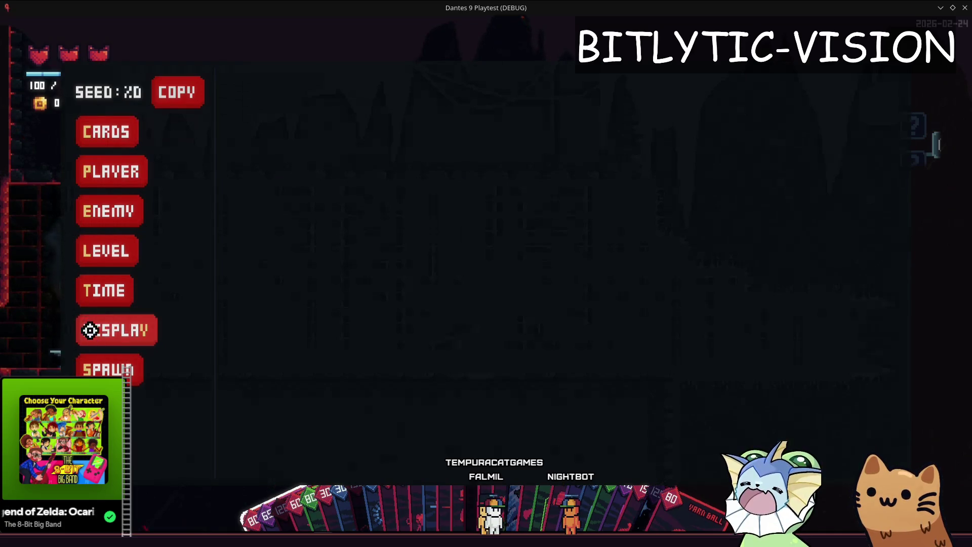
{"action": "key", "text": "c"}
{"action": "left_click", "coordinate": [328, 213]}
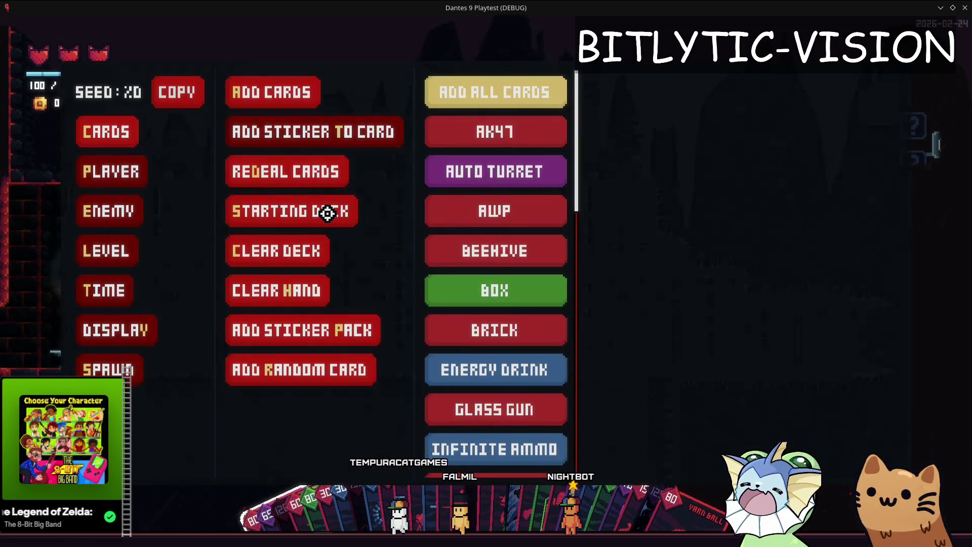